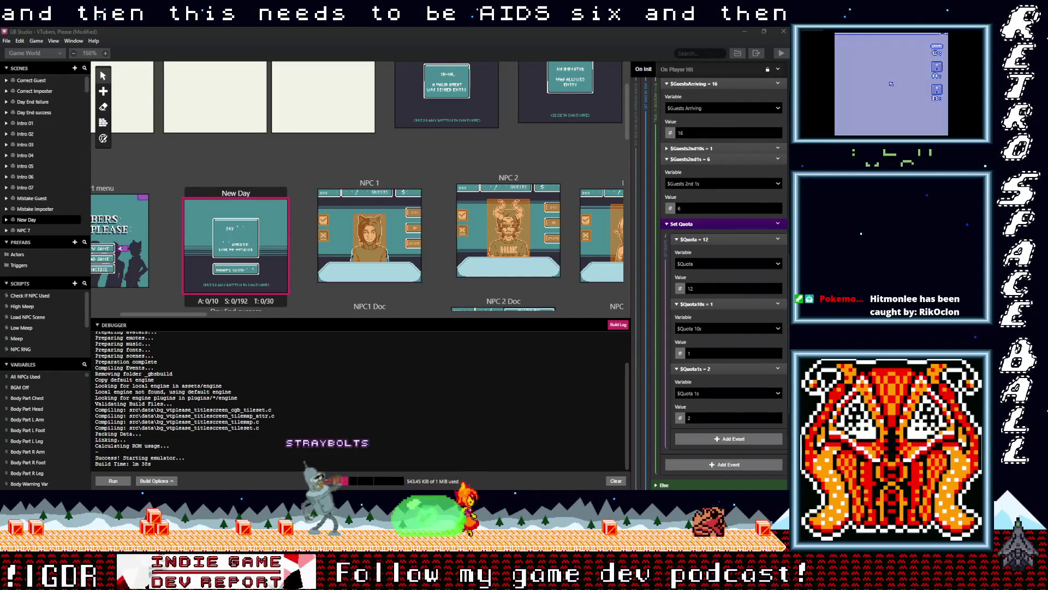
Check the old day 7 quota in the calculator: 16 ÷ 4 × 3.
key(alt+Tab)
drag(625, 129, 555, 133)
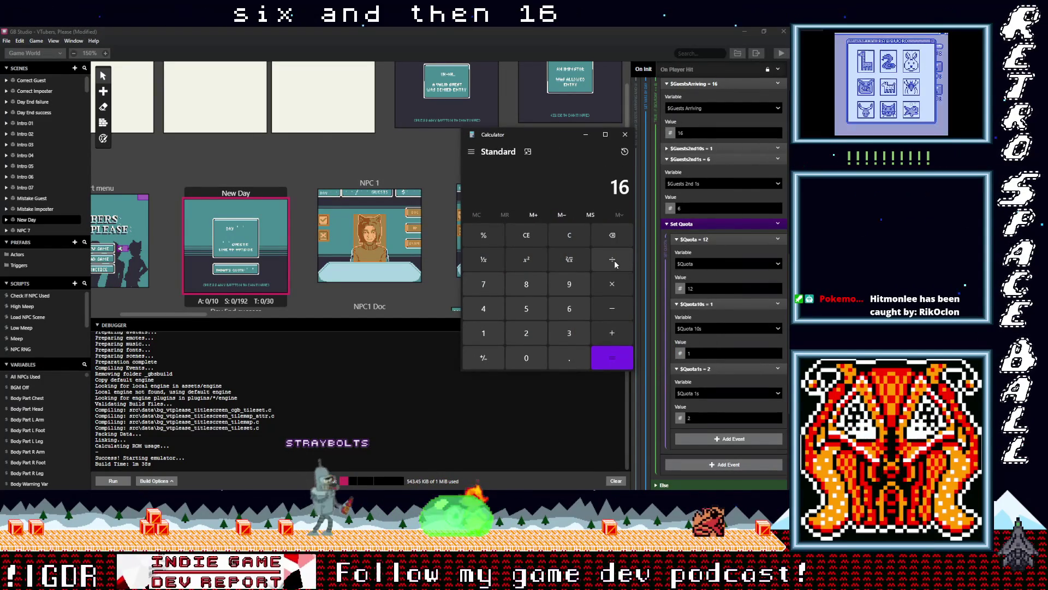
text(4)
click(610, 358)
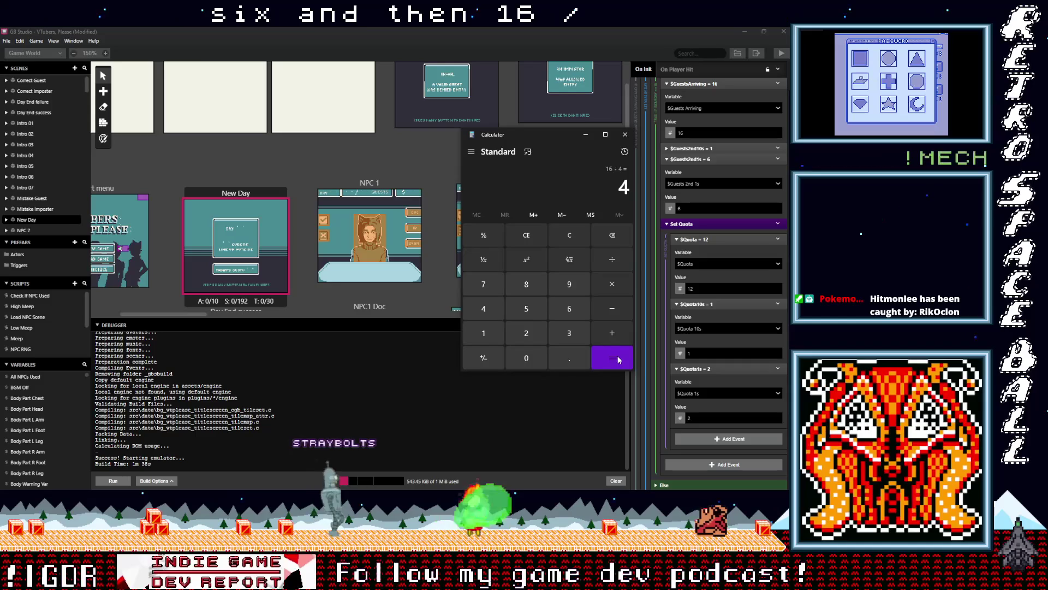
click(611, 289)
click(581, 335)
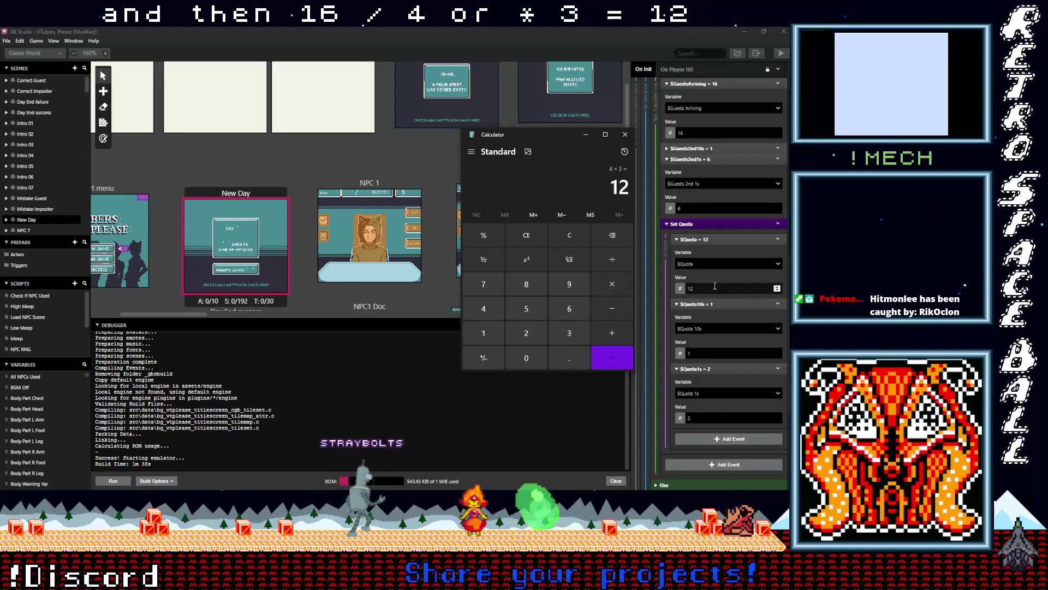
click(586, 135)
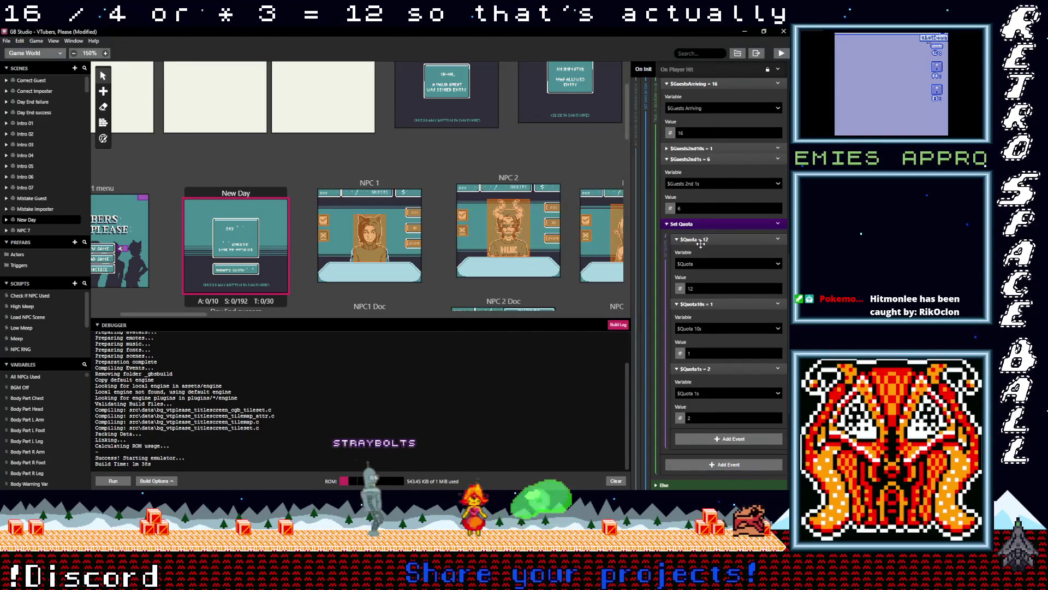
Collapse the day 8 block, expand day 7, and set its arriving guests to 14.
scroll(701, 247, up, 1)
scroll(700, 243, up, 4)
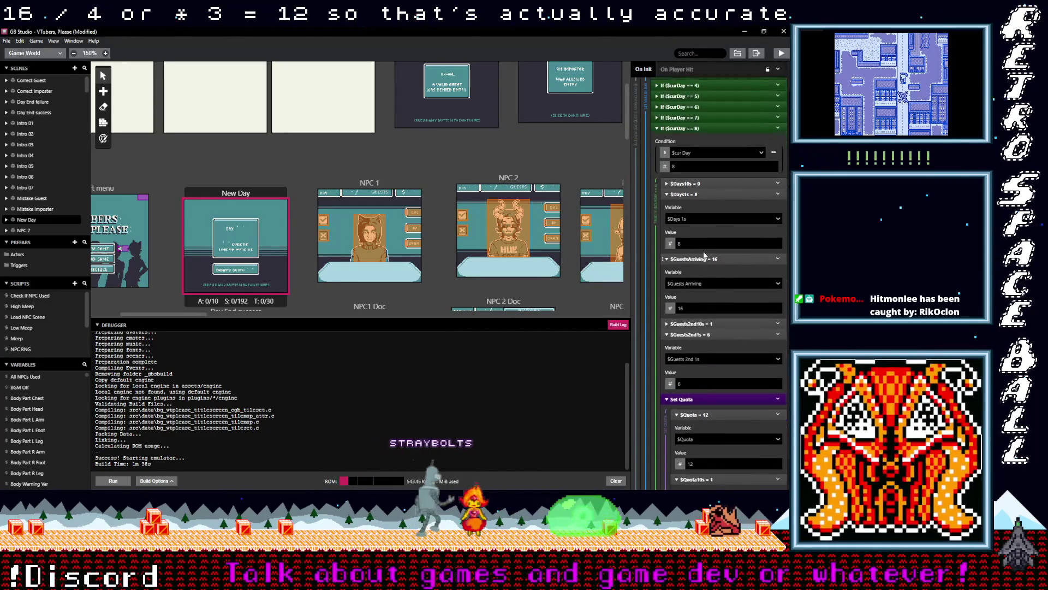
click(691, 167)
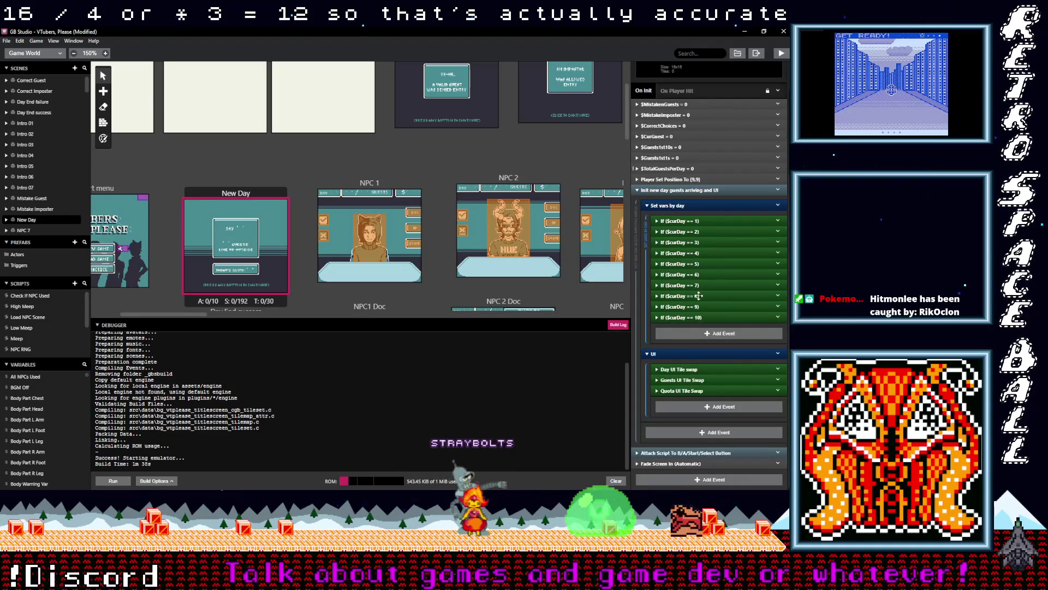
click(698, 285)
double_click(695, 284)
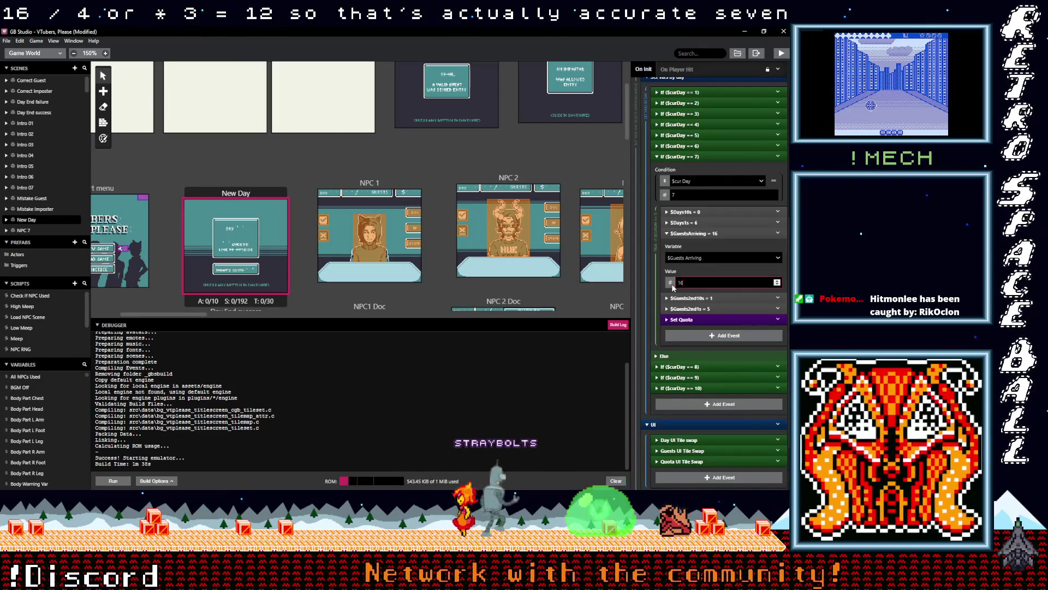
text(14)
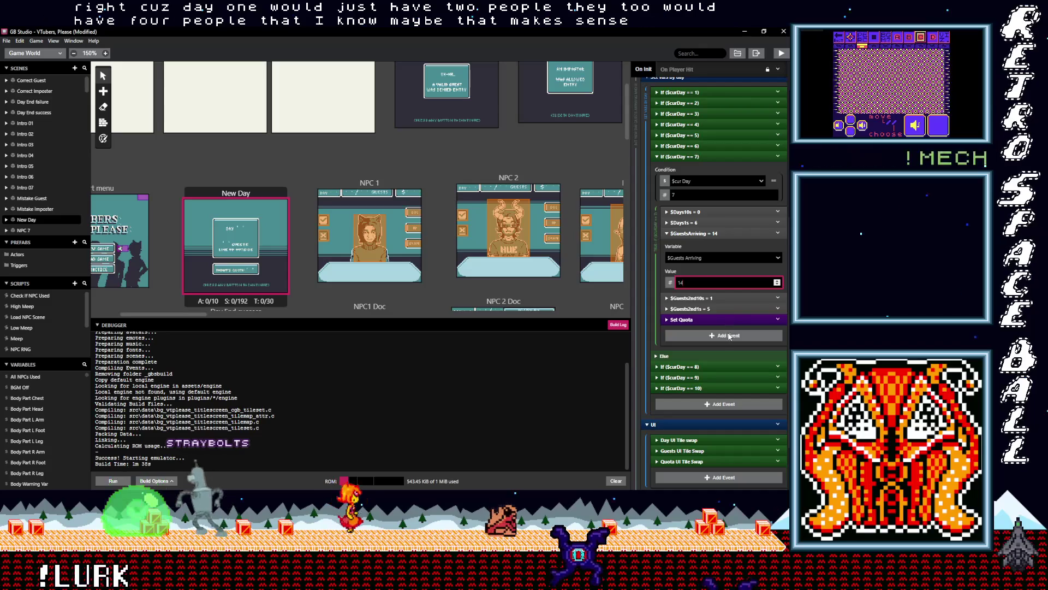
Set day 7's $Days1s to 7 and $Guests2nd1s to 4.
click(693, 222)
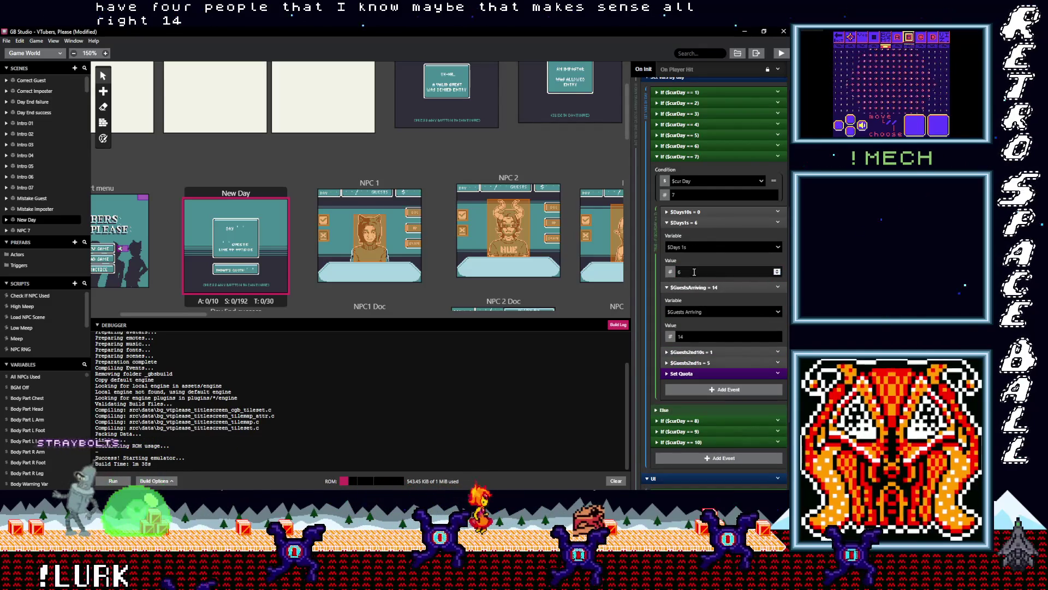
drag(694, 271, 676, 276)
text(7)
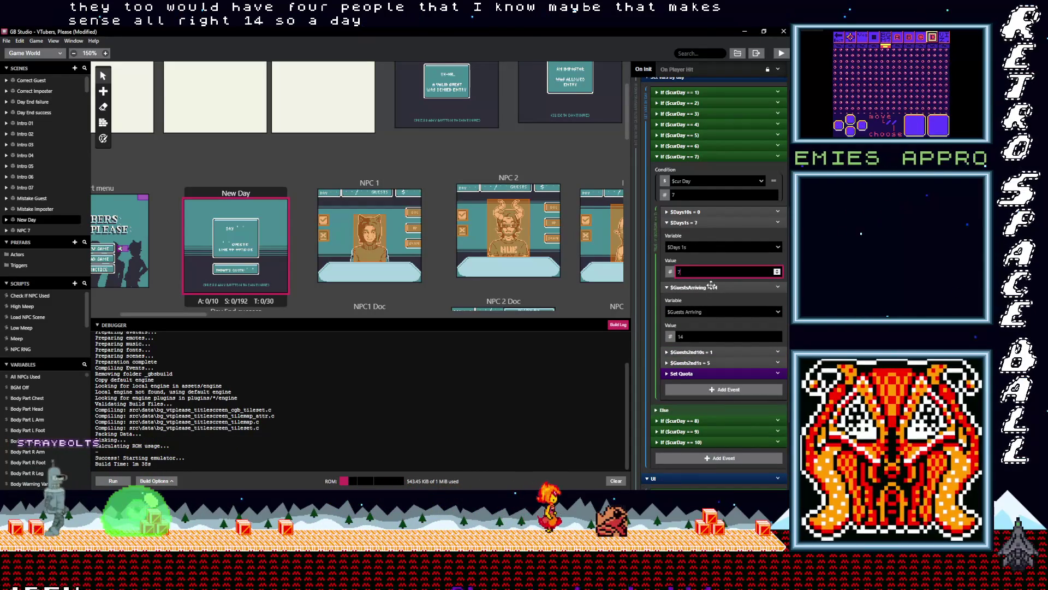
click(713, 363)
text(4)
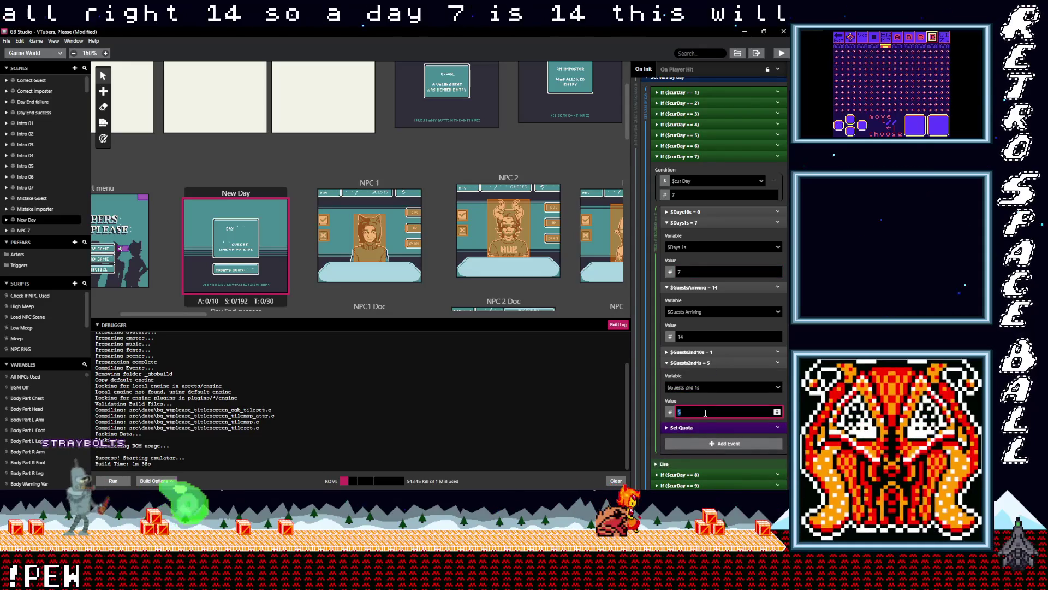
click(710, 424)
scroll(710, 424, down, 3)
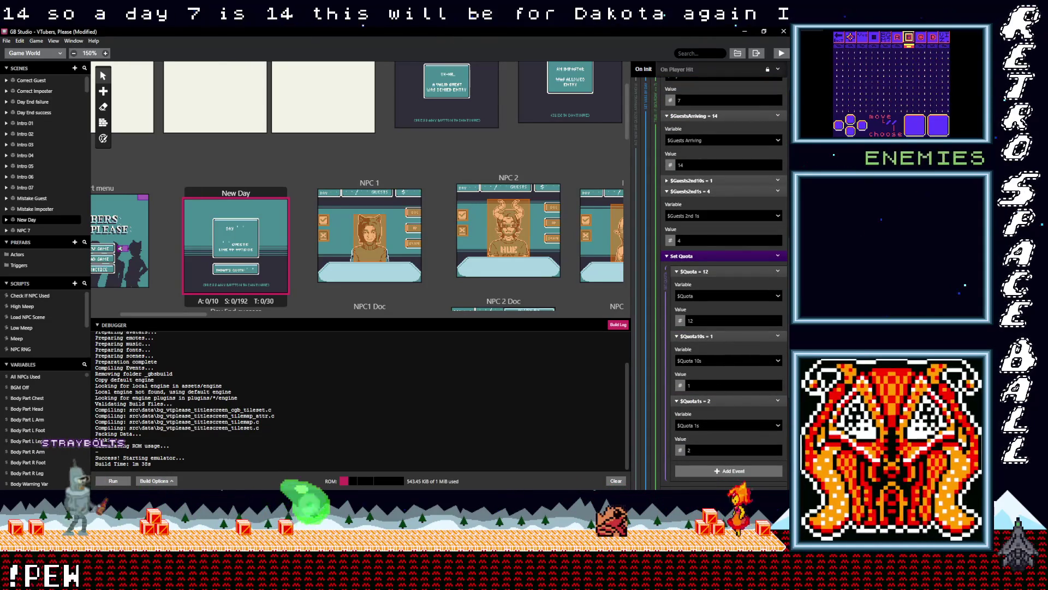
Work out day 7's new quota in the calculator: 14 ÷ 4 × 3 = 10.5.
key(alt+Tab)
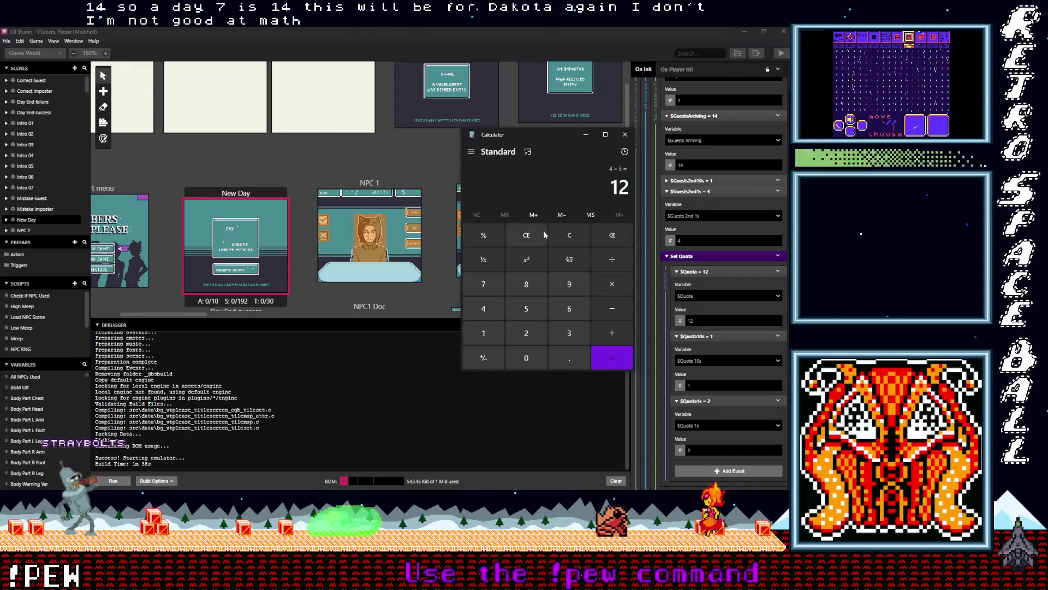
click(570, 235)
click(483, 333)
click(483, 309)
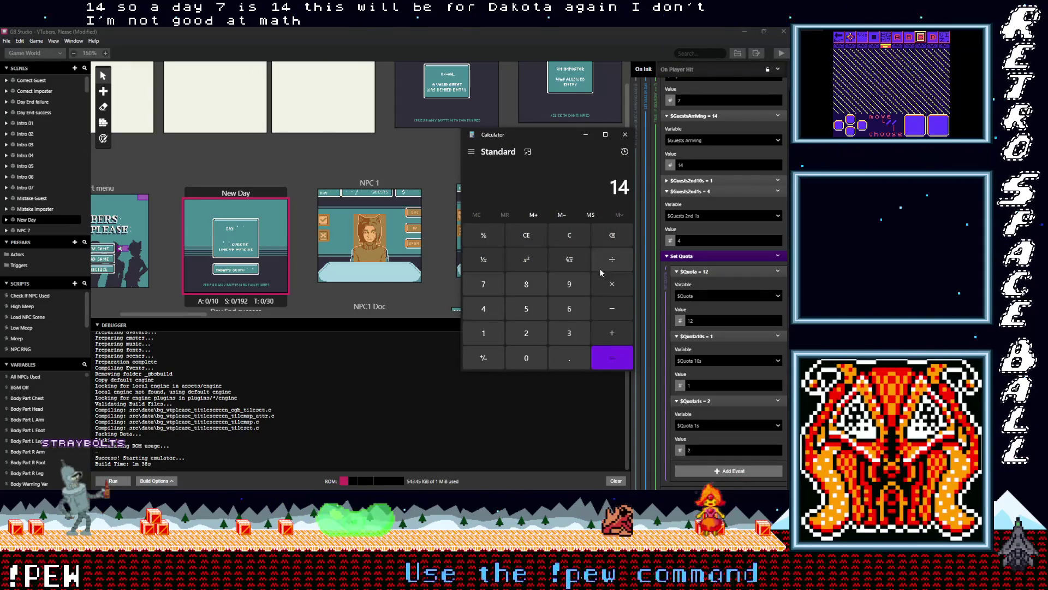
click(612, 259)
text(4)
click(608, 353)
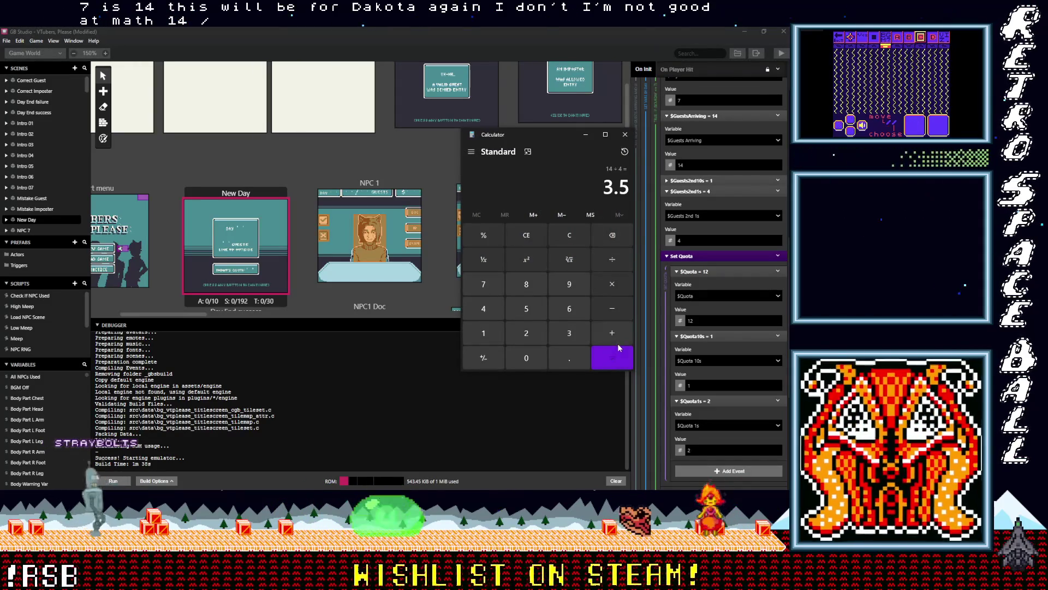
click(612, 283)
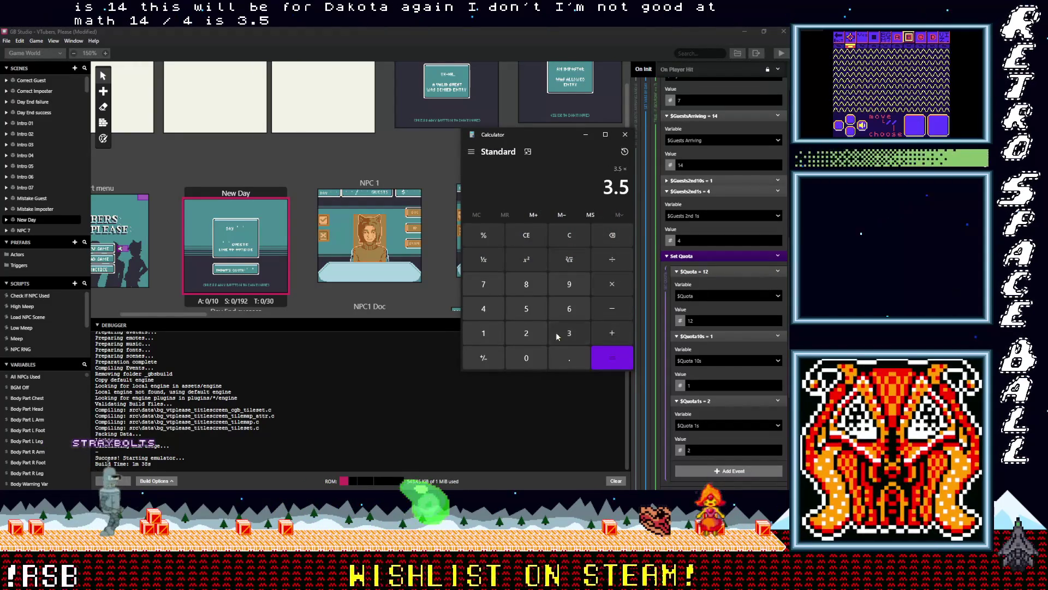
click(569, 333)
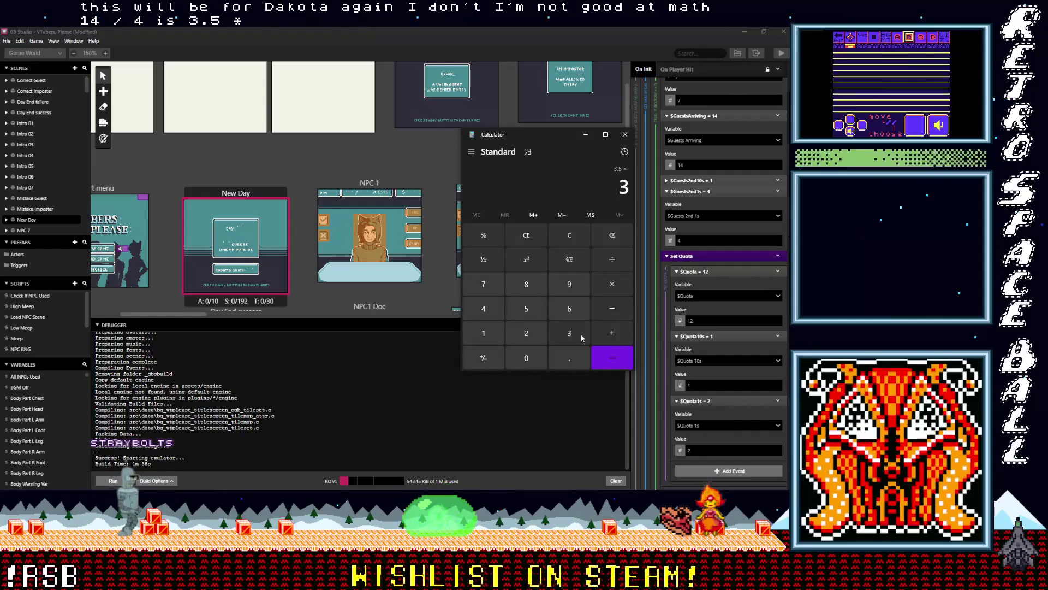
click(612, 358)
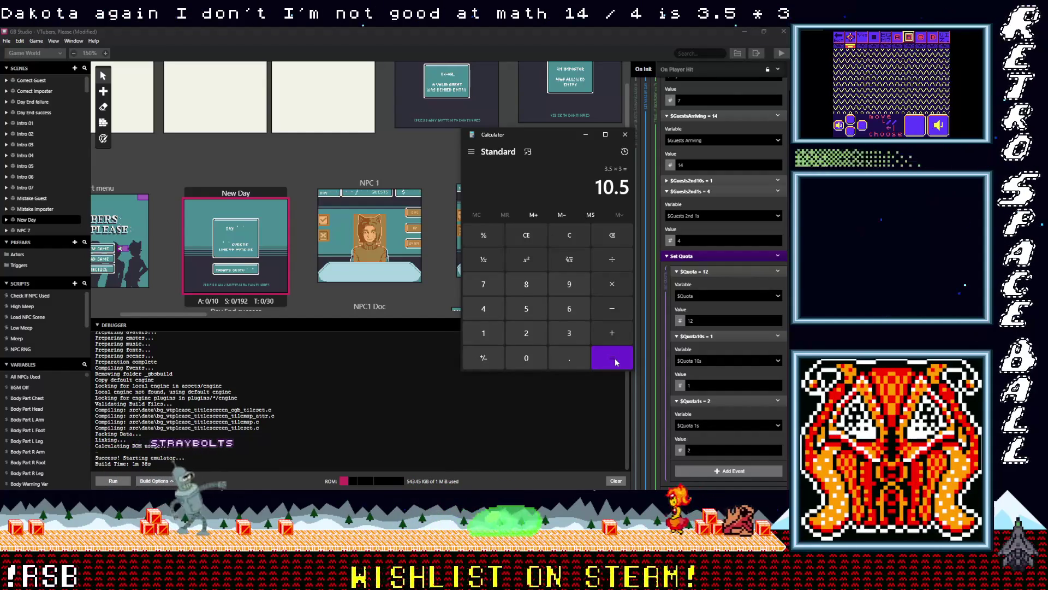
Set day 7's $Quota to 11 and collapse the day 7 block.
double_click(705, 321)
text(1)
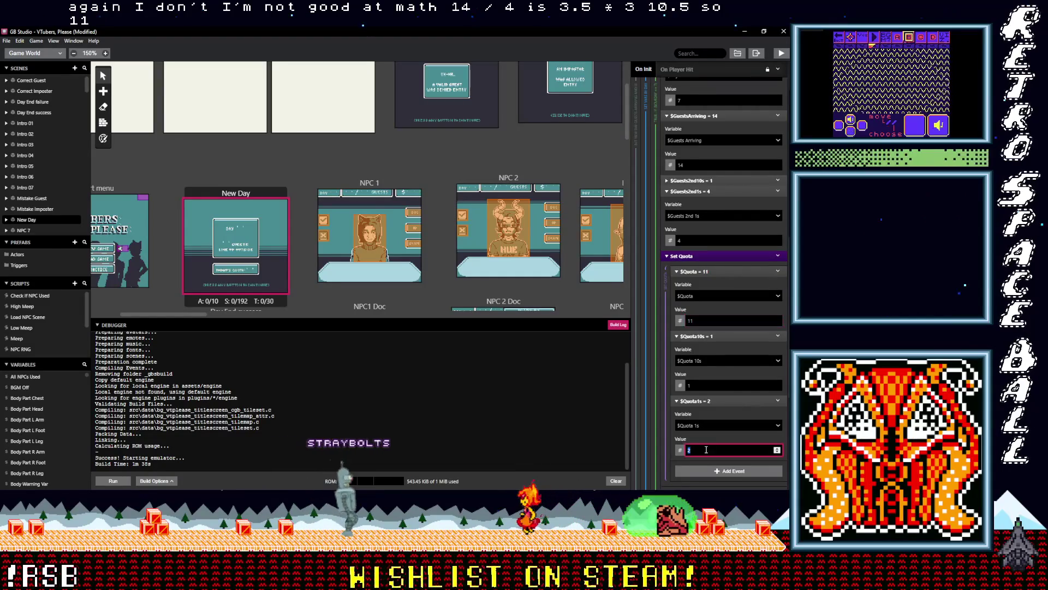
scroll(716, 373, up, 2)
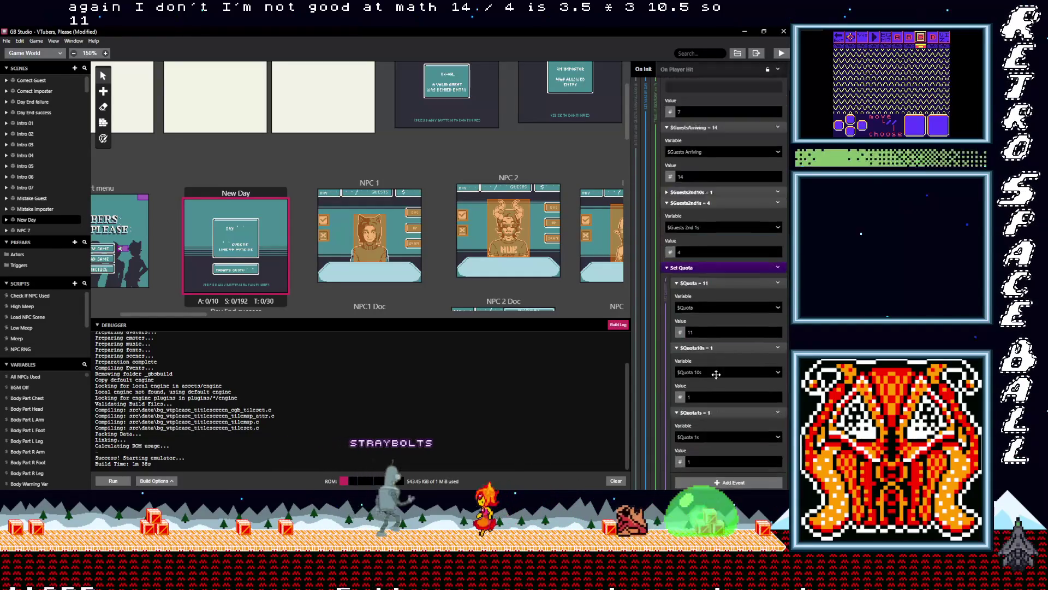
scroll(705, 230, up, 5)
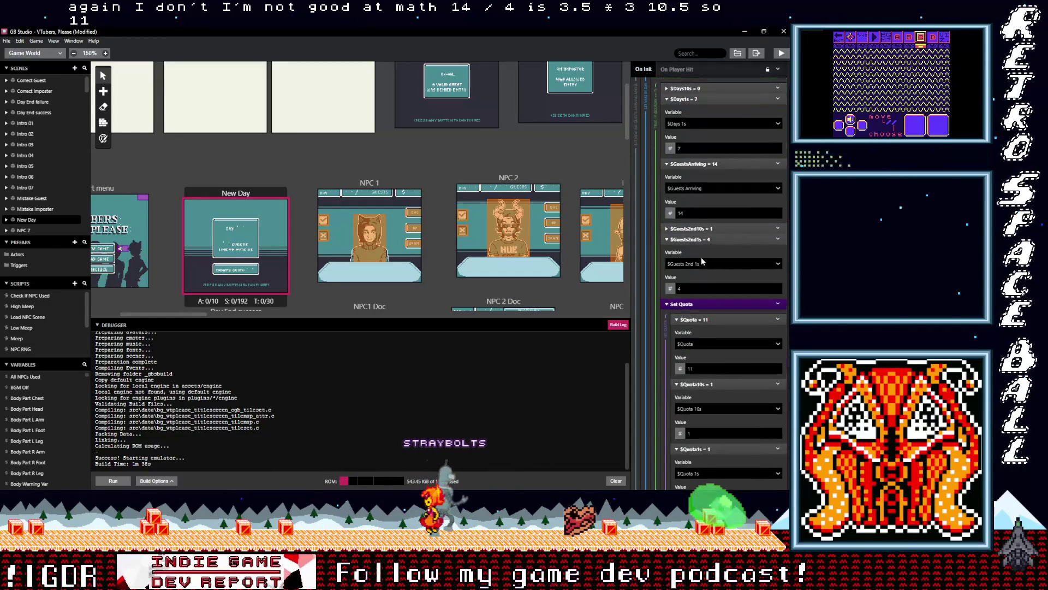
click(690, 155)
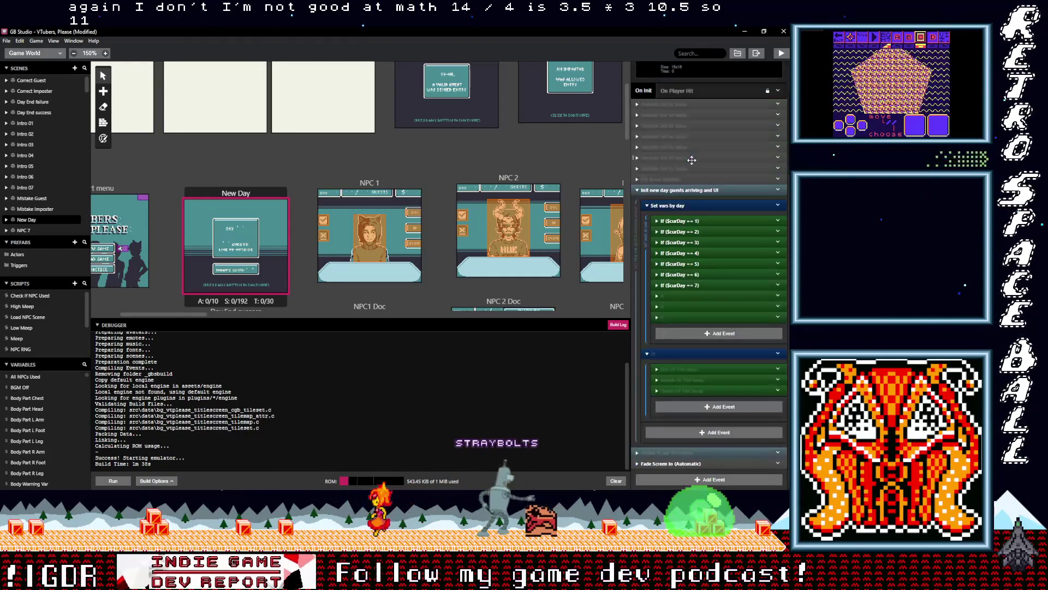
Set day 6's arriving guests to 12 and its $Guests2nd1s to 2.
click(689, 146)
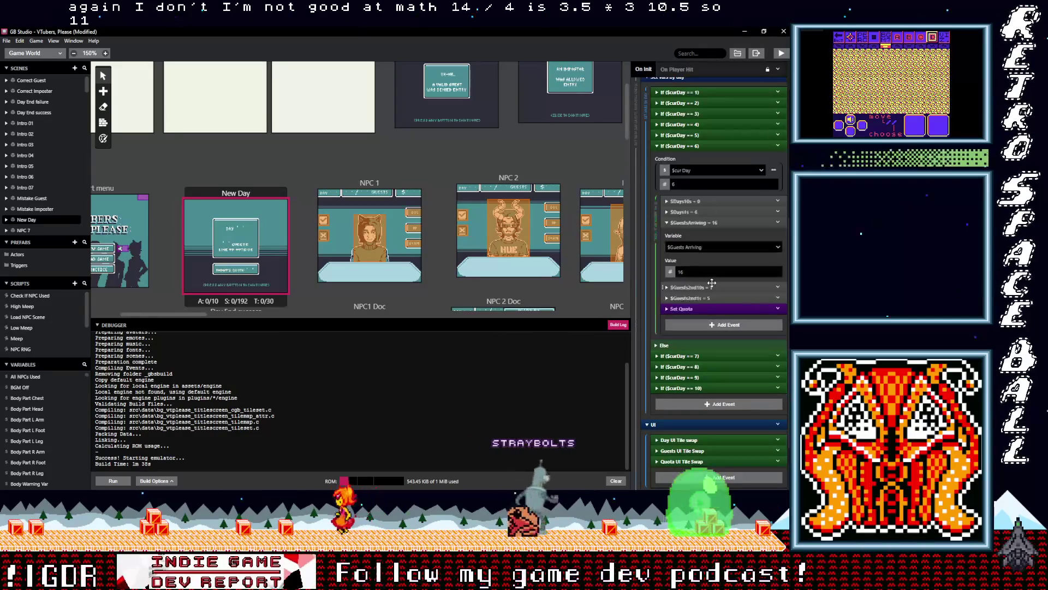
double_click(680, 272)
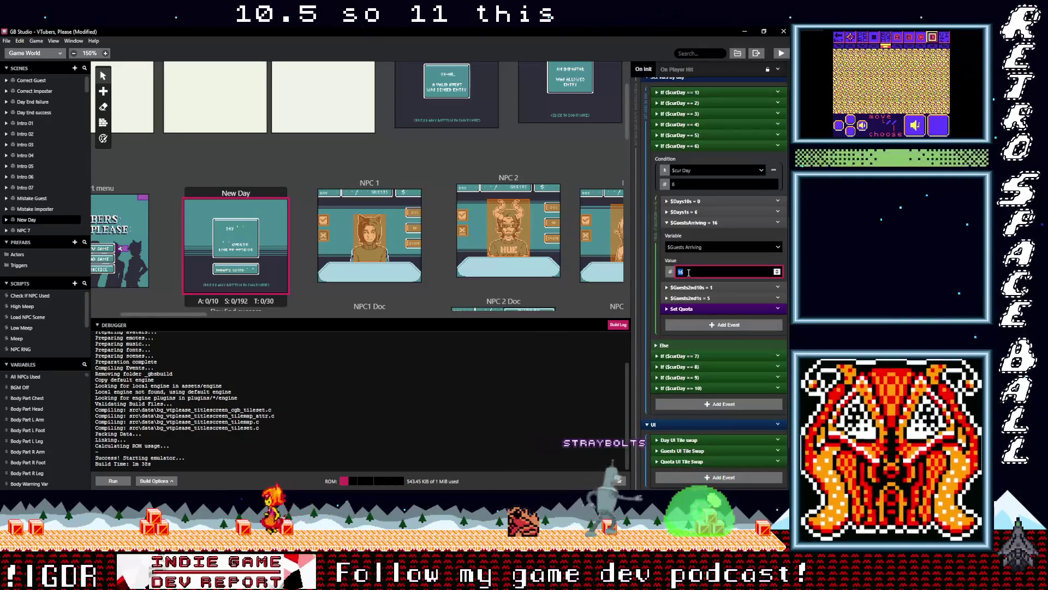
text(12)
click(695, 211)
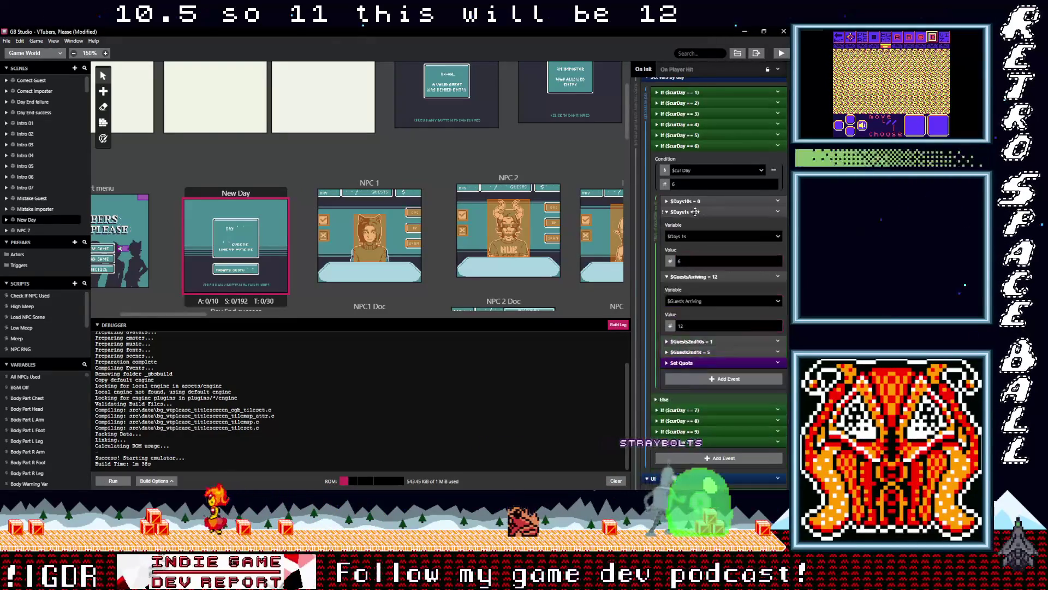
click(693, 298)
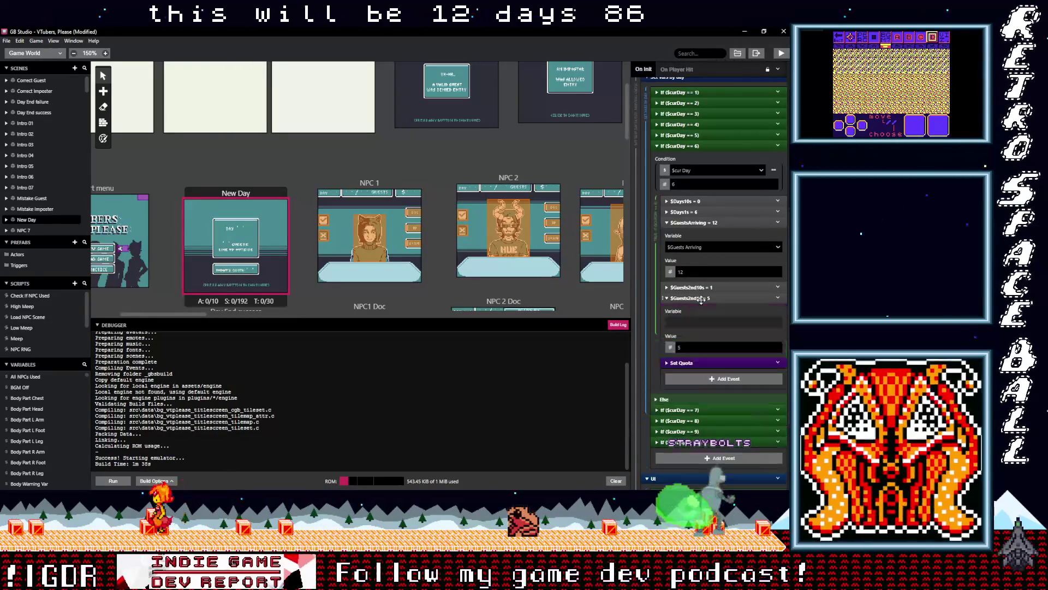
click(679, 348)
text(2)
click(715, 363)
Calculate day 6's quota in the calculator: 12 ÷ 4 × 3 = 9.
scroll(715, 363, down, 3)
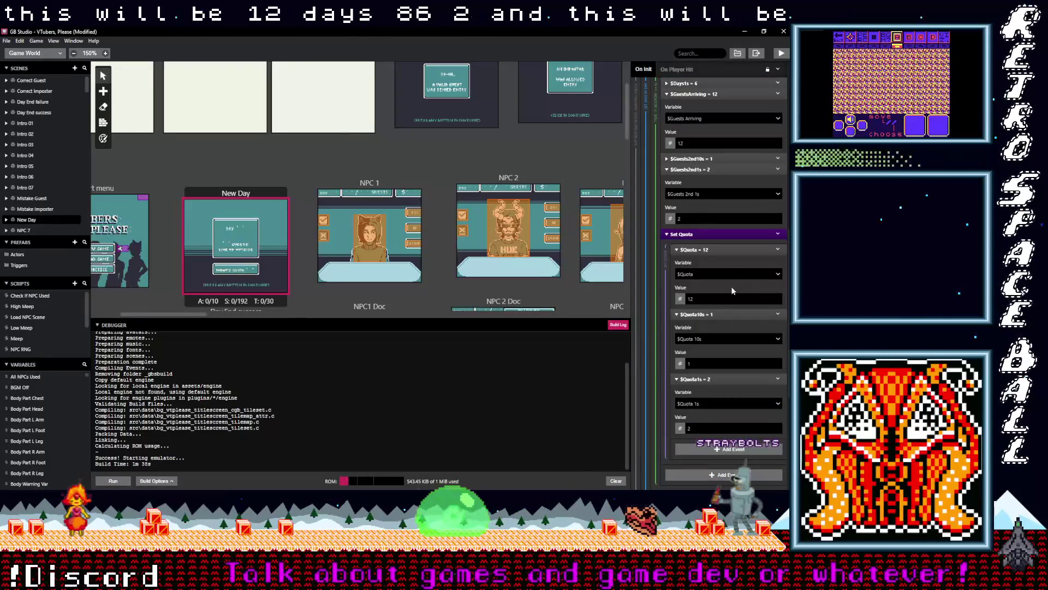
key(alt+Tab)
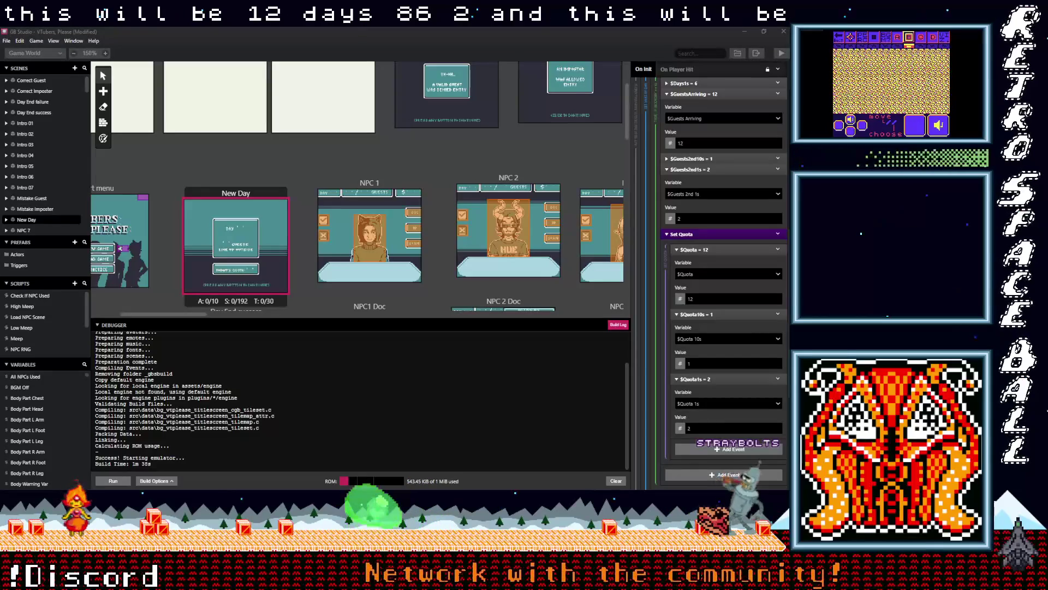
key(alt+Tab)
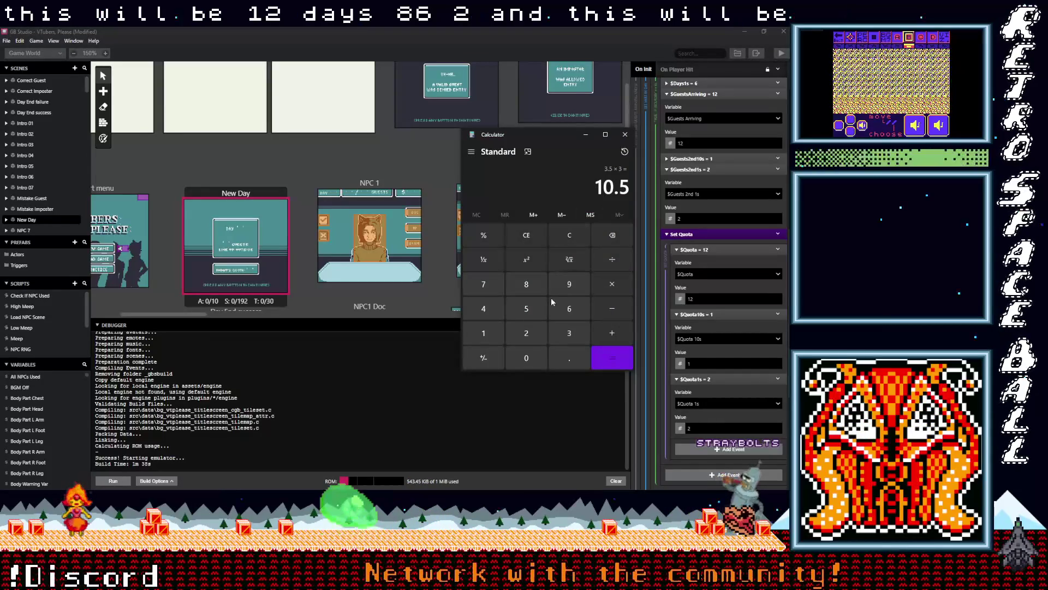
click(483, 333)
click(526, 333)
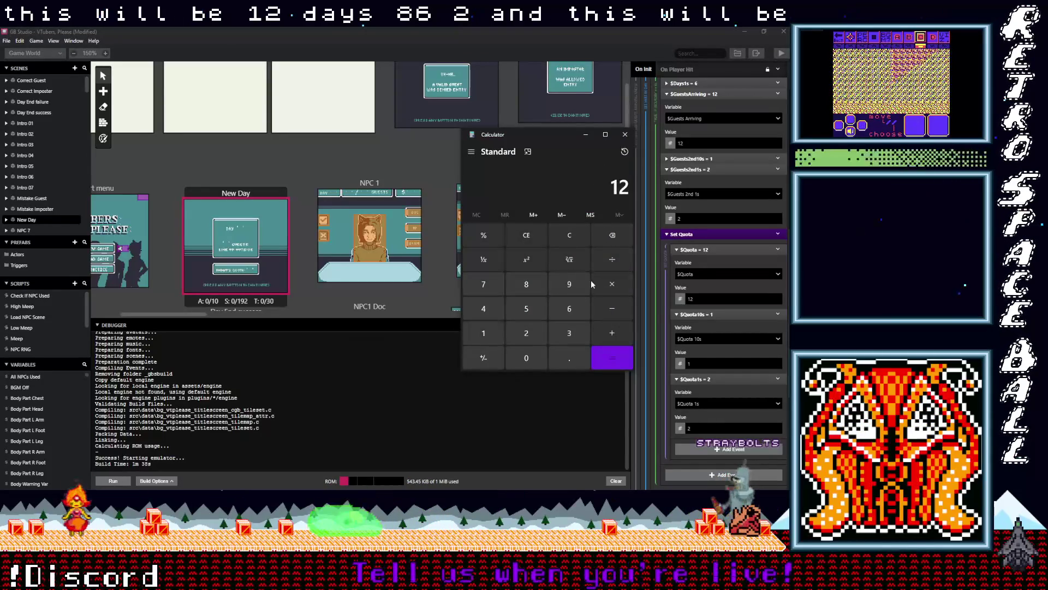
click(601, 359)
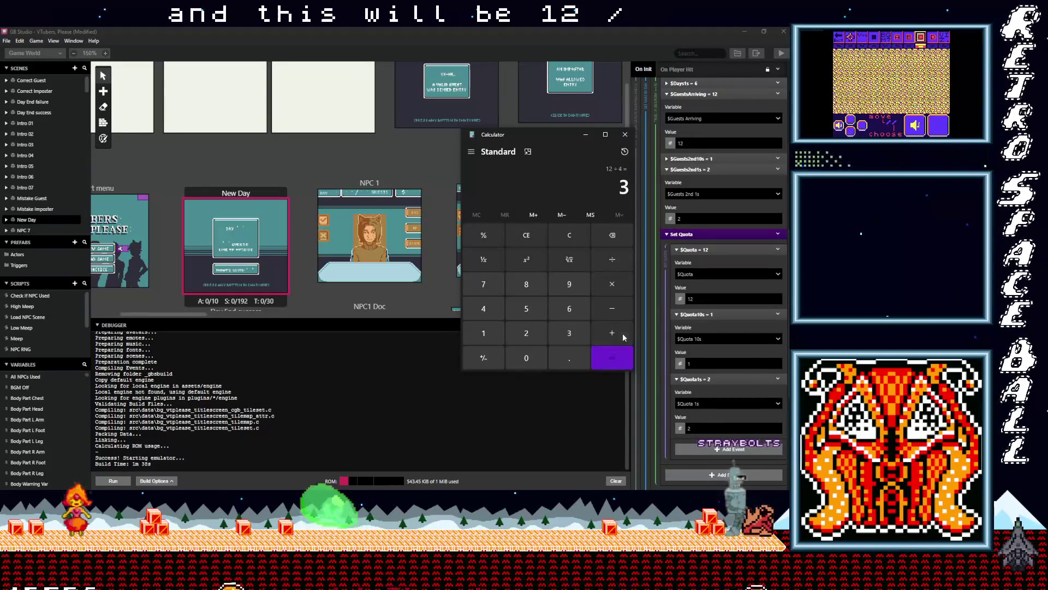
click(614, 292)
click(597, 352)
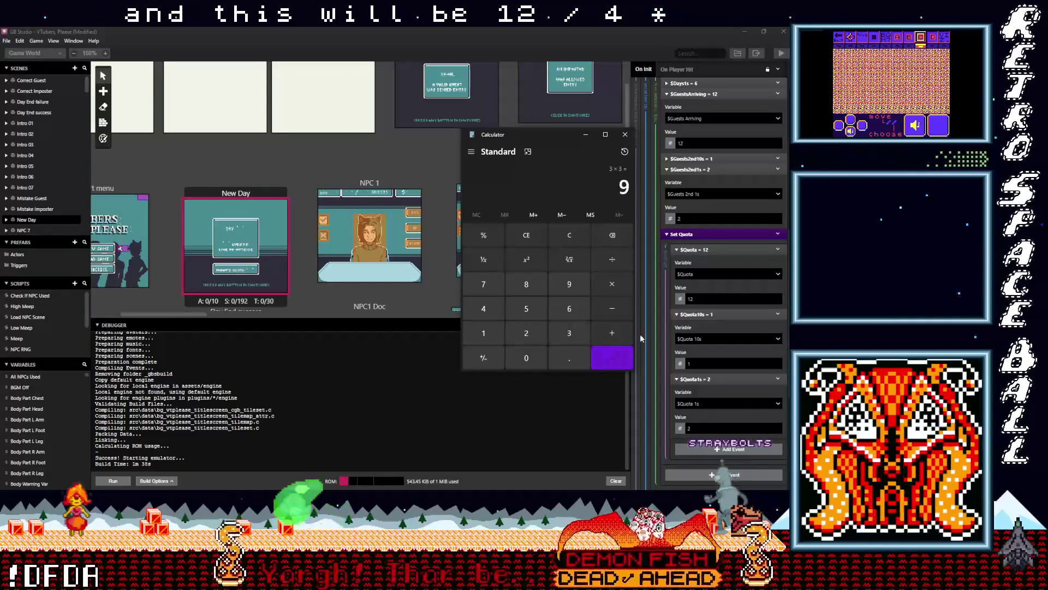
Set day 6's $Quota to 9, $Quota10s to 0 and $Quota1s to 9.
click(687, 299)
text(9)
click(699, 365)
text(0)
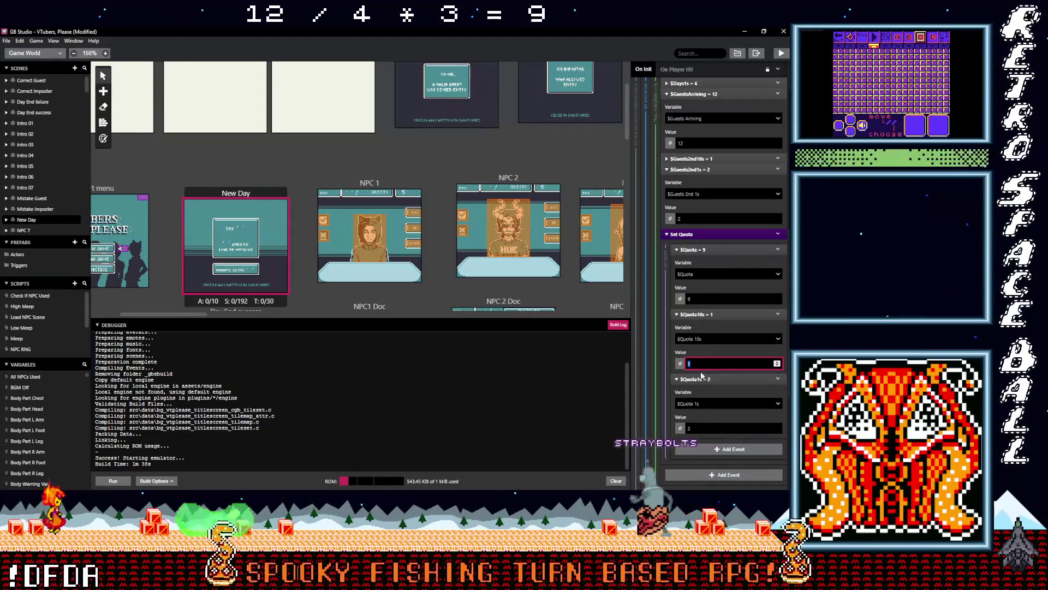
click(686, 428)
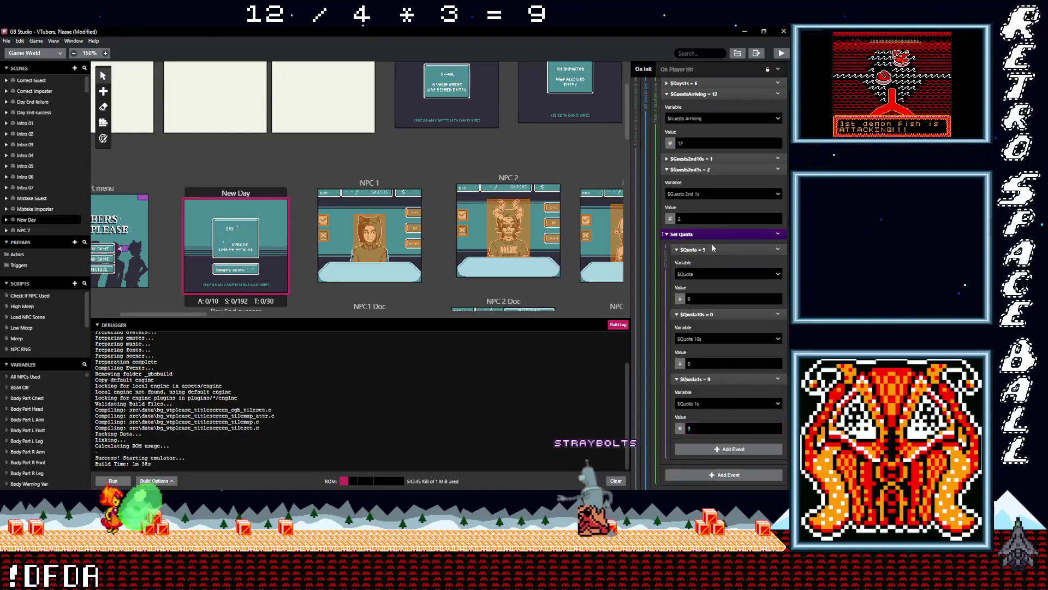
scroll(712, 243, up, 1)
scroll(714, 258, up, 10)
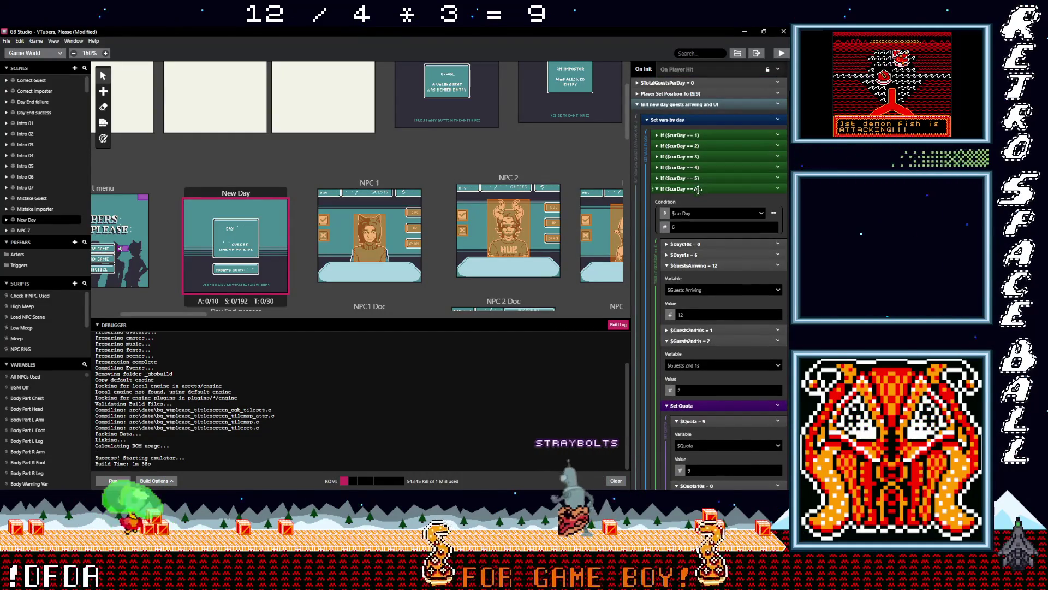
Set day 5's arriving guests to 10, with $Guests2nd1s at 0.
click(710, 264)
scroll(714, 273, down, 2)
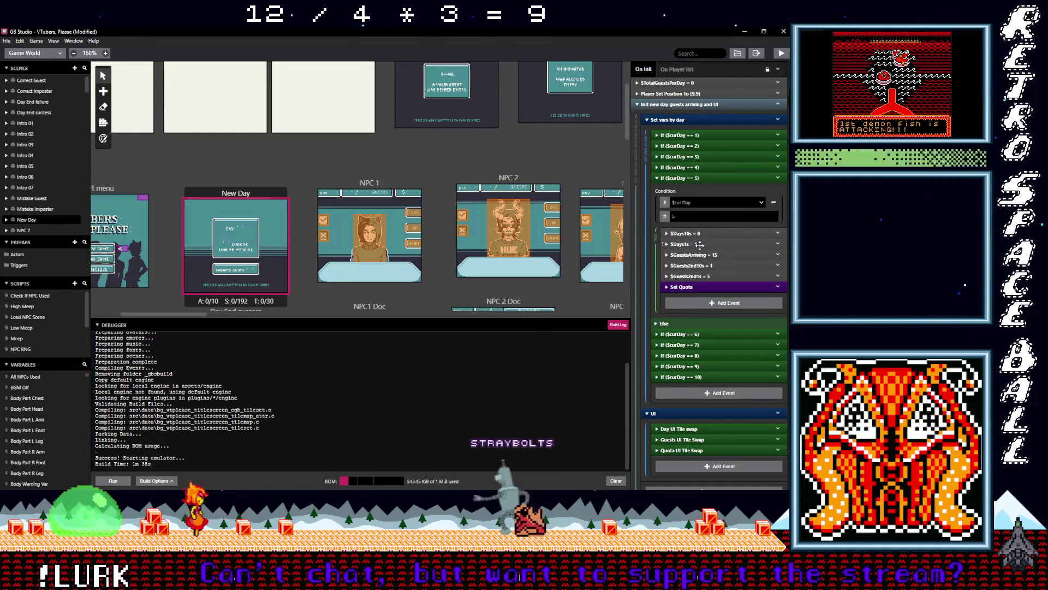
click(705, 255)
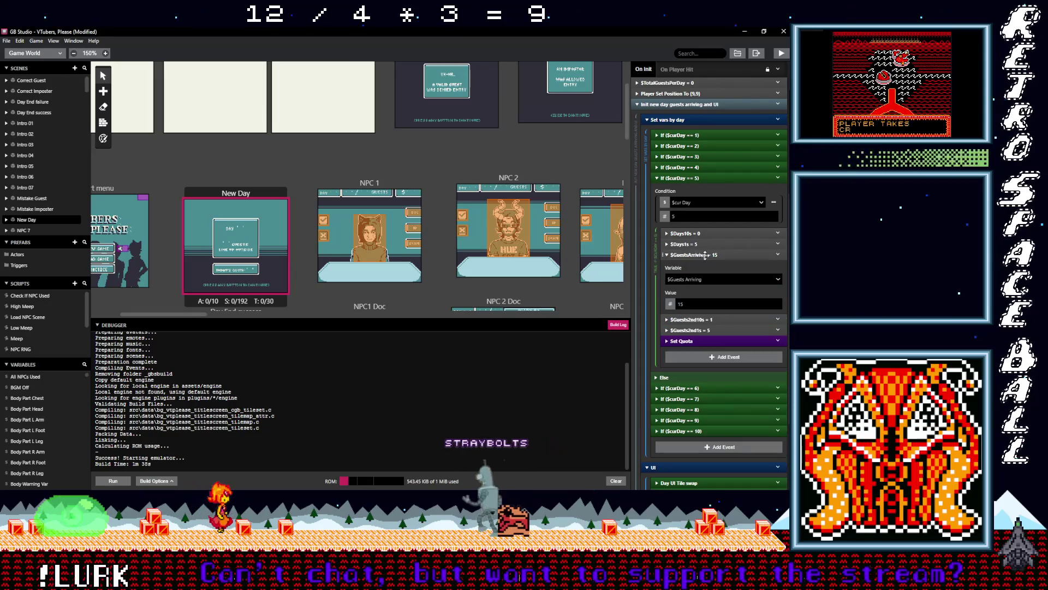
click(696, 302)
key(BackSpace)
text(0)
click(717, 330)
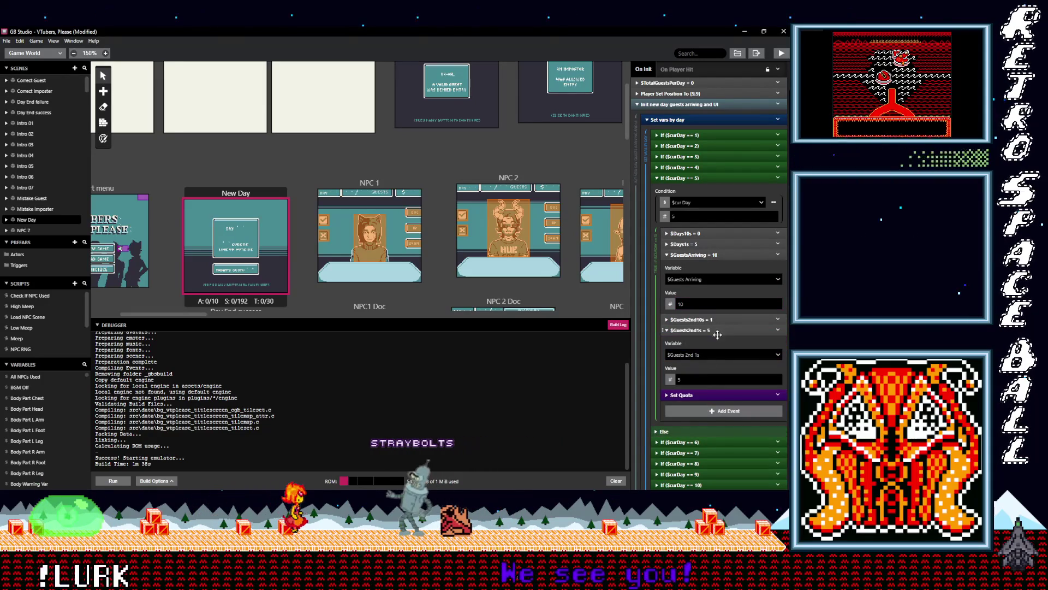
Expand day 5's Set Quota and begin calculating 10 ÷ 4 × 3 in the calculator.
click(697, 394)
scroll(716, 386, down, 5)
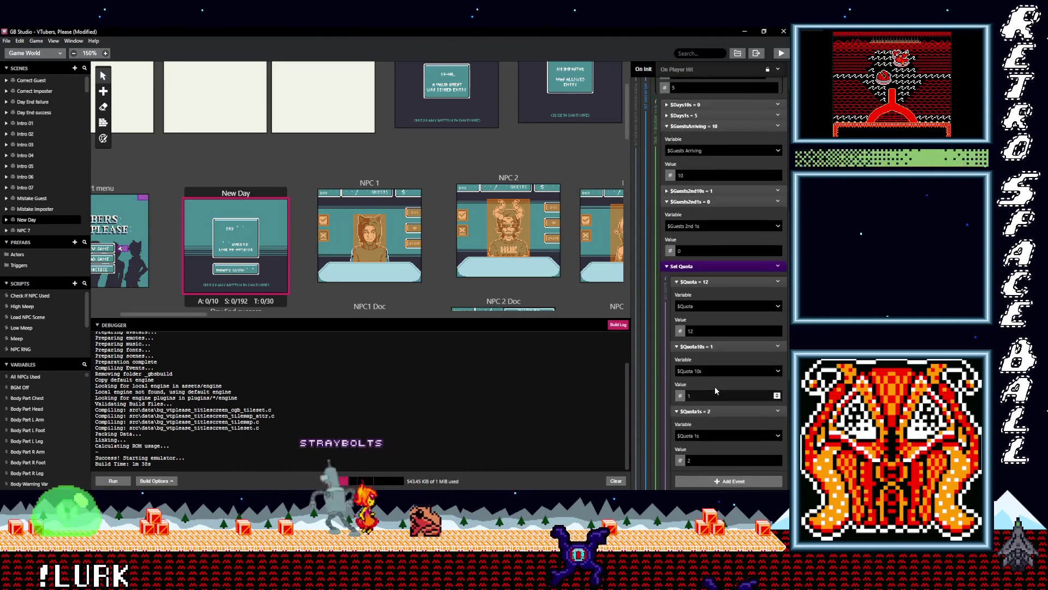
scroll(715, 384, down, 2)
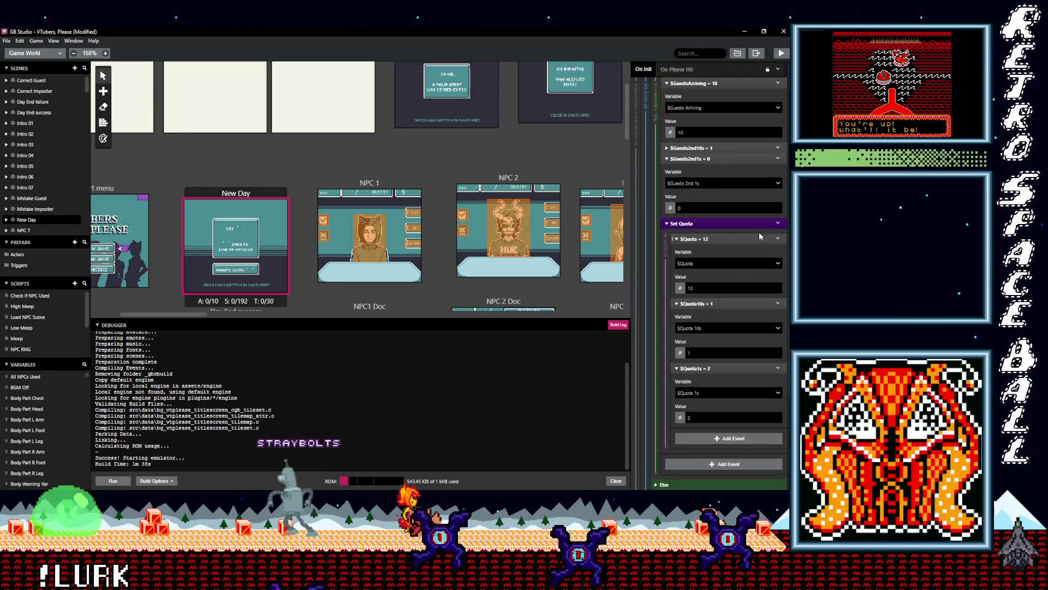
mouse_move(792, 197)
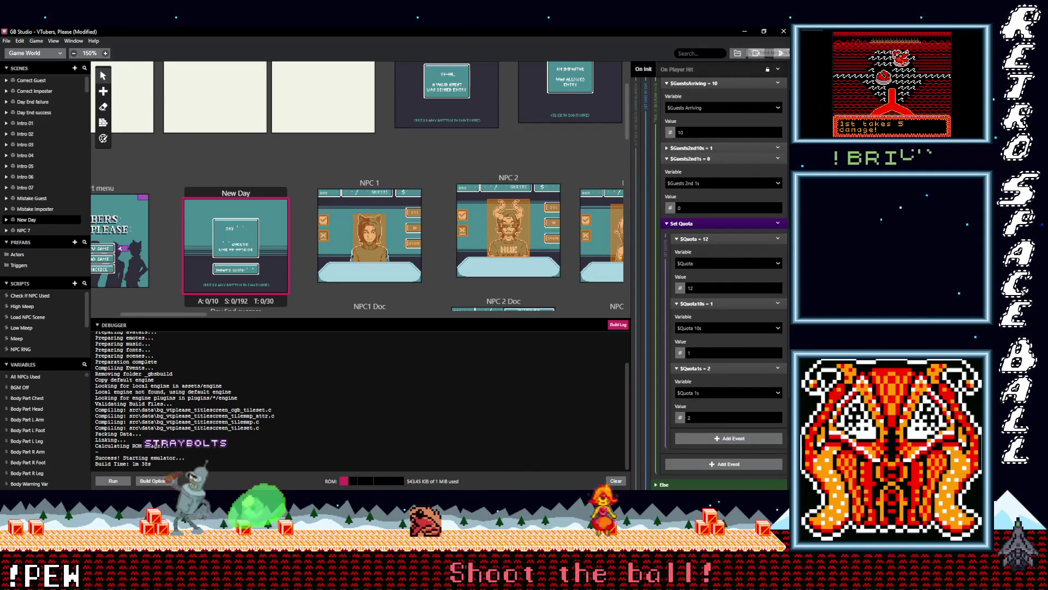
key(alt+Tab)
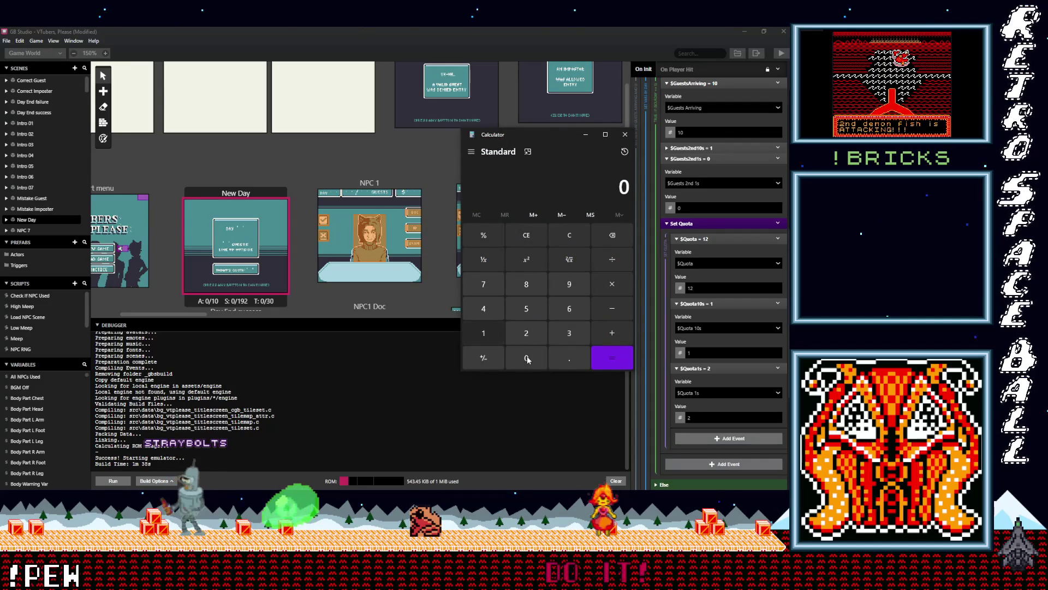
click(611, 258)
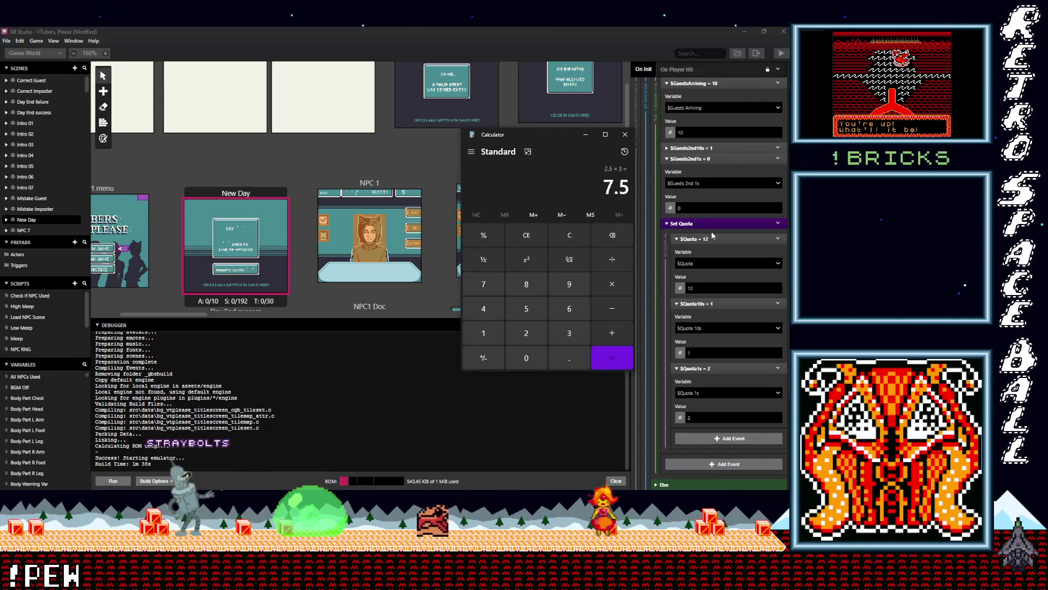
Set day 5's $Quota to 7, tens digit 0 and ones digit 7, then collapse day 5.
click(708, 289)
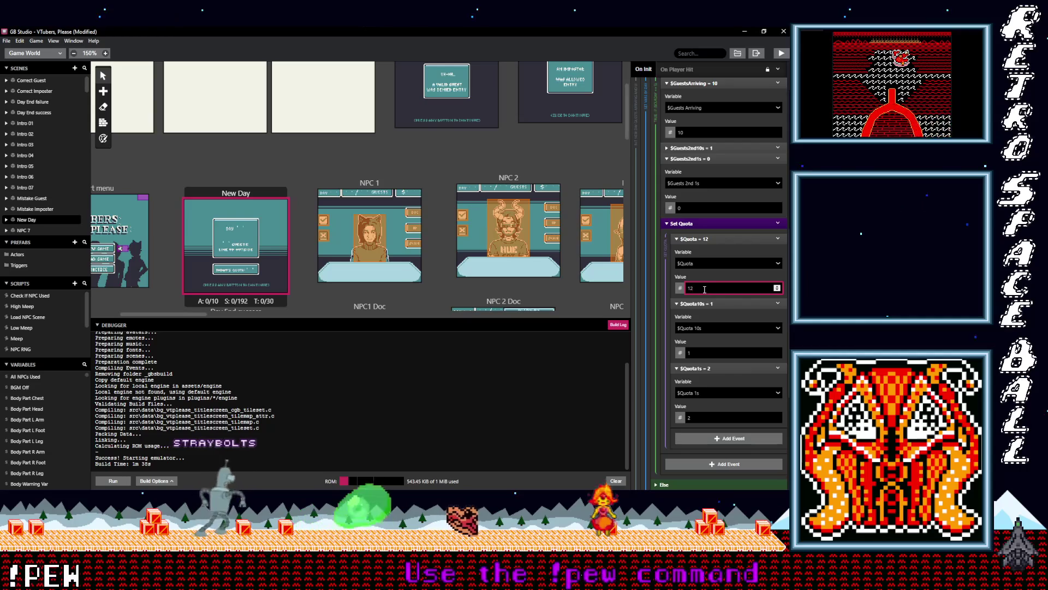
double_click(695, 288)
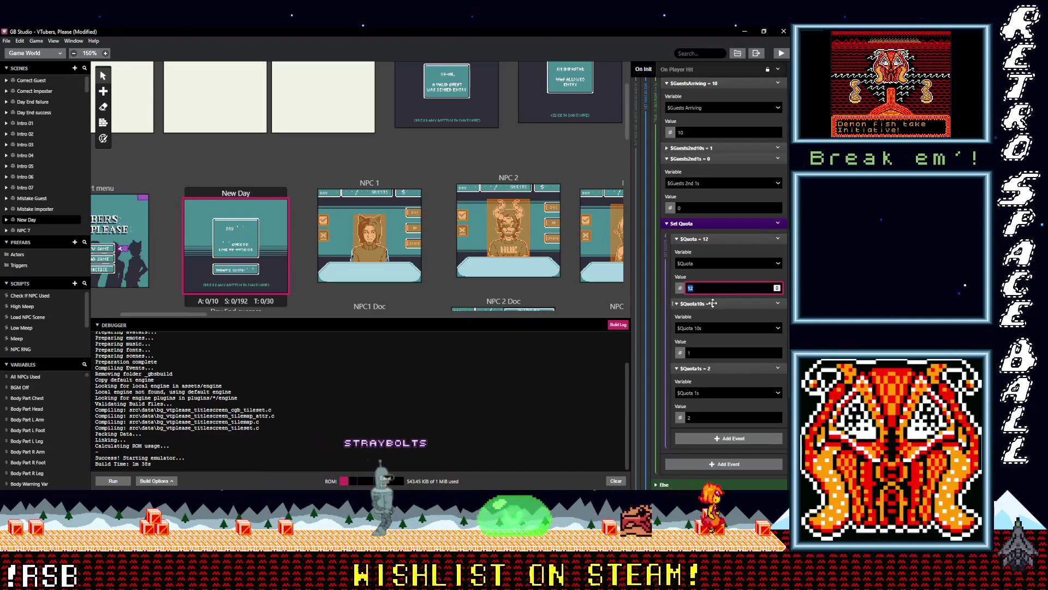
text(7)
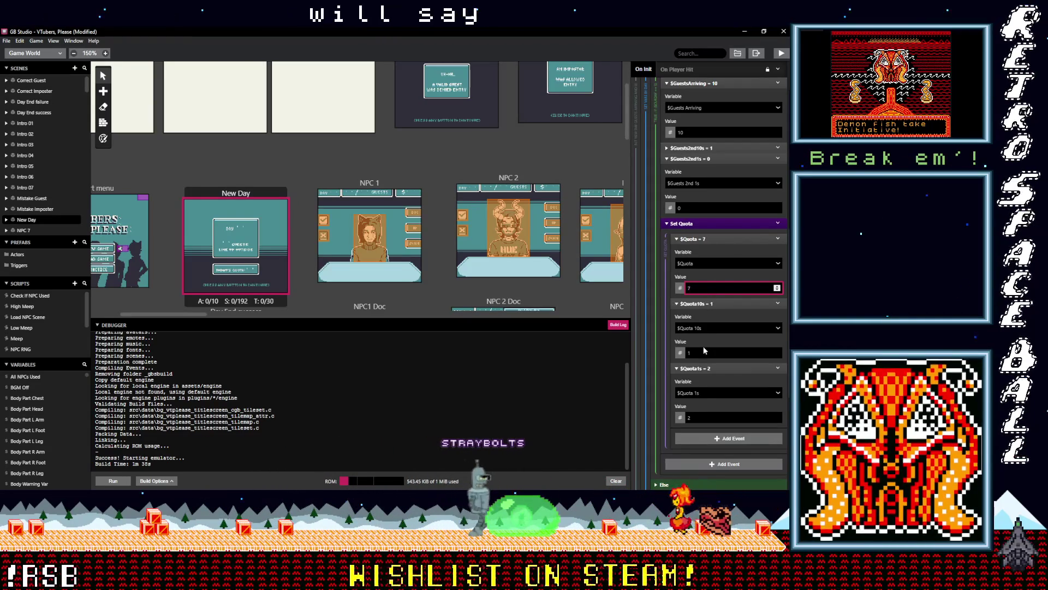
double_click(699, 353)
double_click(699, 419)
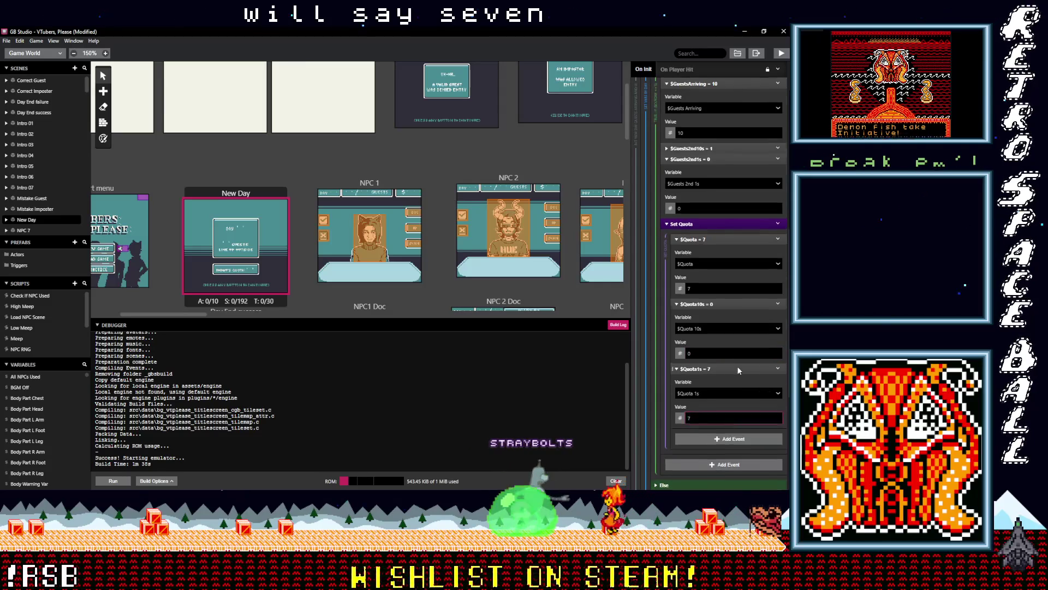
scroll(737, 370, up, 3)
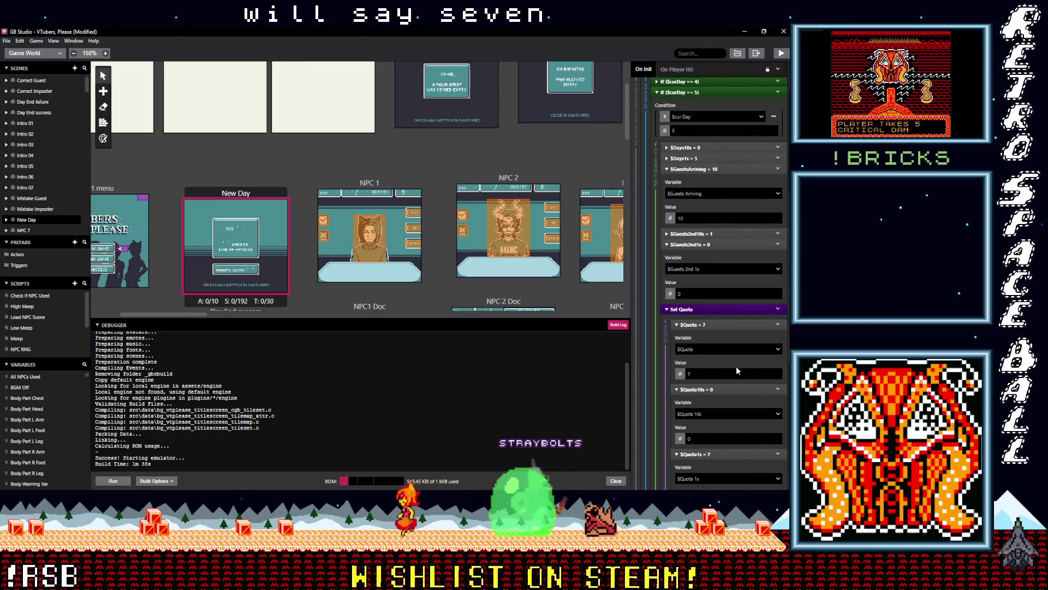
scroll(737, 370, down, 3)
scroll(736, 366, up, 6)
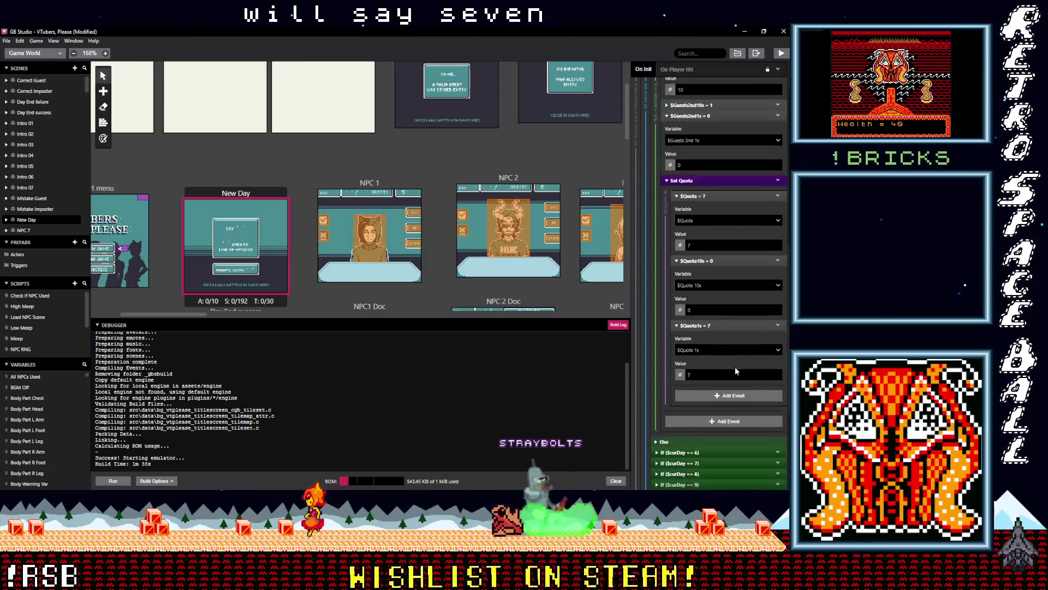
click(691, 178)
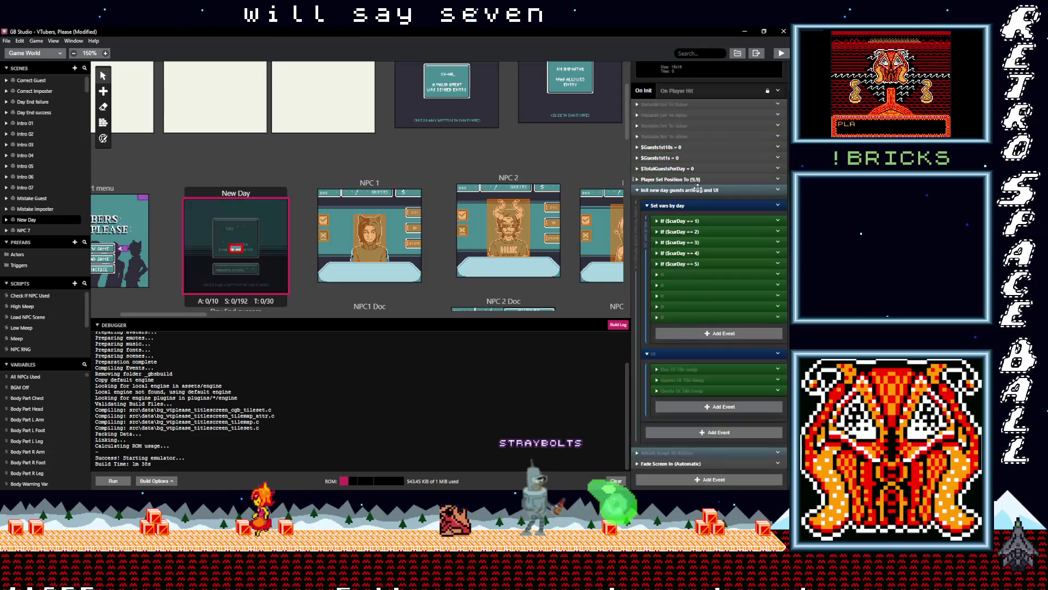
Expand day 4's guest events and set its $Guests2nd10s to 0.
click(689, 254)
scroll(694, 260, down, 3)
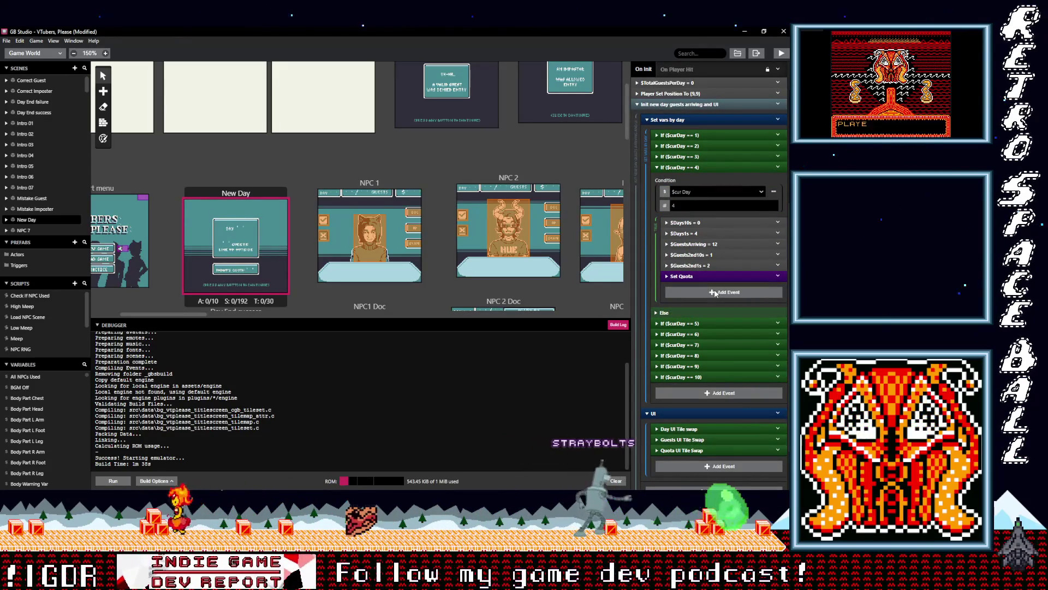
click(708, 244)
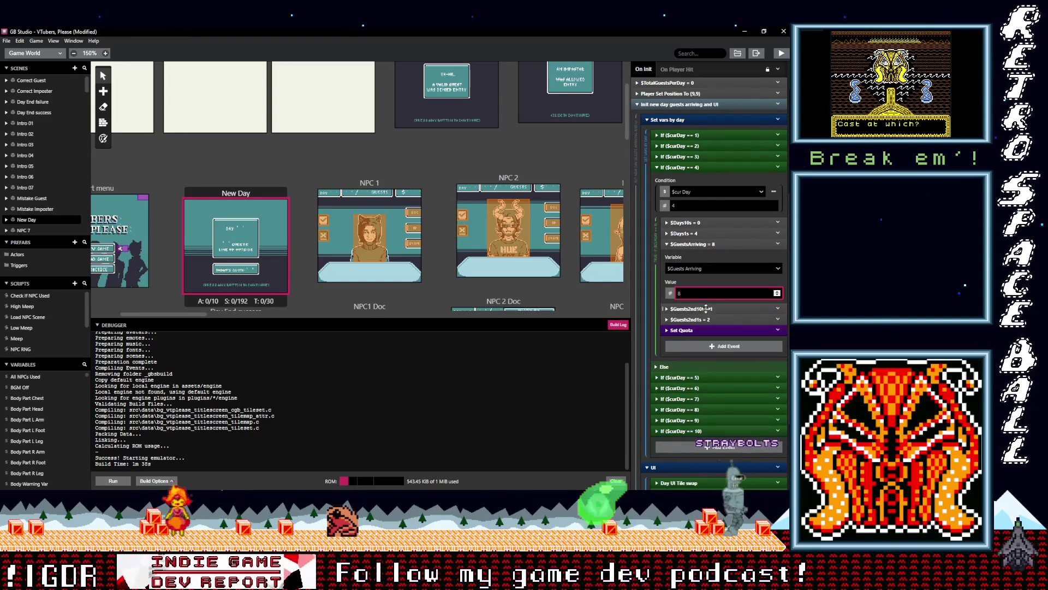
click(690, 320)
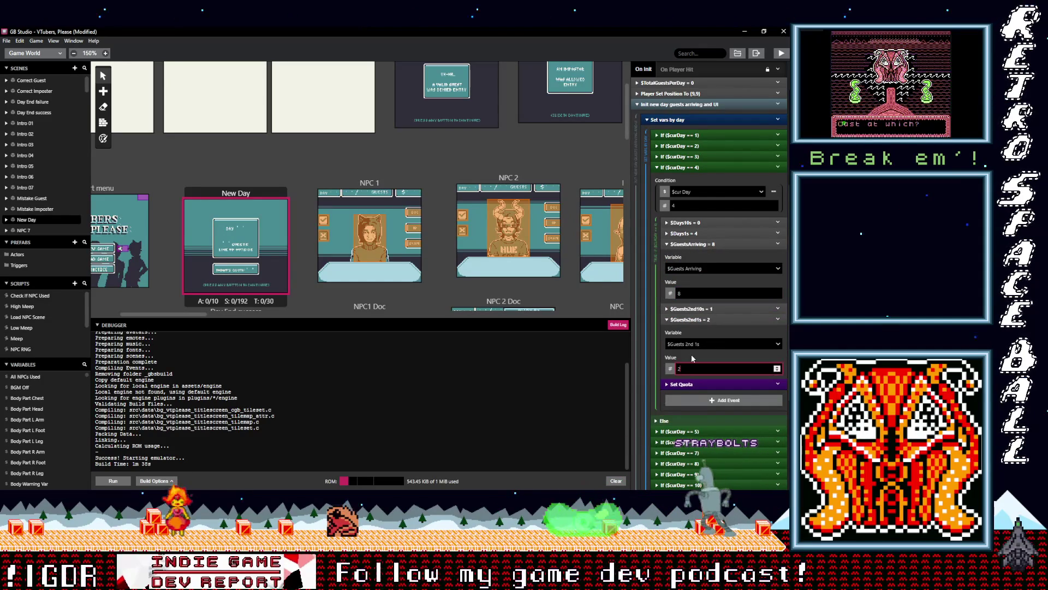
click(703, 309)
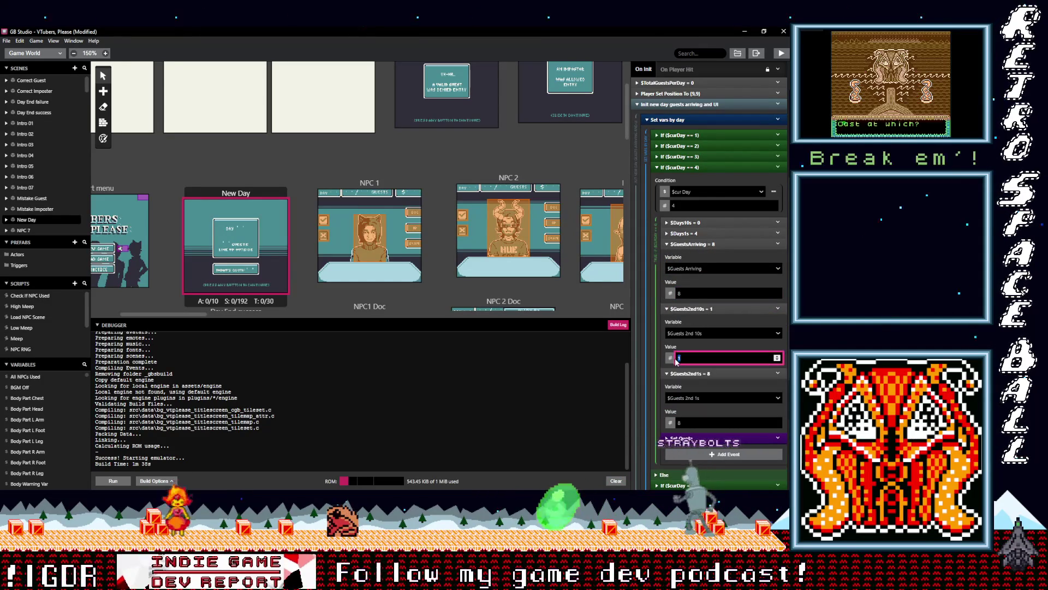
text(0)
scroll(696, 381, down, 2)
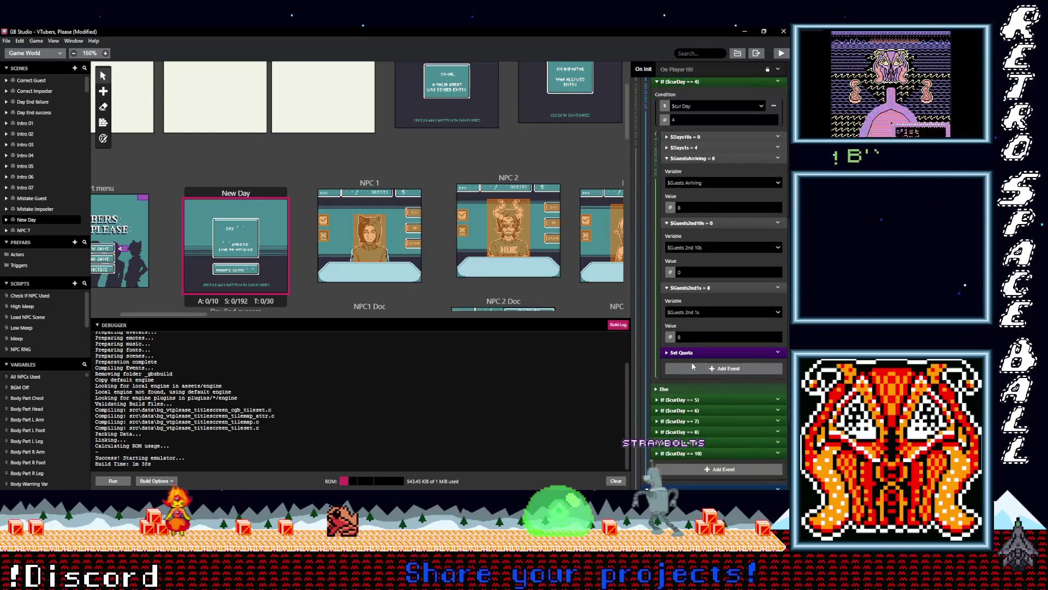
Change day 4's $Quota and $Quota 1s values from 6 to 5.
click(689, 353)
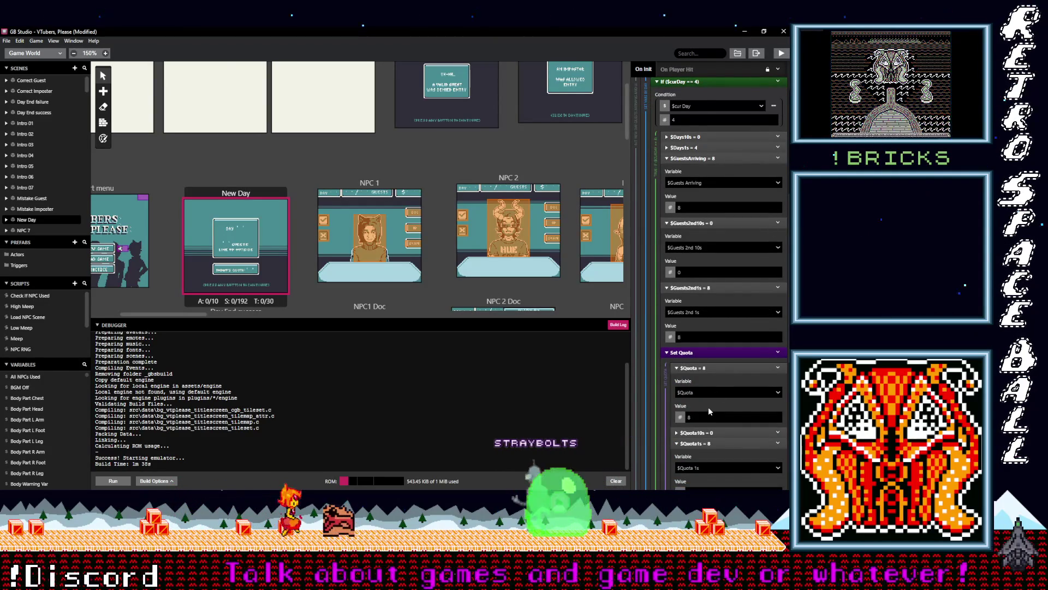
scroll(701, 368, down, 1)
click(694, 374)
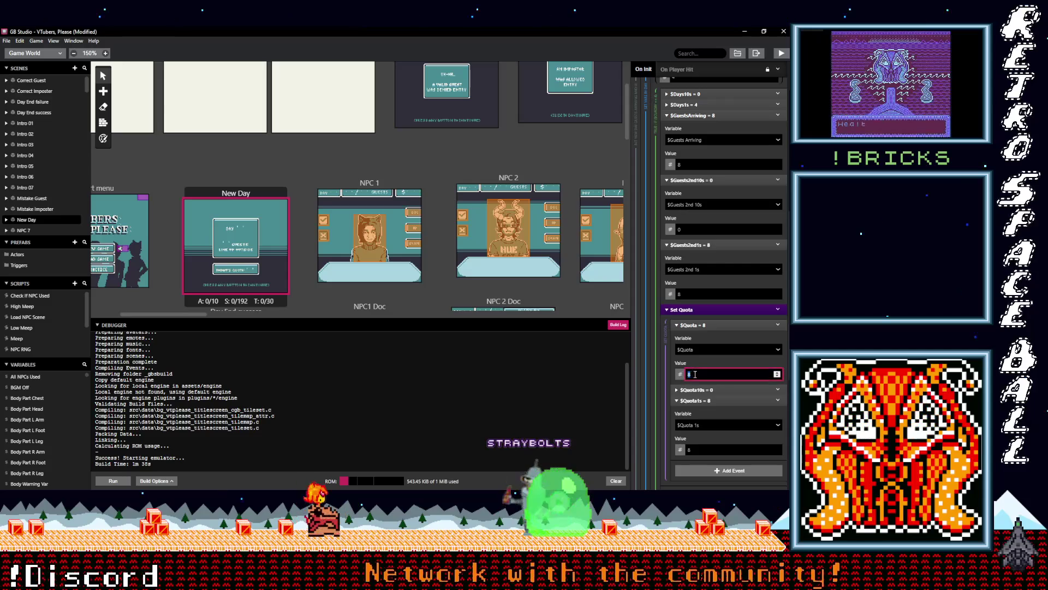
text(6)
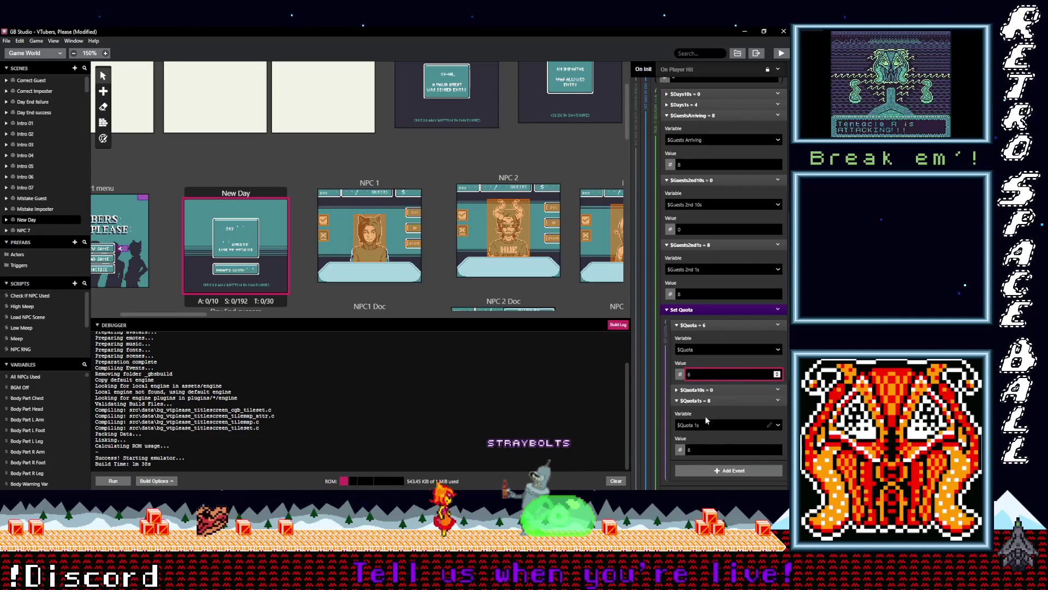
double_click(710, 450)
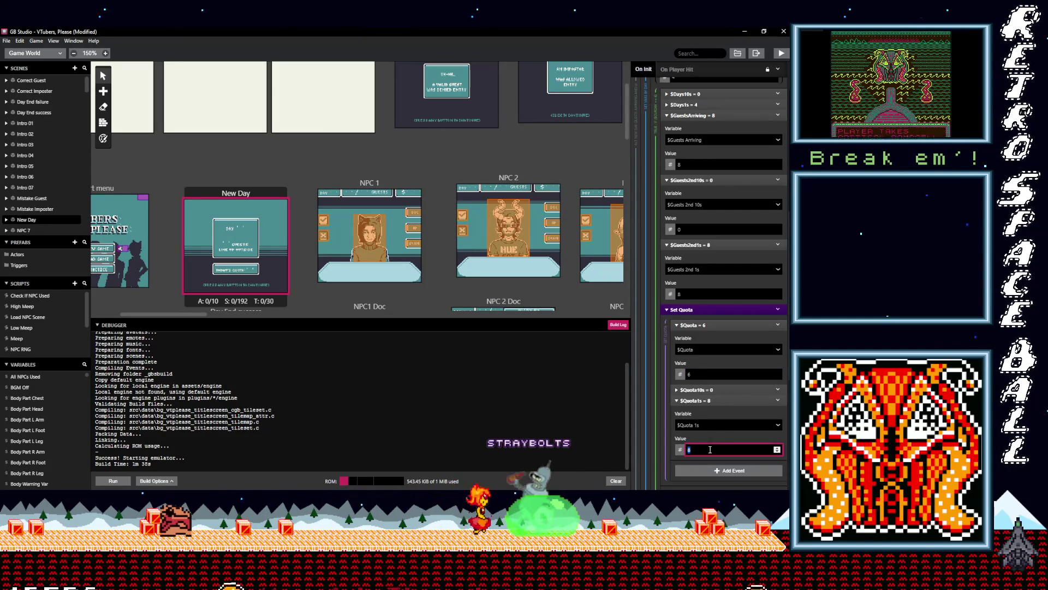
text(6)
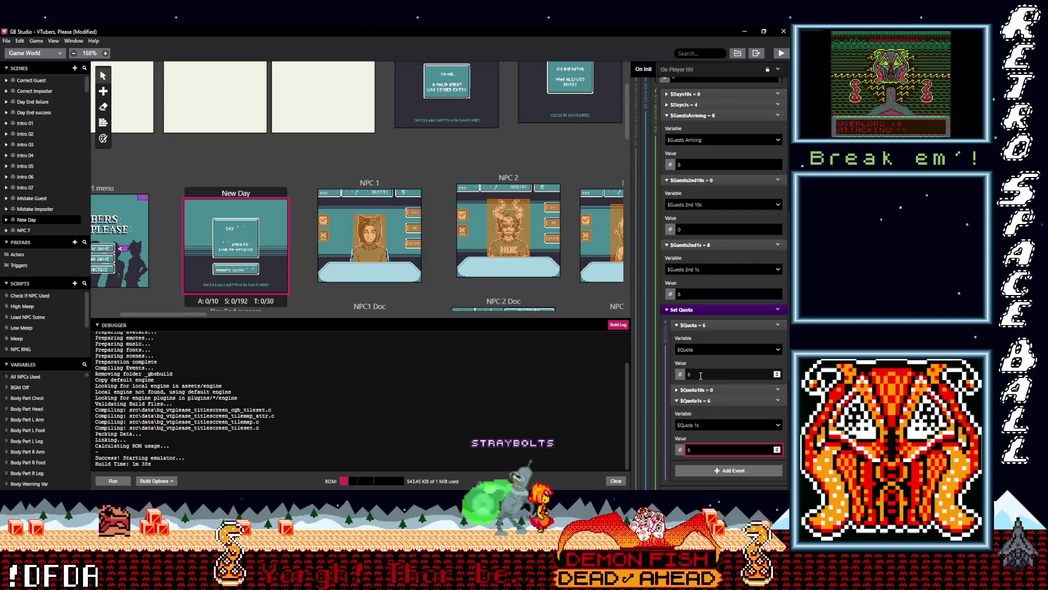
click(686, 375)
double_click(690, 375)
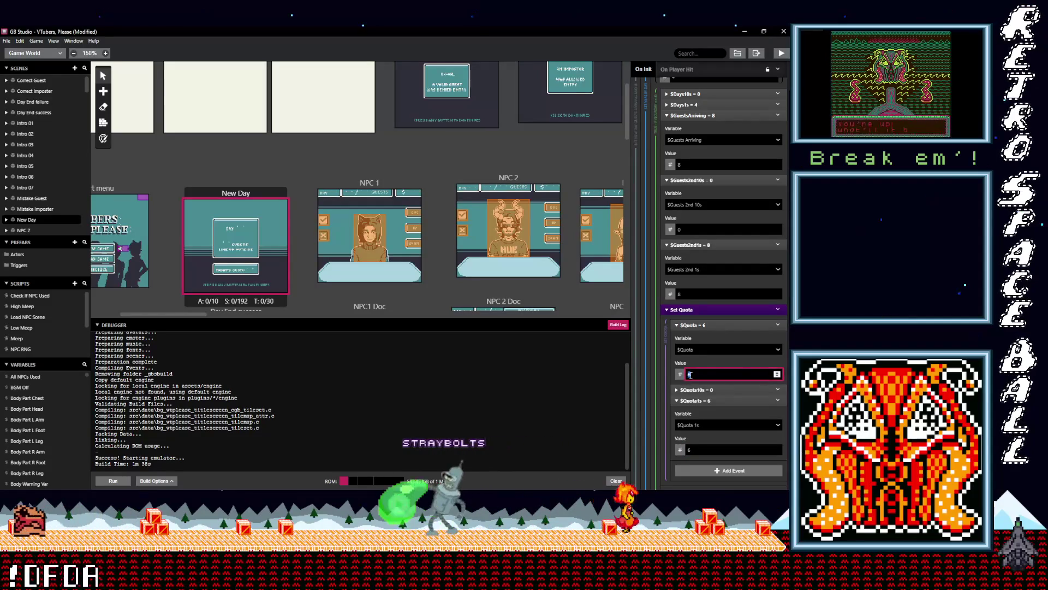
text(5)
double_click(699, 450)
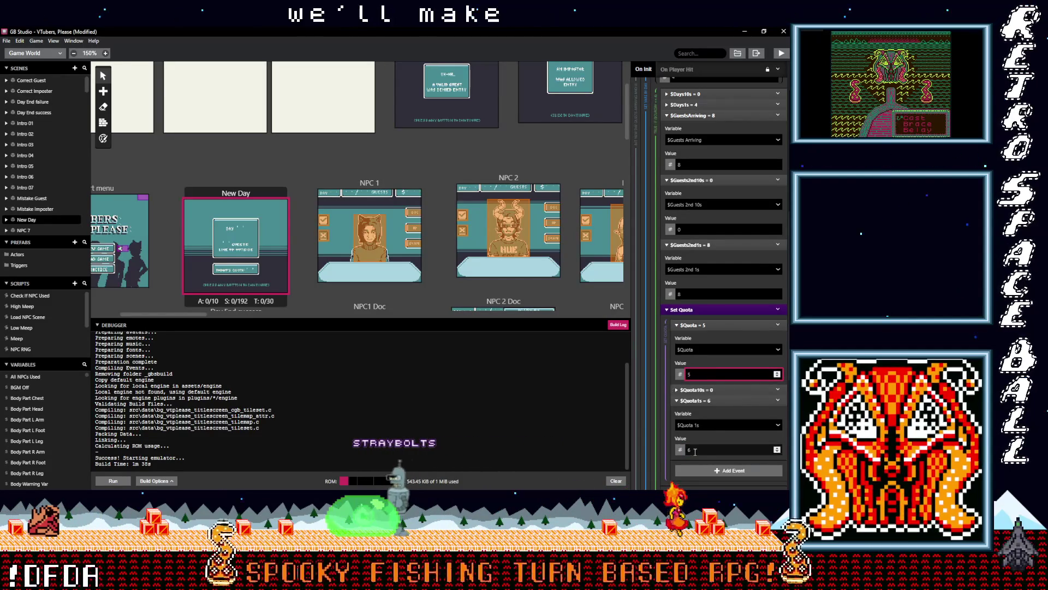
text(5)
Scroll back up through the day list and expand the day 3 block.
scroll(723, 440, up, 2)
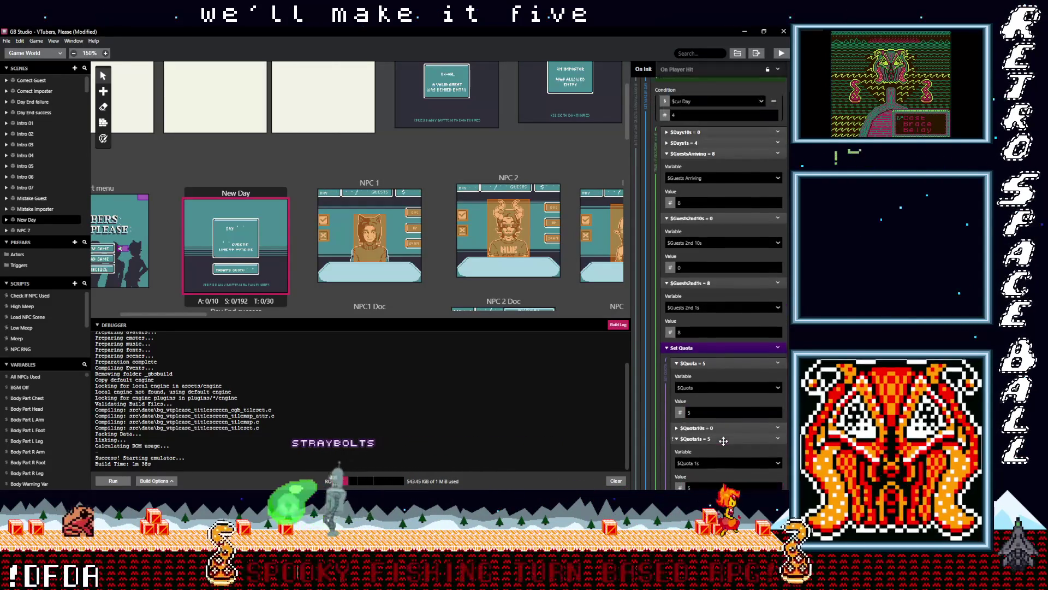
scroll(722, 442, down, 2)
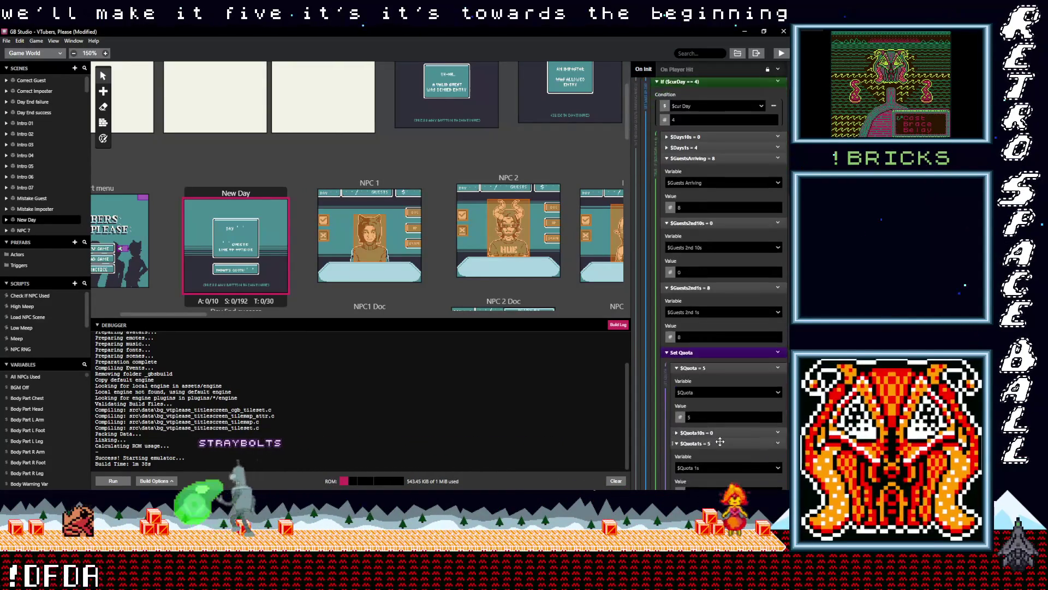
scroll(719, 441, up, 3)
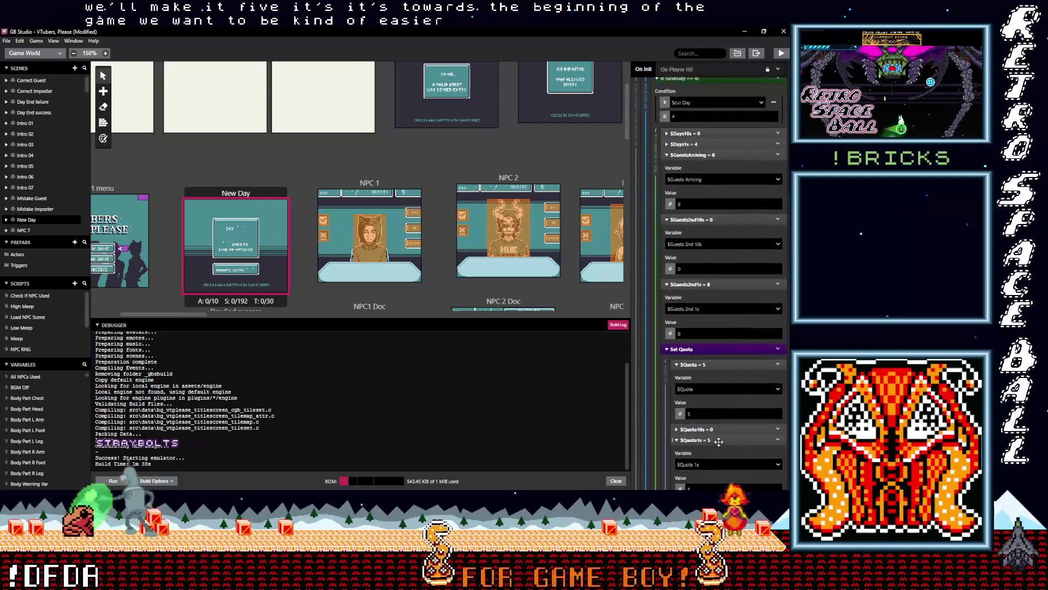
scroll(719, 441, up, 2)
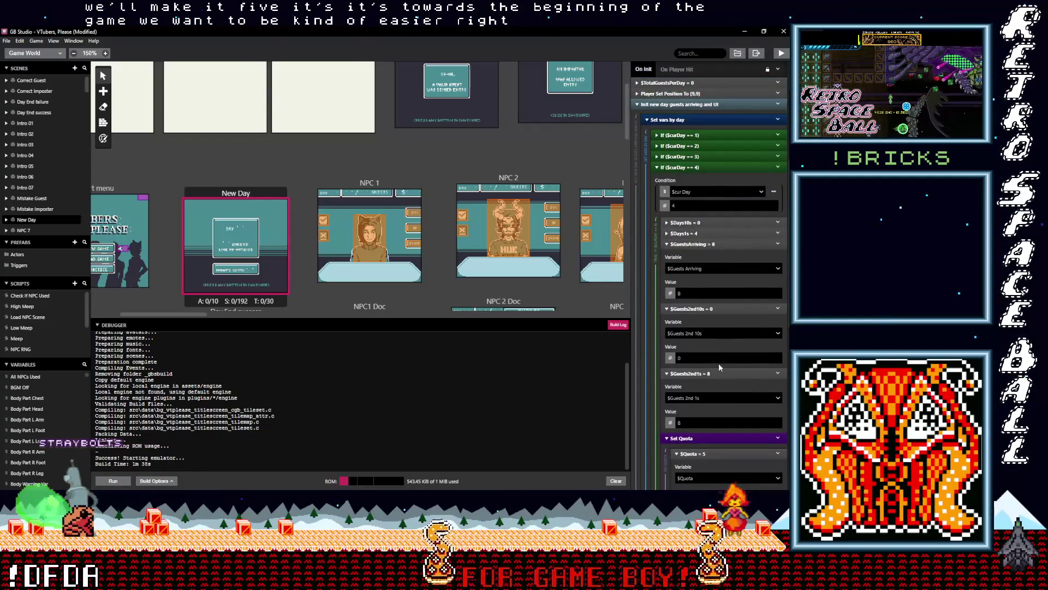
scroll(719, 363, down, 7)
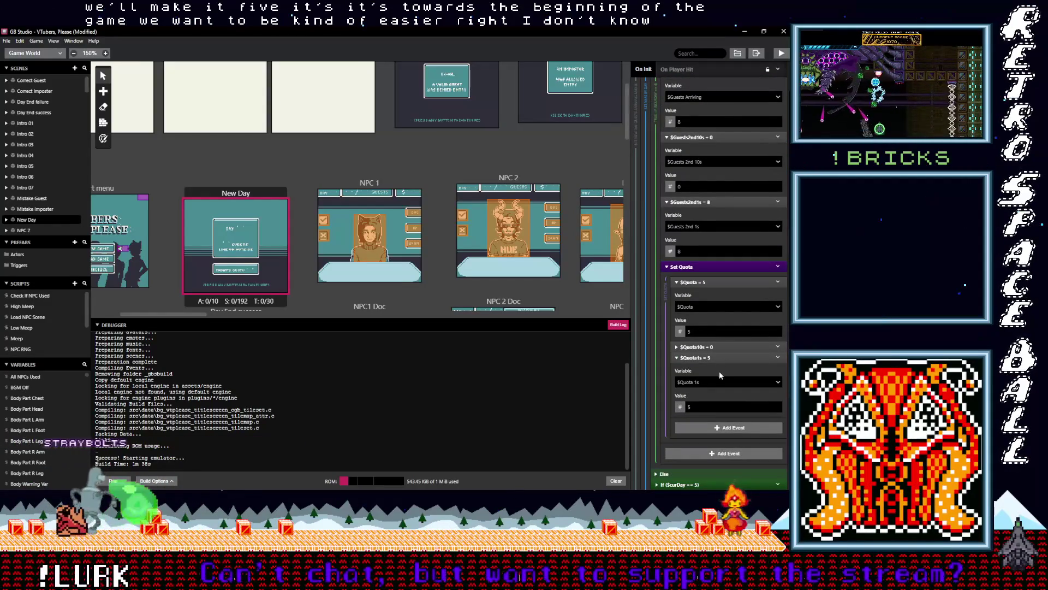
scroll(715, 368, up, 6)
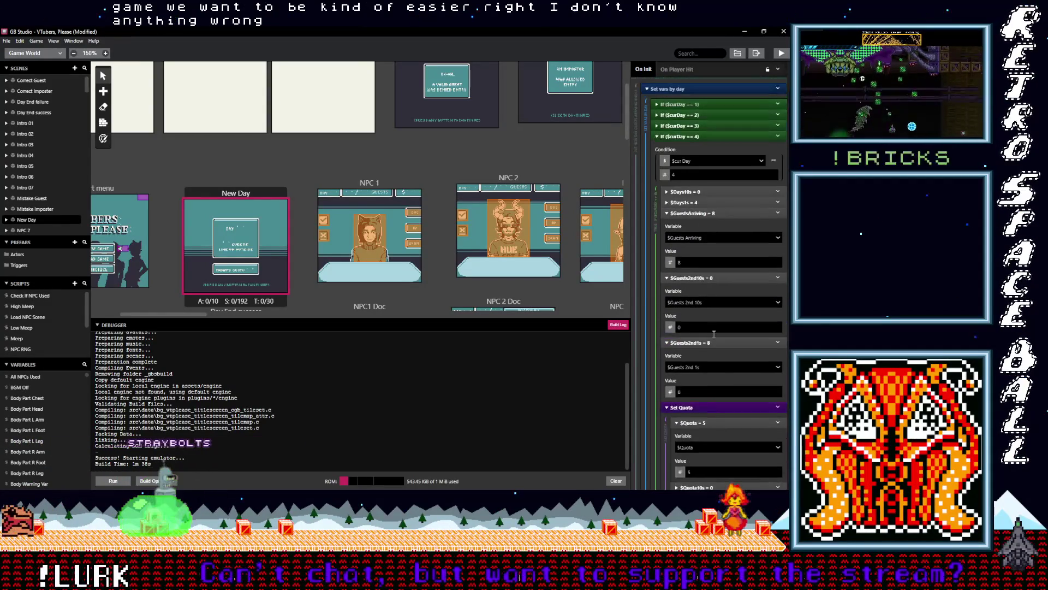
scroll(683, 156, up, 1)
click(686, 156)
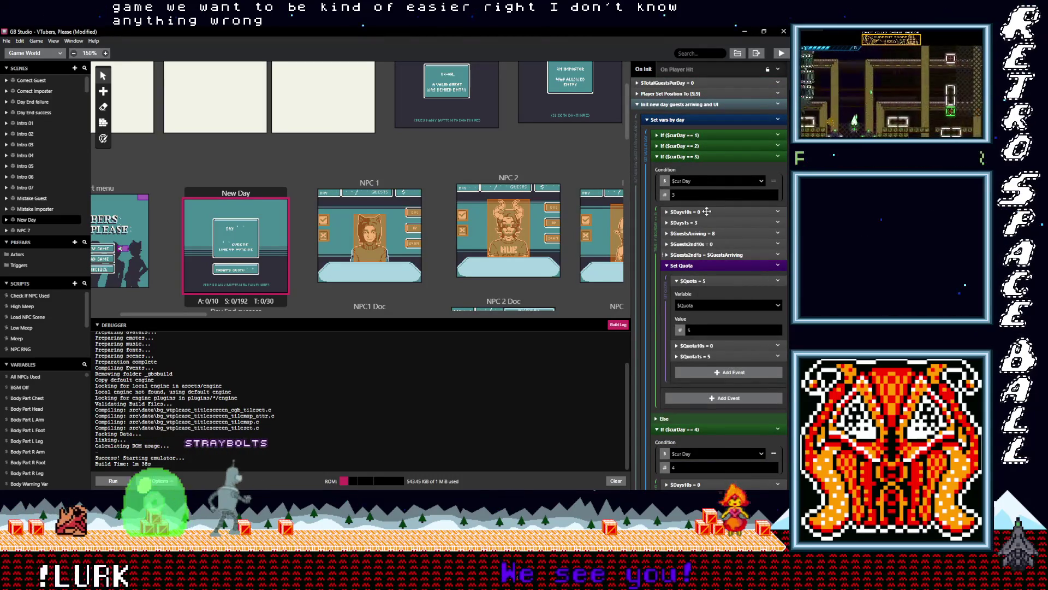
Review day 3's 6 arriving guests and quota-of-4 fields, then expand day 2.
click(709, 254)
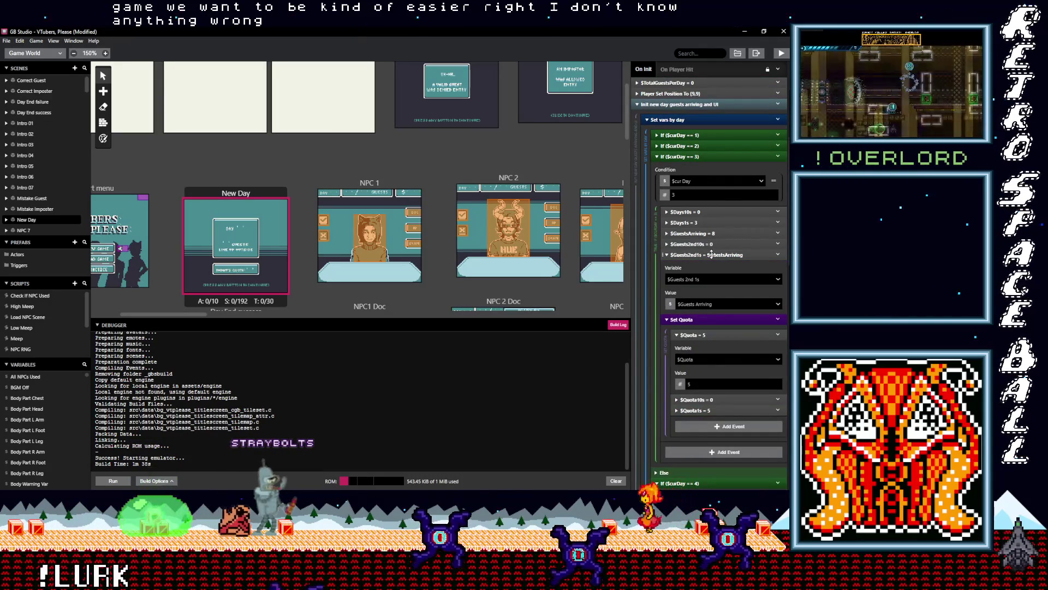
click(712, 254)
click(714, 233)
text(4)
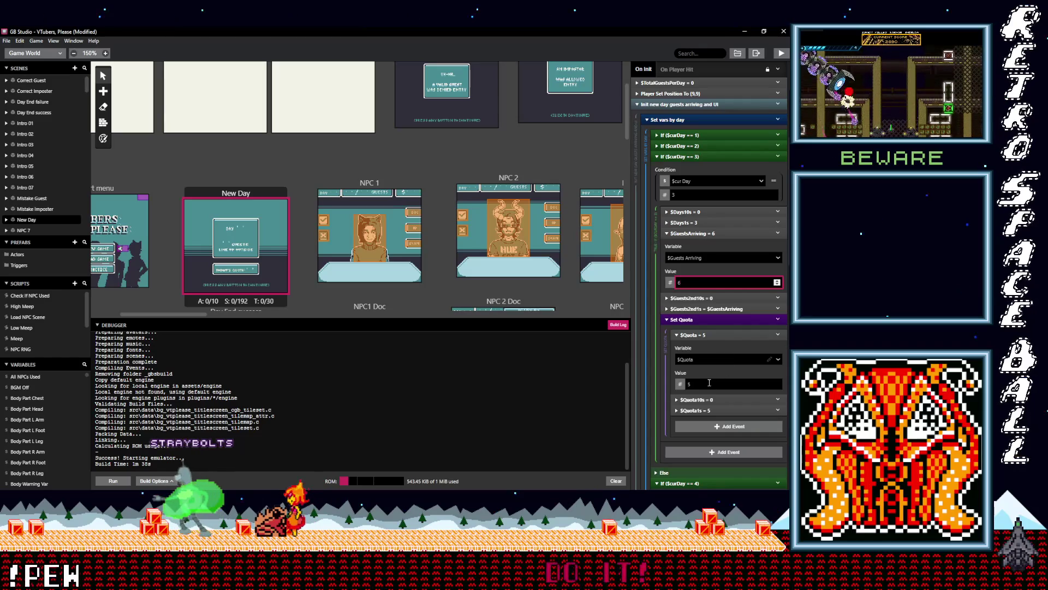
click(708, 412)
text(4)
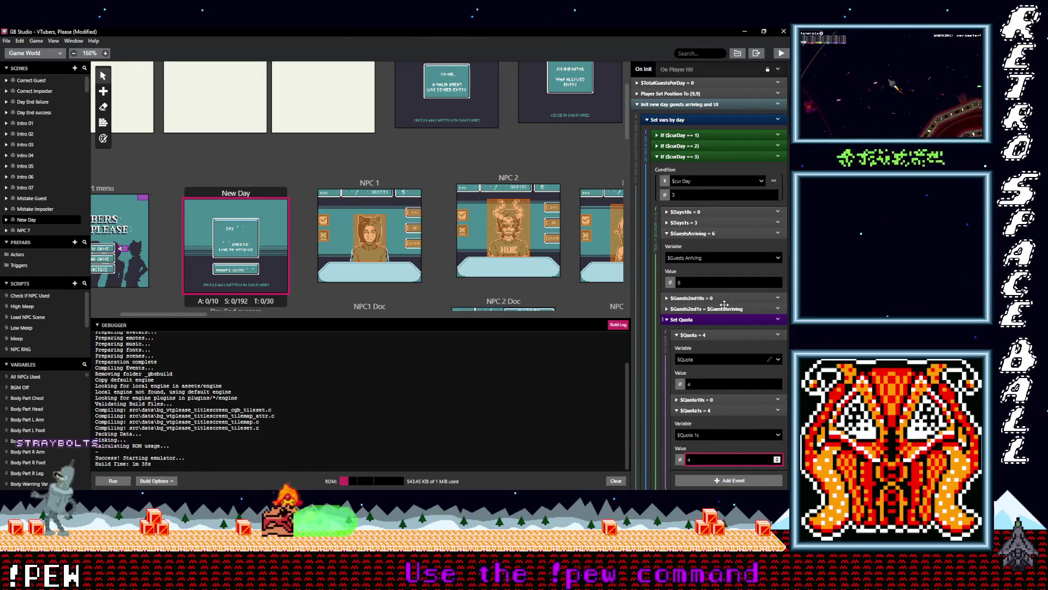
click(698, 146)
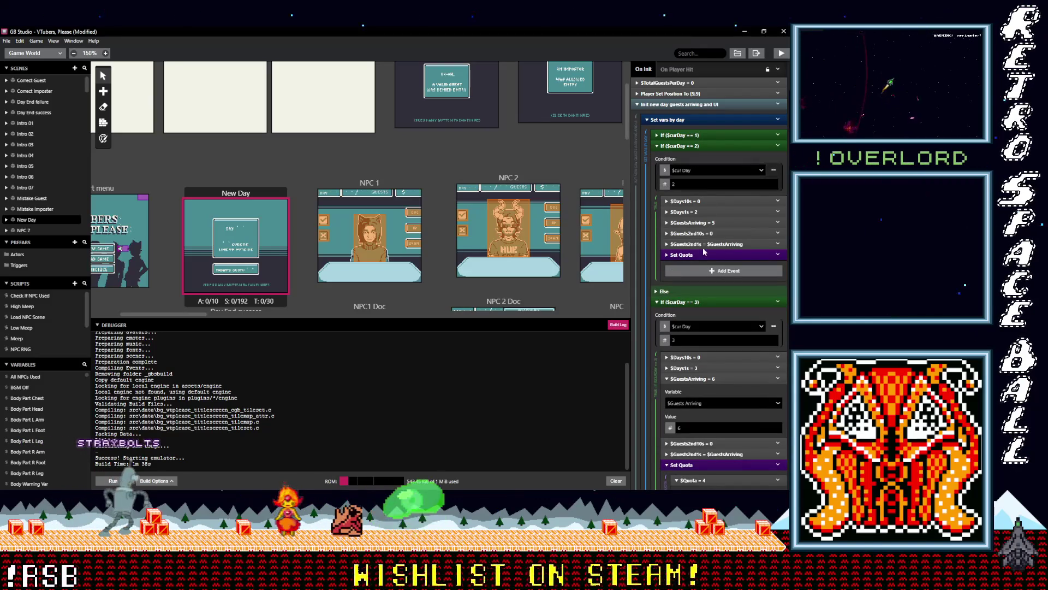
Set day 2's arriving guests to 4 and its $Quota and $Quota 1s to 2.
click(711, 221)
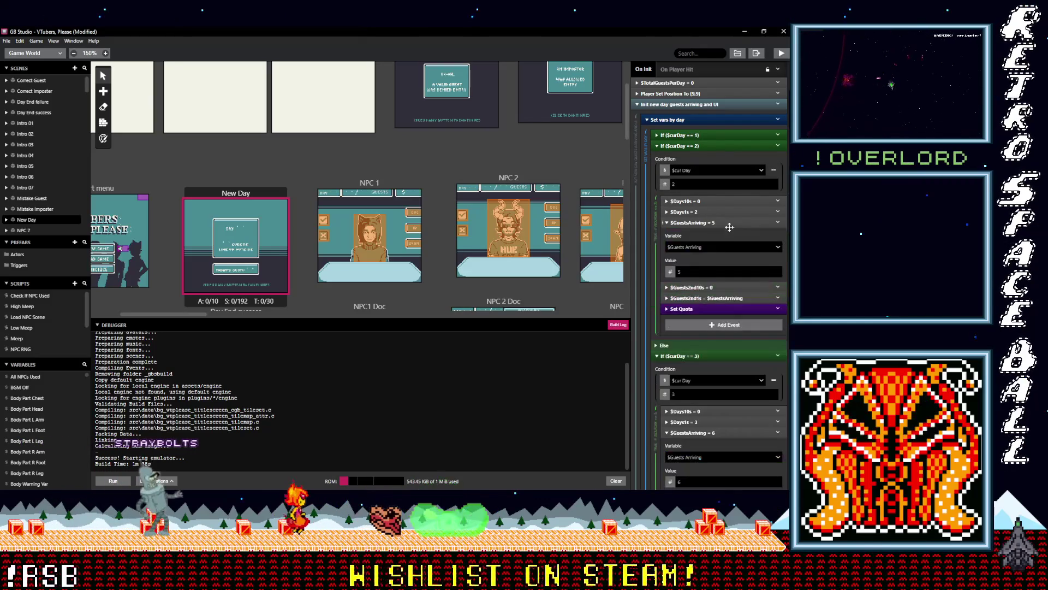
double_click(690, 271)
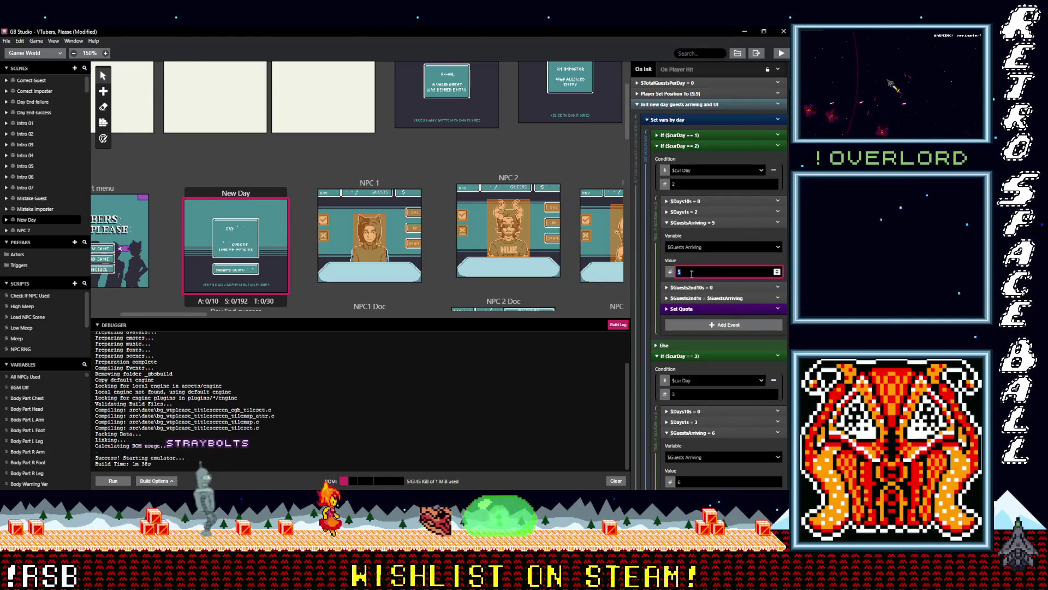
click(706, 309)
scroll(710, 344, down, 2)
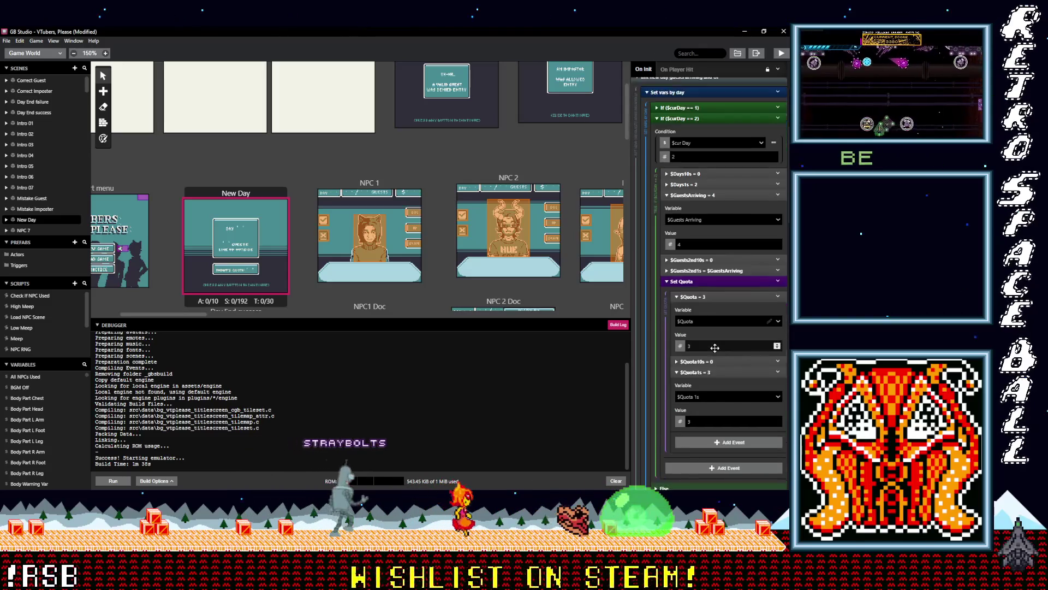
click(687, 331)
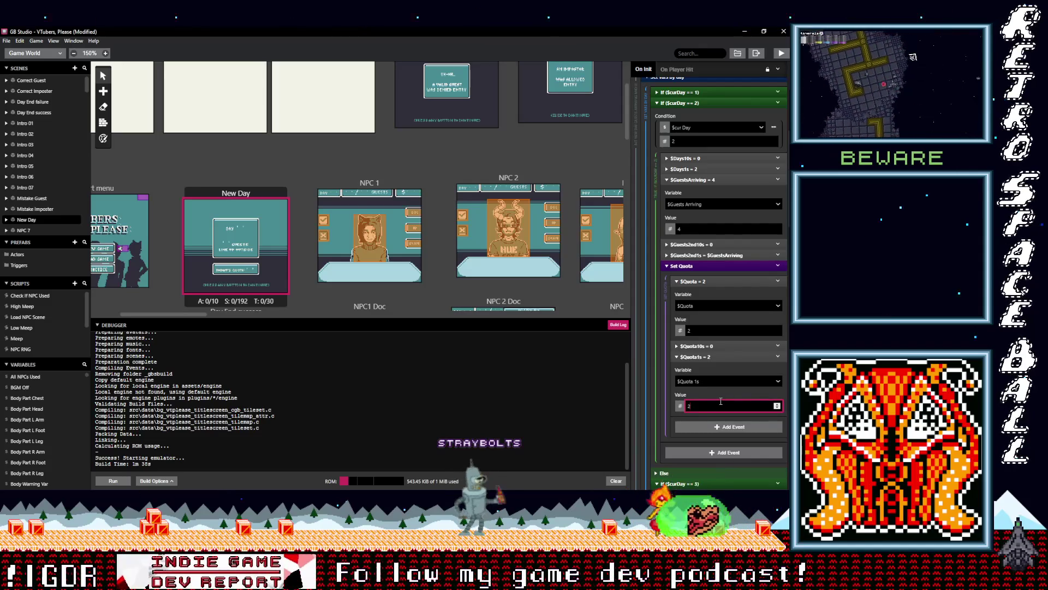
scroll(710, 284, up, 2)
click(695, 137)
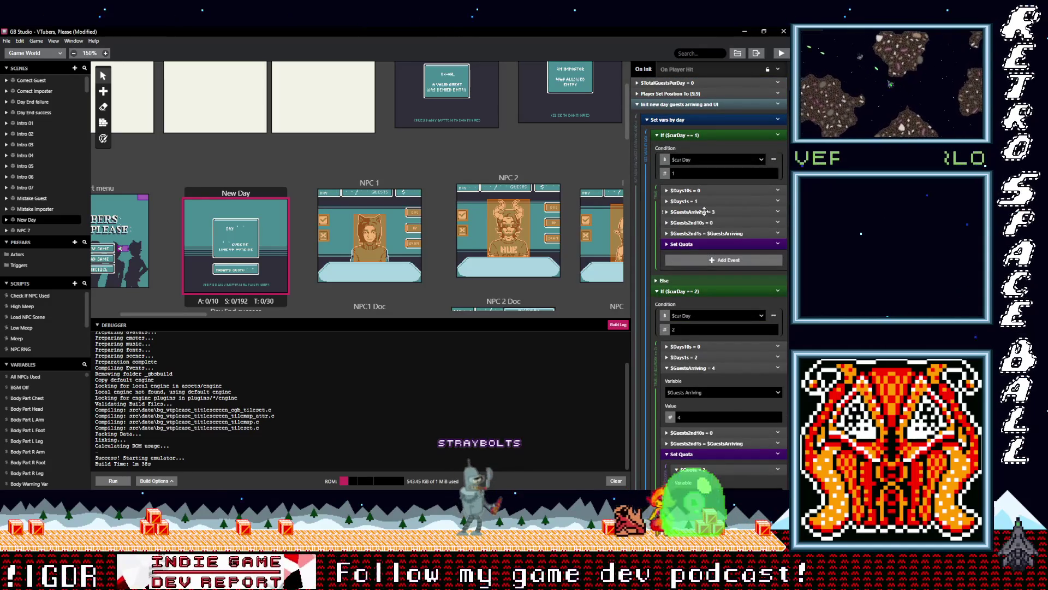
Check that day 1 keeps 3 arriving guests, briefly opening its Set Quota event.
click(705, 211)
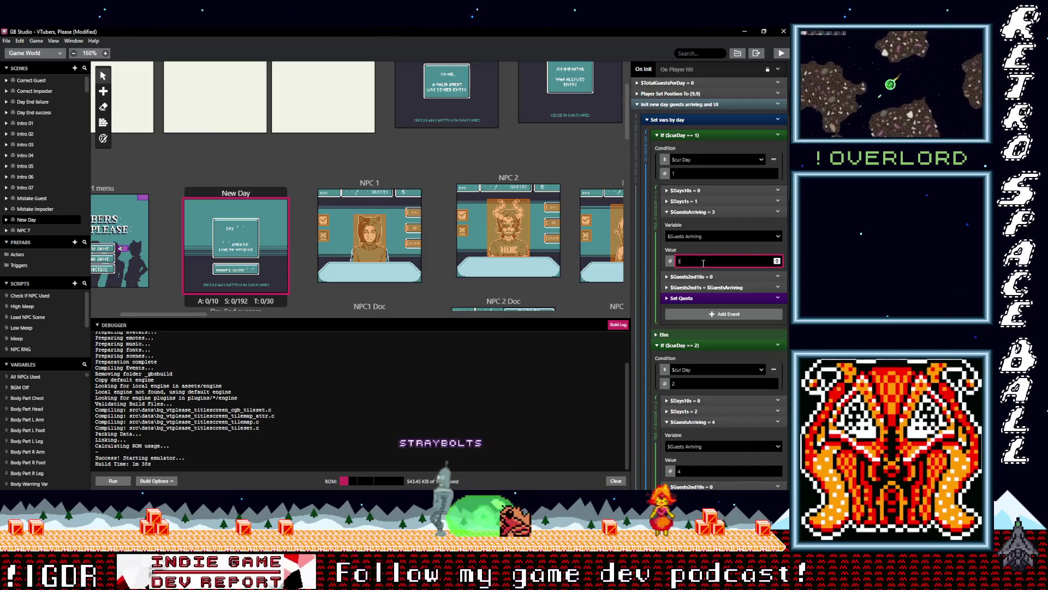
click(690, 298)
click(689, 299)
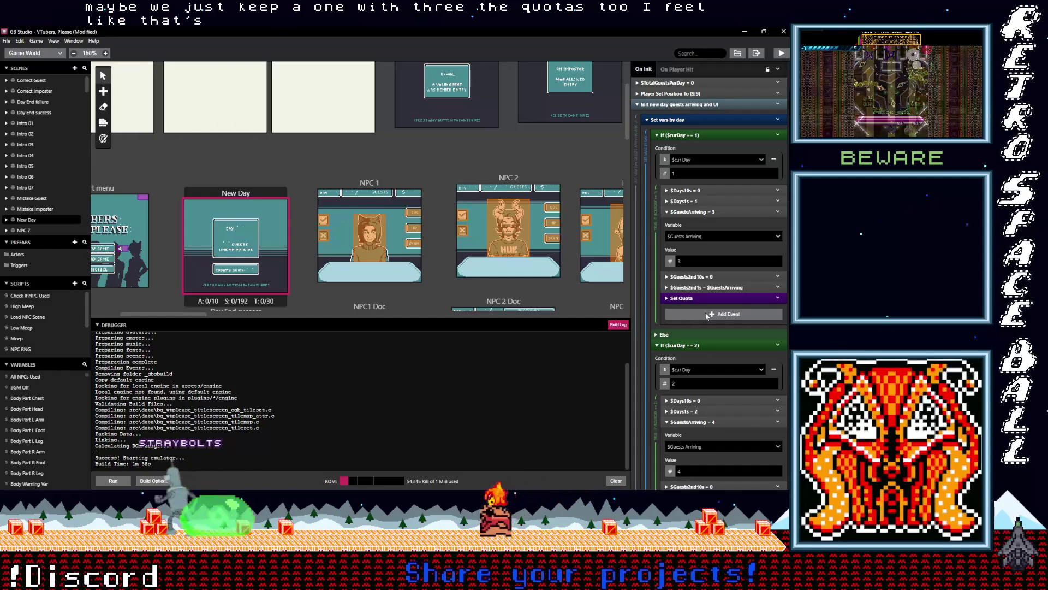
scroll(706, 314, down, 3)
scroll(704, 313, up, 5)
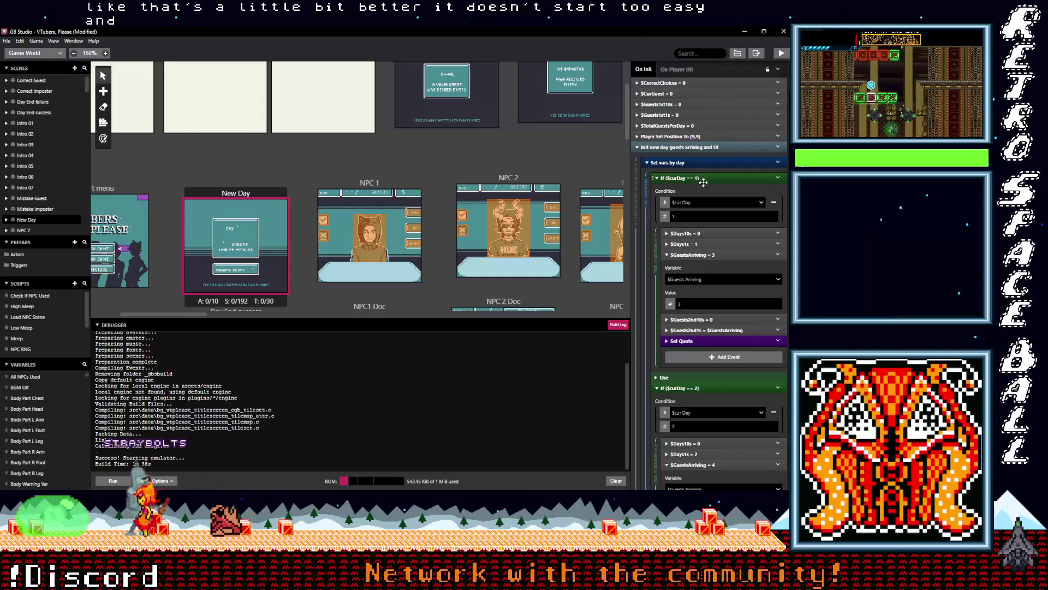
Collapse the day 1–4 blocks and save the project with Ctrl+S.
scroll(709, 300, down, 3)
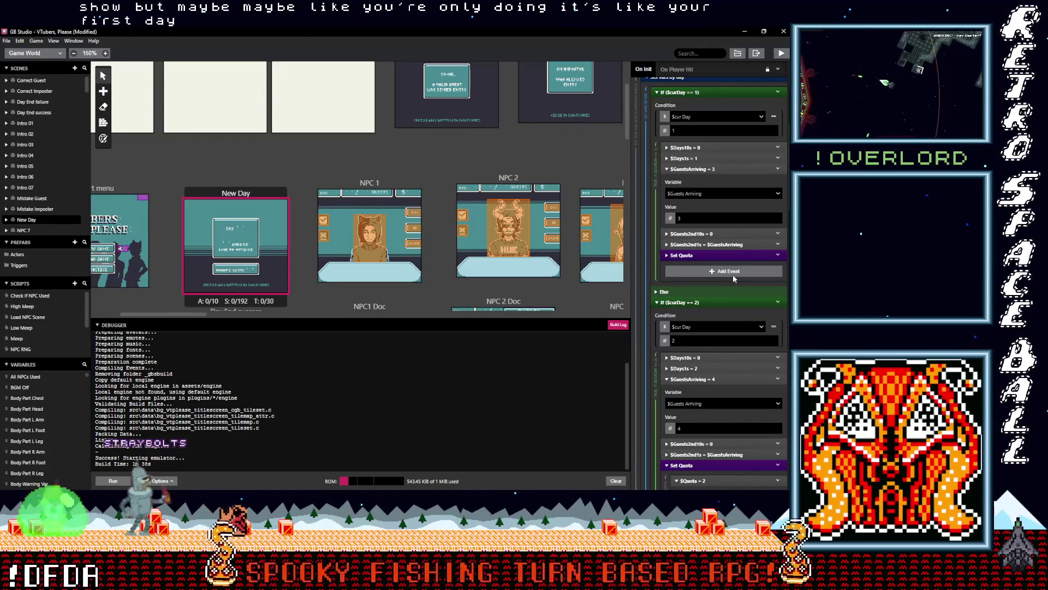
scroll(713, 396, down, 1)
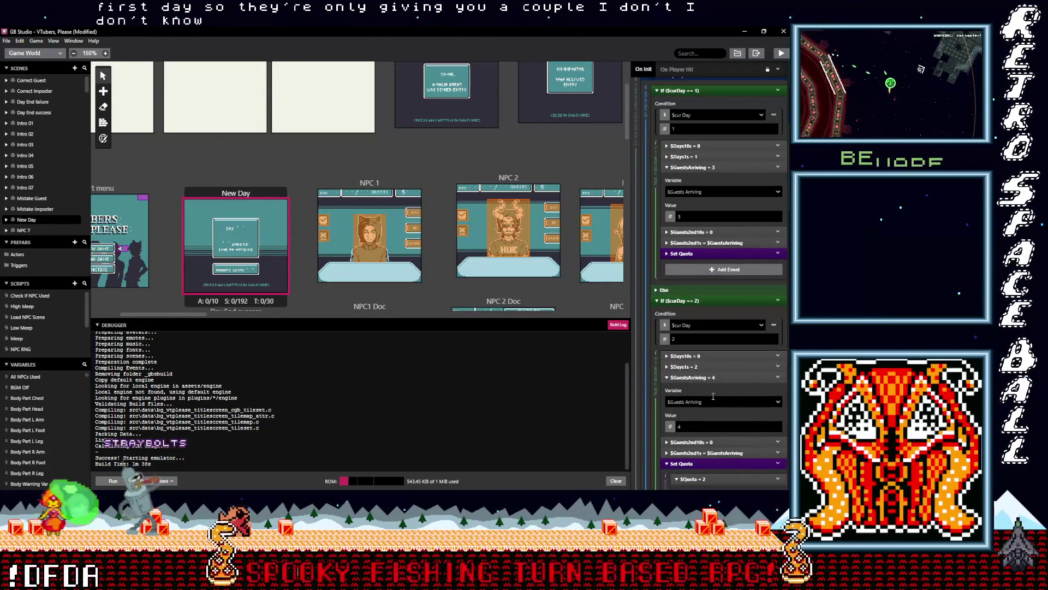
scroll(713, 397, down, 10)
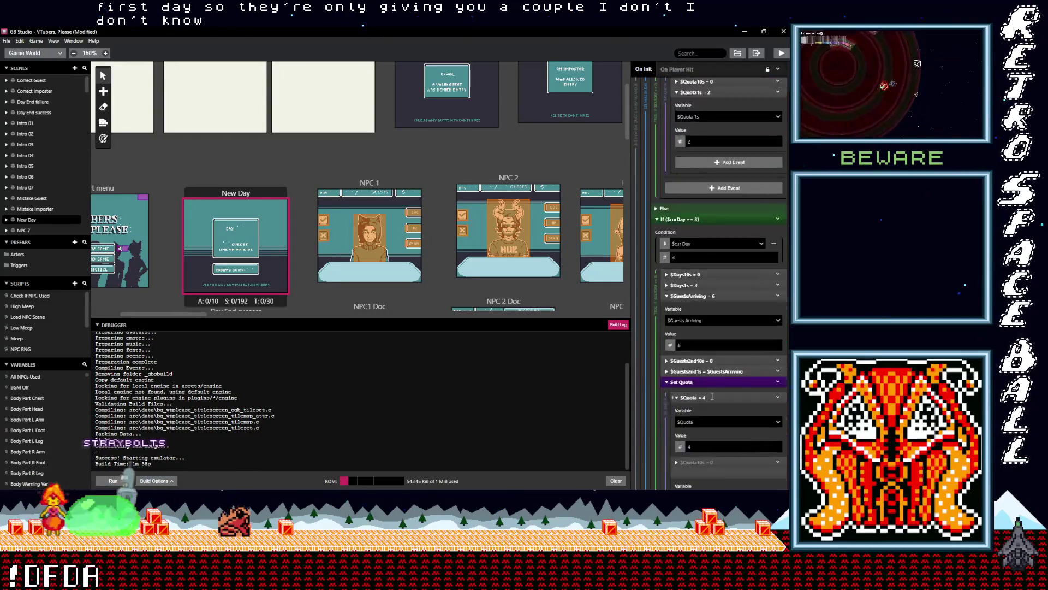
scroll(712, 396, down, 10)
scroll(711, 395, down, 5)
scroll(705, 398, up, 20)
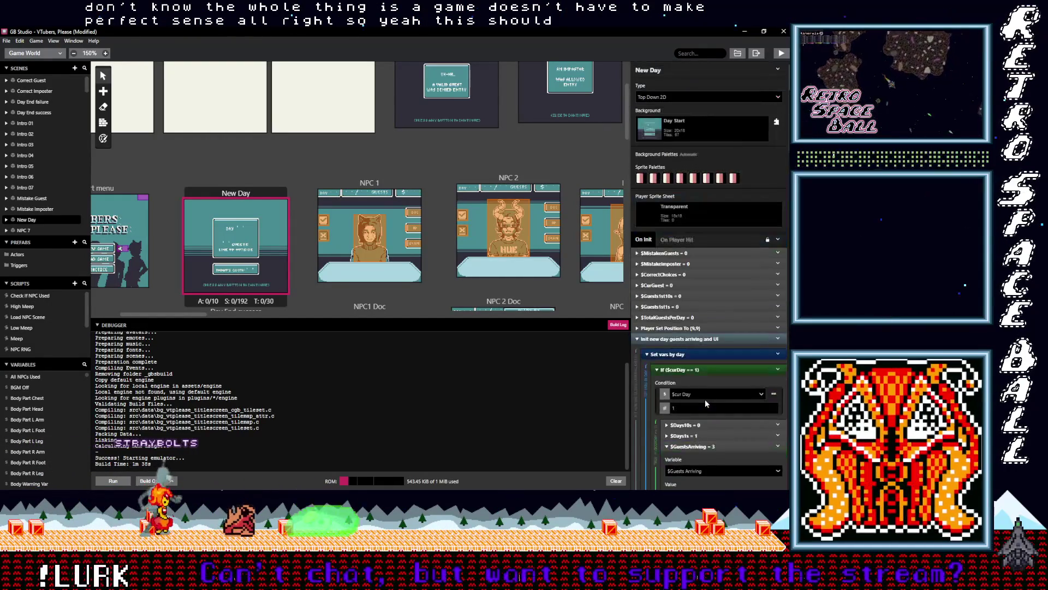
click(687, 371)
click(690, 380)
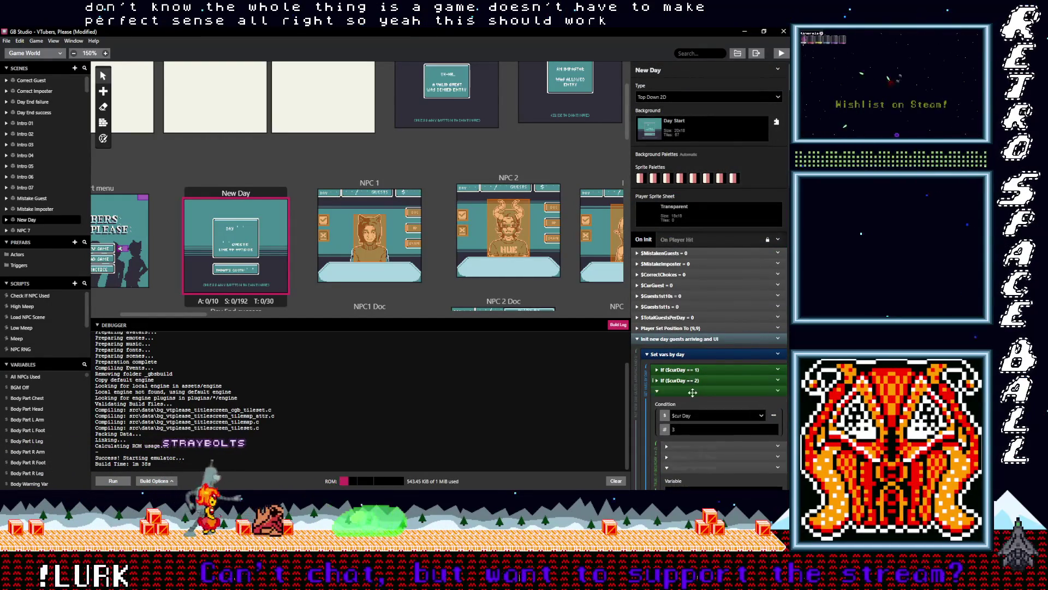
click(692, 392)
click(694, 402)
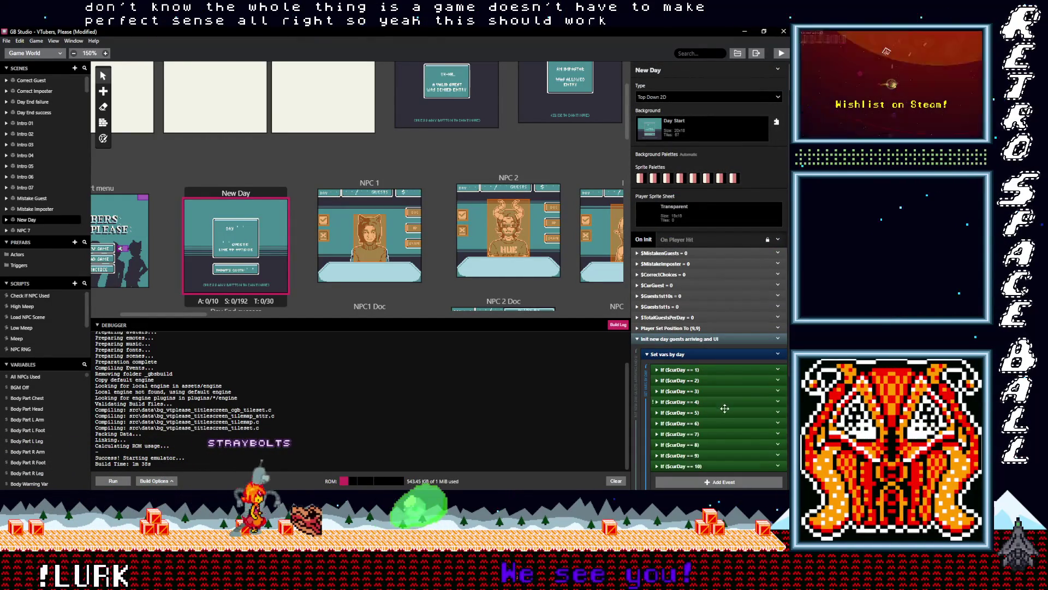
key(ctrl+s)
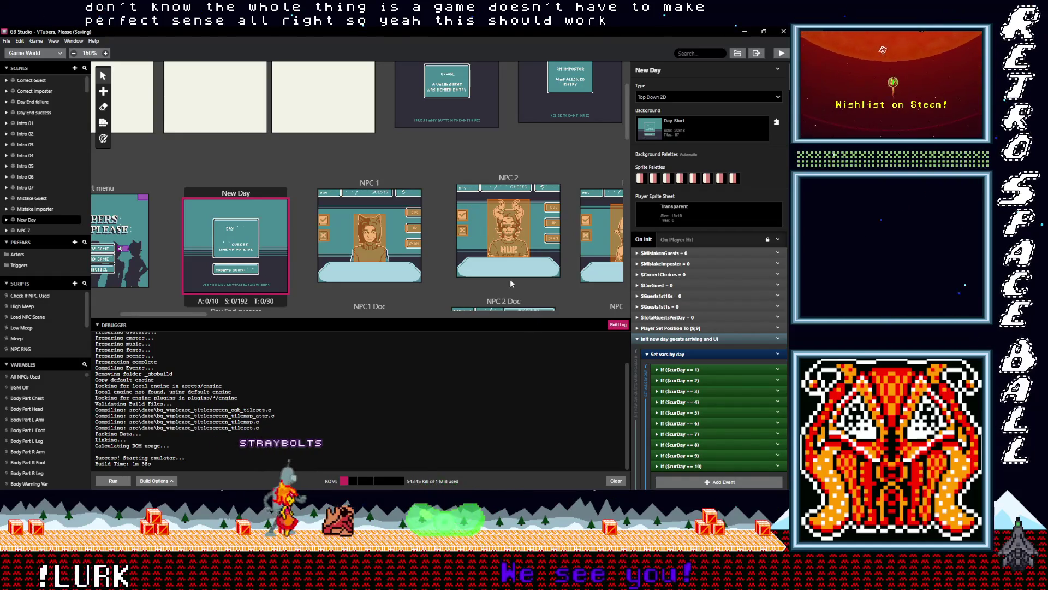
scroll(506, 280, down, 3)
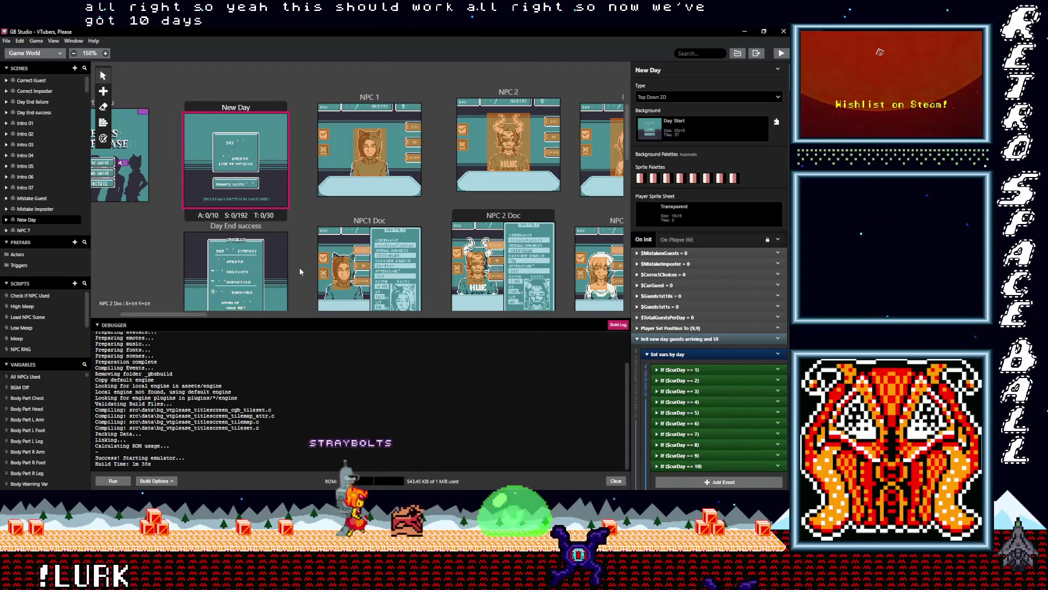
From Day End success, collapse Mistakes and inspect the Load NPC Scene script, then deselect.
scroll(296, 268, down, 2)
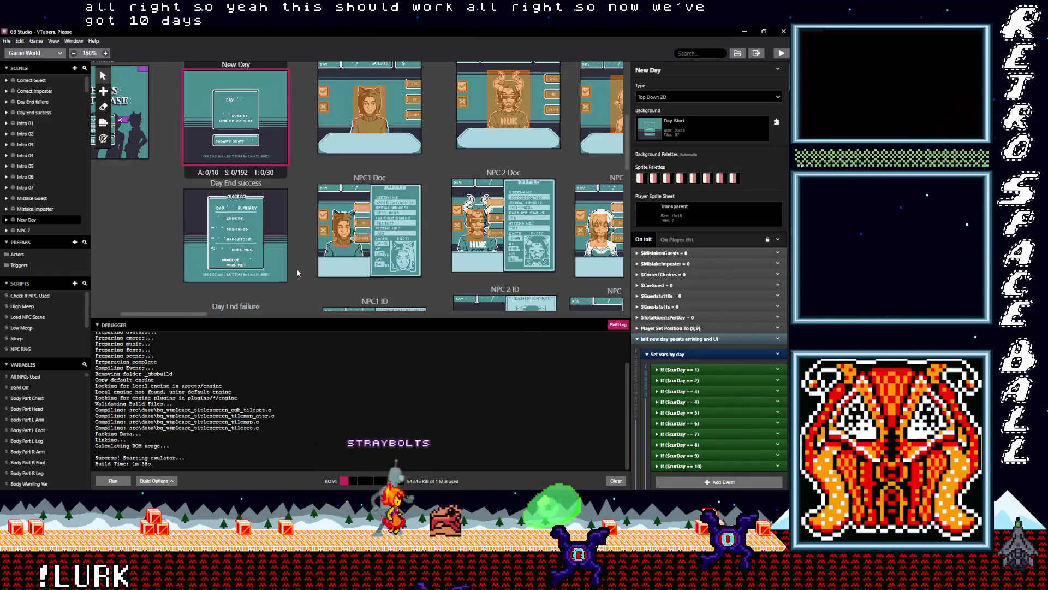
click(192, 186)
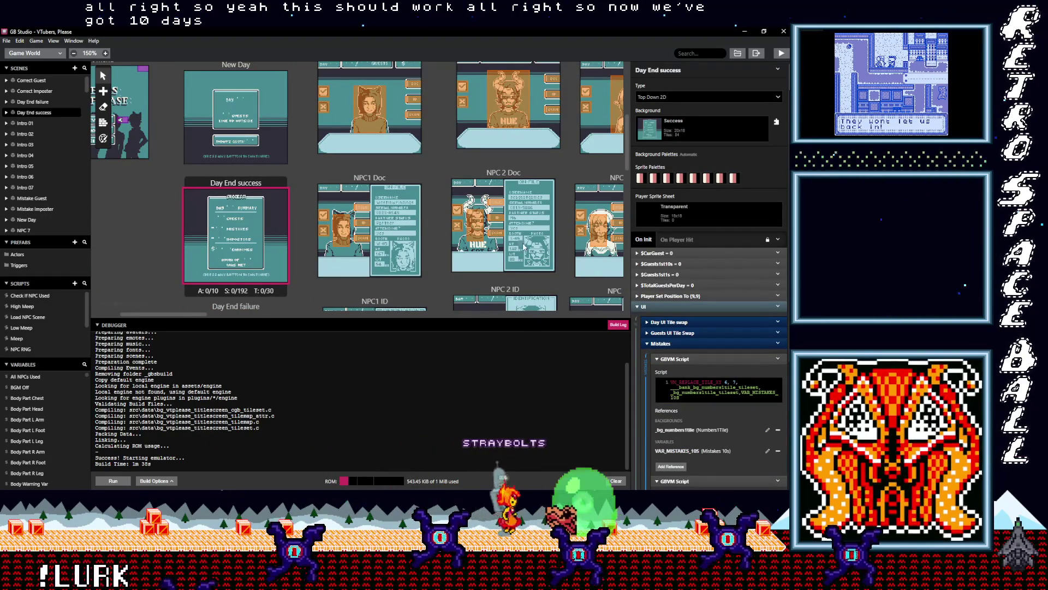
click(662, 344)
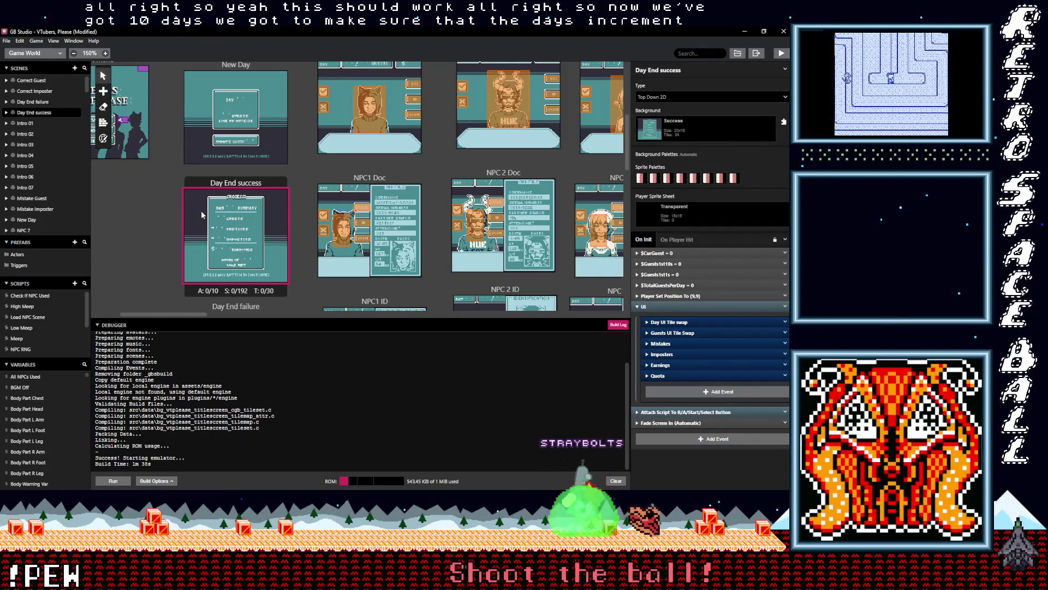
click(30, 319)
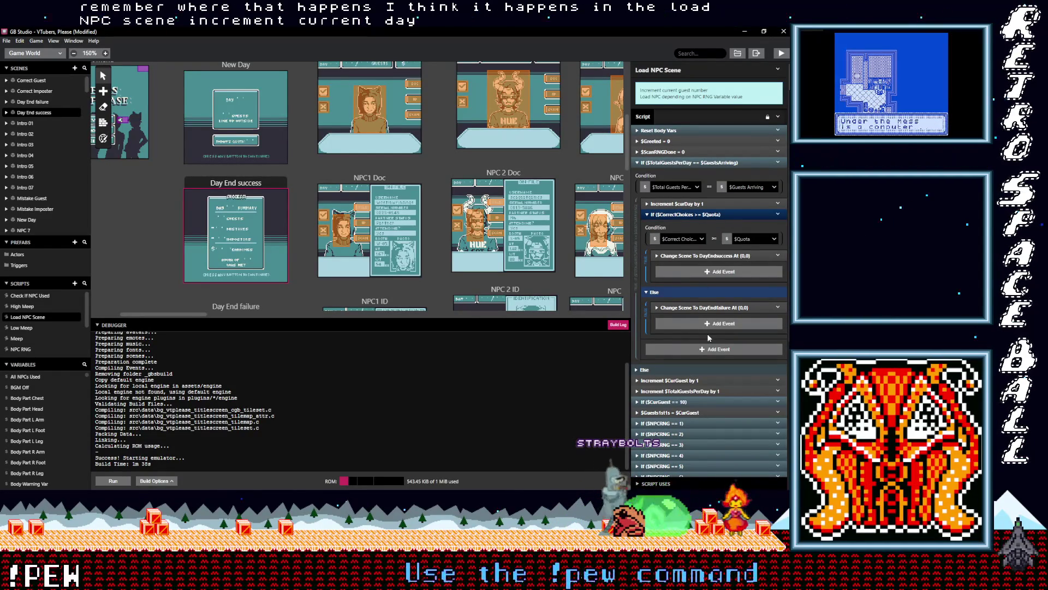
scroll(307, 185, up, 1)
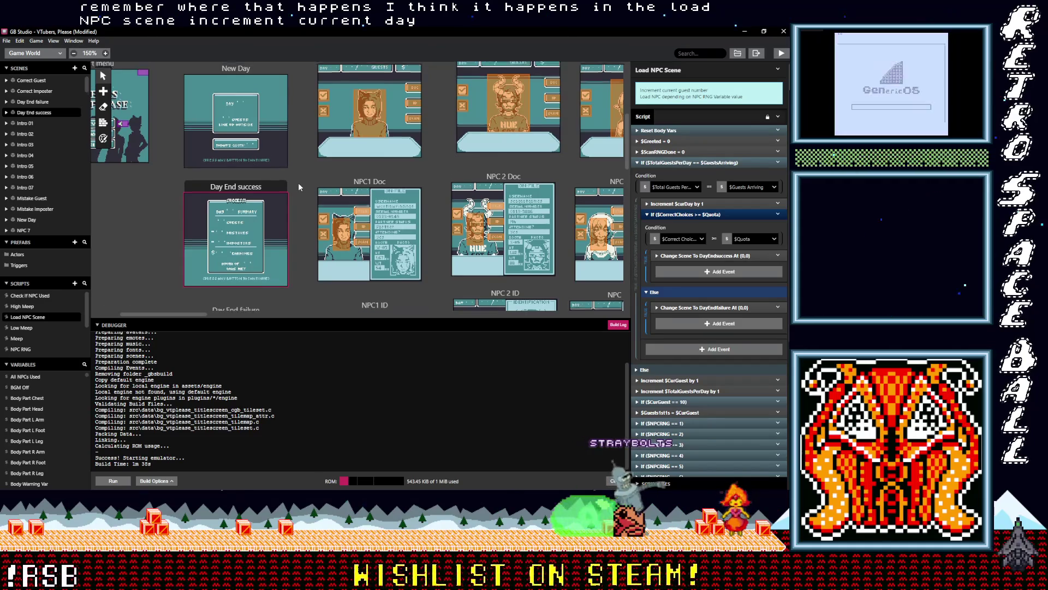
click(302, 202)
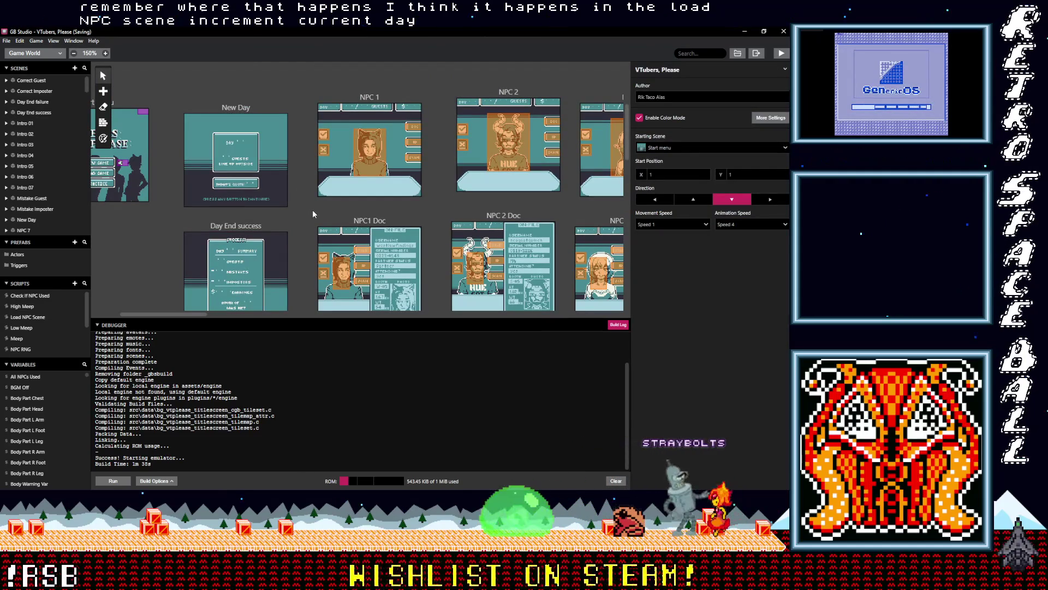
Move the If ($SFXOff == 0) sound check above Change Scene in NPC 1's Trigger 3.
click(418, 128)
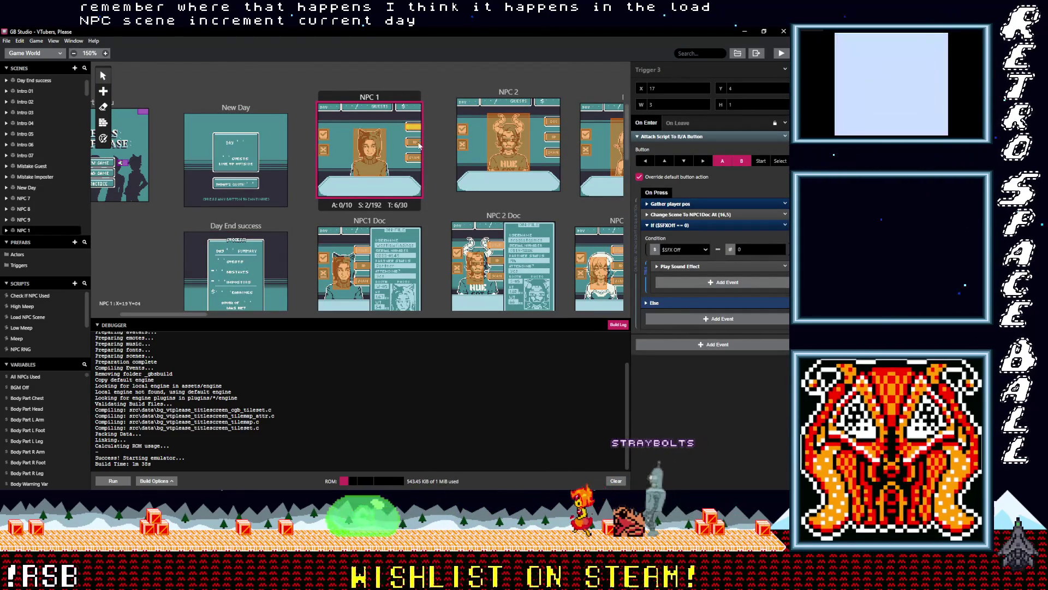
click(670, 267)
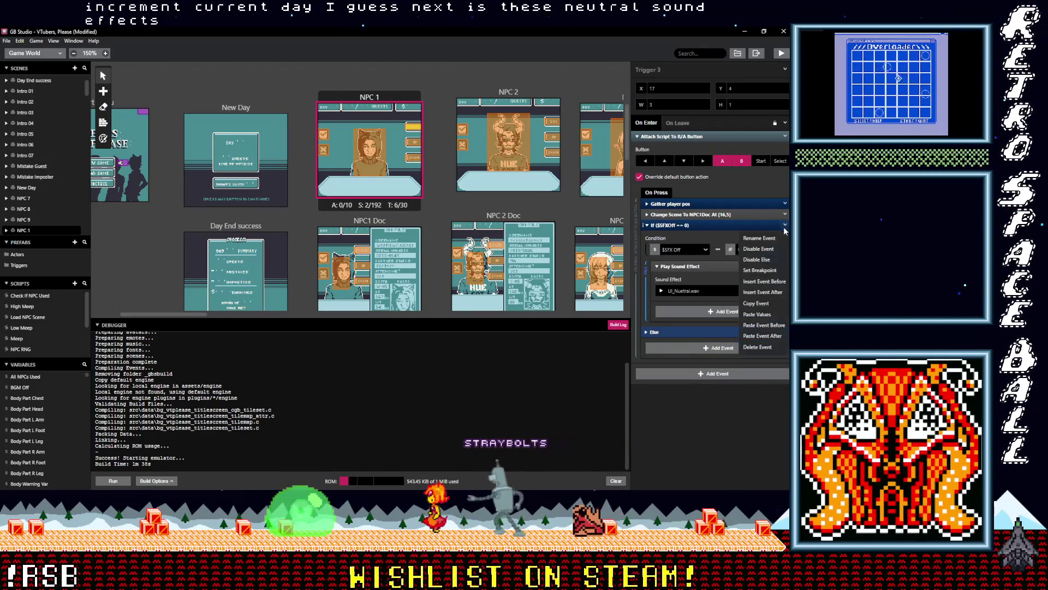
click(416, 143)
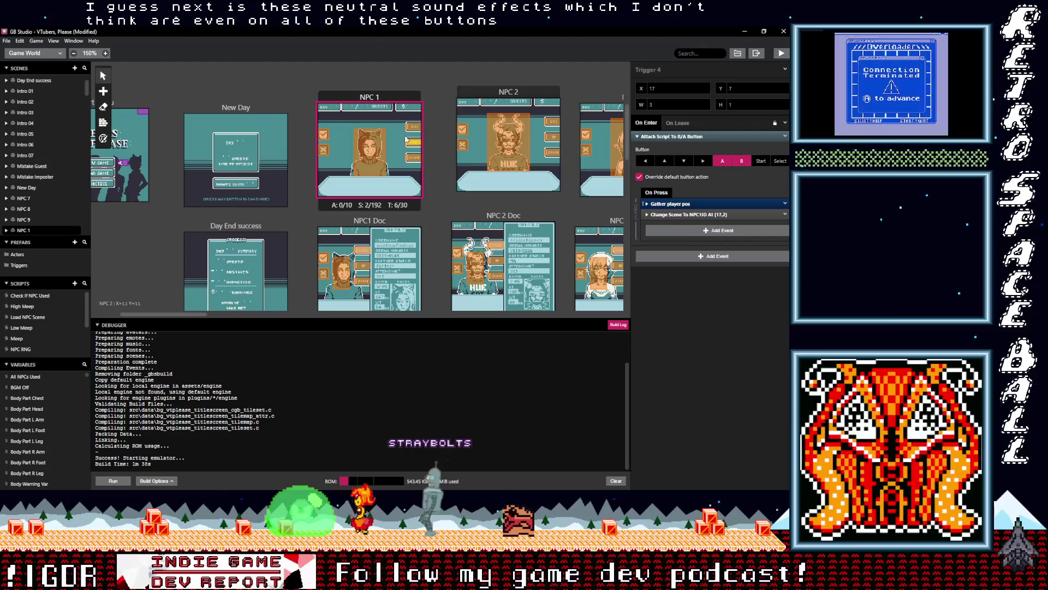
click(413, 126)
click(675, 224)
drag(675, 225, 678, 219)
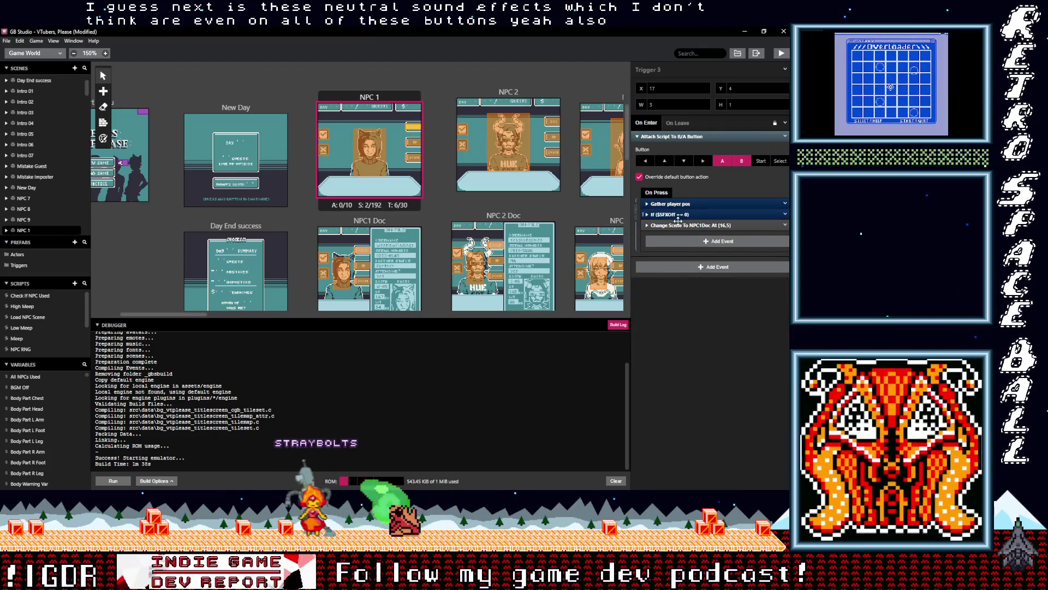
Paste the sound check above Change Scene in NPC 1's Triggers 4 and 5.
click(414, 143)
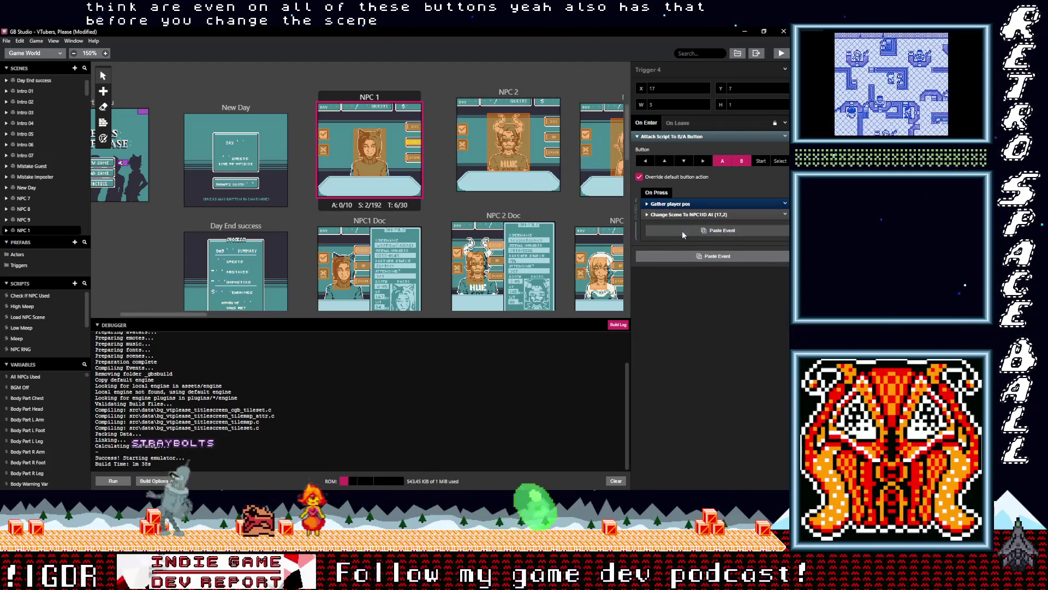
alt+click(683, 230)
drag(672, 218, 671, 213)
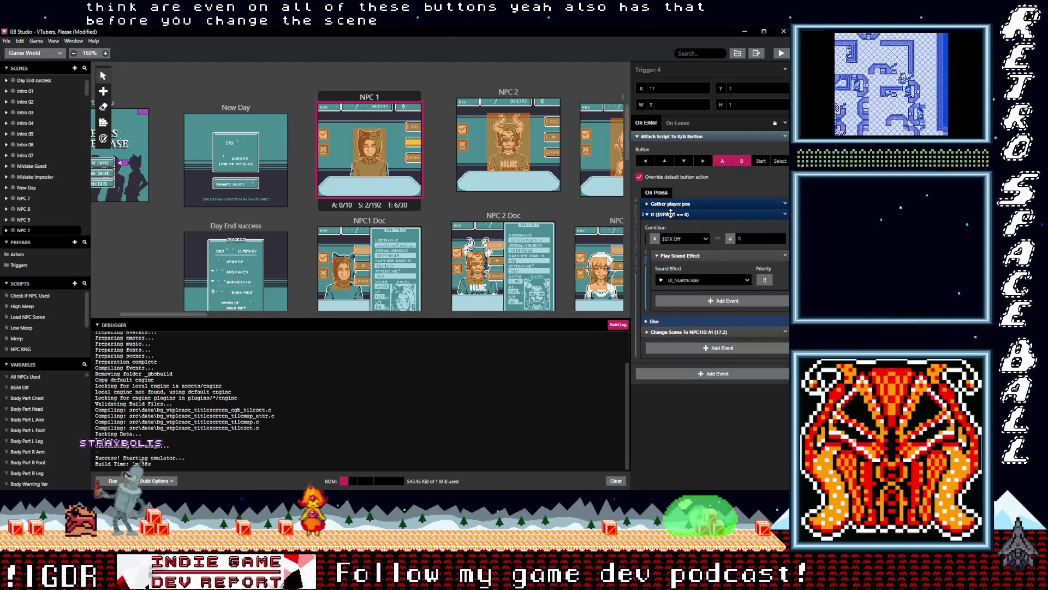
click(414, 160)
click(683, 234)
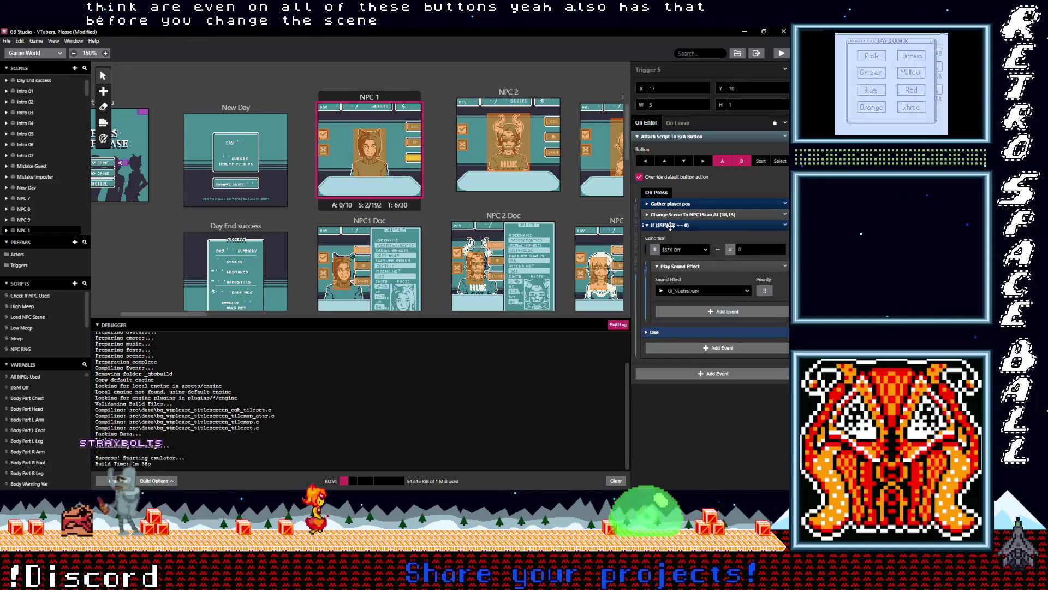
click(672, 227)
drag(672, 227, 672, 214)
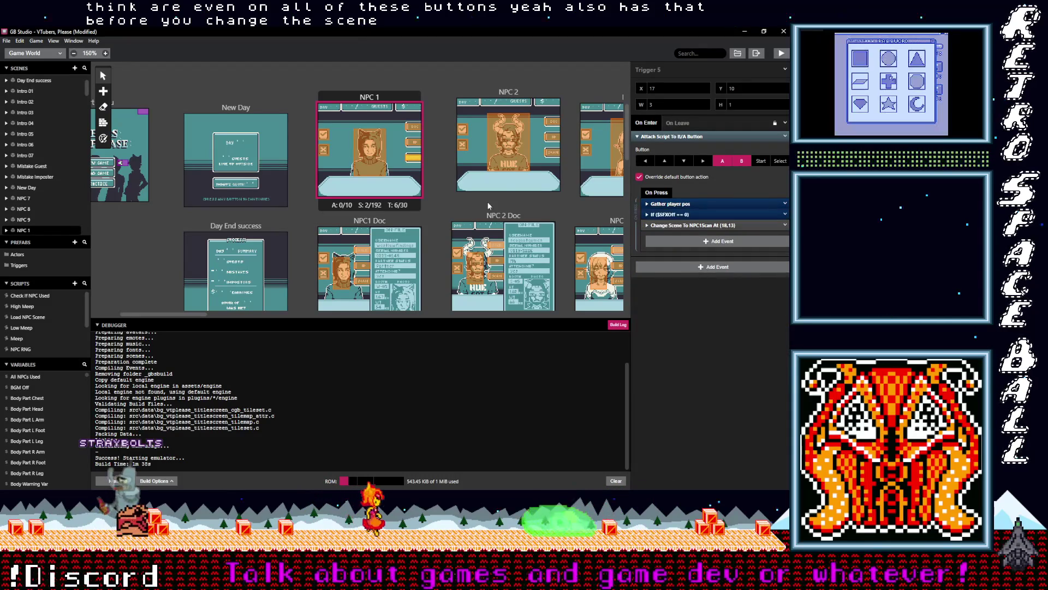
click(678, 214)
click(678, 214)
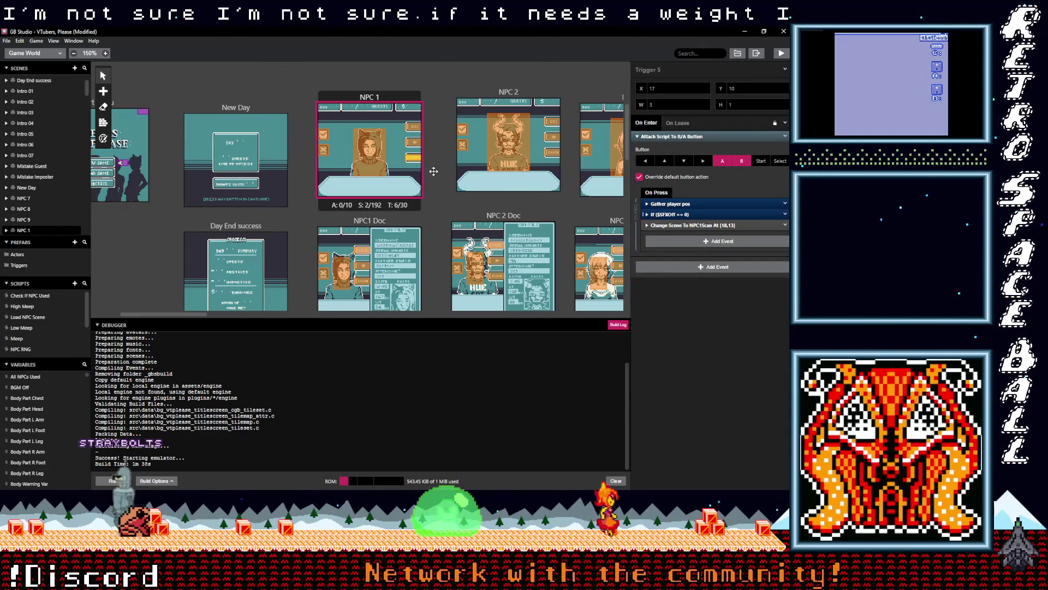
scroll(529, 173, down, 3)
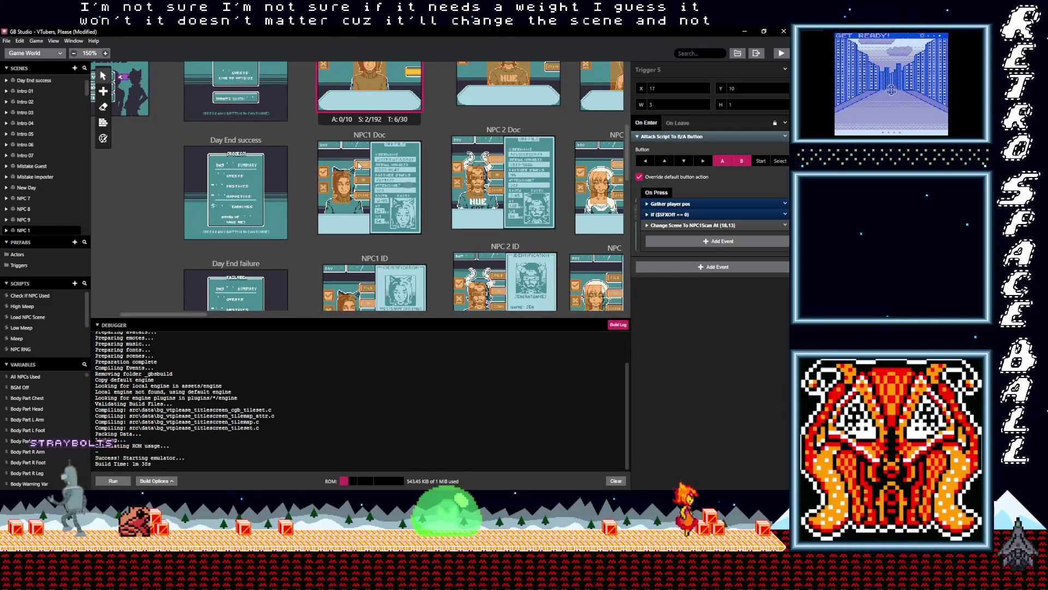
Place the $SFXOff sound check above Change Scene in NPC1 Doc's Triggers 1 and 2.
click(374, 171)
click(683, 215)
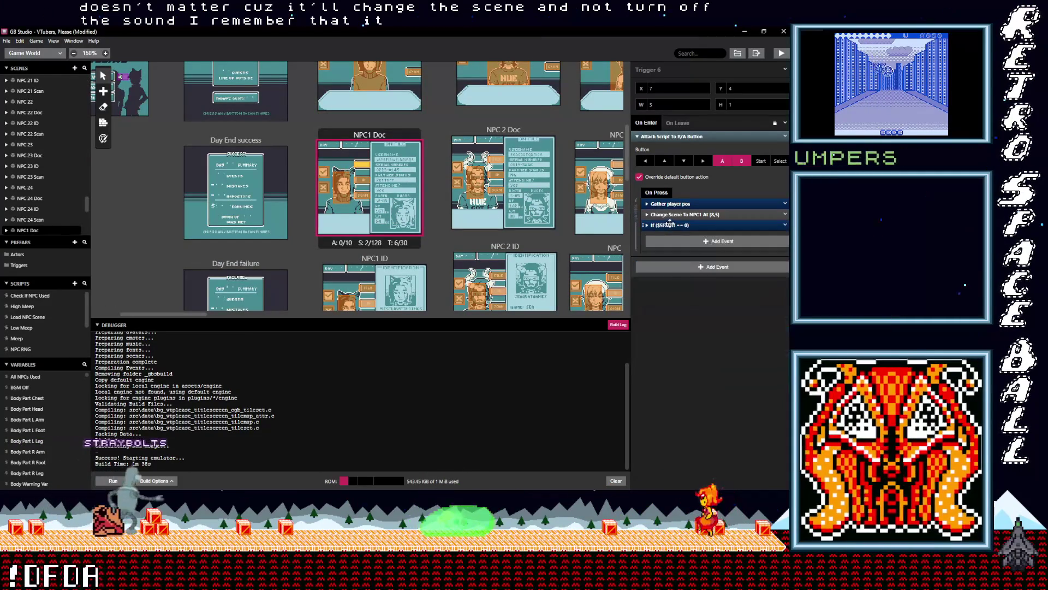
drag(671, 215, 671, 214)
click(374, 190)
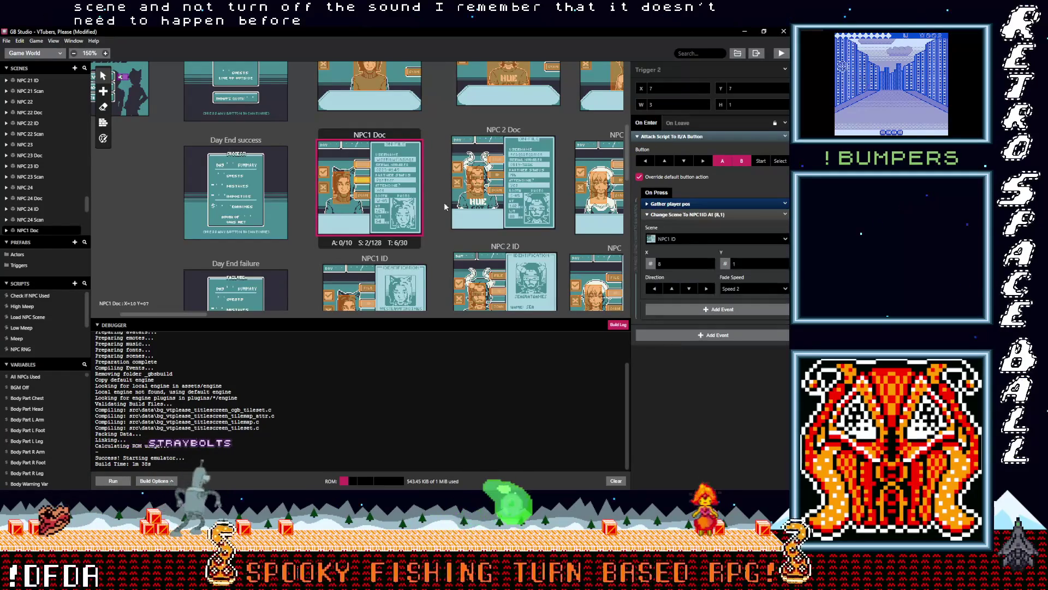
click(675, 216)
alt+click(674, 230)
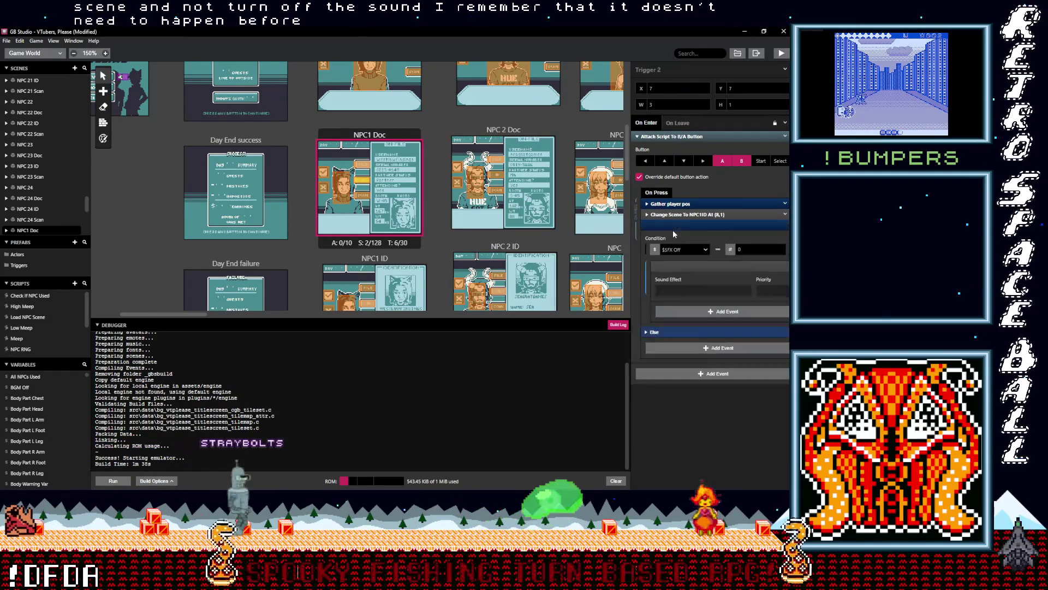
click(664, 225)
drag(664, 225, 667, 213)
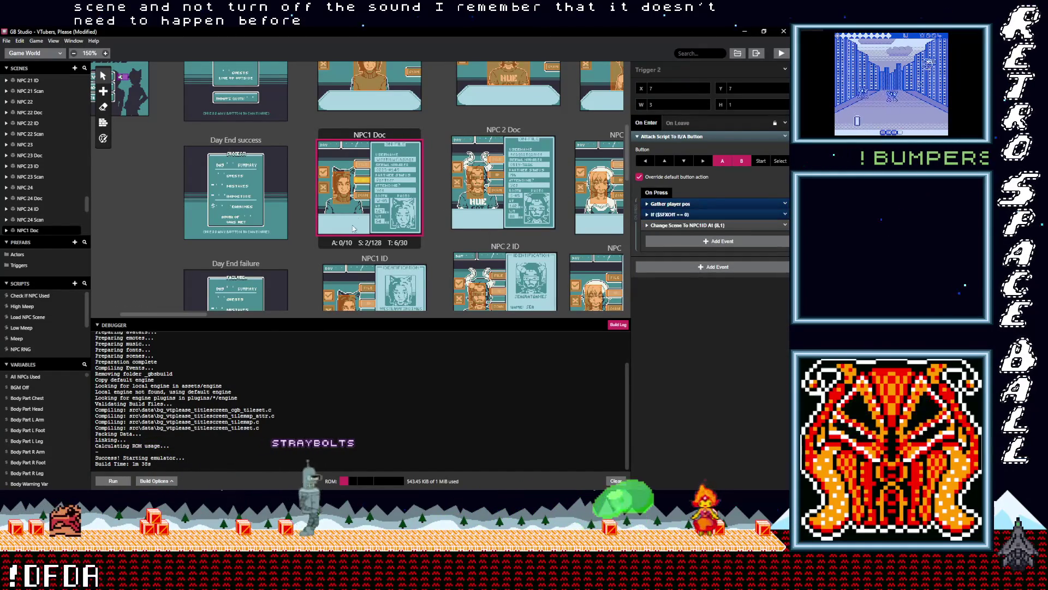
Paste the sound check above Change Scene in NPC1 Doc's lower trigger and Trigger 5.
click(364, 196)
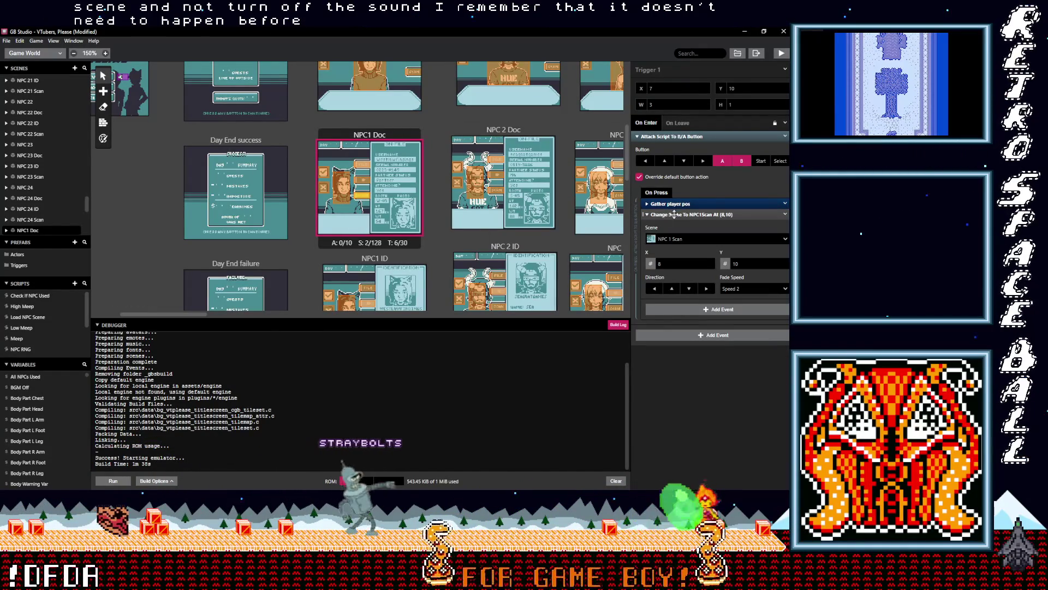
key(alt)
drag(664, 225, 558, 216)
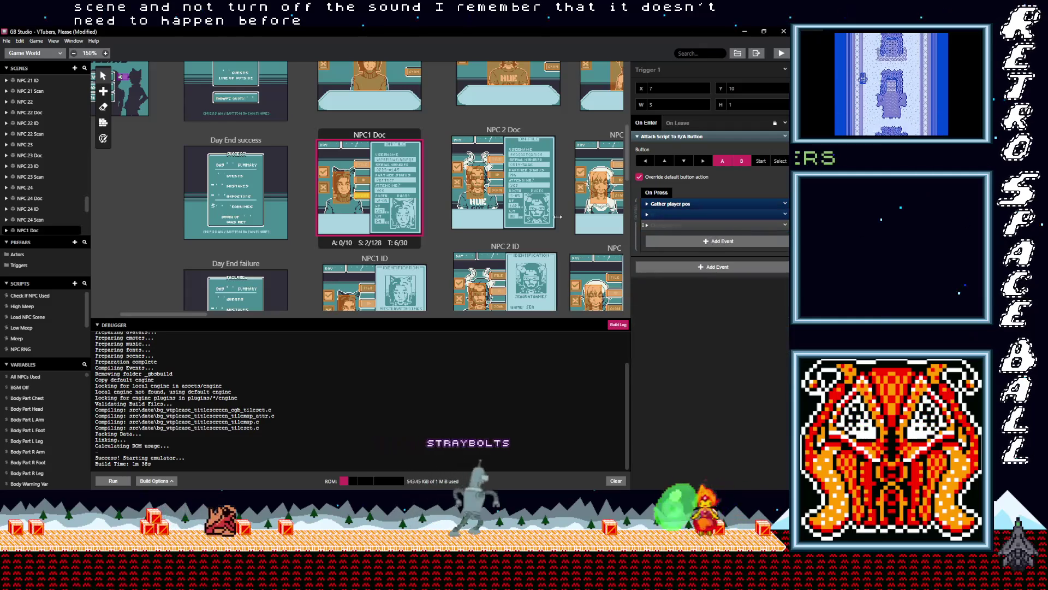
click(344, 188)
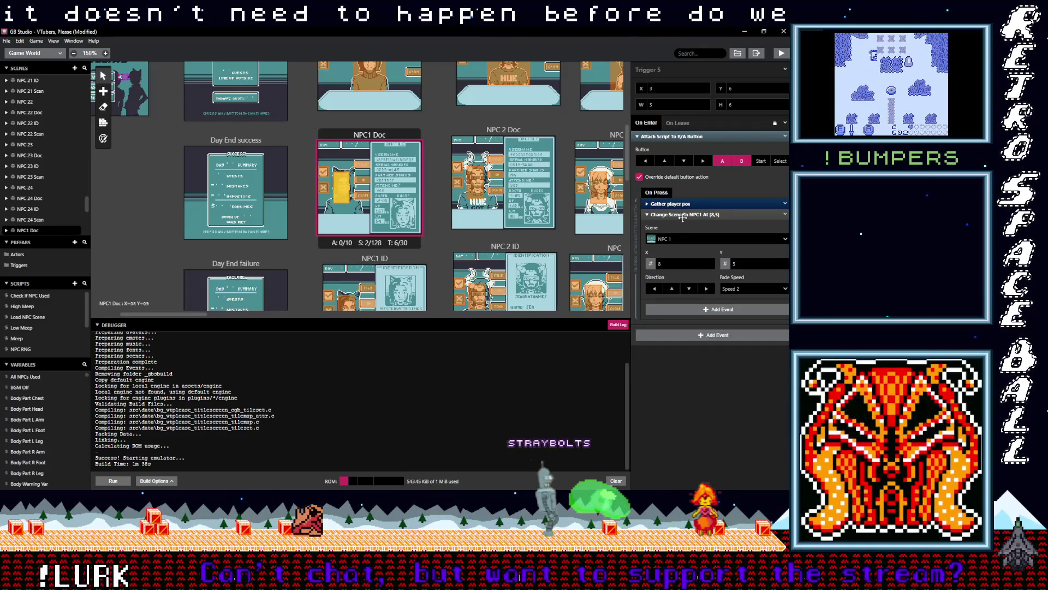
click(682, 217)
key(ctrl+v)
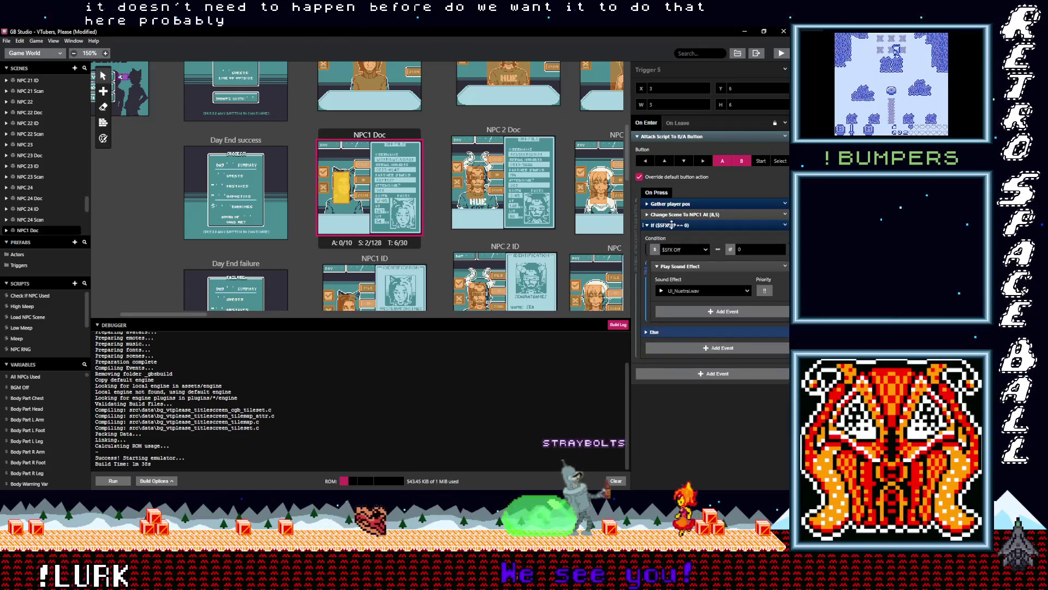
click(672, 225)
drag(673, 226, 668, 216)
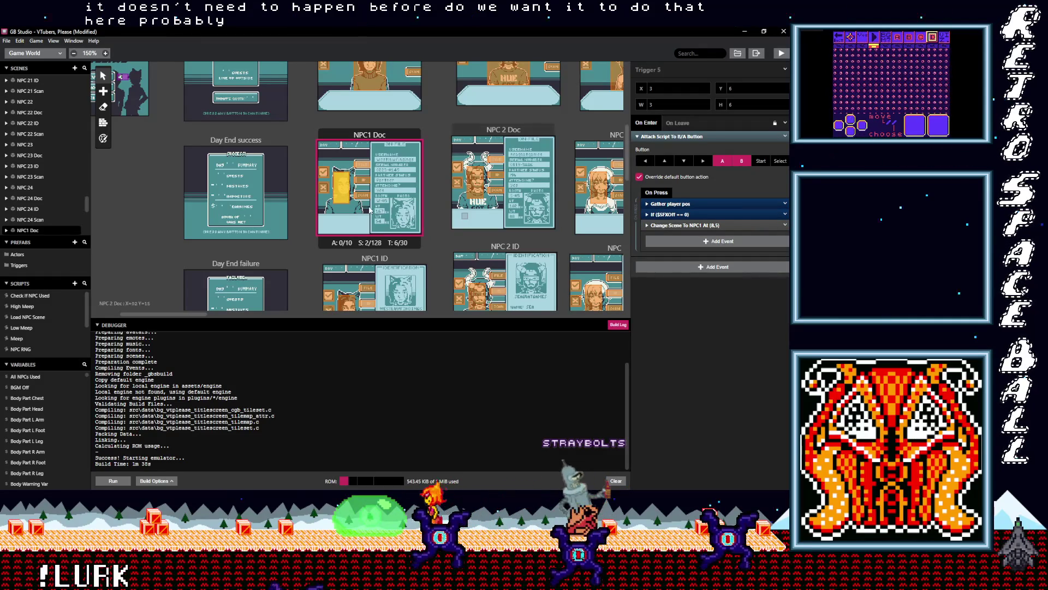
scroll(364, 198, down, 1)
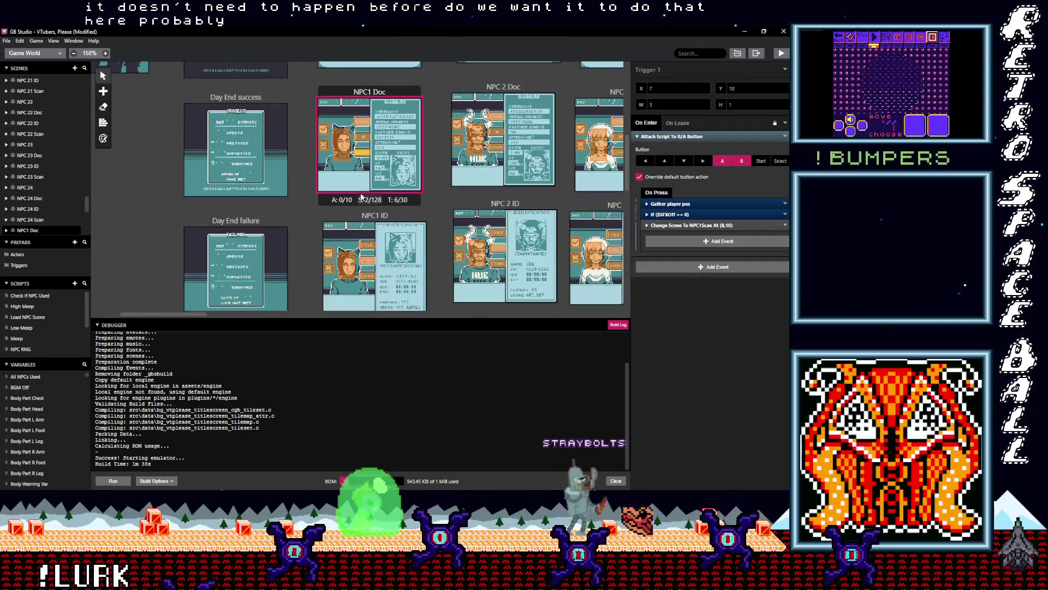
Paste the $SFXOff sound check above Change Scene in the first NPC1 ID triggers, including NPC 1 Scan.
click(371, 250)
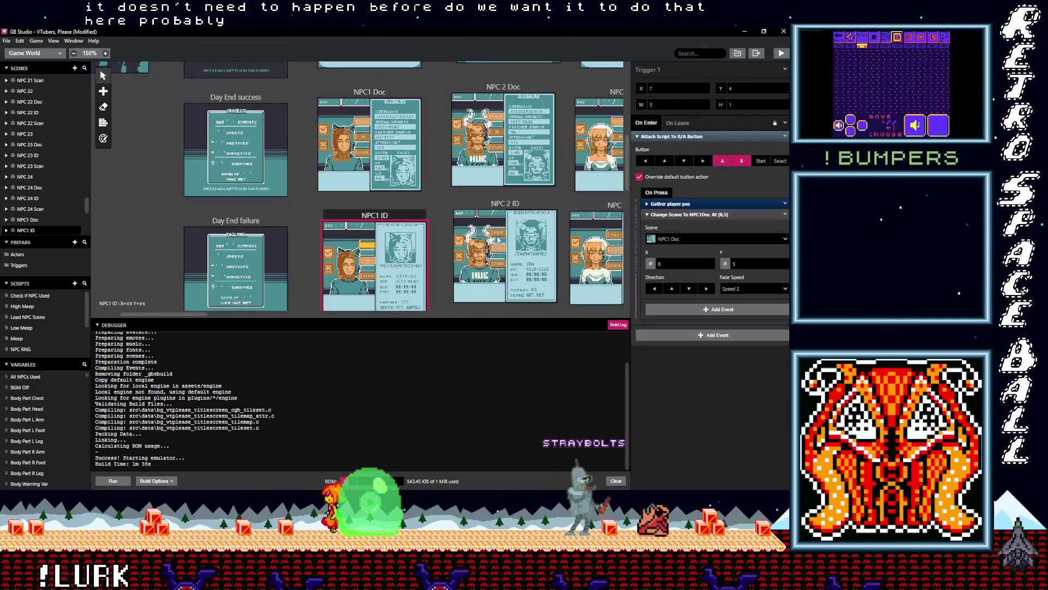
click(687, 215)
click(679, 231)
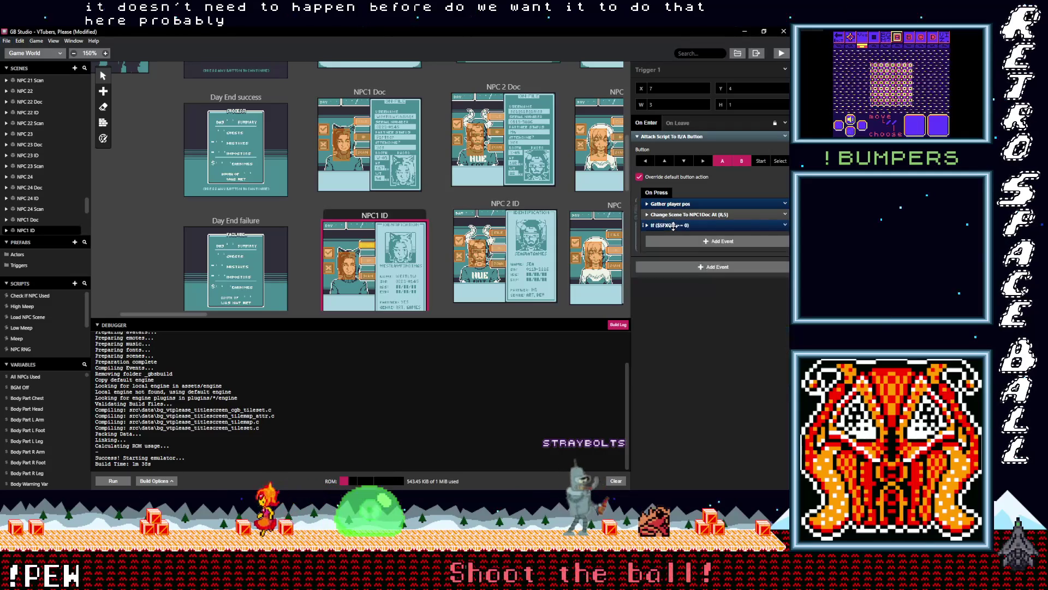
click(369, 261)
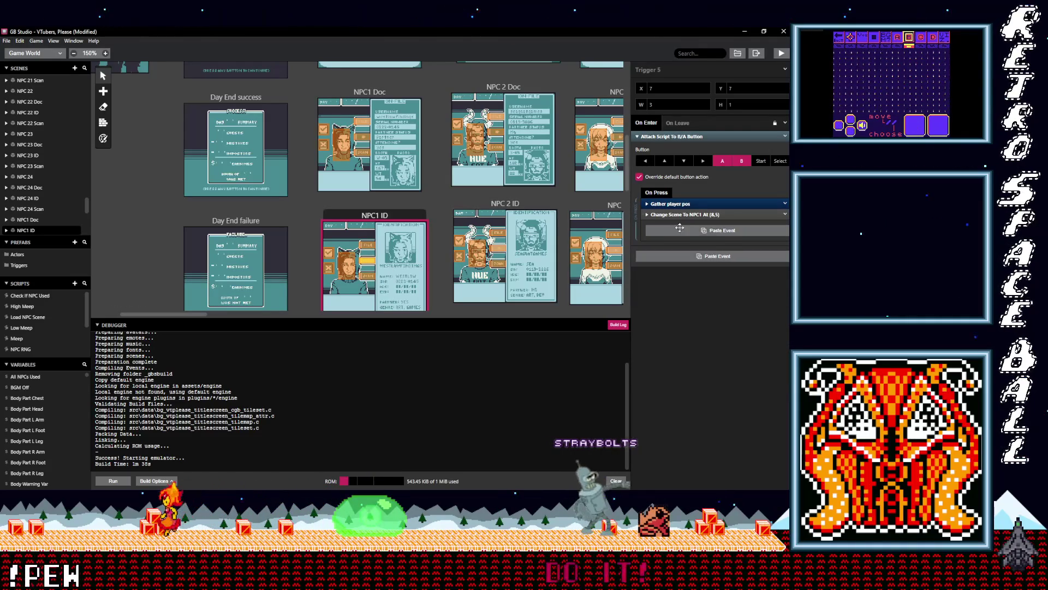
click(684, 229)
click(703, 290)
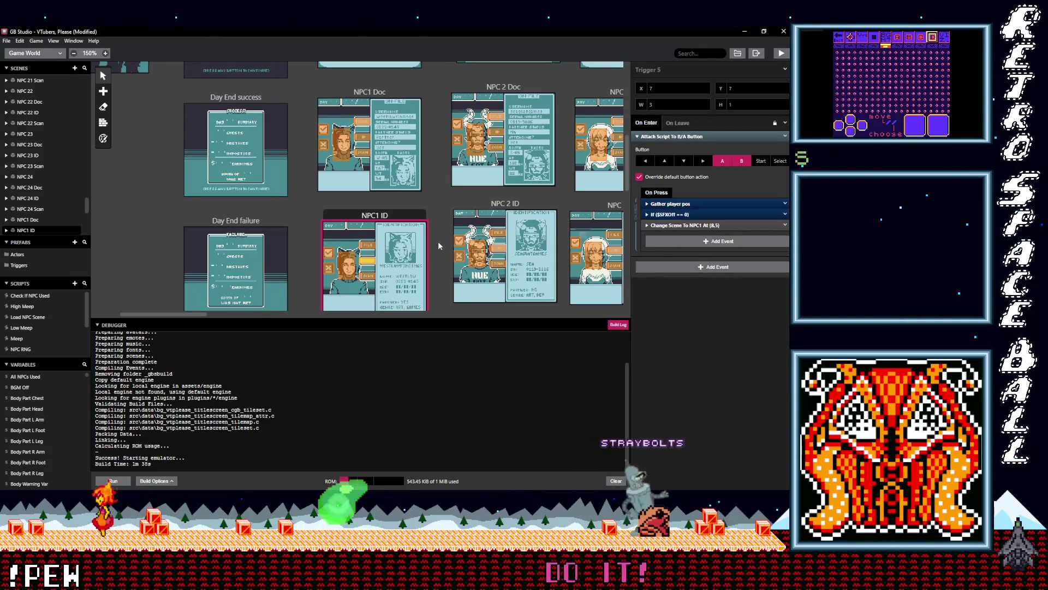
click(377, 280)
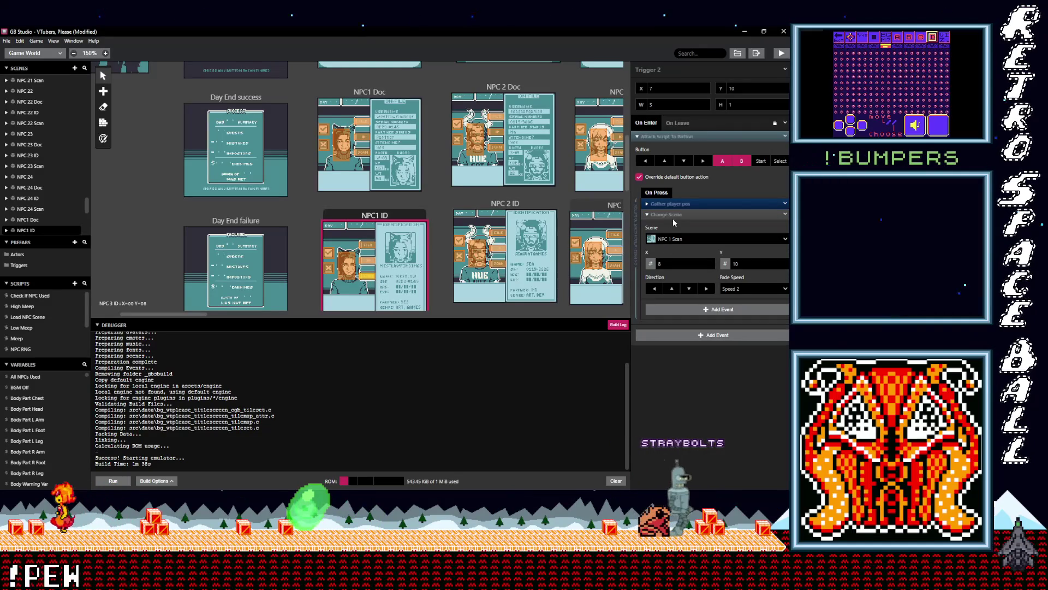
key(ctrl+v)
drag(671, 225, 671, 213)
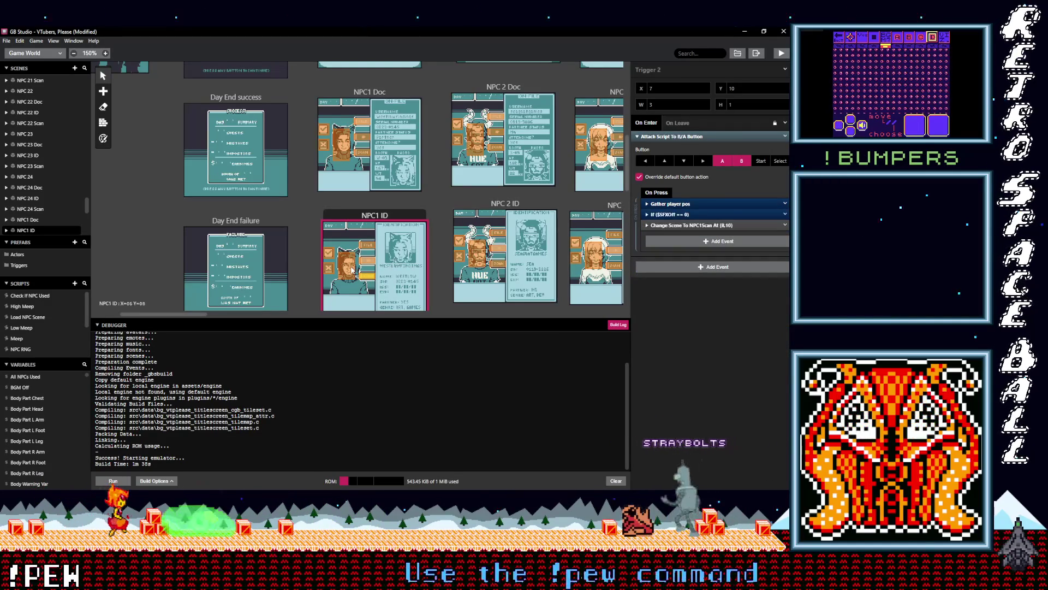
Paste the sound check above Change Scene in the remaining NPC1 ID trigger.
click(350, 268)
key(alt)
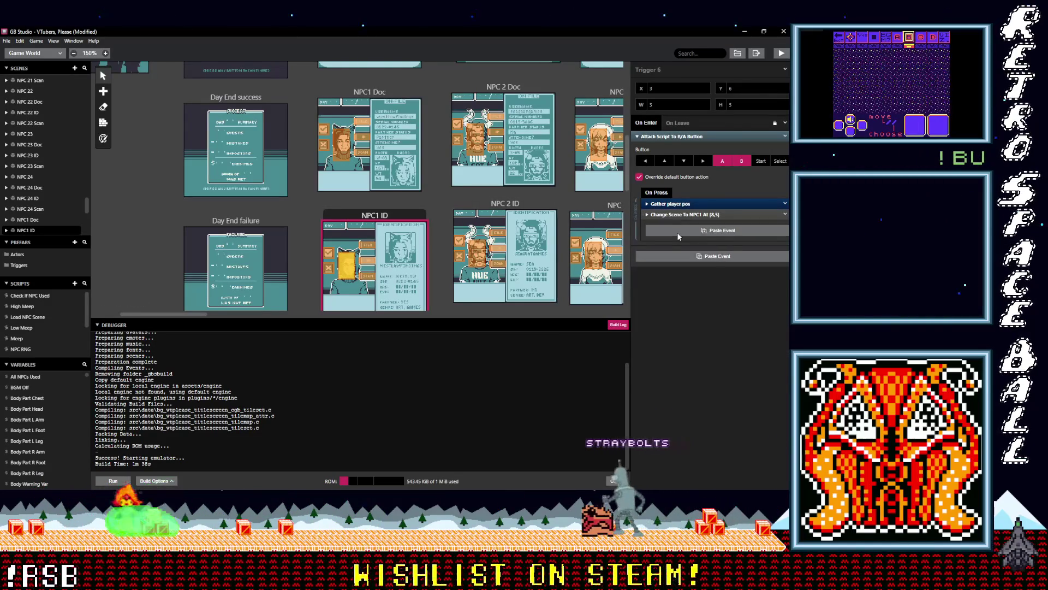
click(679, 236)
click(676, 226)
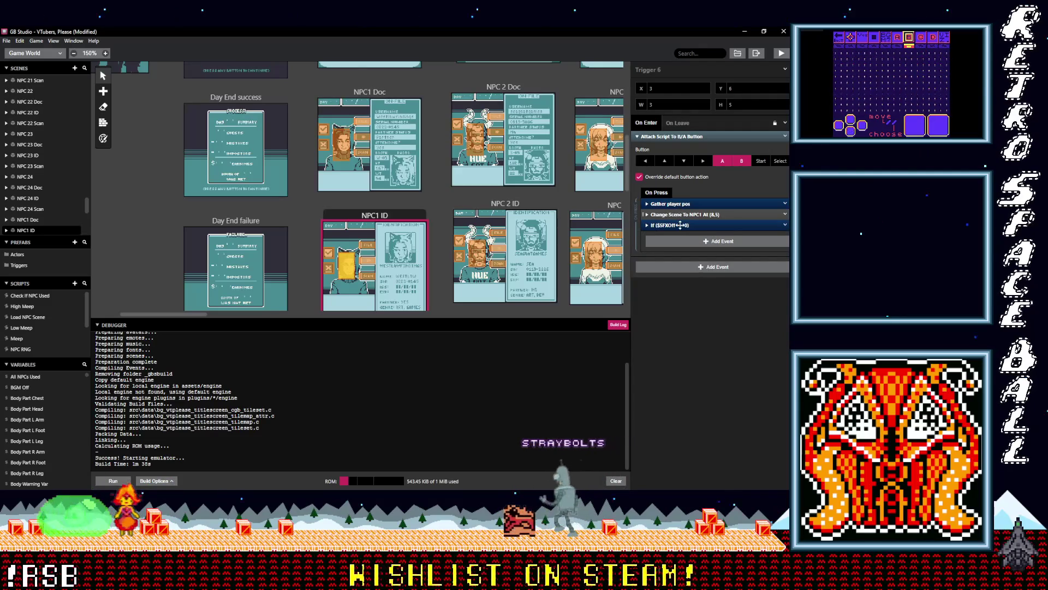
drag(679, 225, 681, 214)
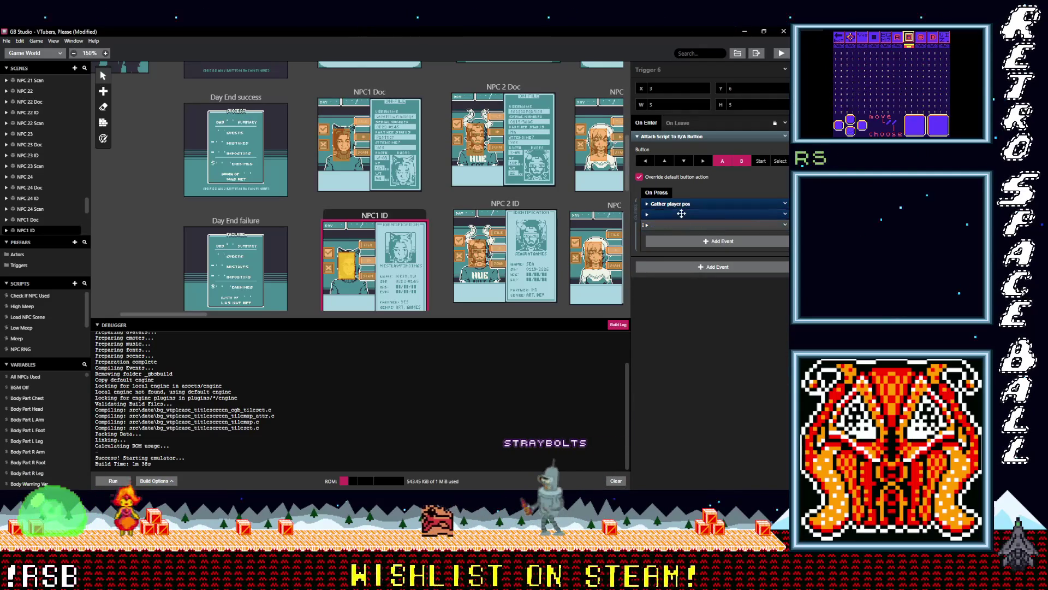
click(245, 114)
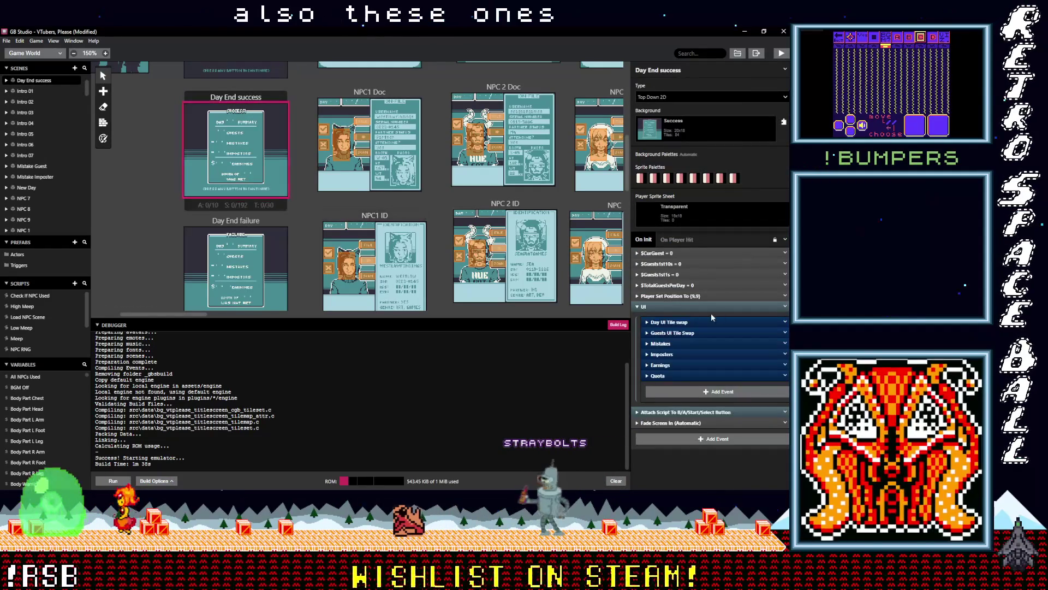
Paste the $SFXOff check atop Day End success's On Init, set to Success.wav and previewed.
click(669, 305)
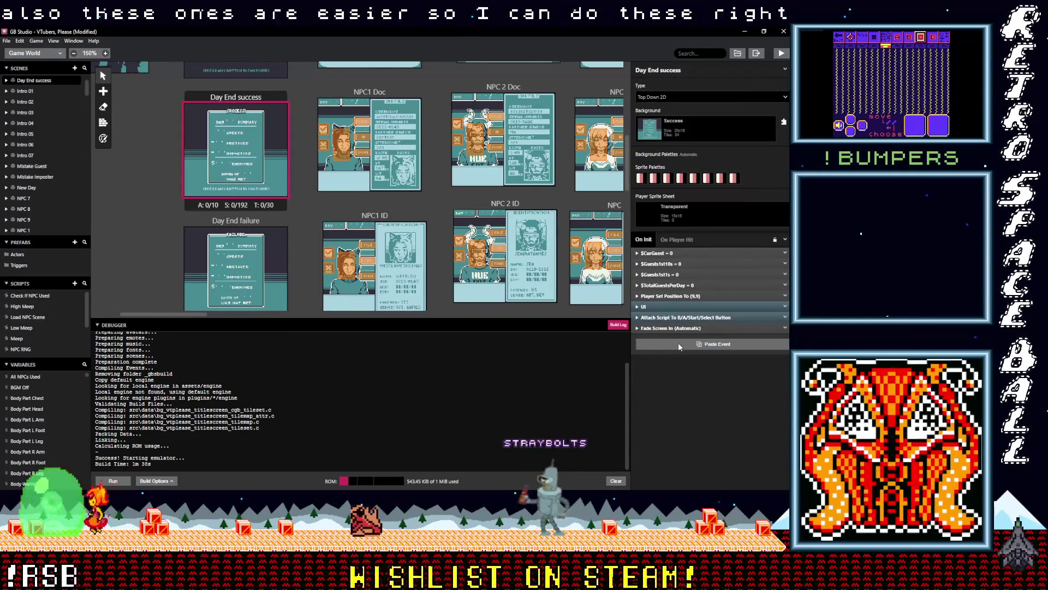
click(677, 342)
drag(677, 340, 677, 254)
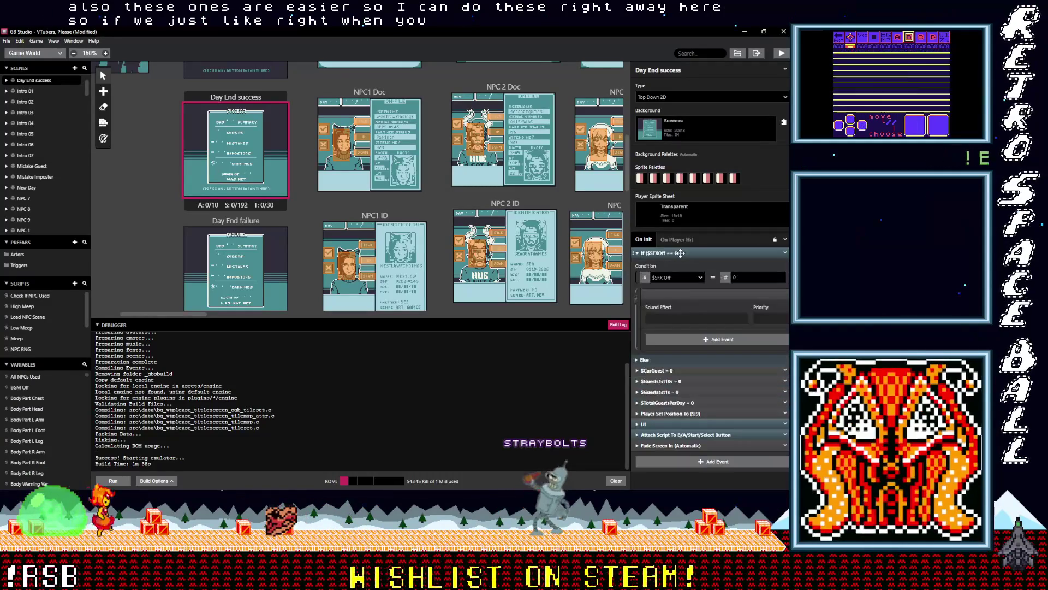
click(680, 320)
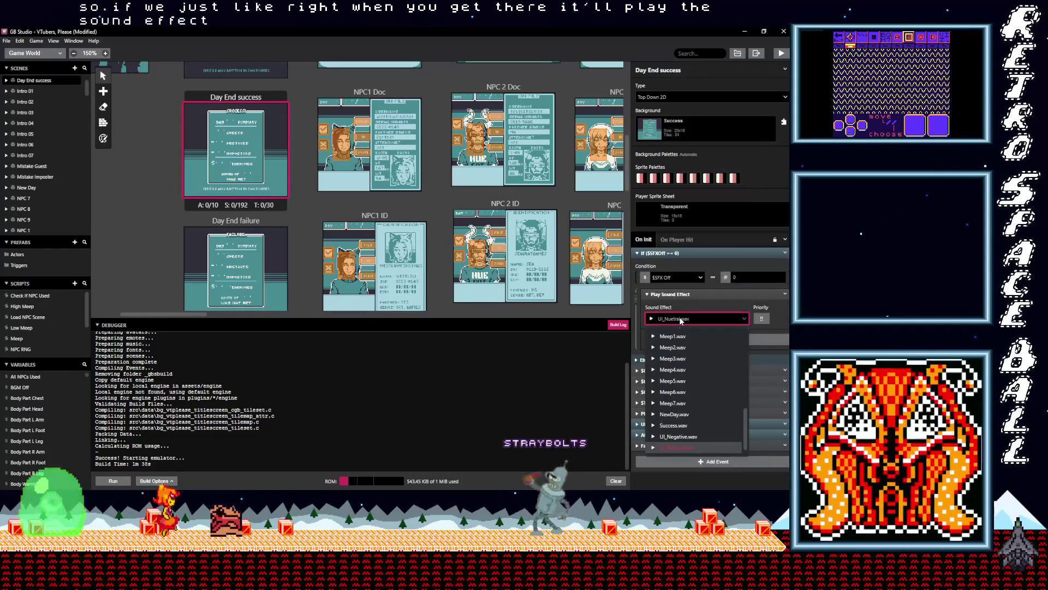
text(uin)
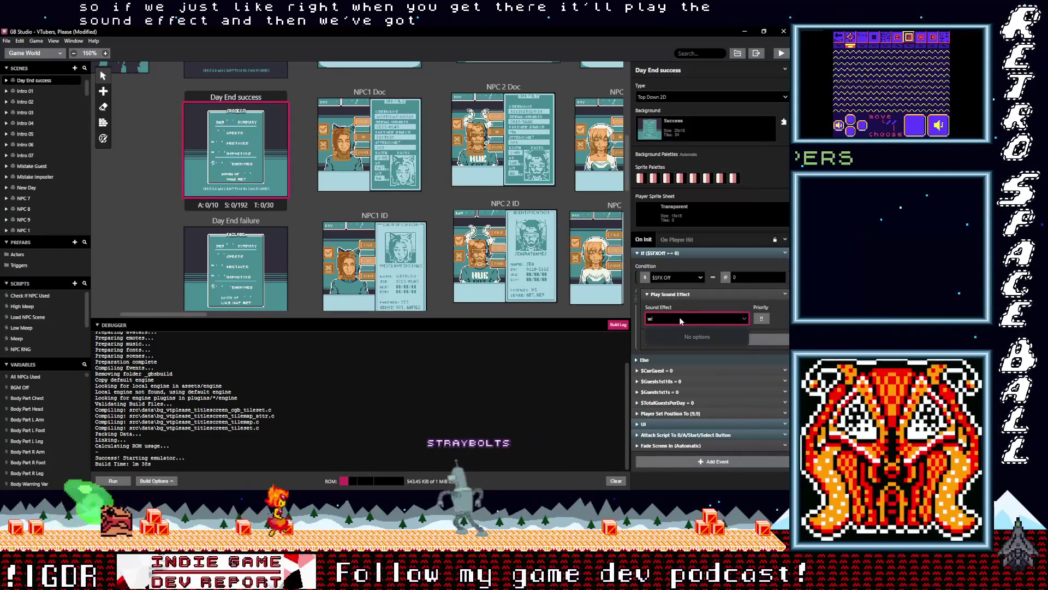
key(BackSpace)
key(BackSpace)
text(su)
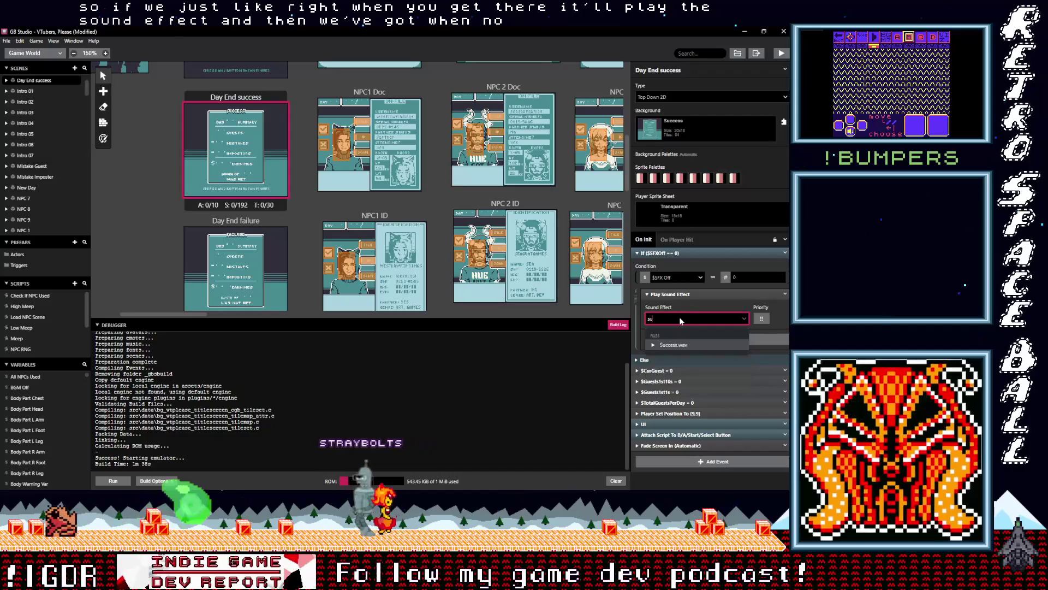
click(675, 344)
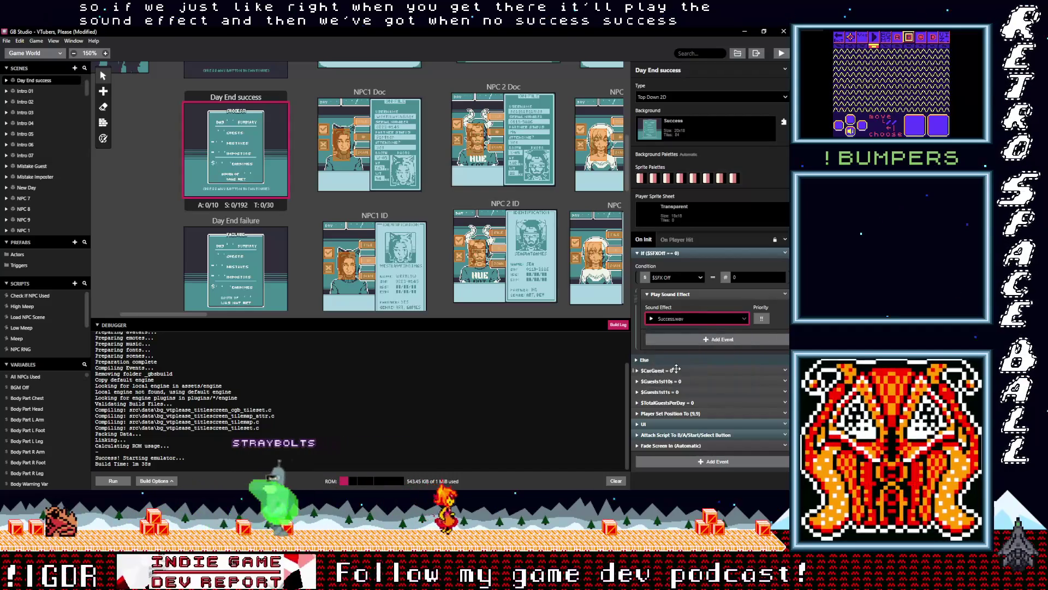
click(652, 319)
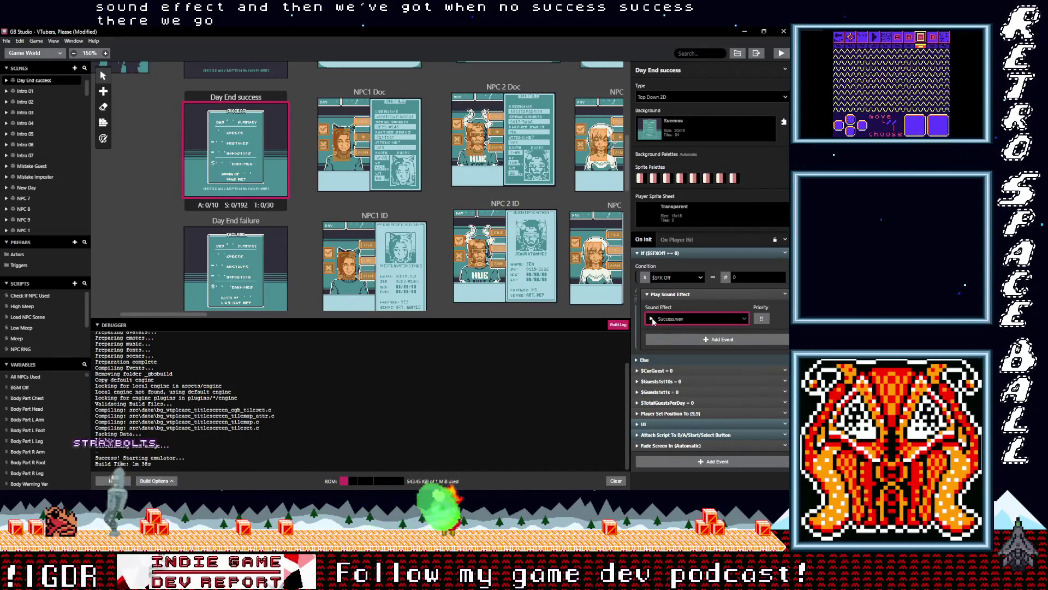
click(245, 221)
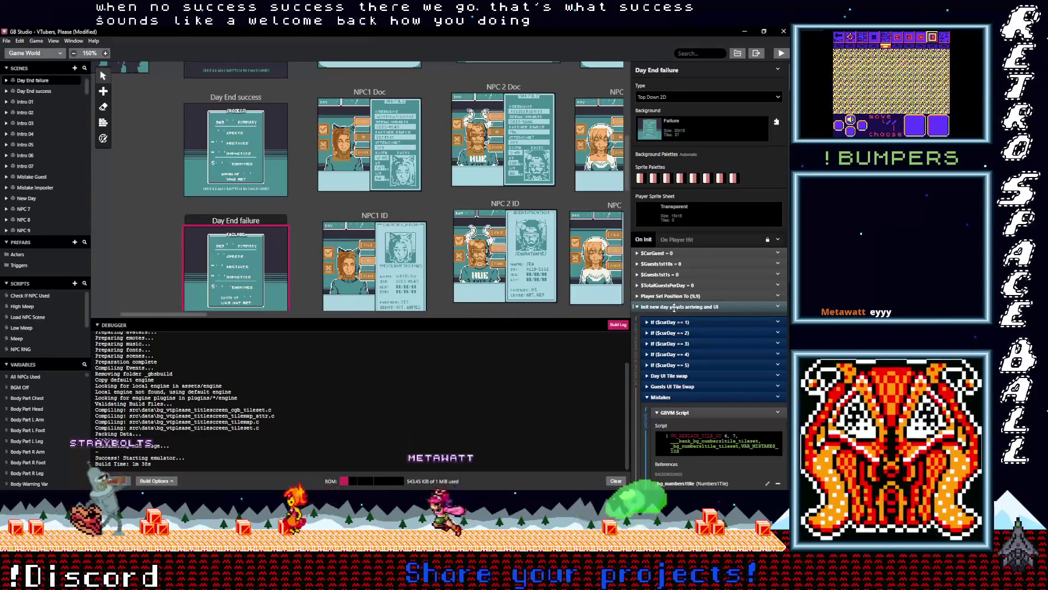
Set Day End failure's sound check to Failure.wav and move it to the top of On Init.
click(668, 306)
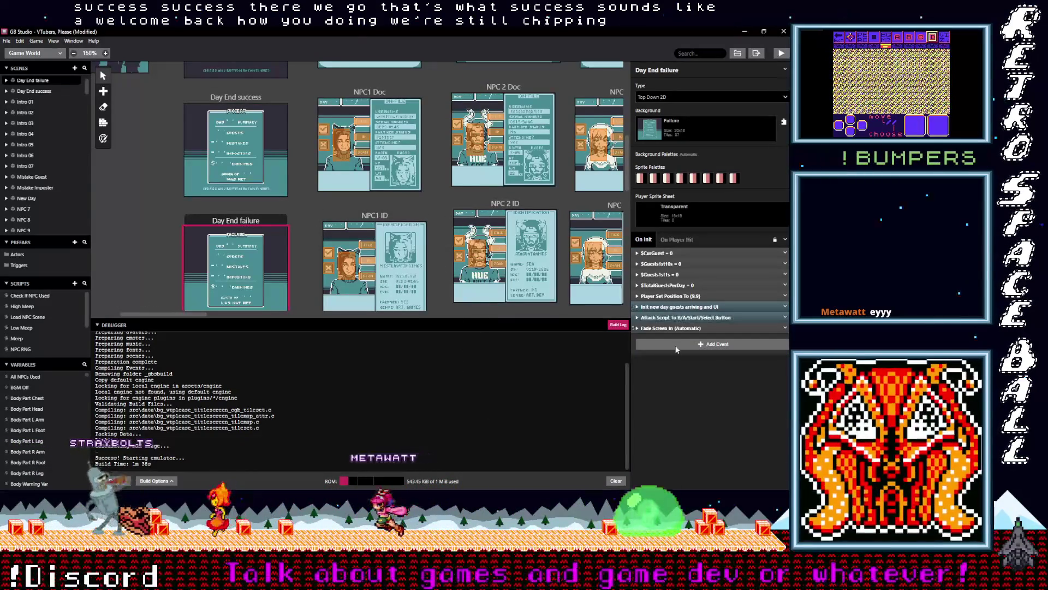
click(672, 329)
click(671, 394)
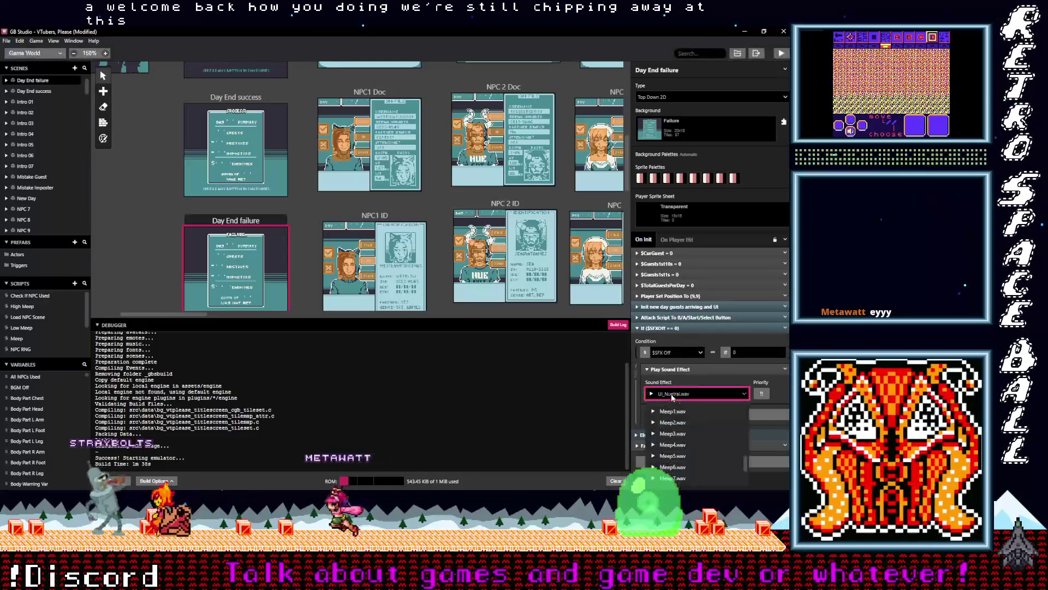
text(fail)
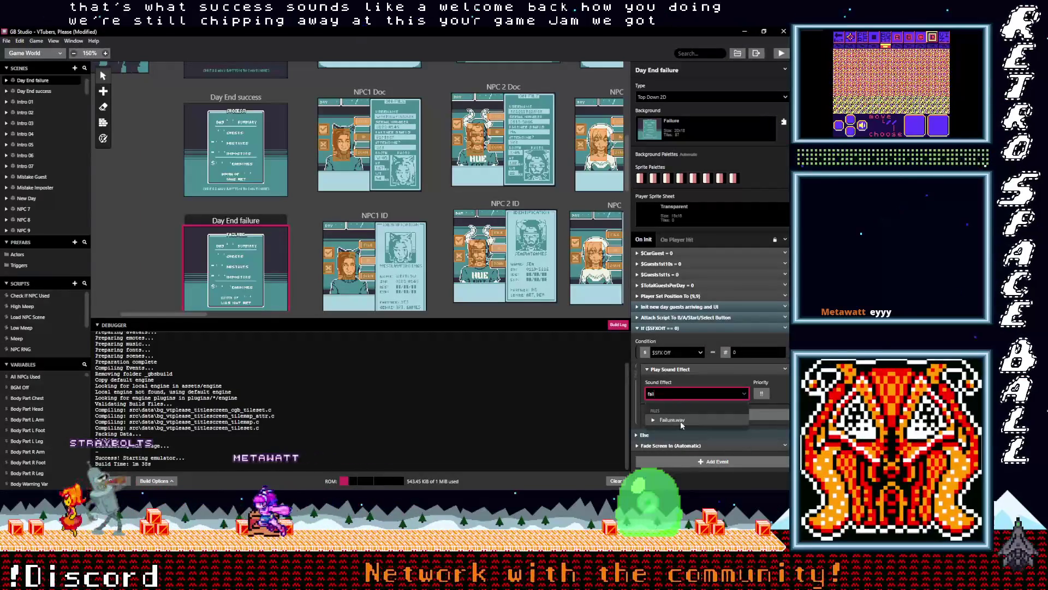
key(Return)
click(673, 328)
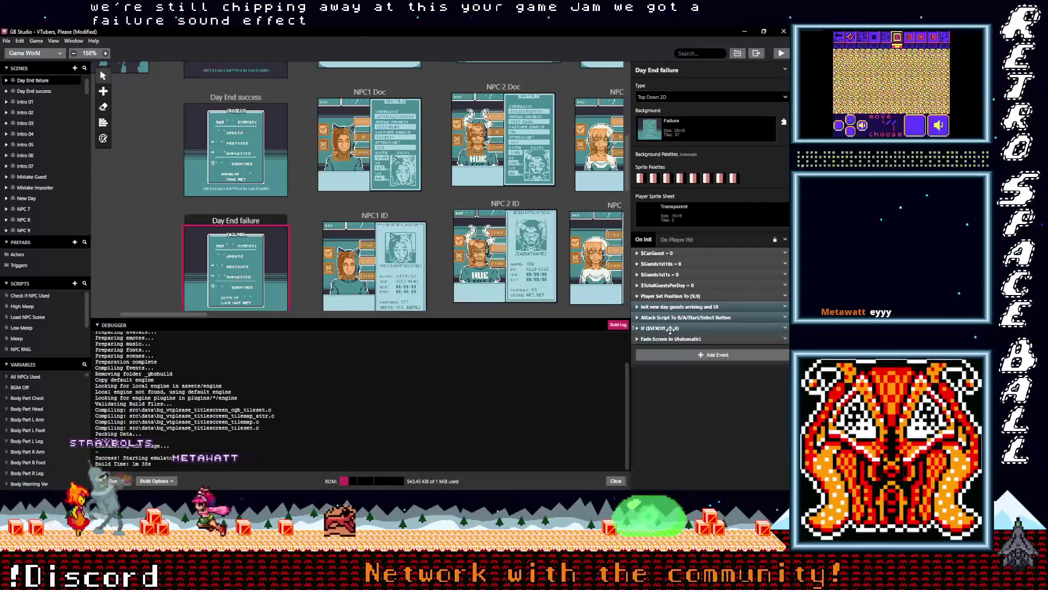
drag(674, 327, 673, 252)
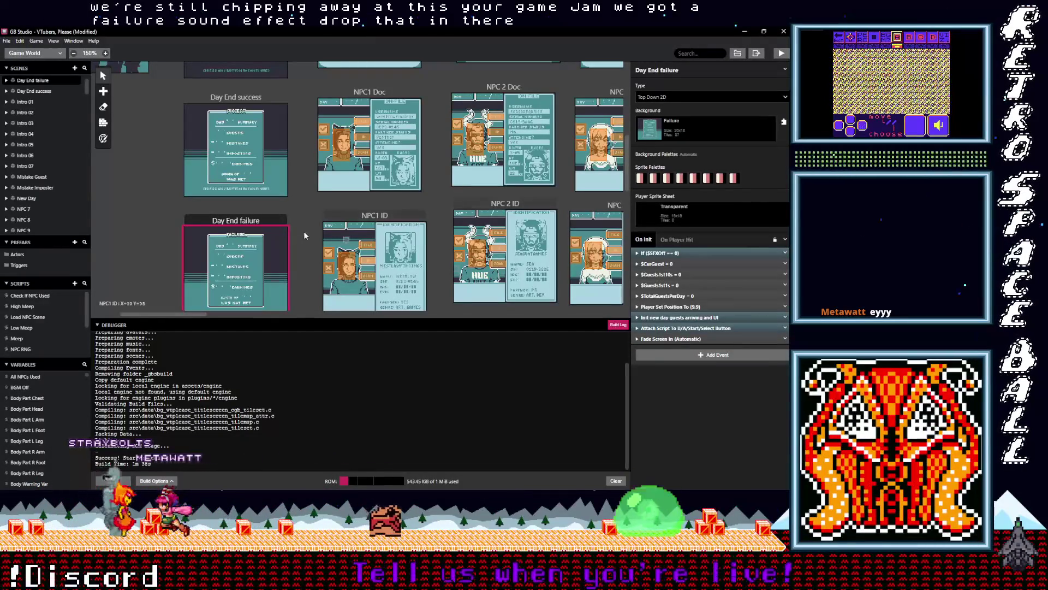
scroll(304, 231, up, 3)
click(241, 104)
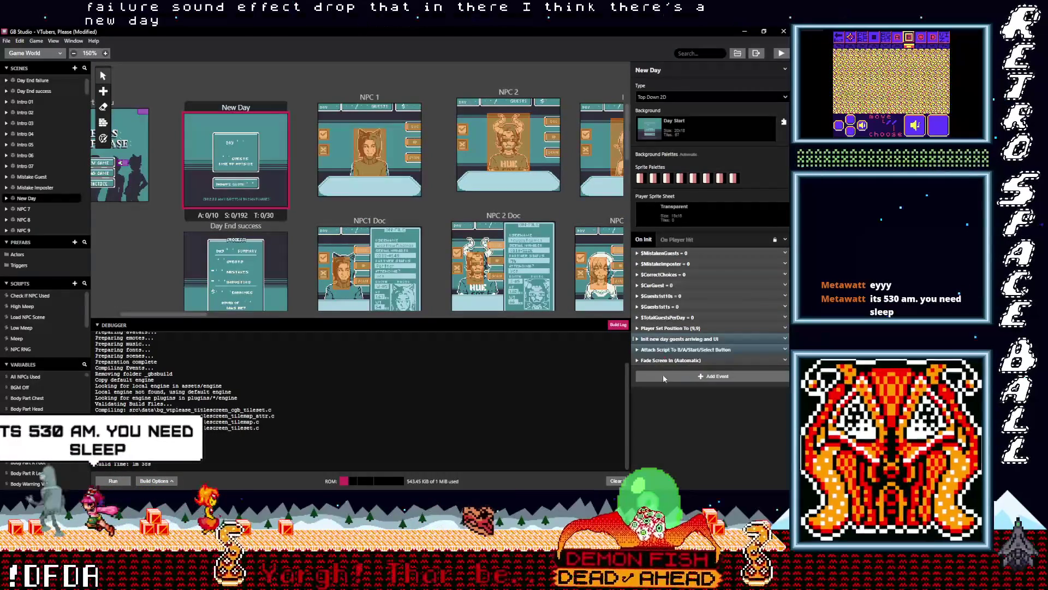
Paste the $SFXOff check into New Day's On Init, choose NewDay.wav, and move it to the top.
key(ctrl+v)
click(680, 426)
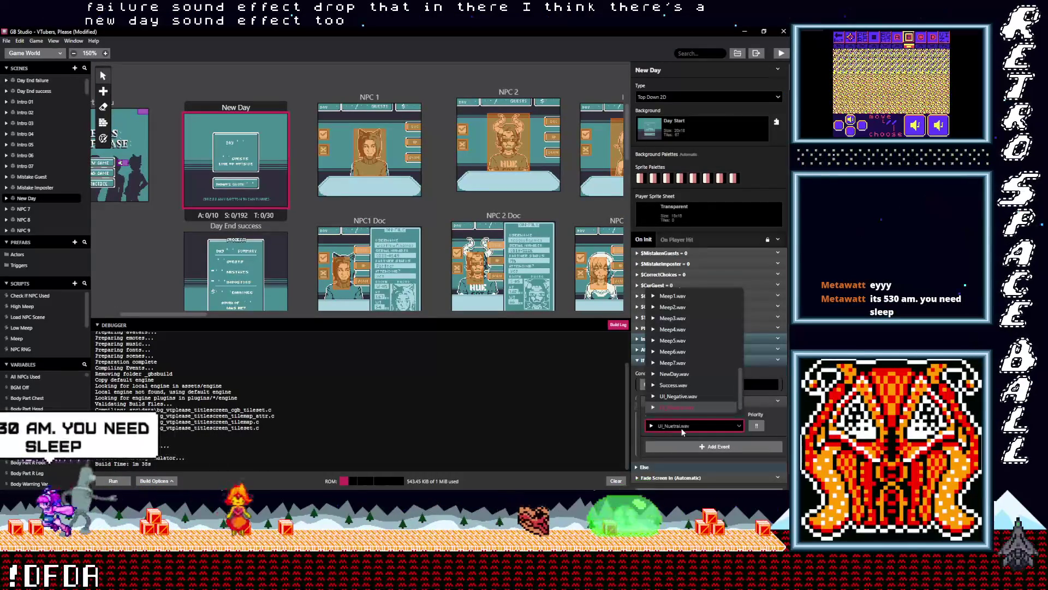
text(new)
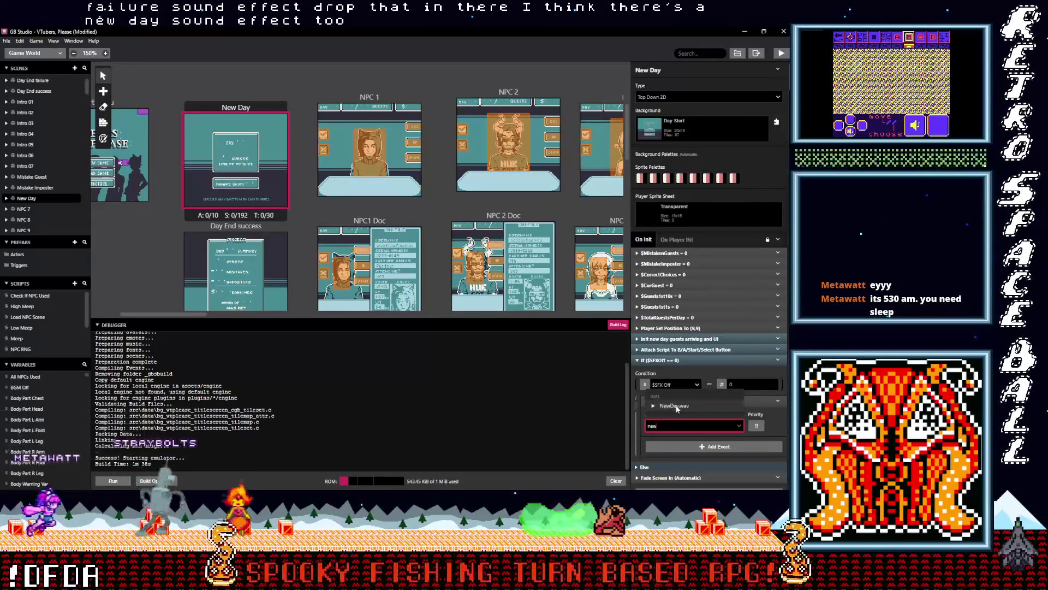
click(674, 405)
click(669, 361)
mouse_move(670, 362)
mouse_down()
mouse_move(655, 257)
mouse_move(651, 283)
mouse_up()
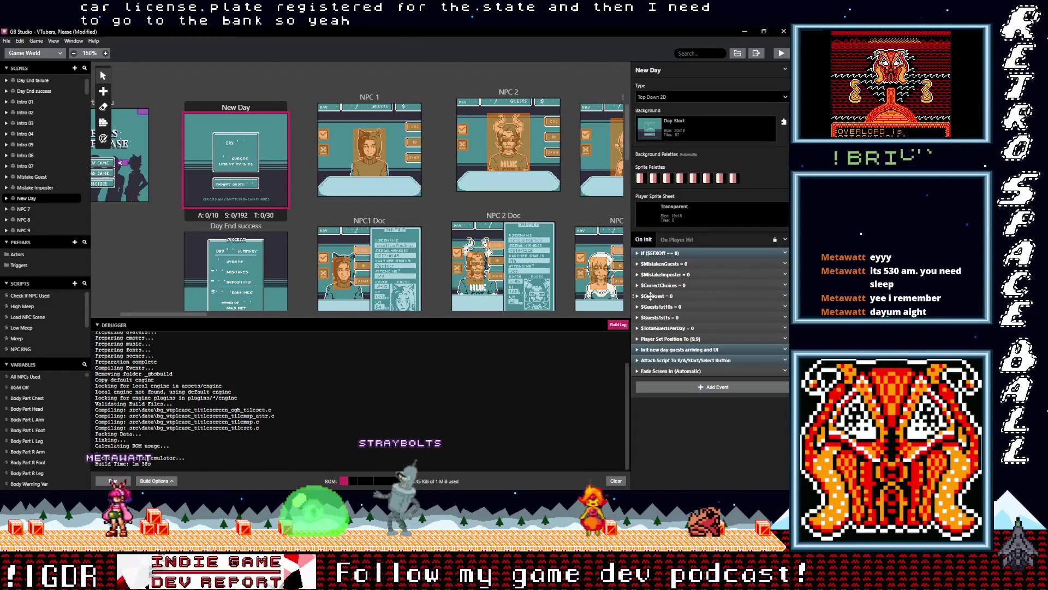
Bring up the Start menu scene's scripts and collapse its Start button script event.
scroll(289, 246, down, 3)
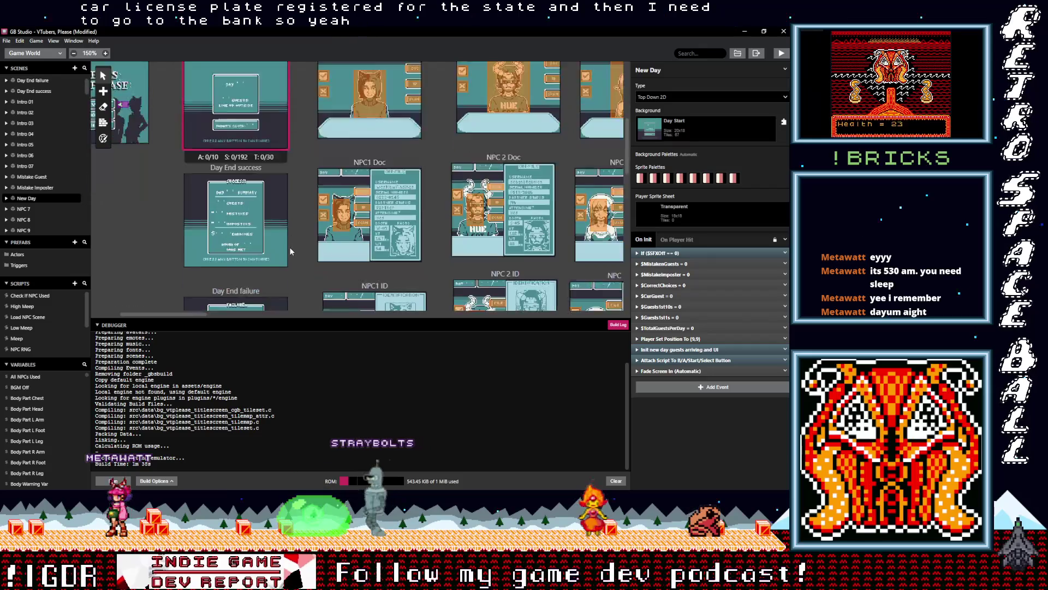
click(248, 179)
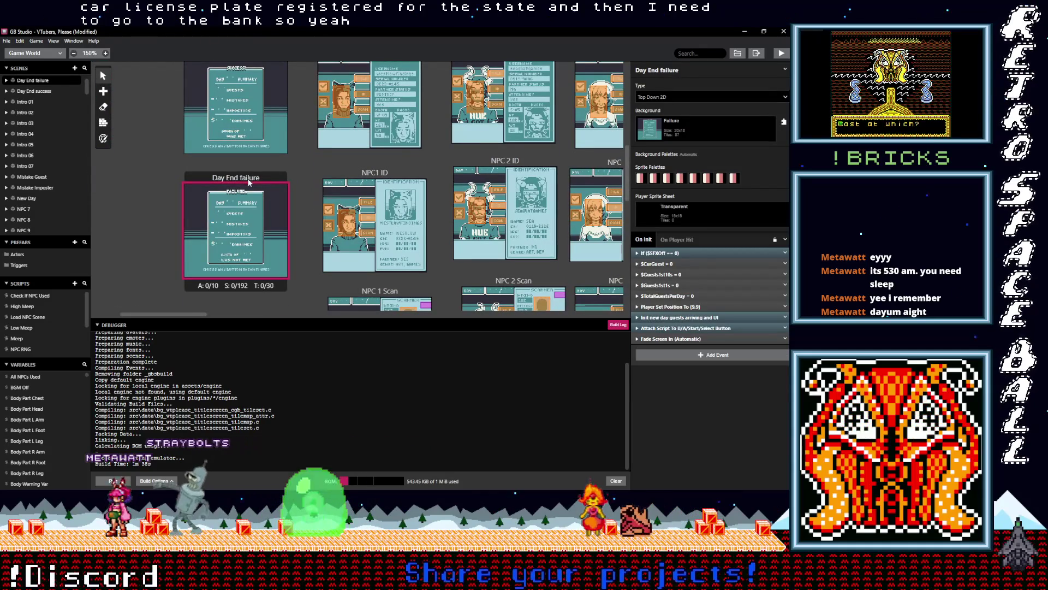
scroll(315, 253, up, 3)
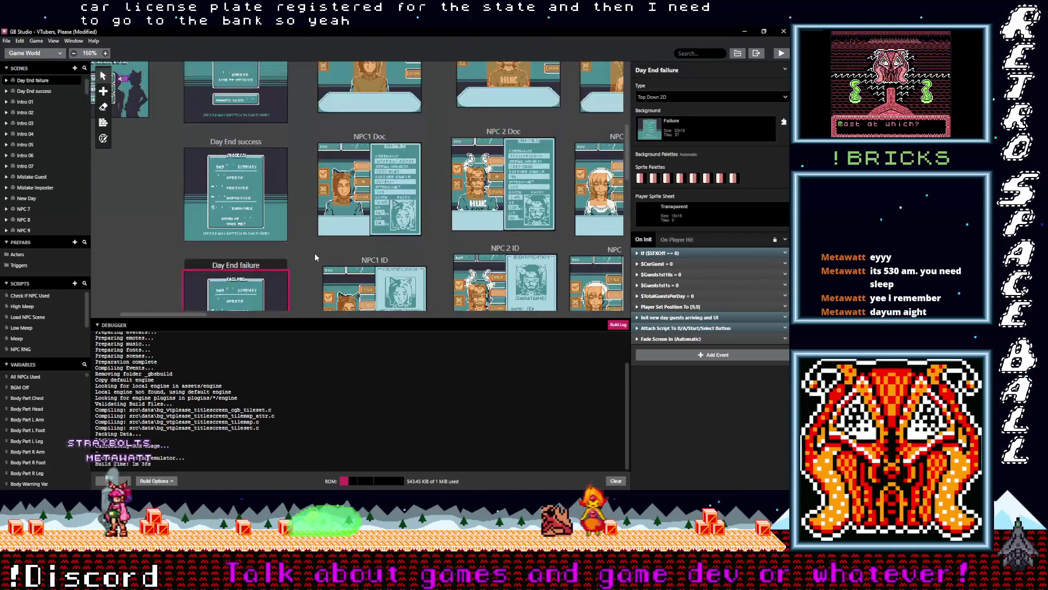
scroll(228, 236, left, 3)
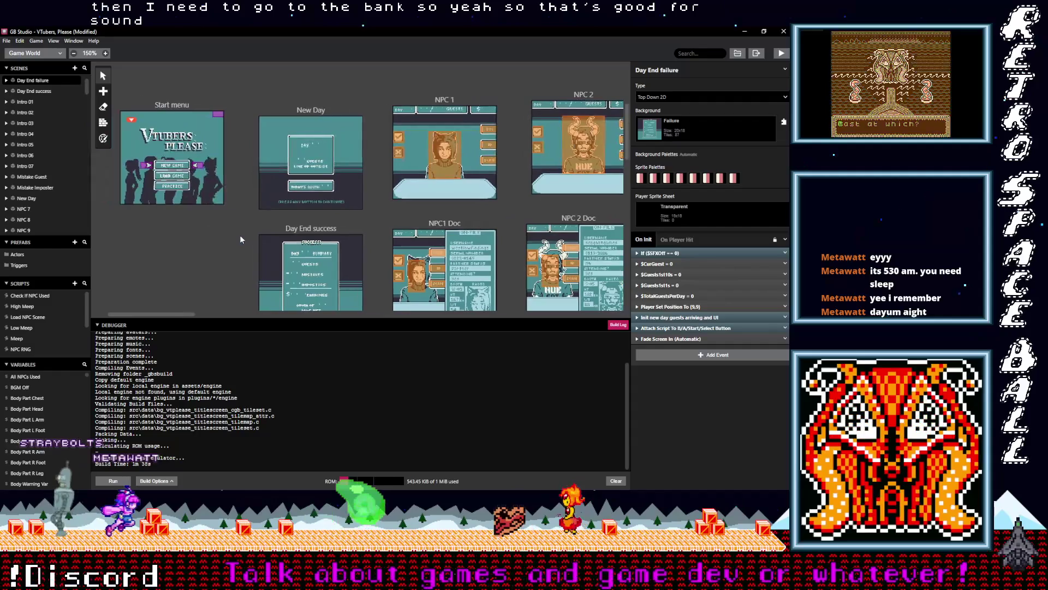
click(168, 105)
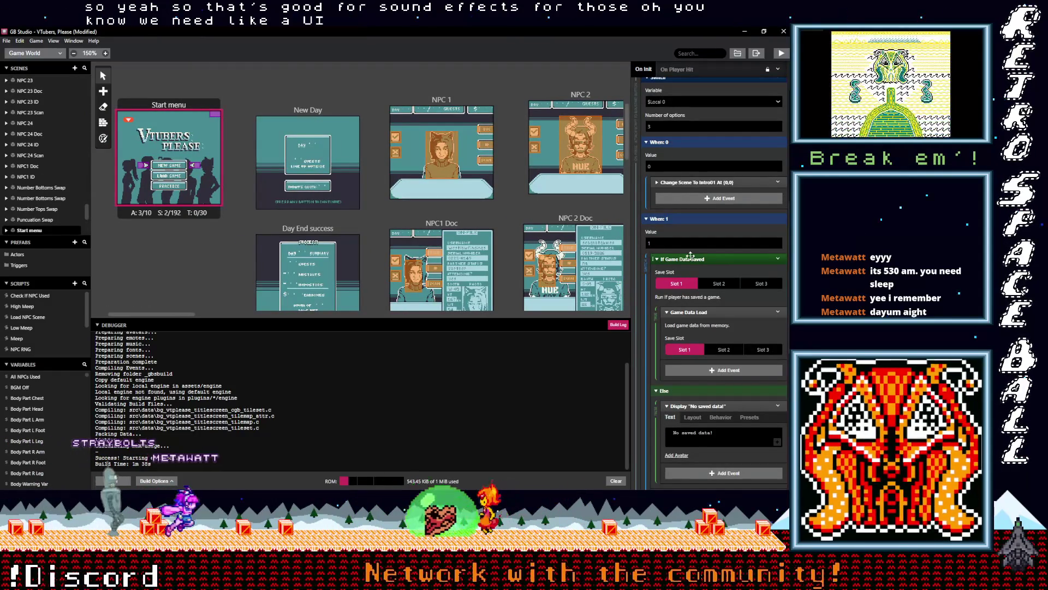
scroll(692, 246, up, 3)
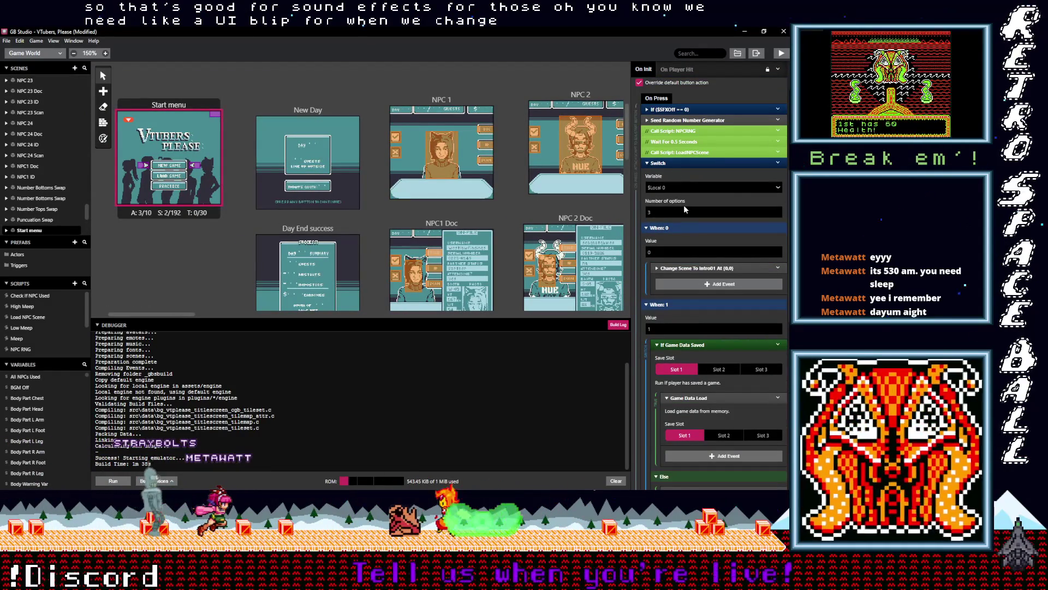
scroll(686, 191, up, 3)
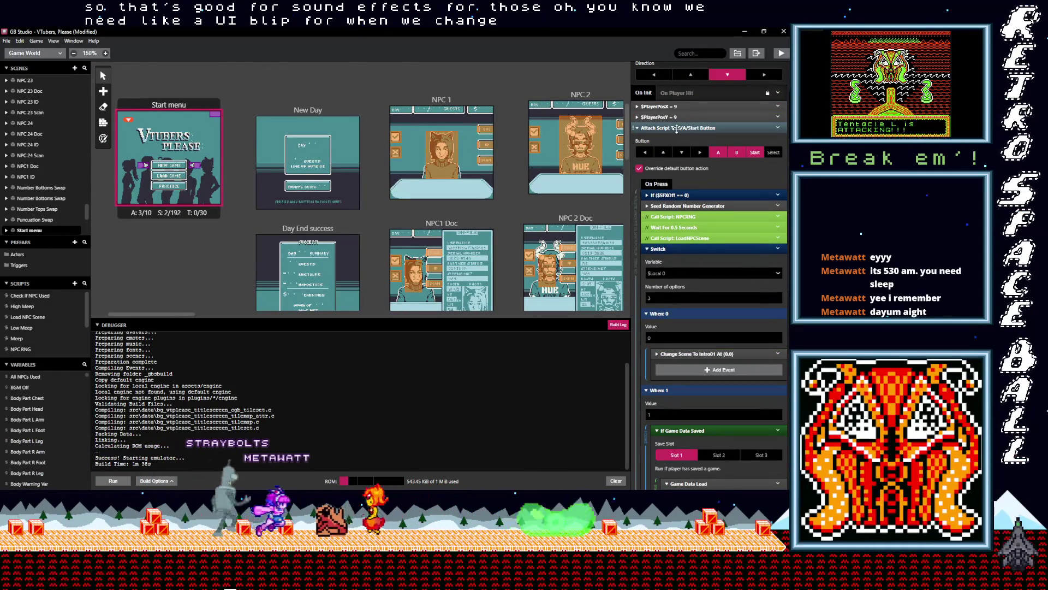
click(677, 128)
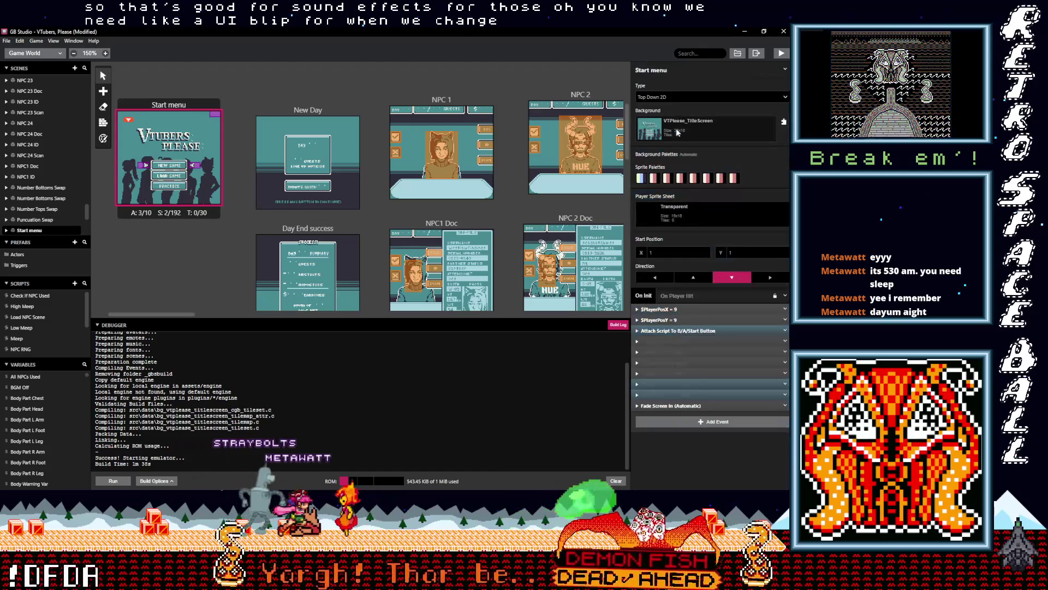
Paste the $SFXOff sound If block into the Up button script and move it above Switch.
click(691, 384)
scroll(689, 414, down, 3)
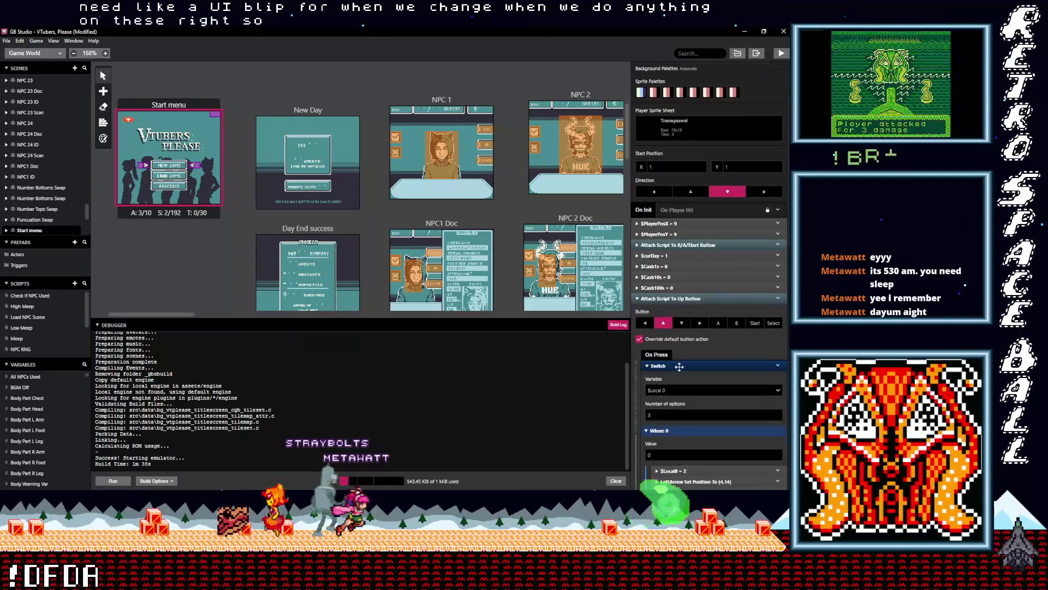
click(678, 365)
click(680, 435)
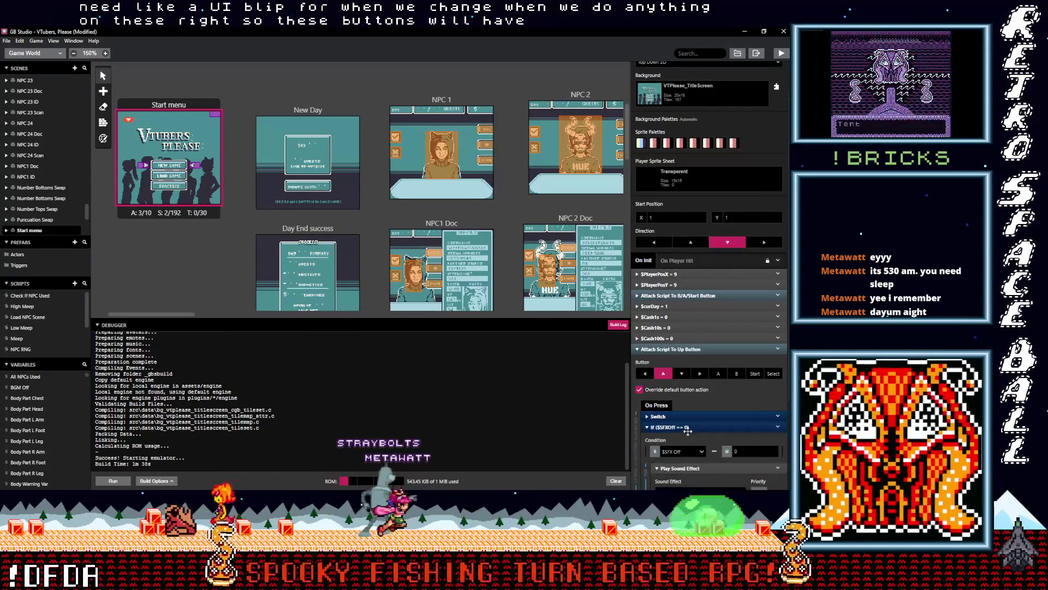
scroll(677, 417, down, 1)
scroll(679, 411, down, 2)
click(693, 406)
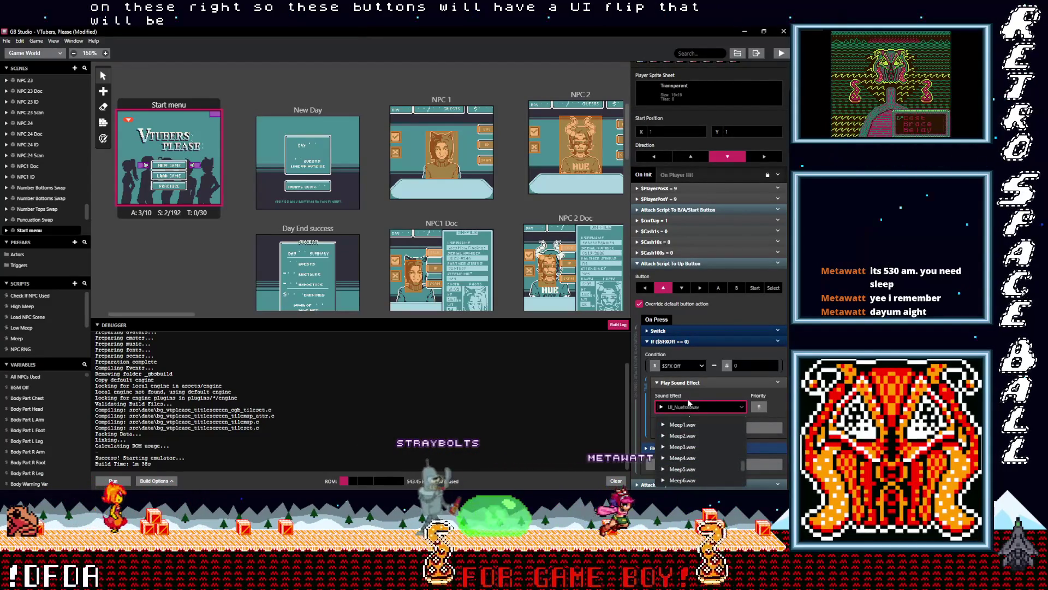
click(701, 399)
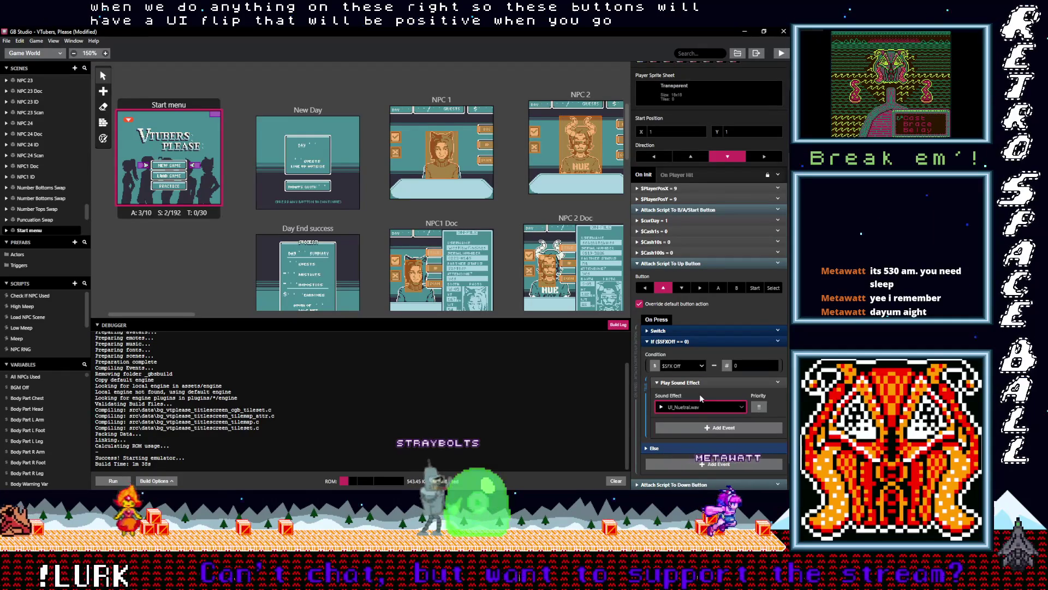
click(696, 411)
text(neg)
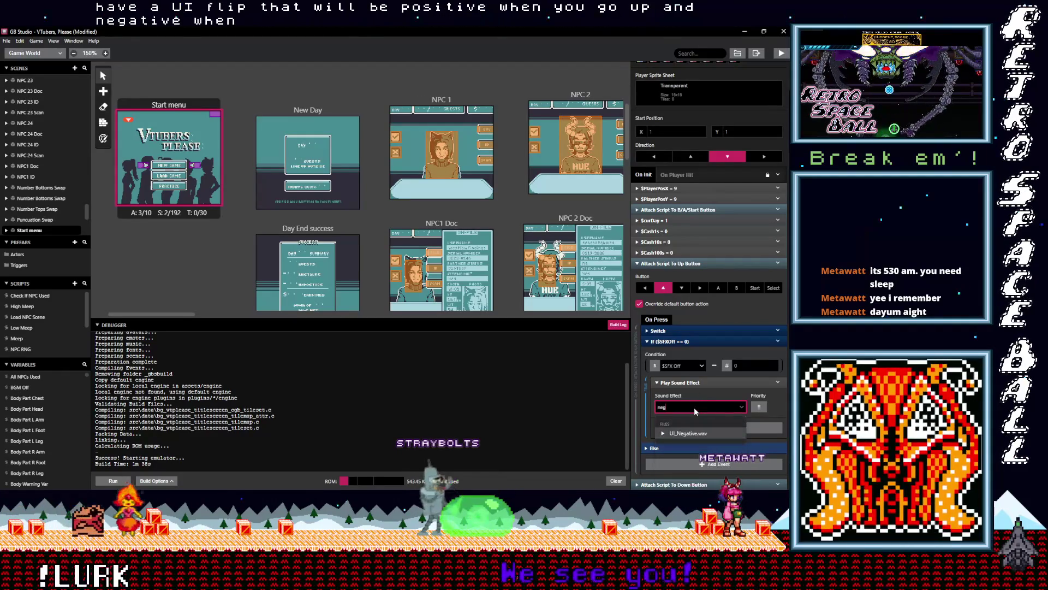
click(702, 431)
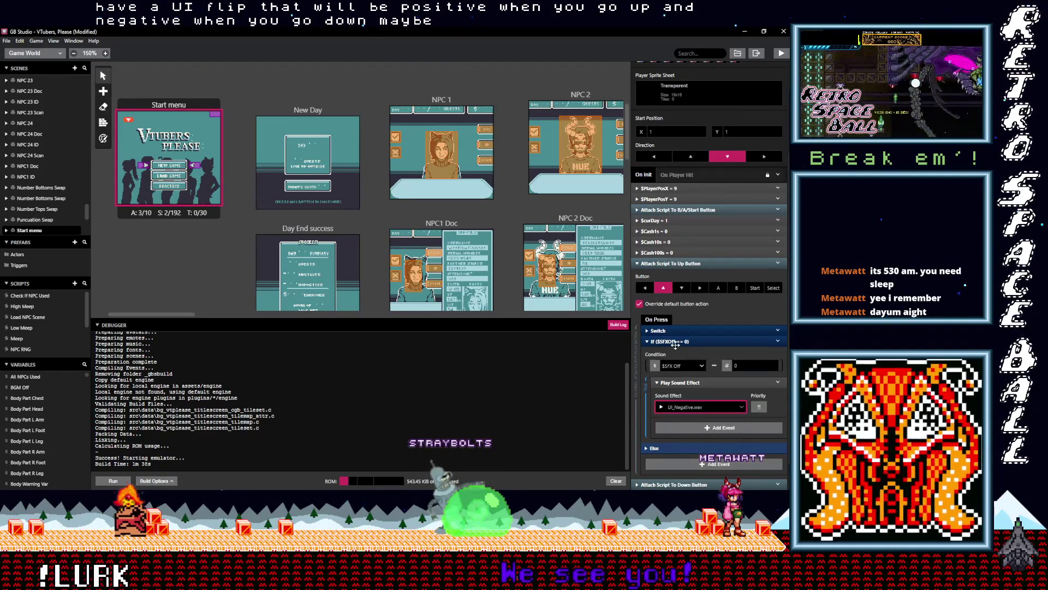
click(676, 342)
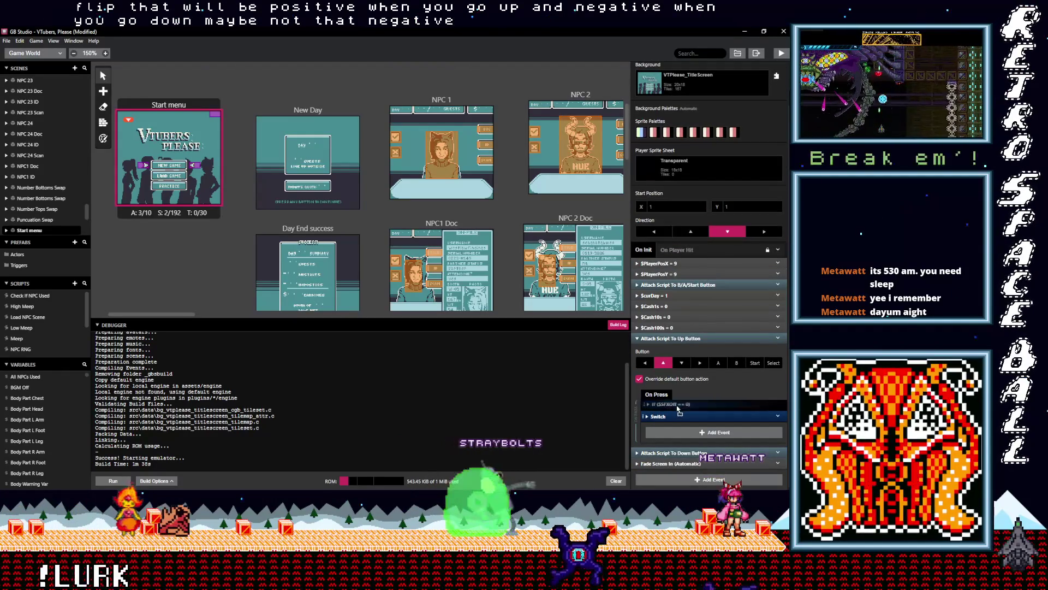
drag(674, 417, 677, 404)
Change the Up button block's sound effect to UI_Positive.wav.
click(690, 453)
scroll(692, 458, down, 1)
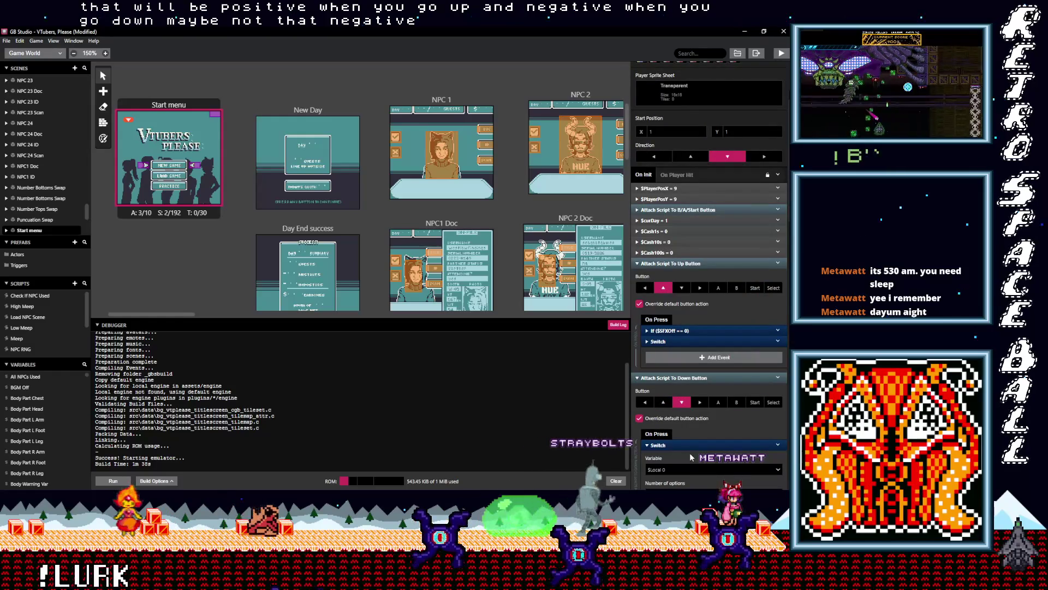
click(682, 330)
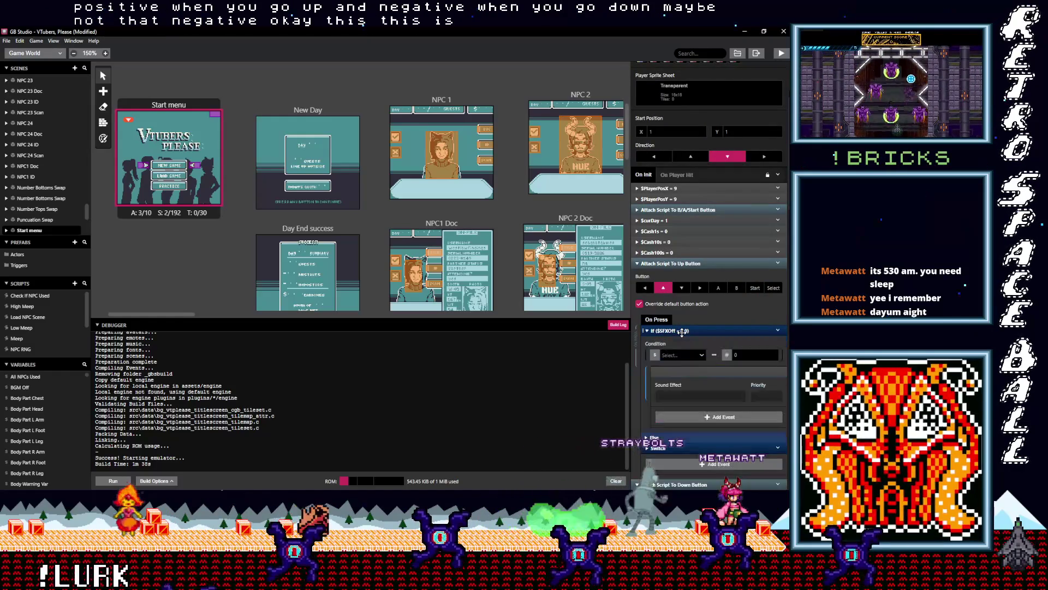
click(691, 396)
text(pos)
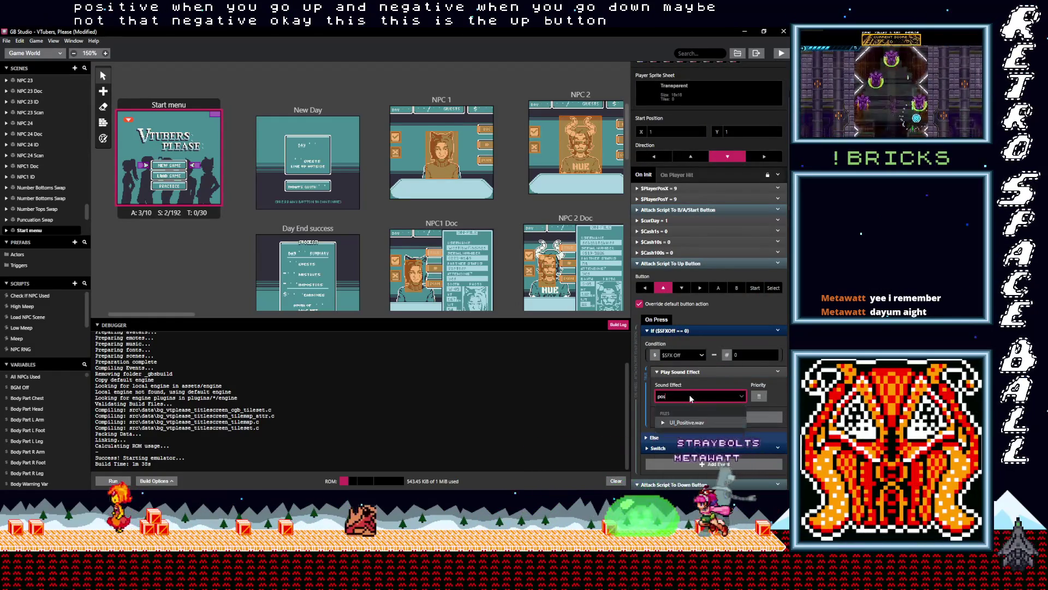
key(Return)
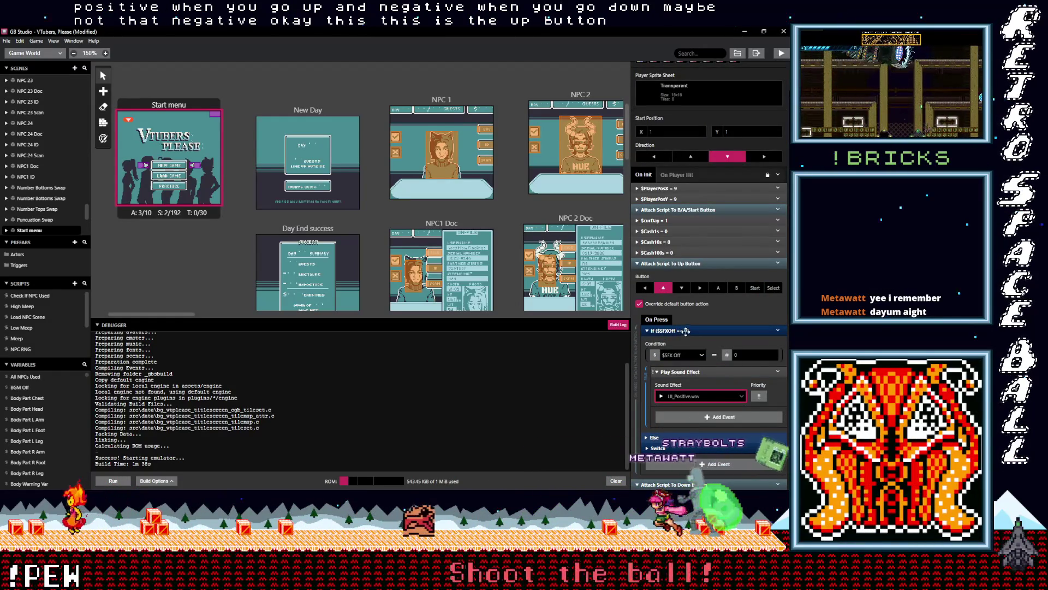
scroll(687, 390, down, 3)
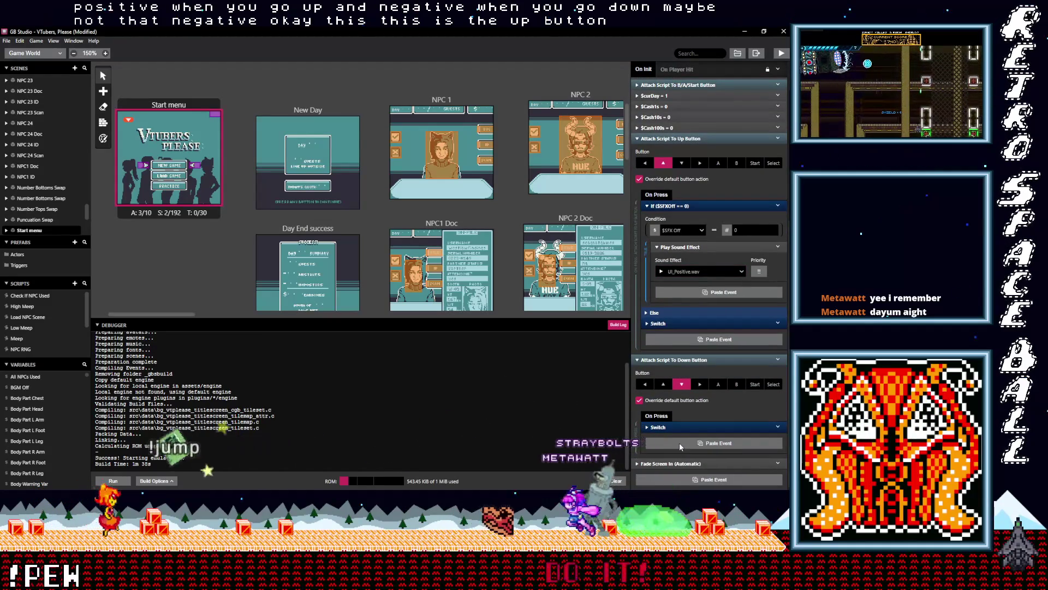
Put the sound If block above Switch in the Down button script with UI_Negative.wav.
alt+click(679, 442)
click(675, 438)
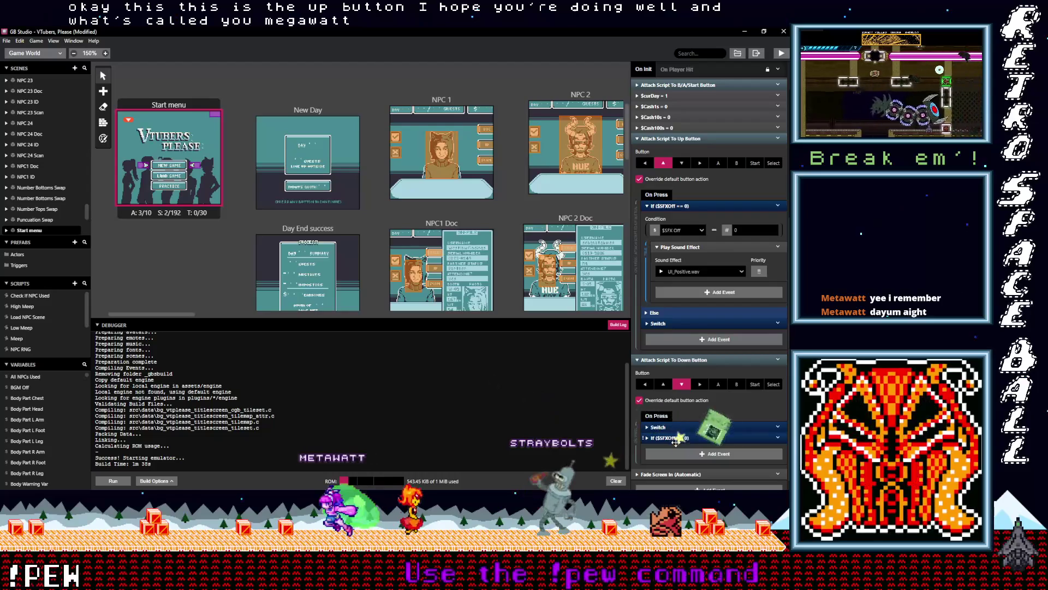
drag(680, 440, 692, 442)
scroll(692, 442, down, 2)
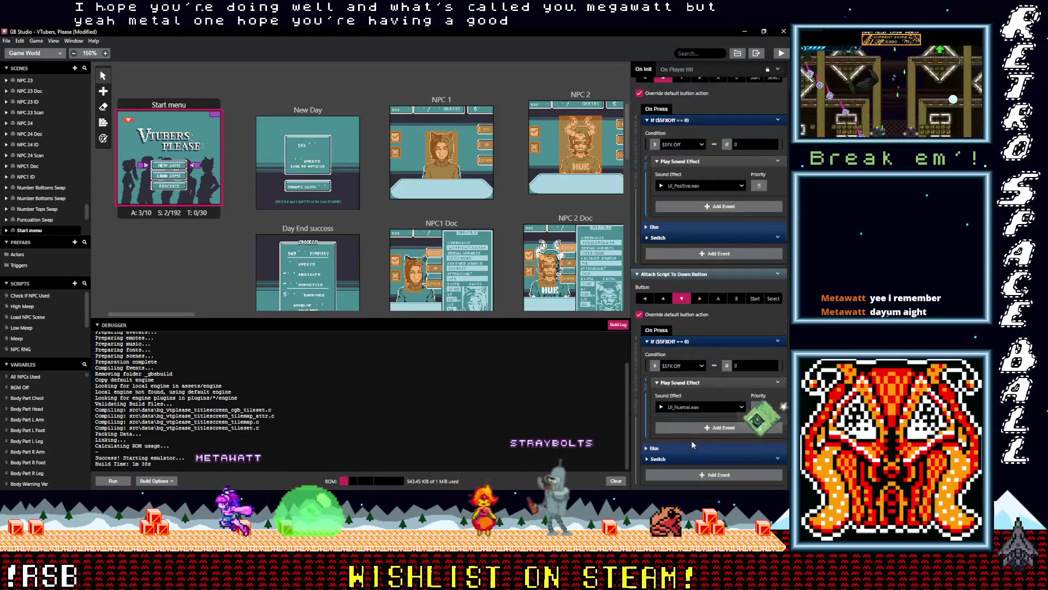
click(692, 407)
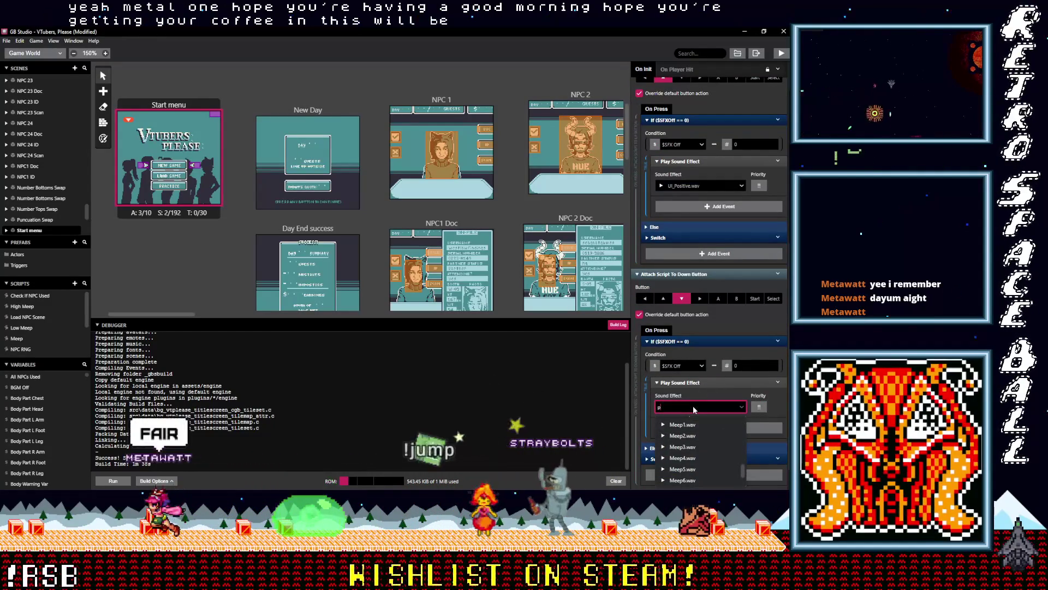
text(ne)
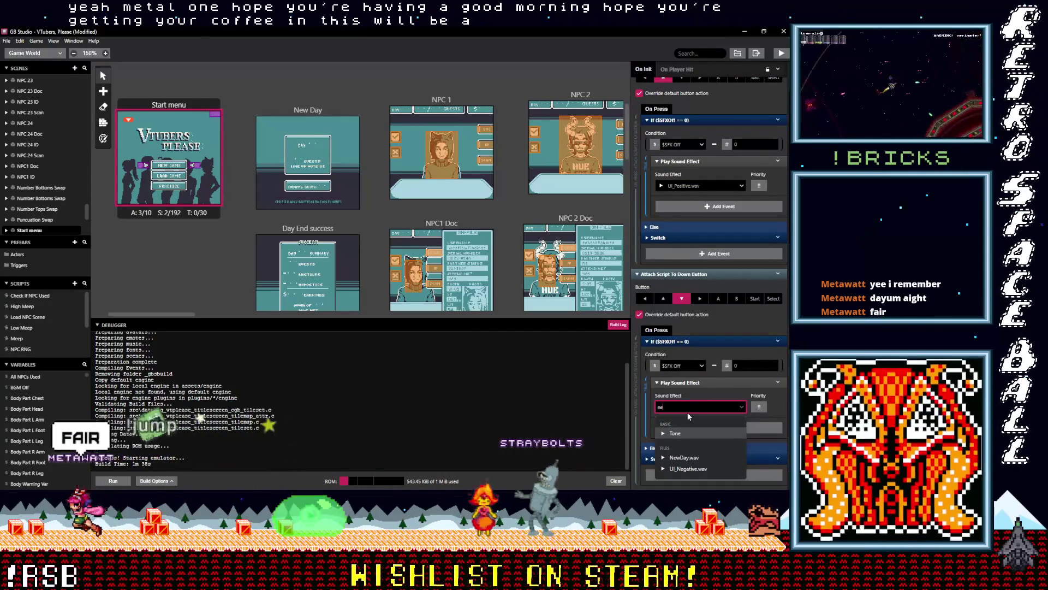
click(688, 468)
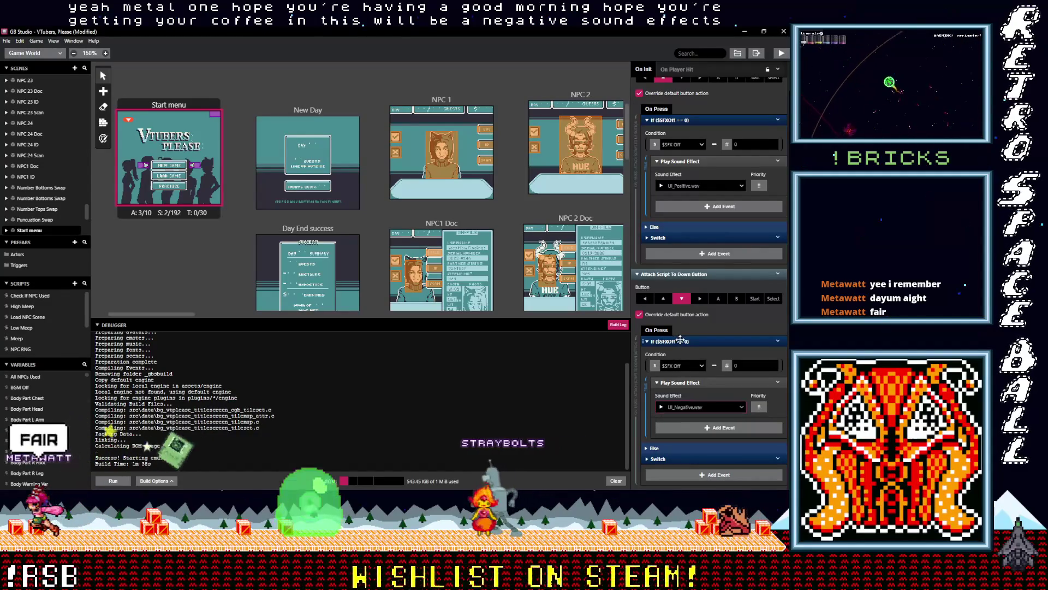
click(677, 340)
click(665, 127)
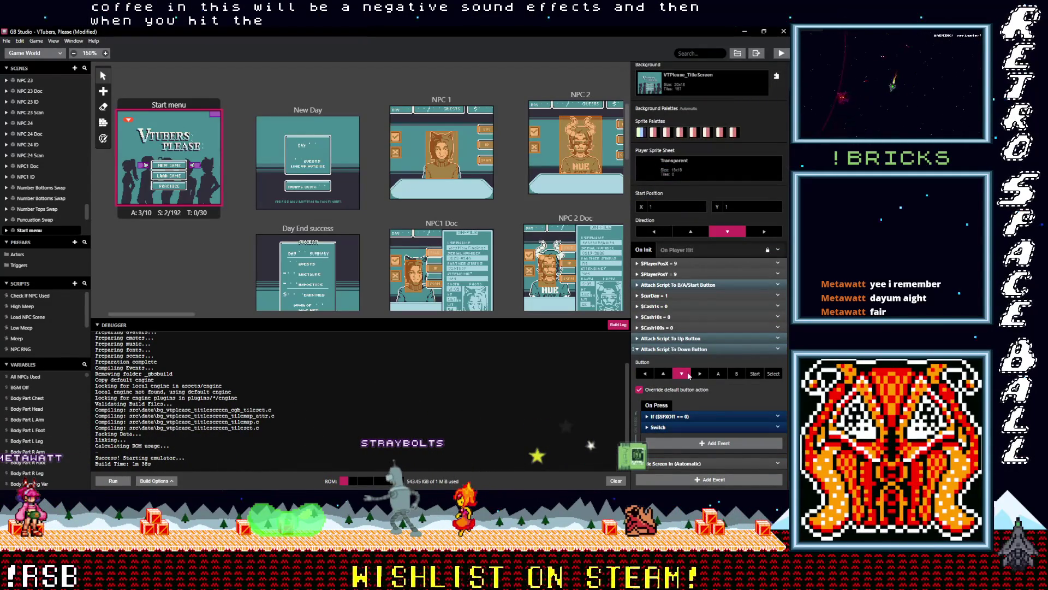
Set the A/B/Start button script's sound check to play UI_Neutral.wav.
click(680, 348)
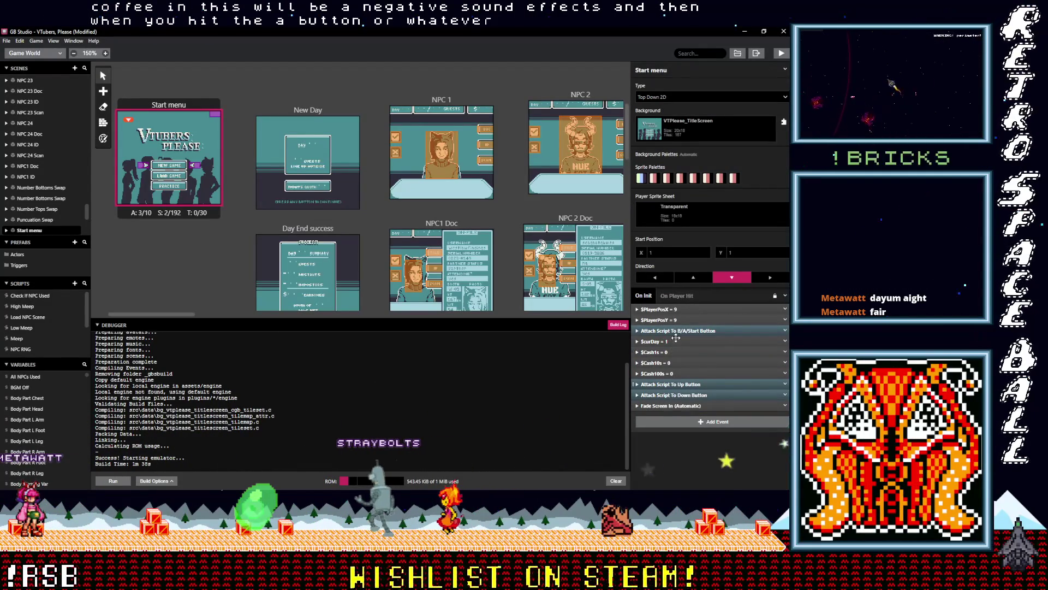
click(675, 331)
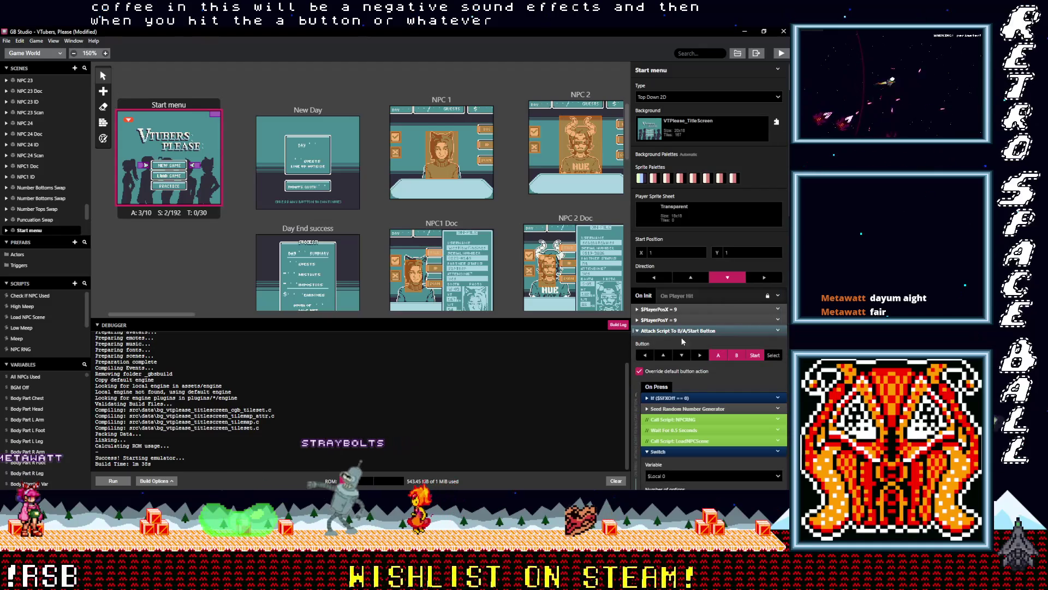
click(689, 401)
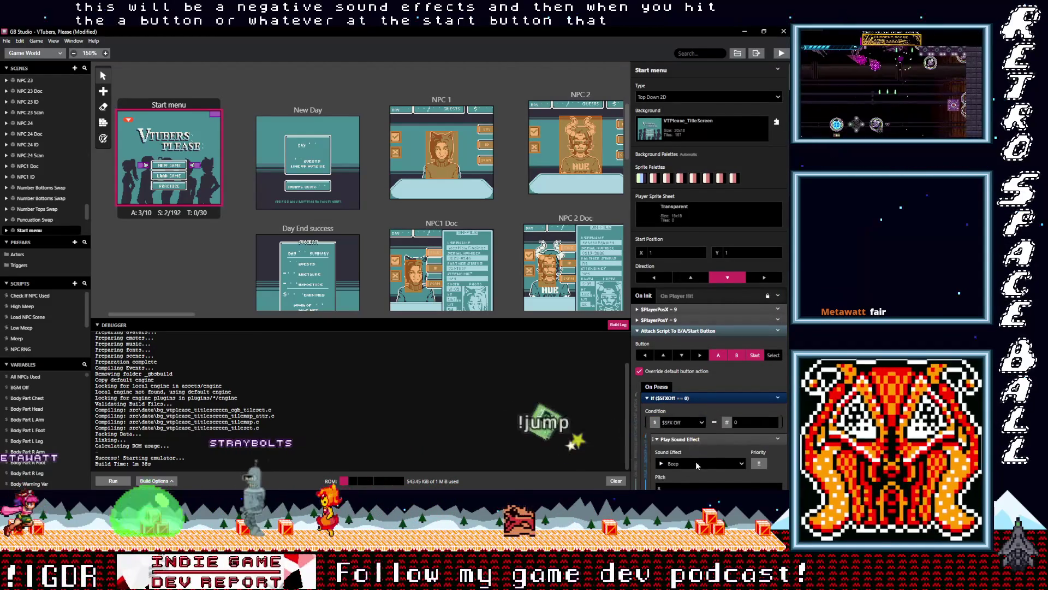
scroll(694, 440, down, 1)
scroll(693, 435, down, 1)
click(701, 421)
text(ne)
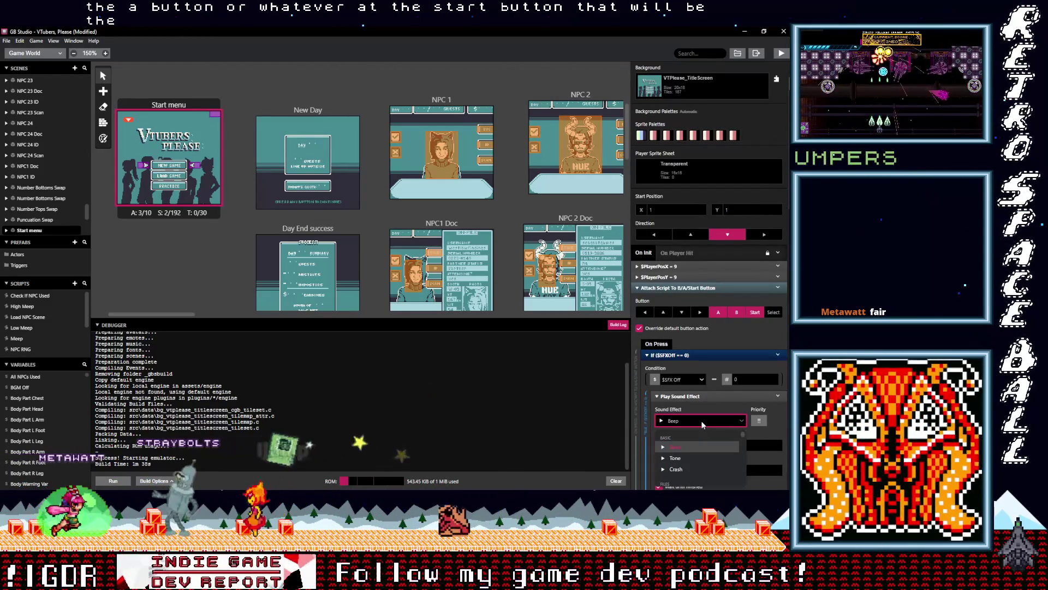
scroll(694, 471, down, 1)
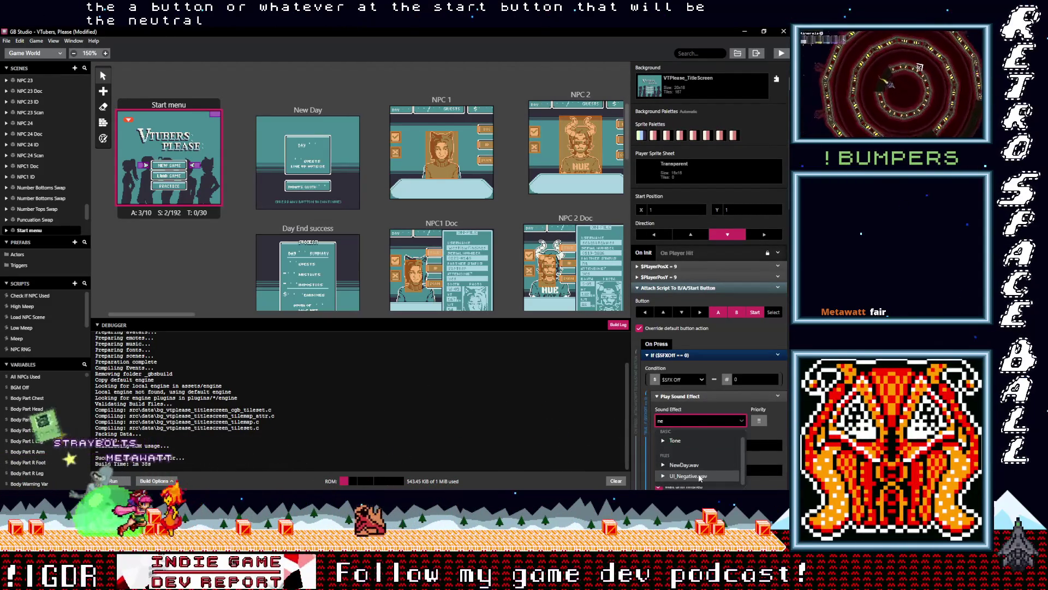
scroll(693, 469, up, 1)
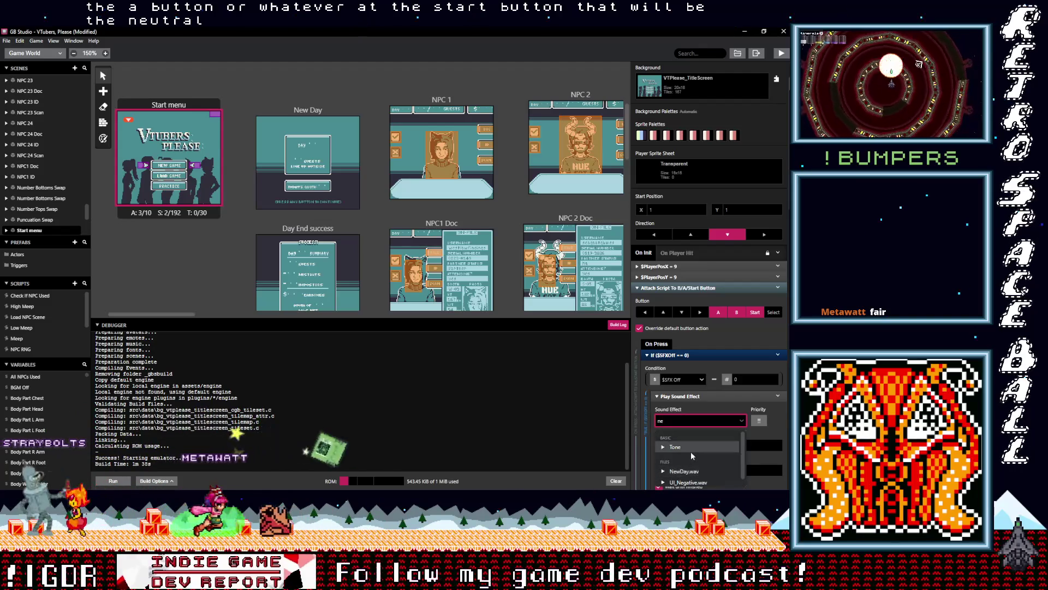
key(BackSpace)
key(BackSpace)
scroll(682, 458, down, 5)
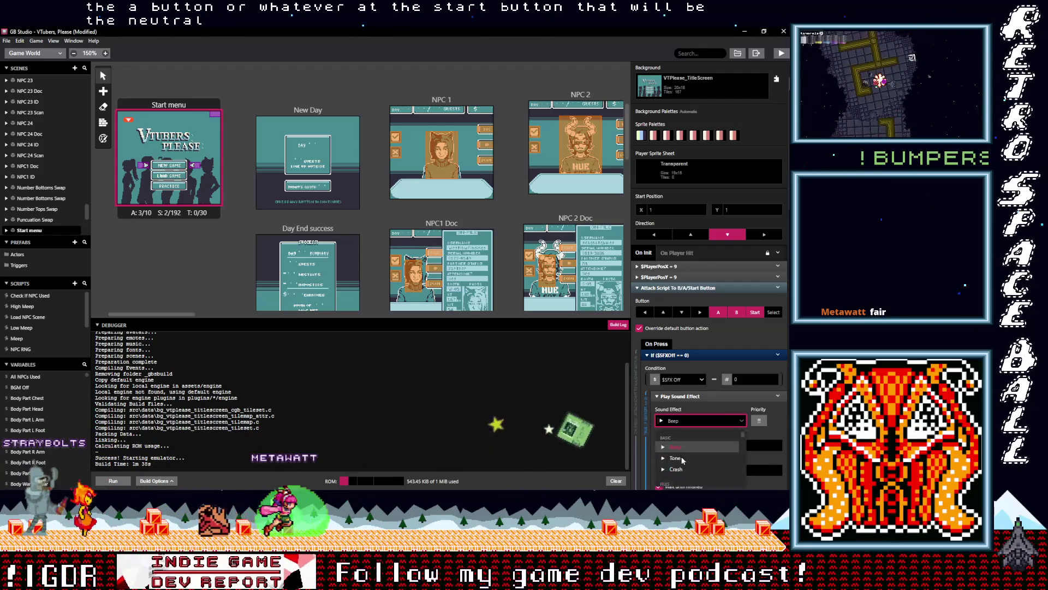
scroll(683, 463, down, 2)
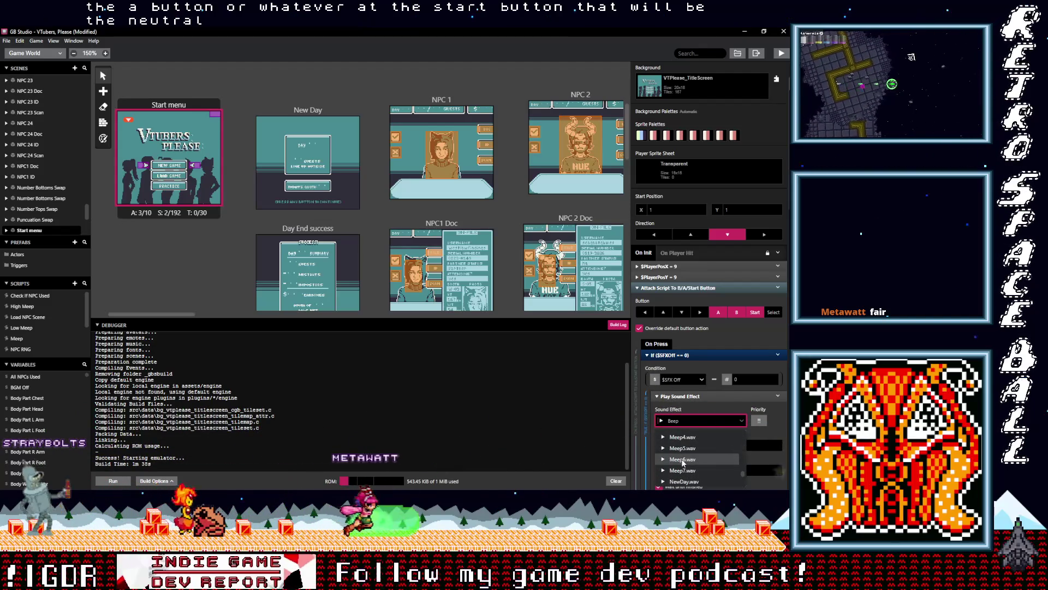
text(ue)
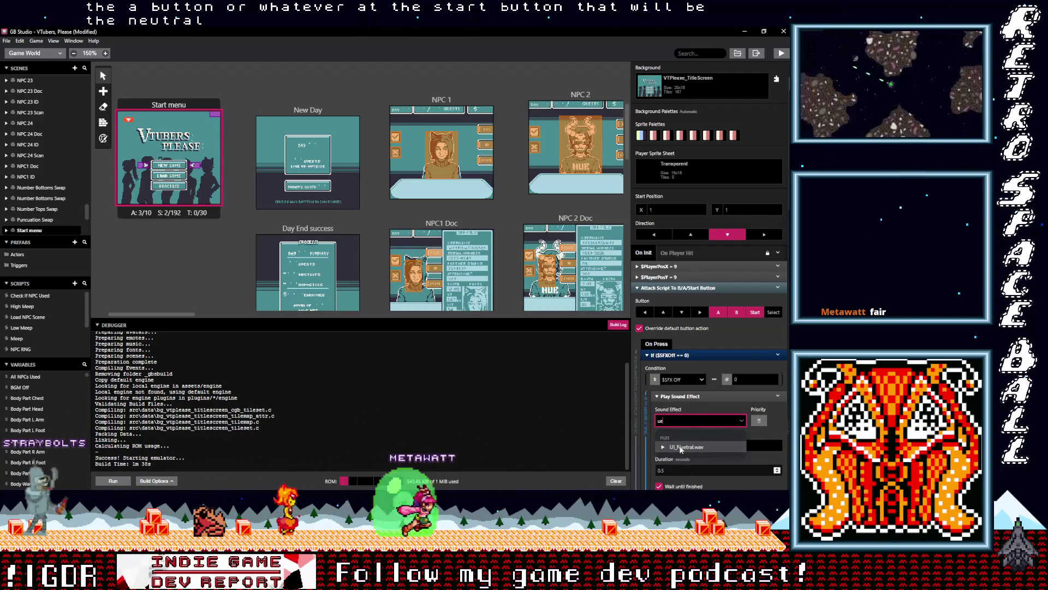
click(686, 447)
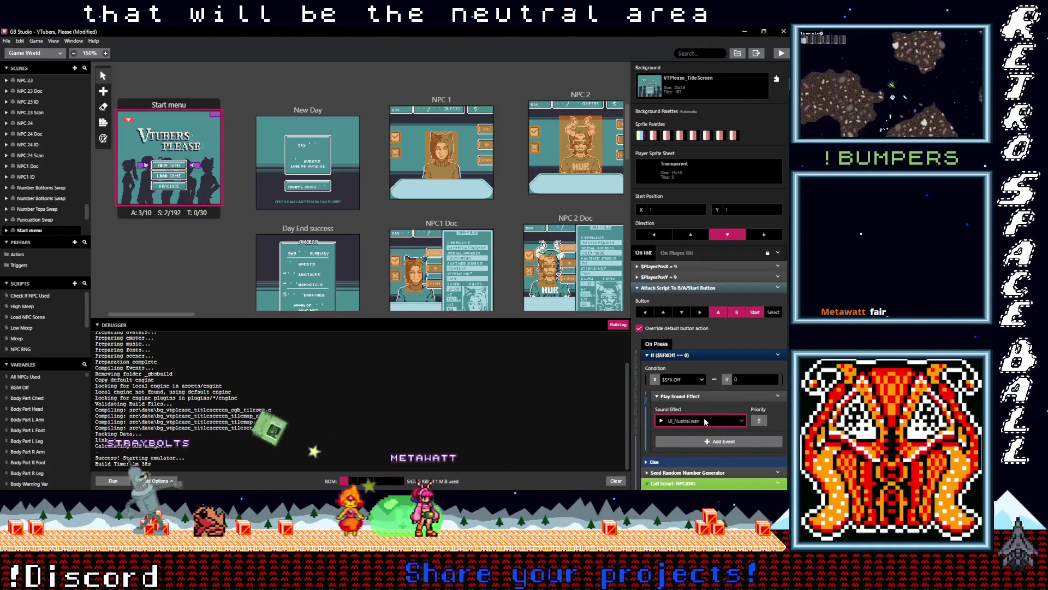
Deselect the scene to show project properties and save the project with Ctrl+S.
scroll(704, 422, down, 5)
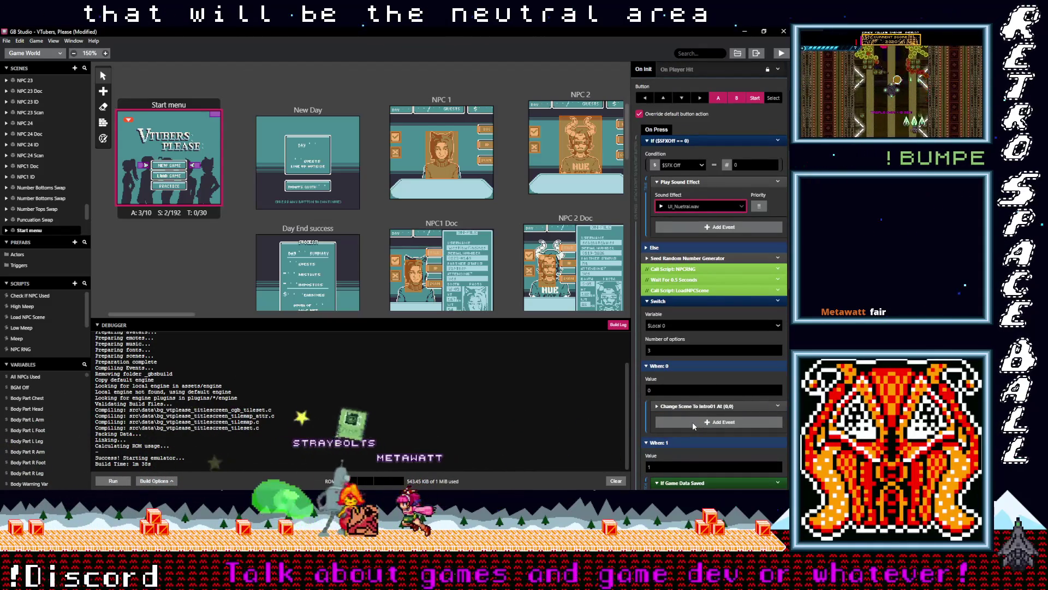
scroll(693, 421, up, 3)
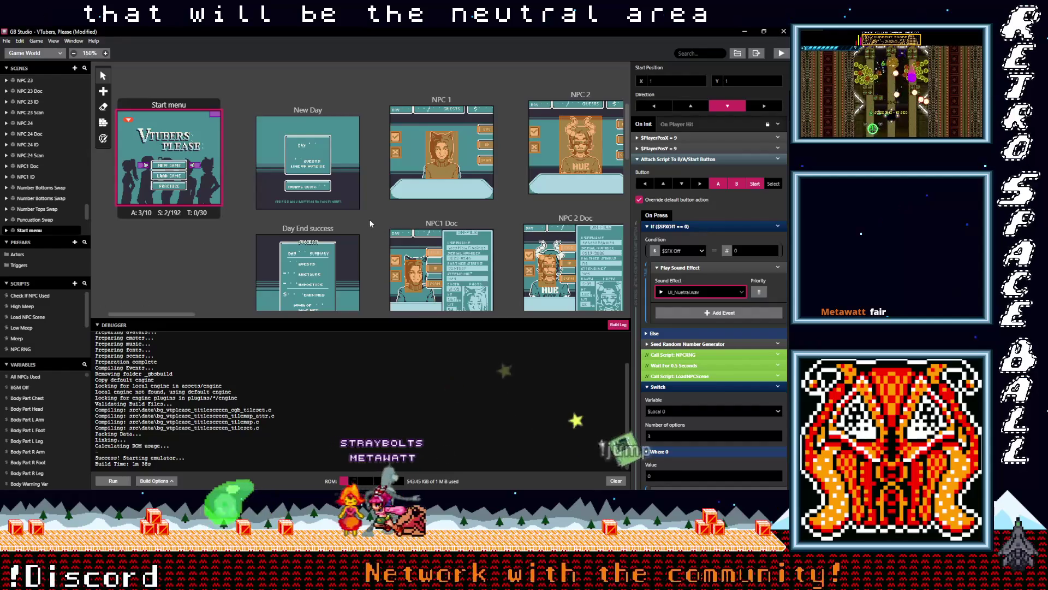
click(374, 212)
key(ctrl+s)
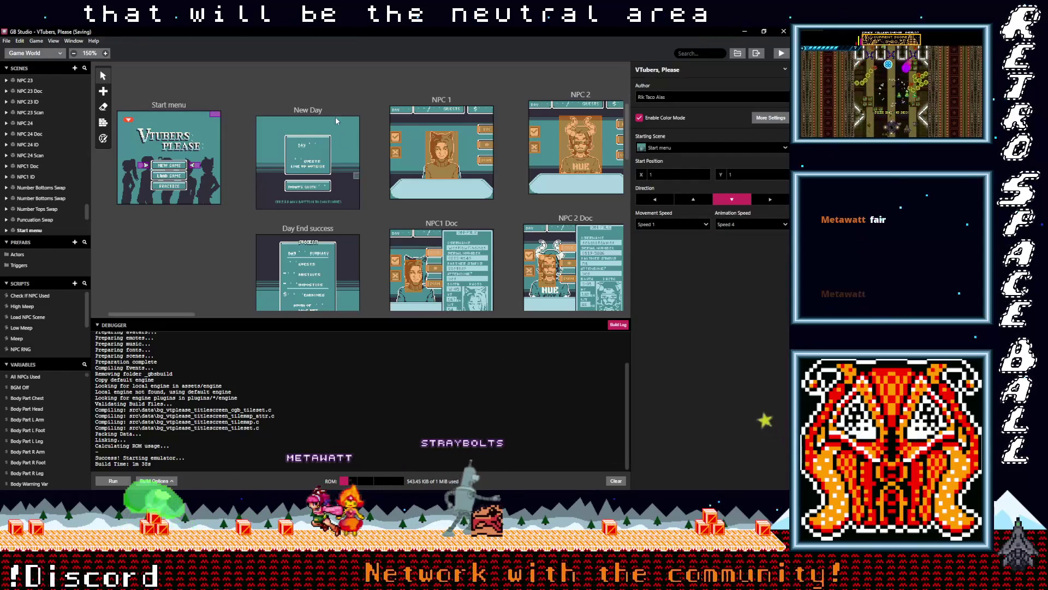
Make the New Day button script play UI_Positive.wav, then enlarge the scene canvas.
click(335, 117)
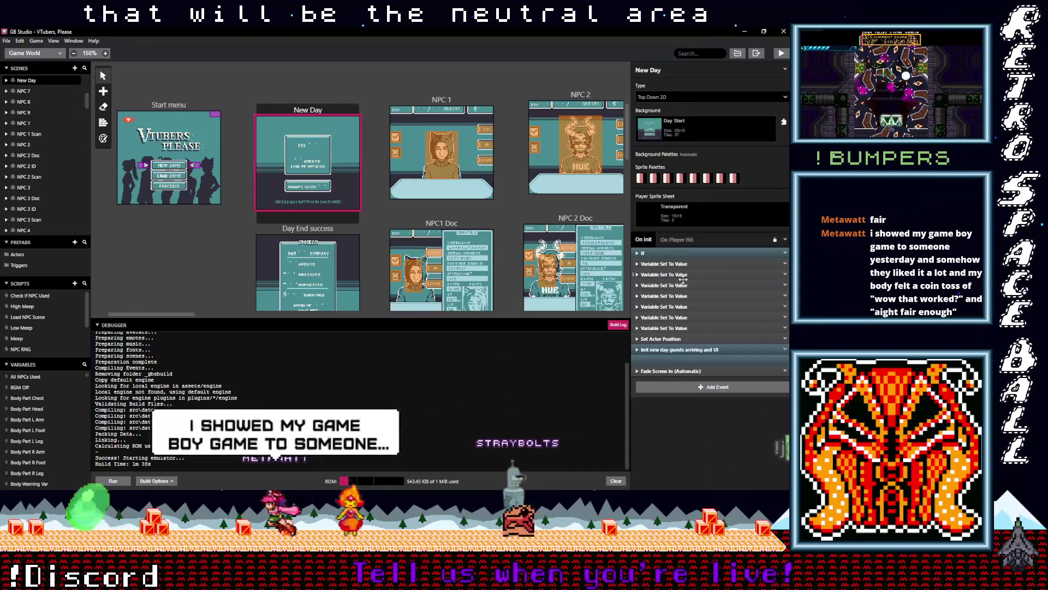
click(690, 361)
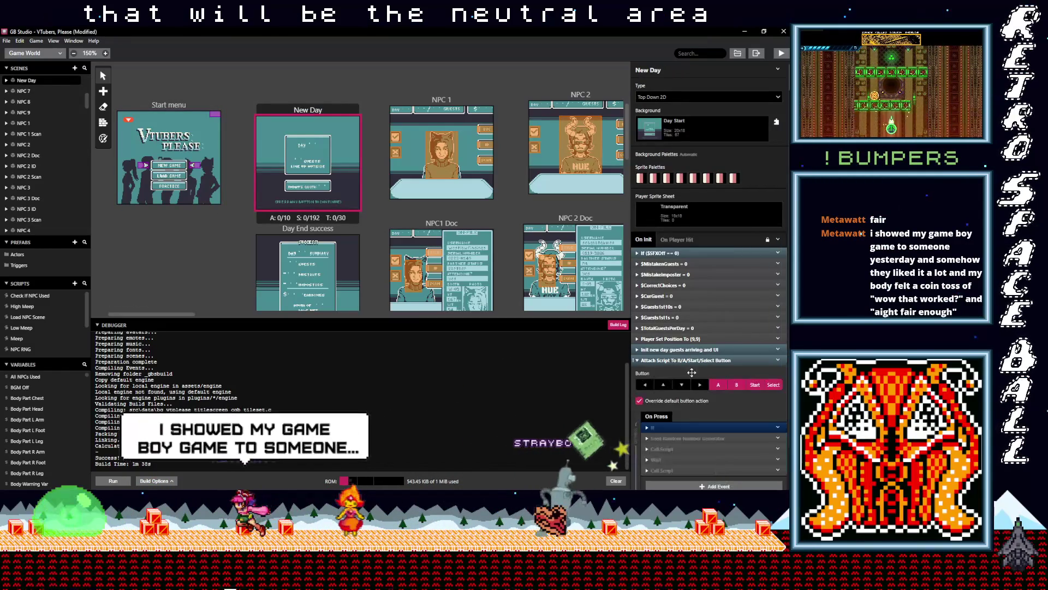
scroll(695, 431, down, 2)
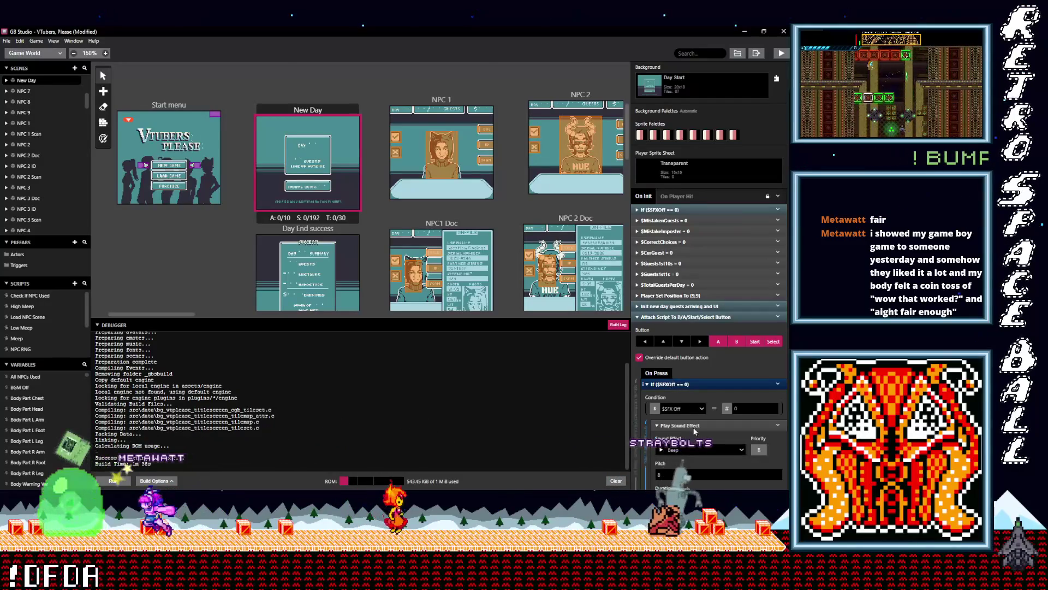
click(686, 448)
text(po)
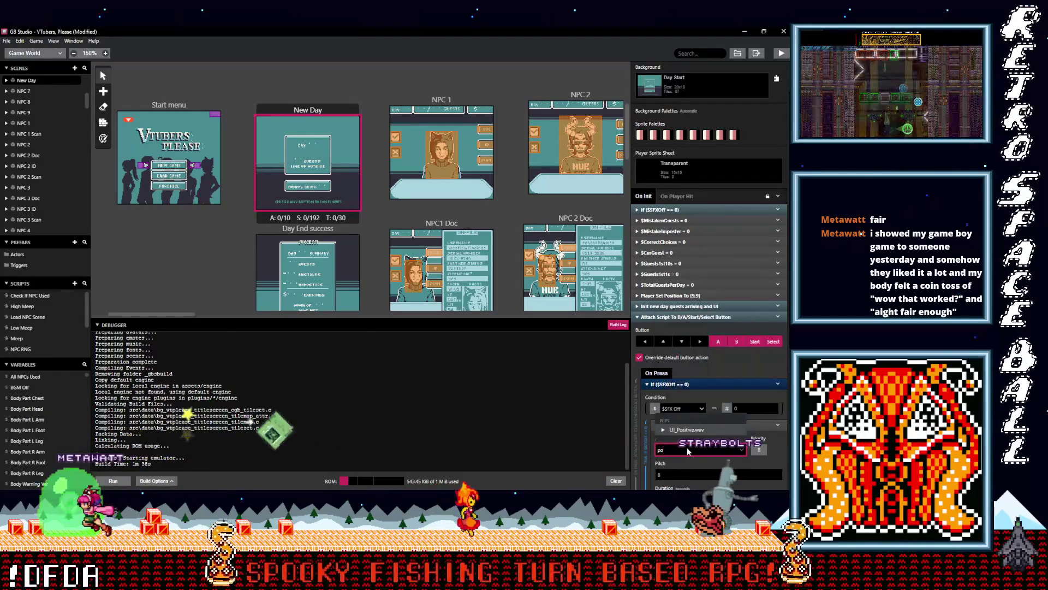
click(687, 430)
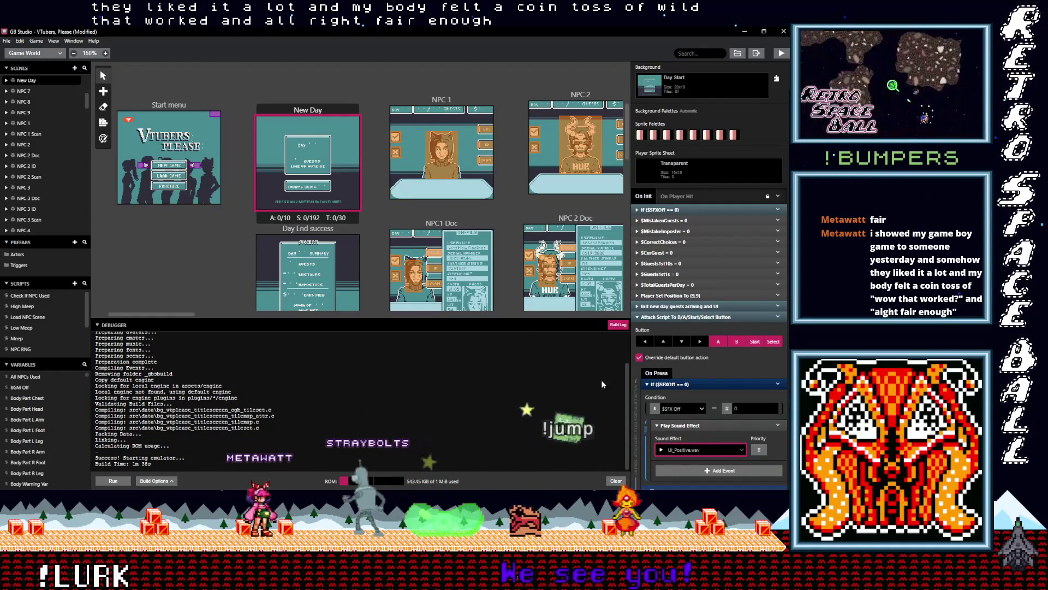
drag(523, 317, 519, 362)
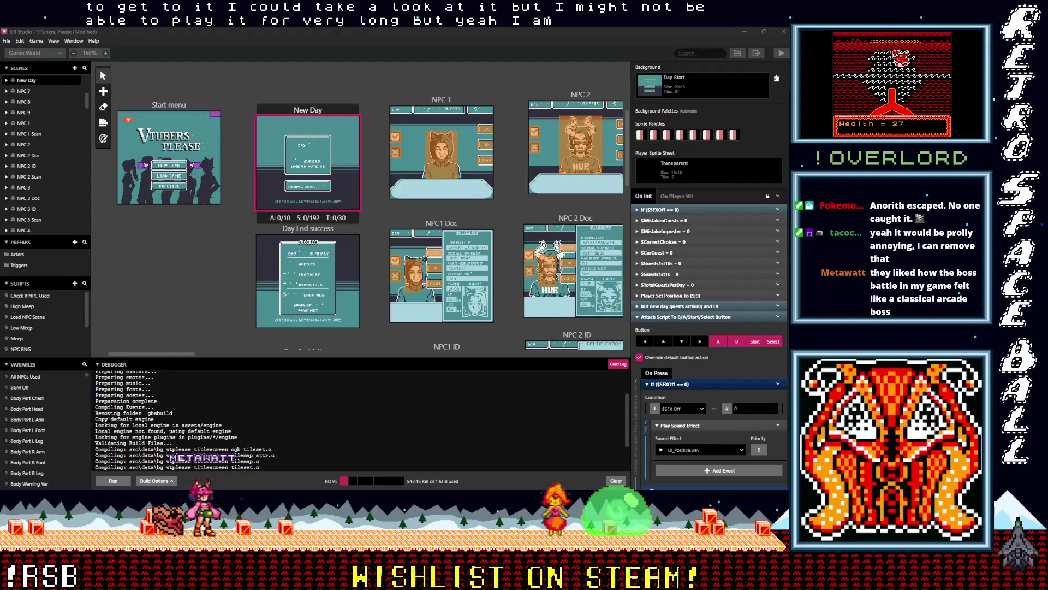
Inspect the NPC 1 and NPC1 Doc triggers, then bring up the tile-animation article in the browser.
click(485, 130)
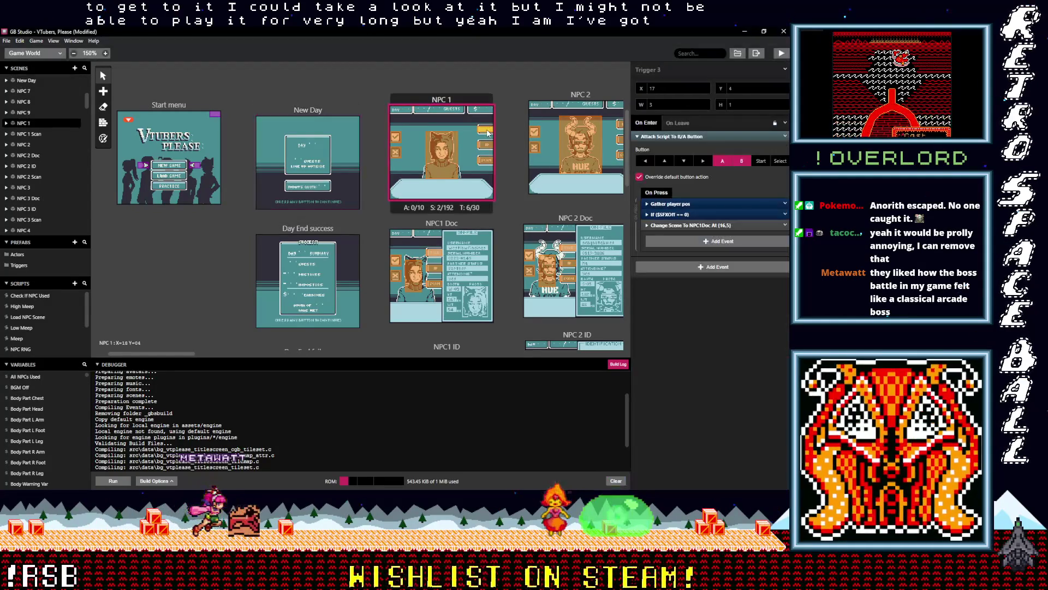
click(484, 159)
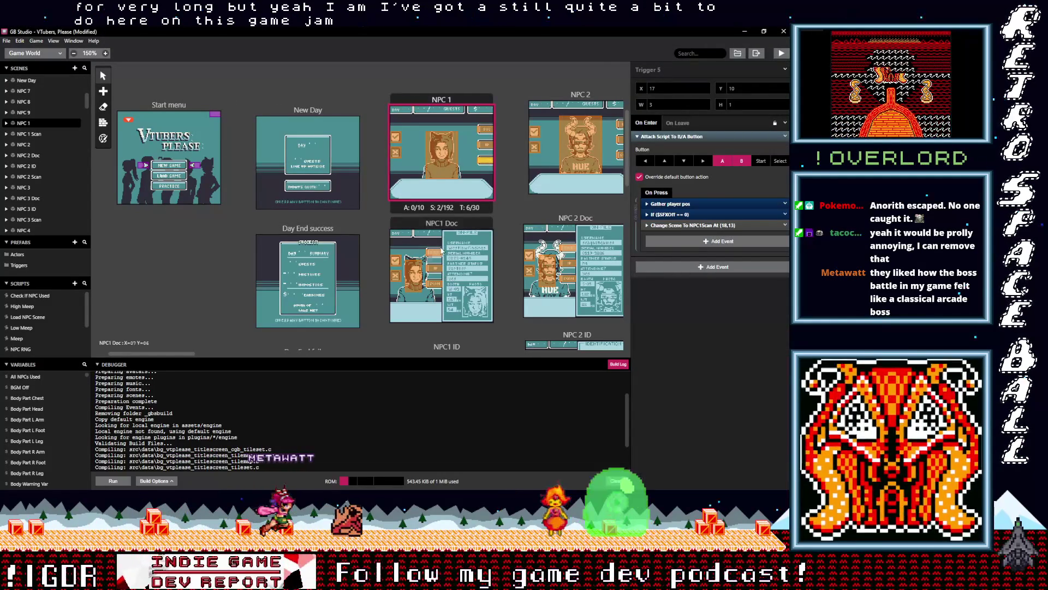
click(436, 252)
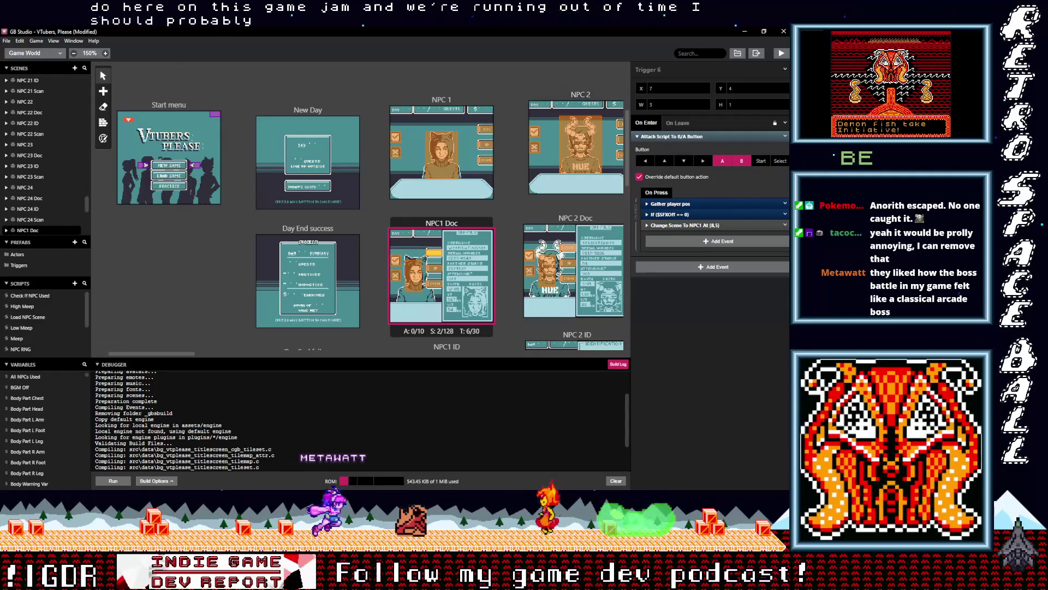
key(alt+Tab)
scroll(305, 126, up, 6)
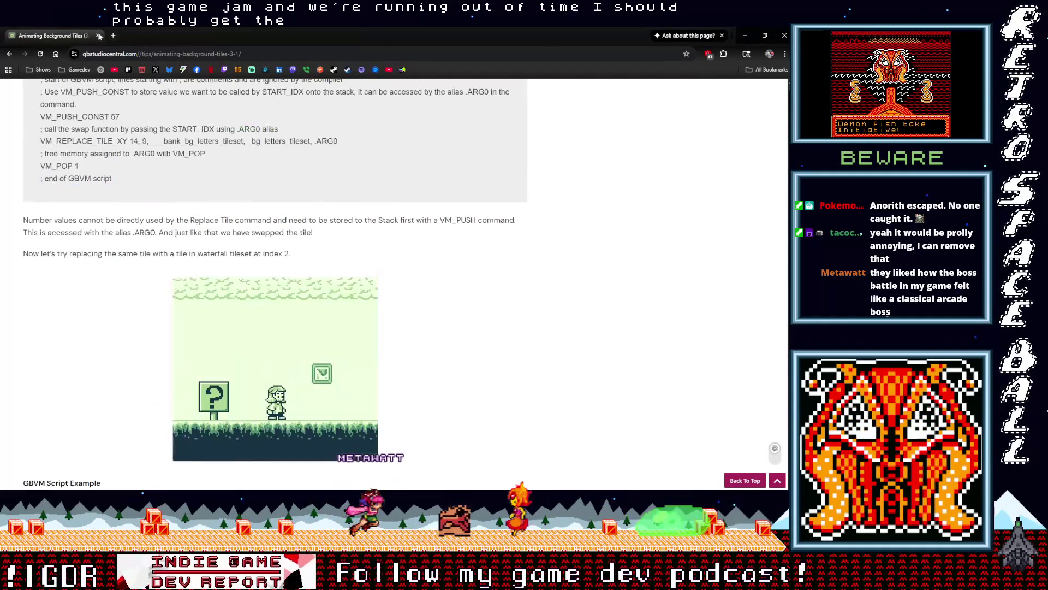
Check the joined VJam - Dreamtail Studios jam page's deadline on itch.io, then return to GB Studio.
click(141, 71)
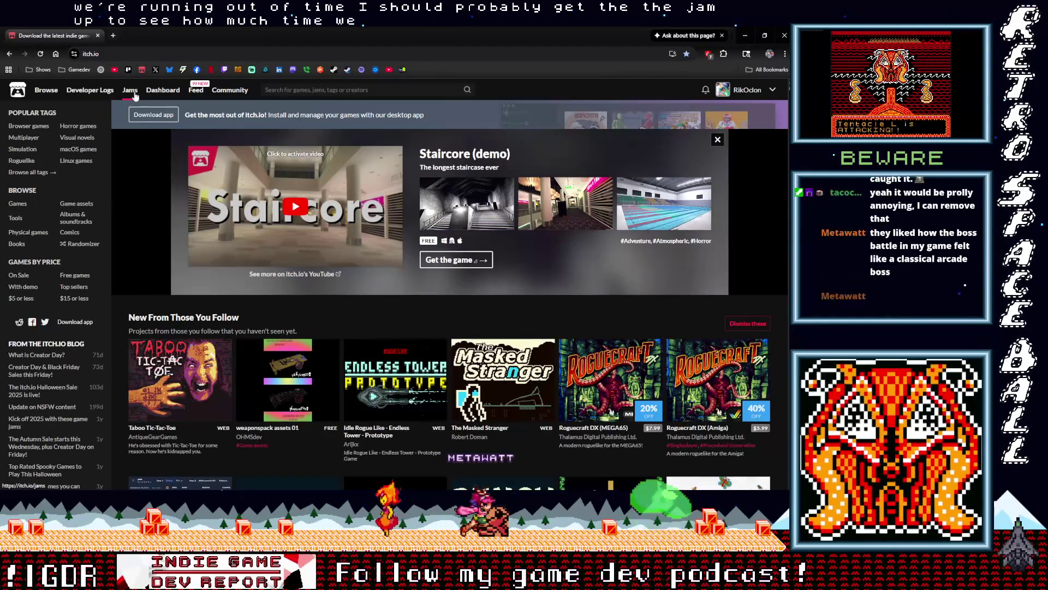
click(130, 90)
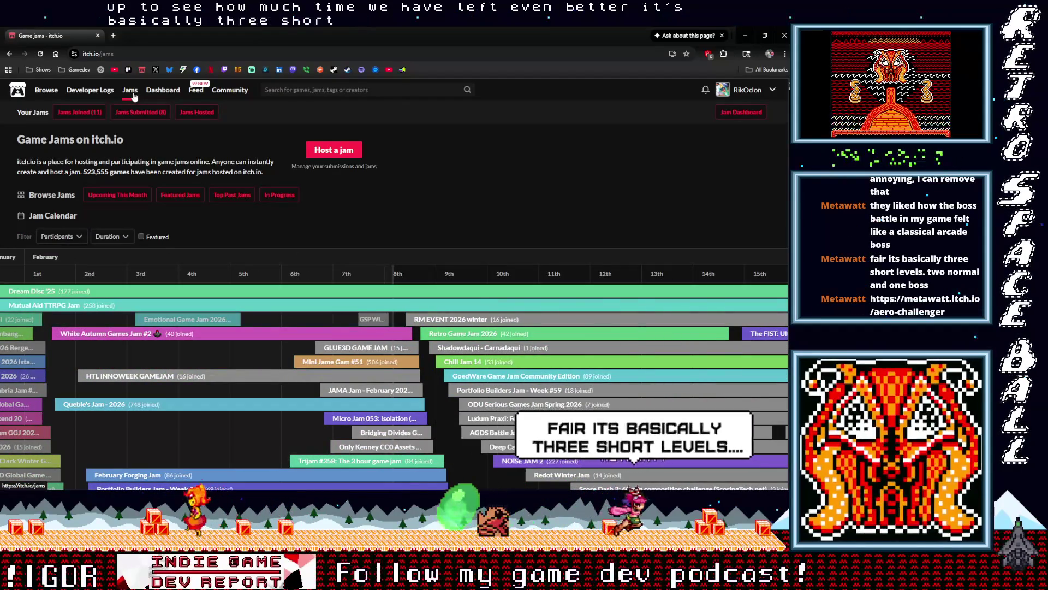
click(80, 113)
click(176, 169)
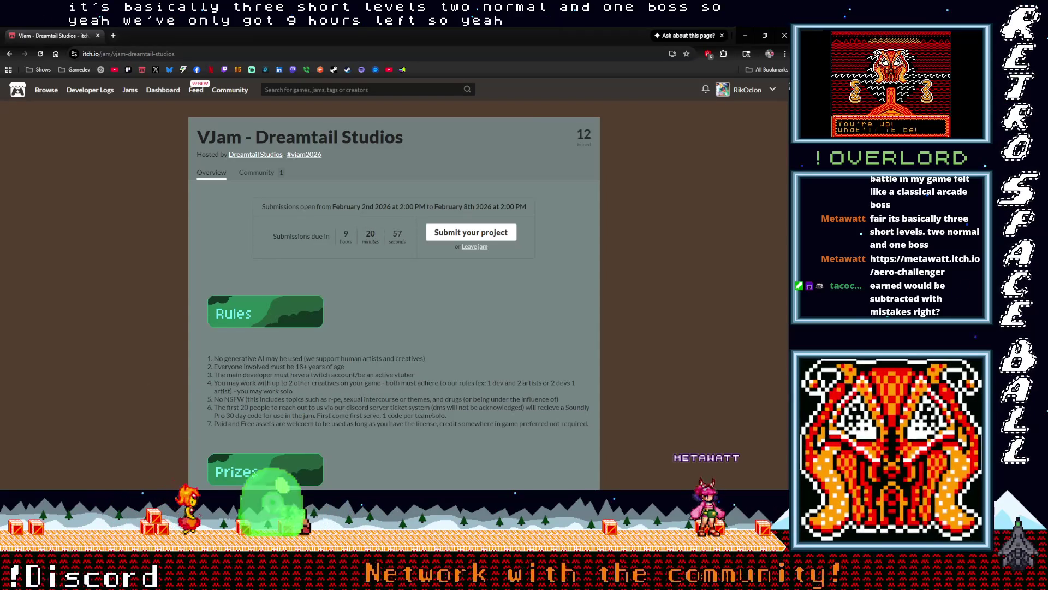
key(alt+Tab)
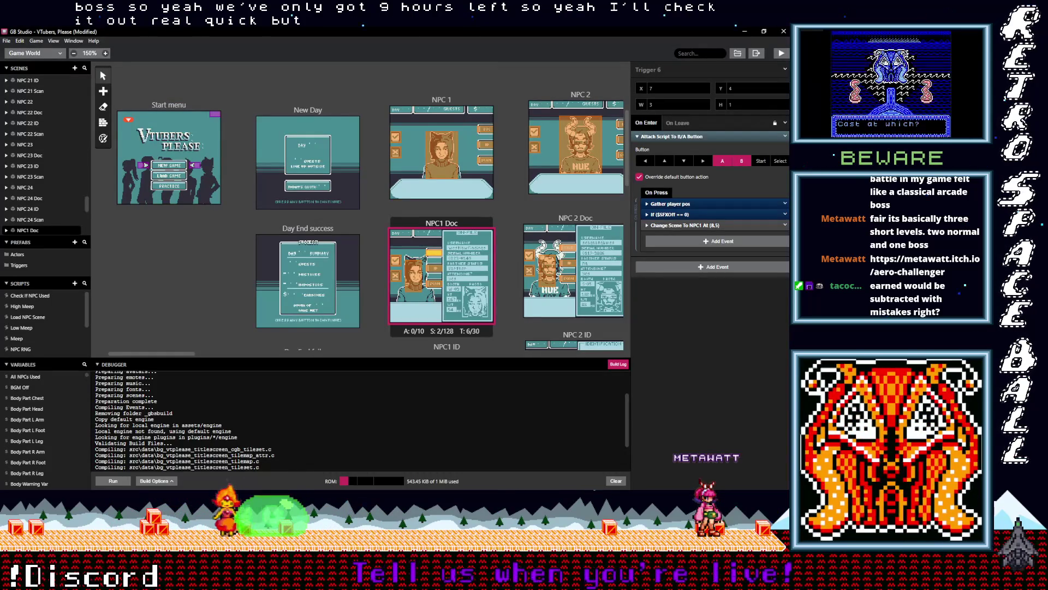
key(alt+Tab)
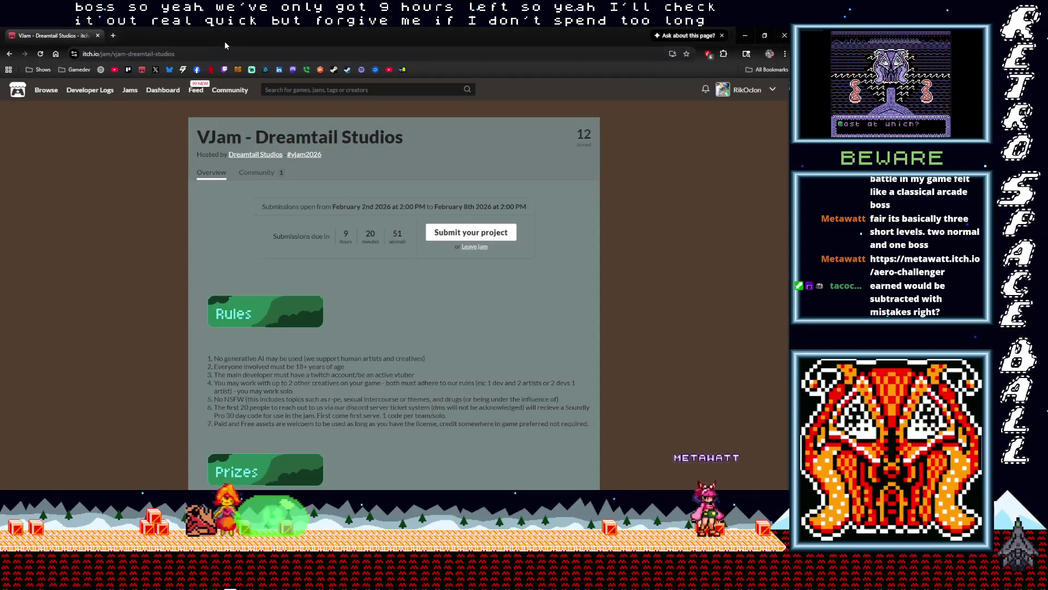
key(alt+Tab)
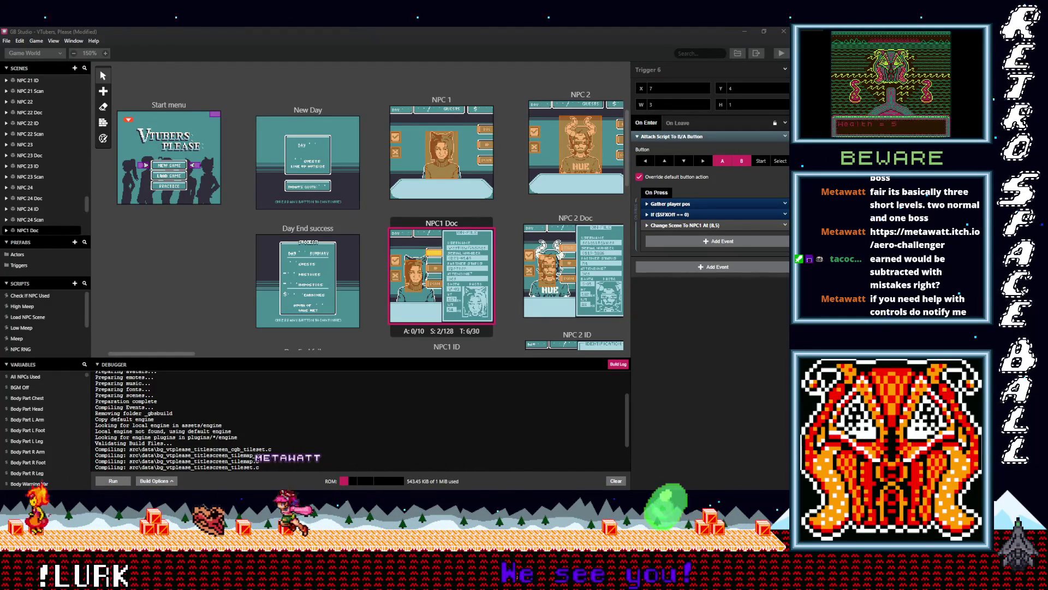
key(alt+Tab)
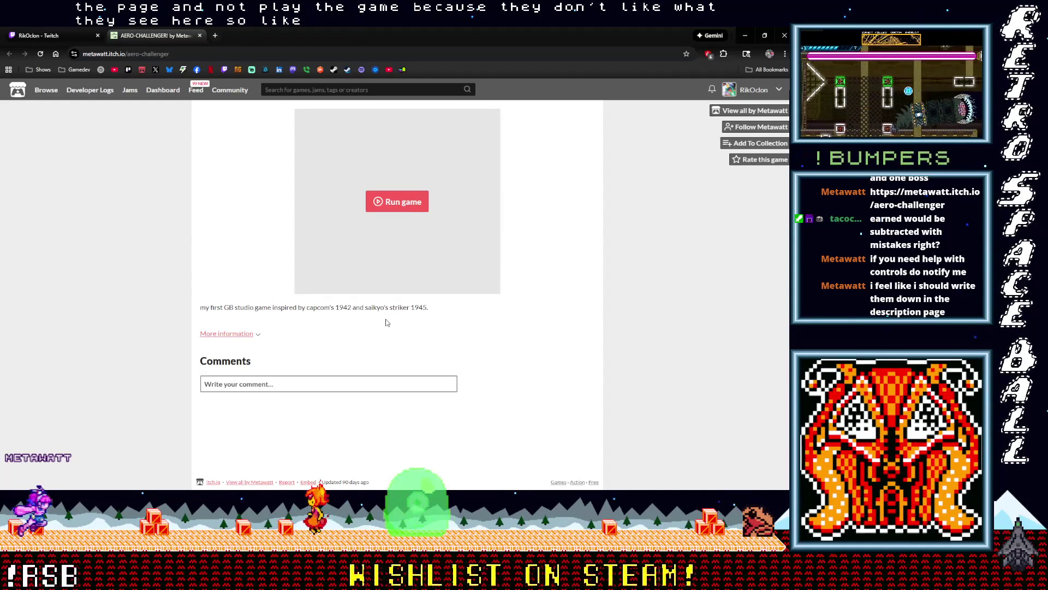
Run AERO-CHALLENGER!, then open your itch.io profile and the Pyrotoad game page in a new tab.
click(404, 208)
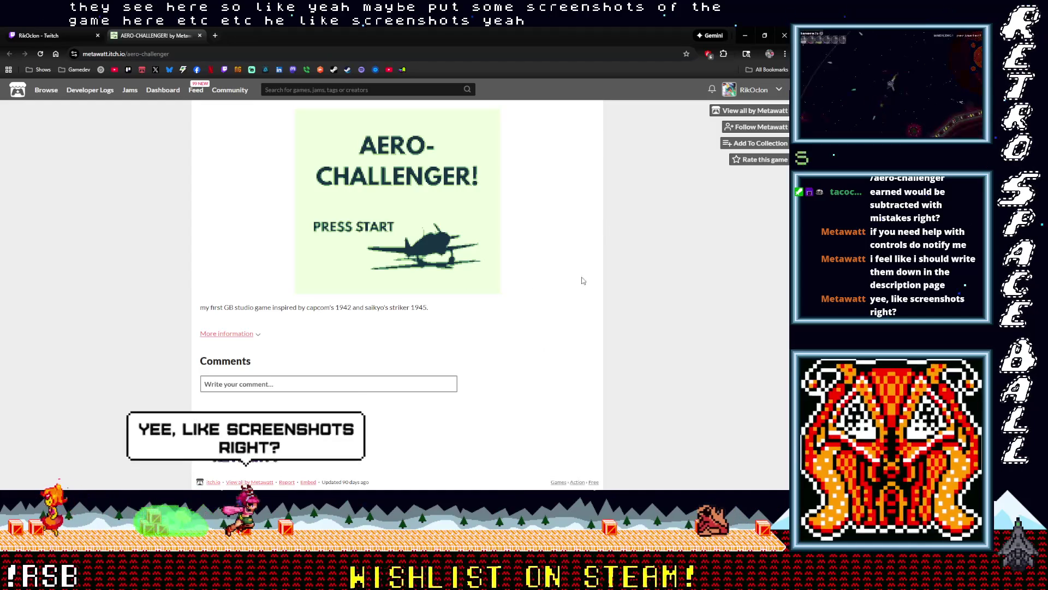
key(ctrl+t)
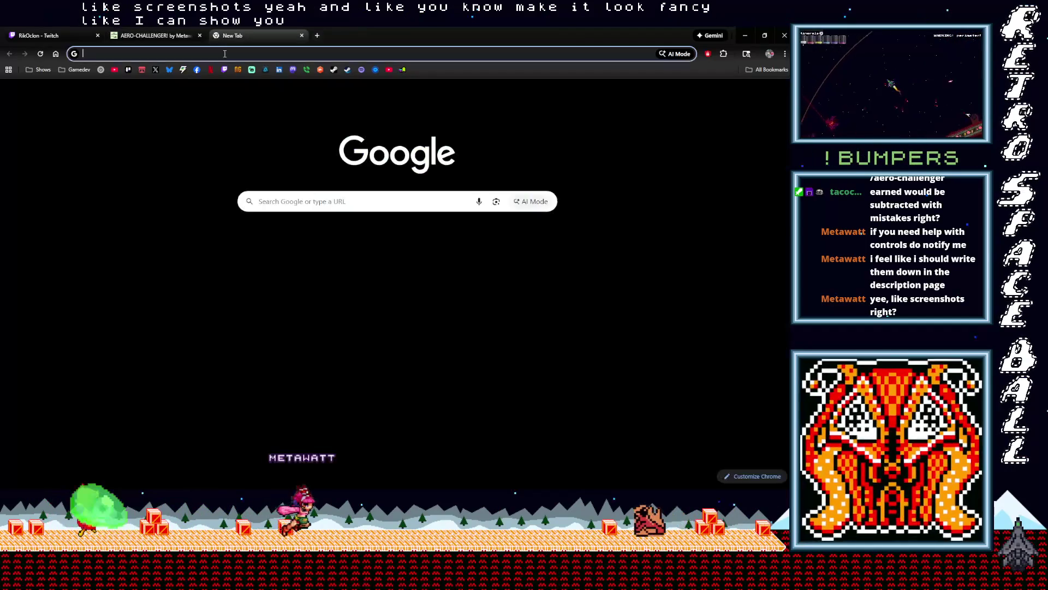
click(142, 70)
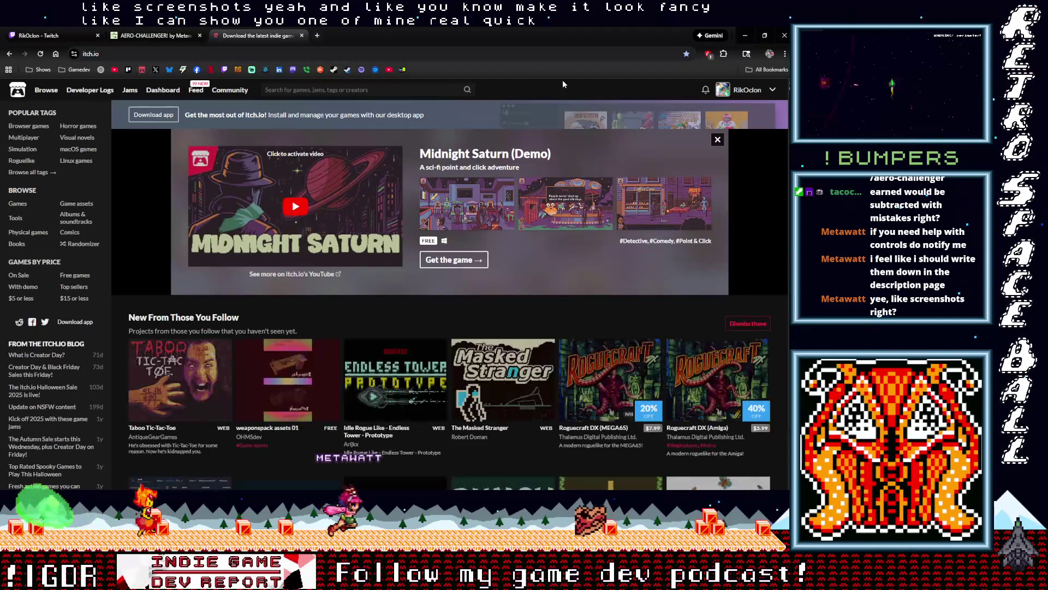
click(756, 96)
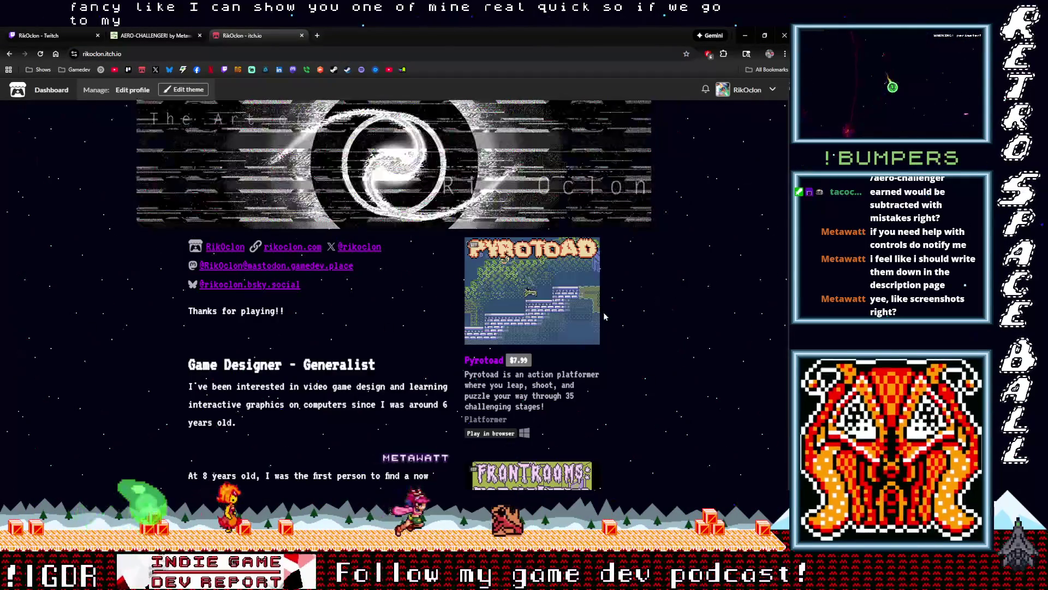
scroll(627, 309, down, 2)
click(532, 163)
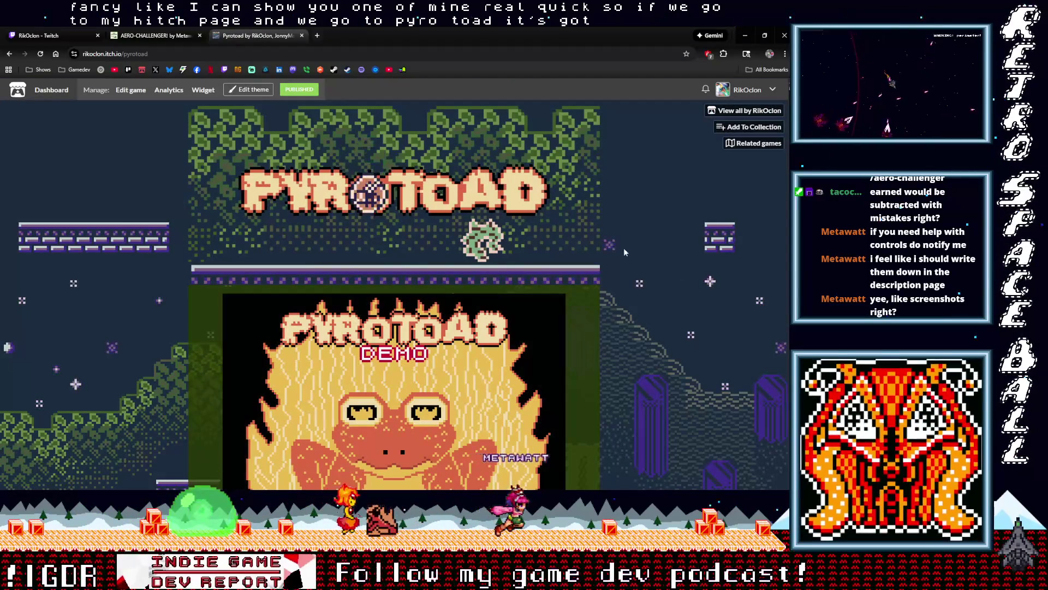
Scroll through the Pyrotoad page and back up, then return to the creator profile page.
scroll(667, 273, down, 1)
scroll(683, 264, down, 5)
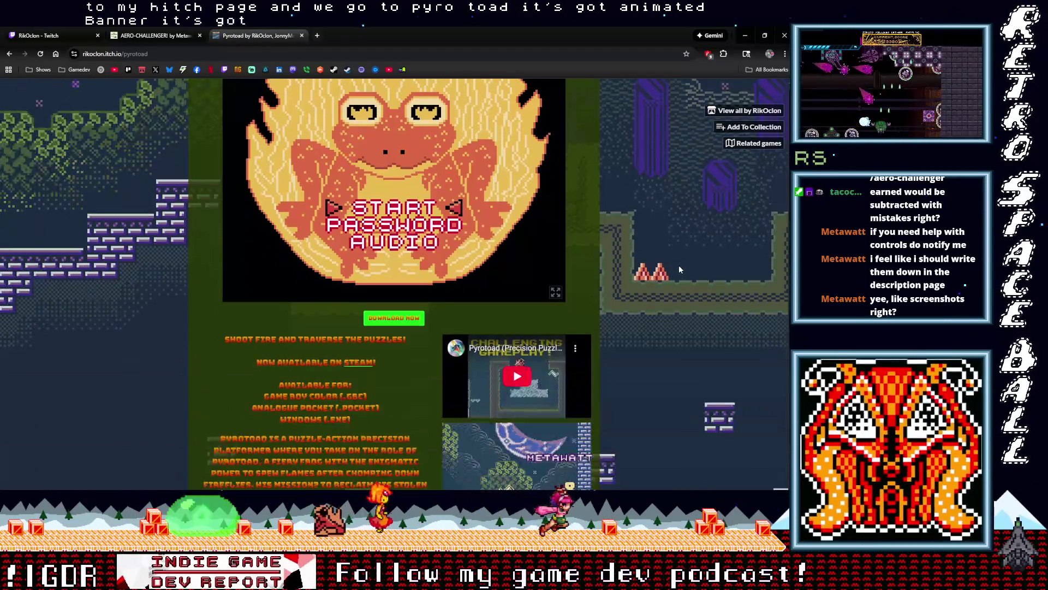
scroll(681, 309, down, 10)
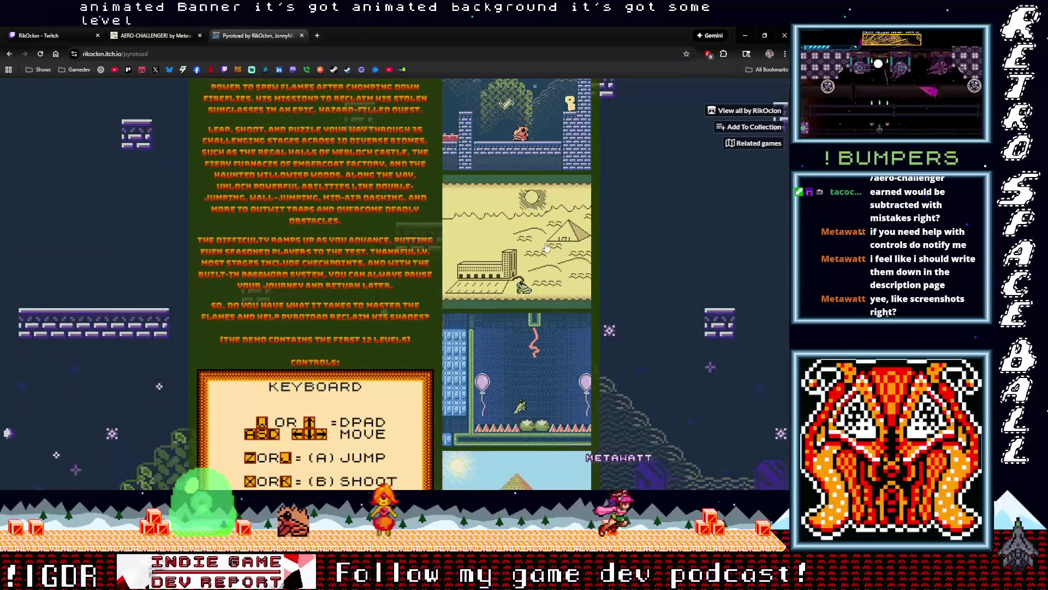
scroll(575, 263, down, 2)
scroll(327, 253, down, 3)
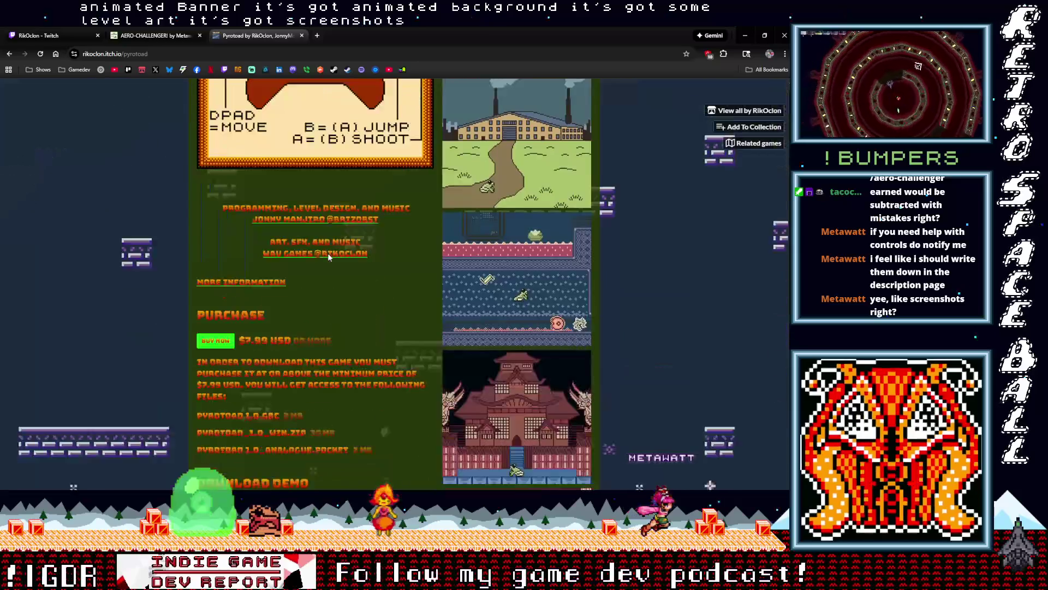
scroll(306, 241, up, 8)
scroll(320, 246, down, 10)
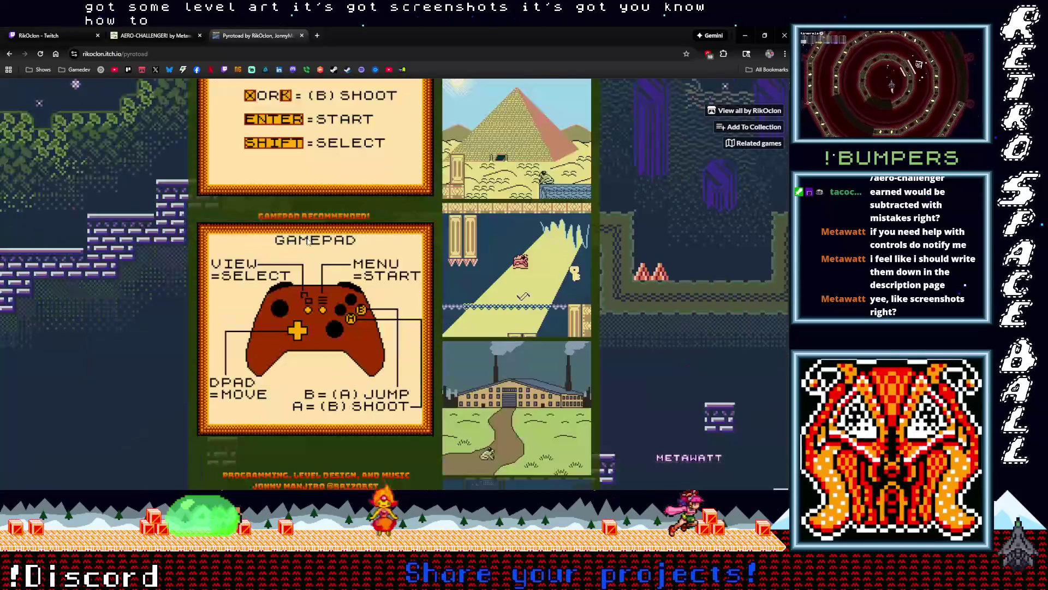
scroll(484, 265, down, 10)
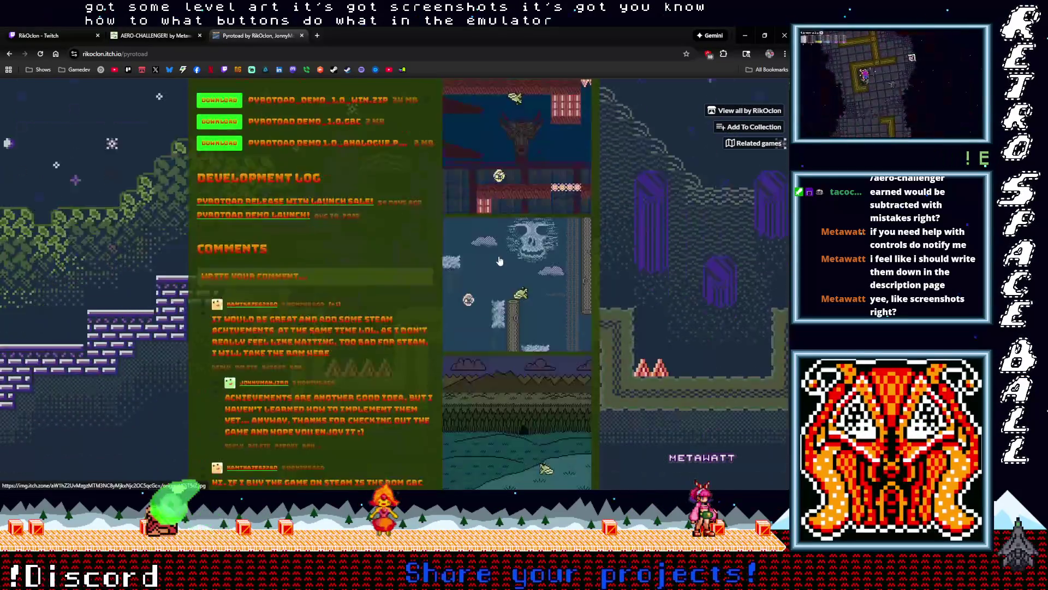
scroll(581, 273, up, 20)
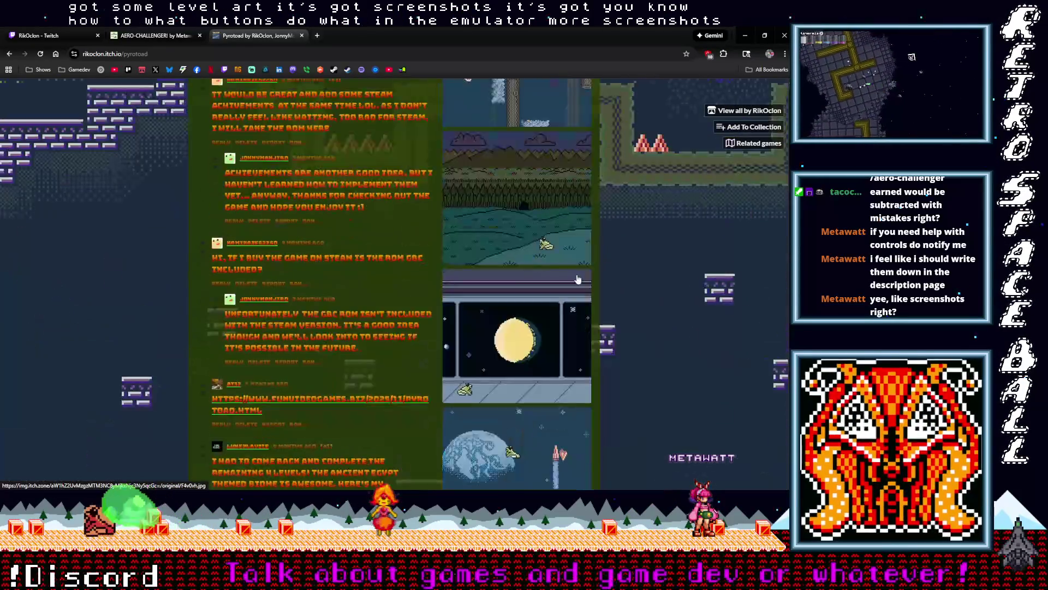
scroll(576, 285, up, 2)
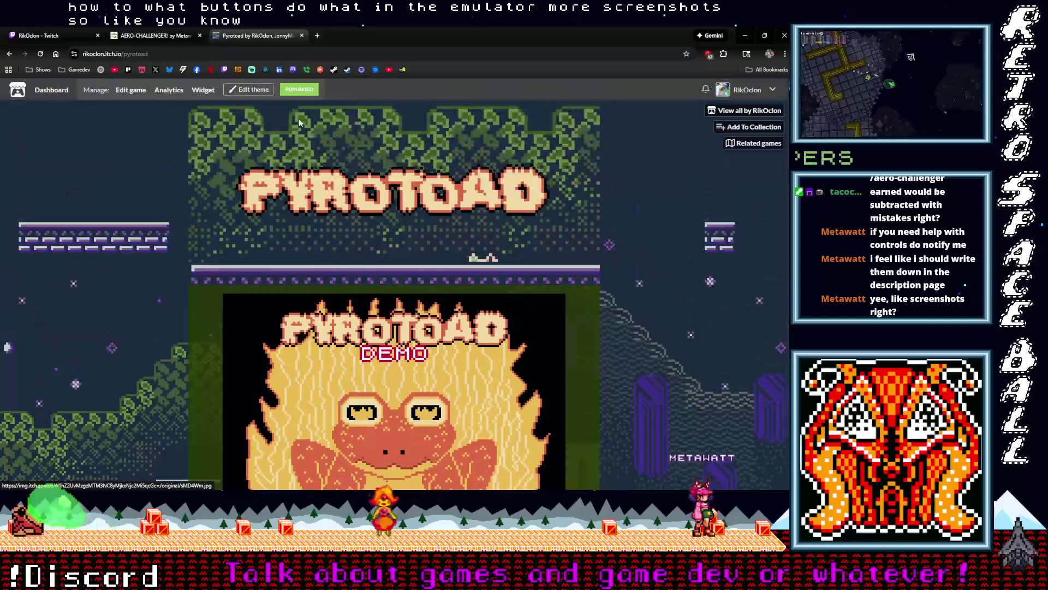
click(11, 55)
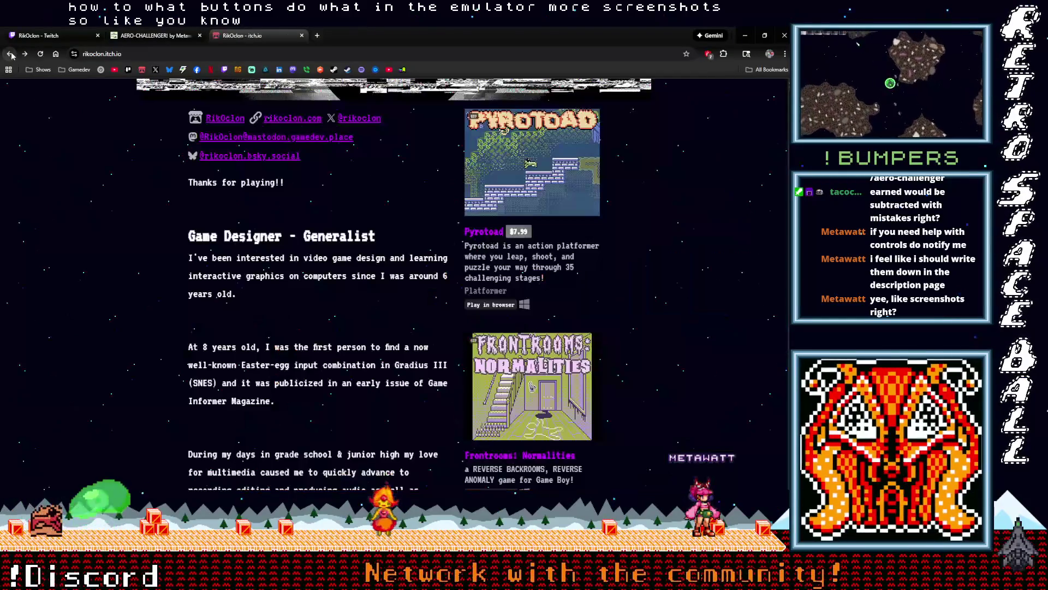
Open Frontrooms: Normalities and read down to its controls paragraph.
click(542, 384)
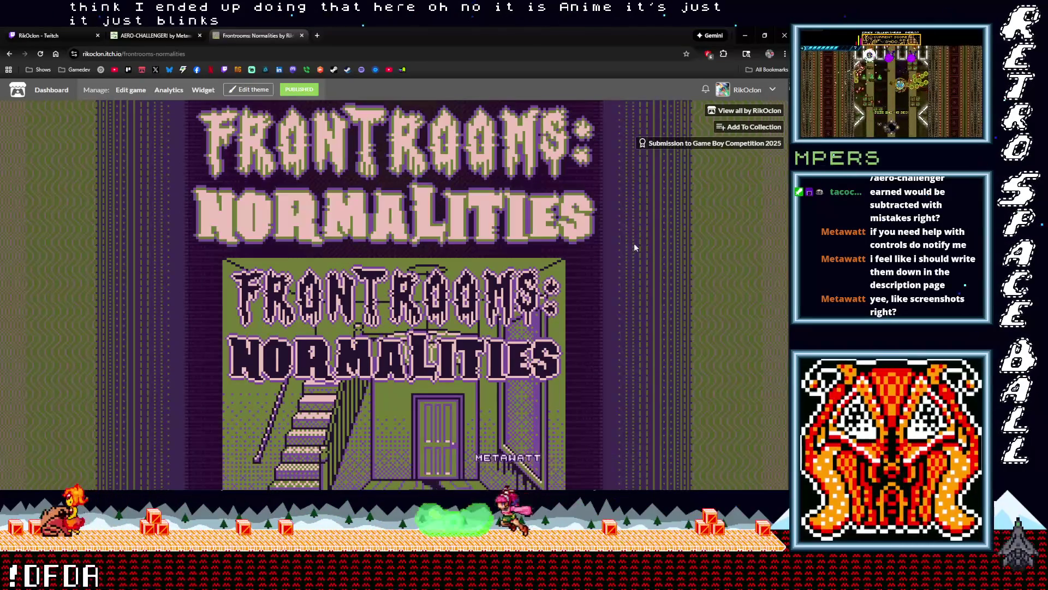
scroll(624, 254, down, 5)
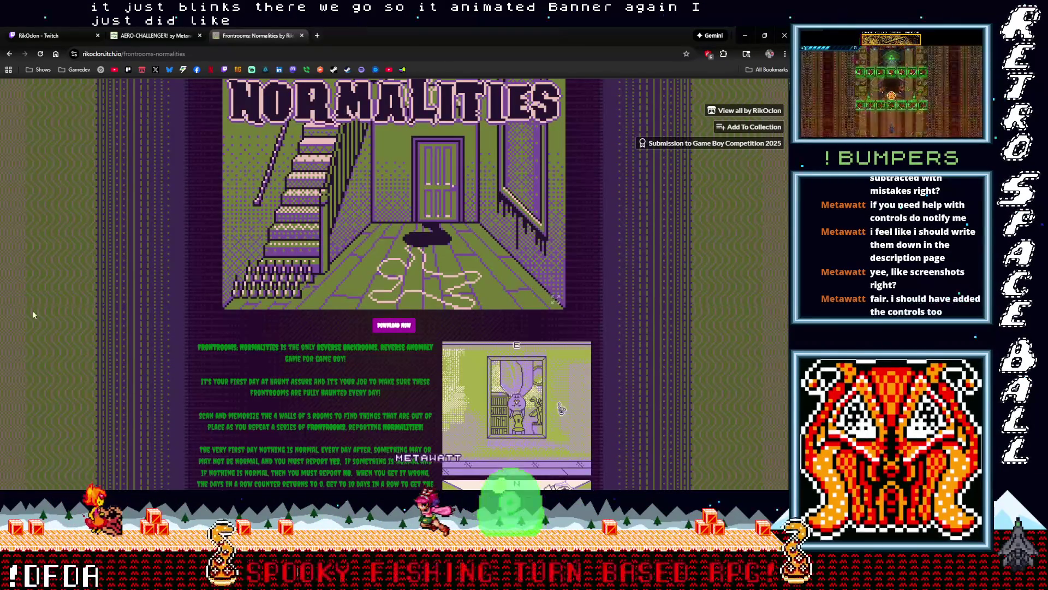
scroll(100, 341, down, 1)
scroll(100, 342, down, 10)
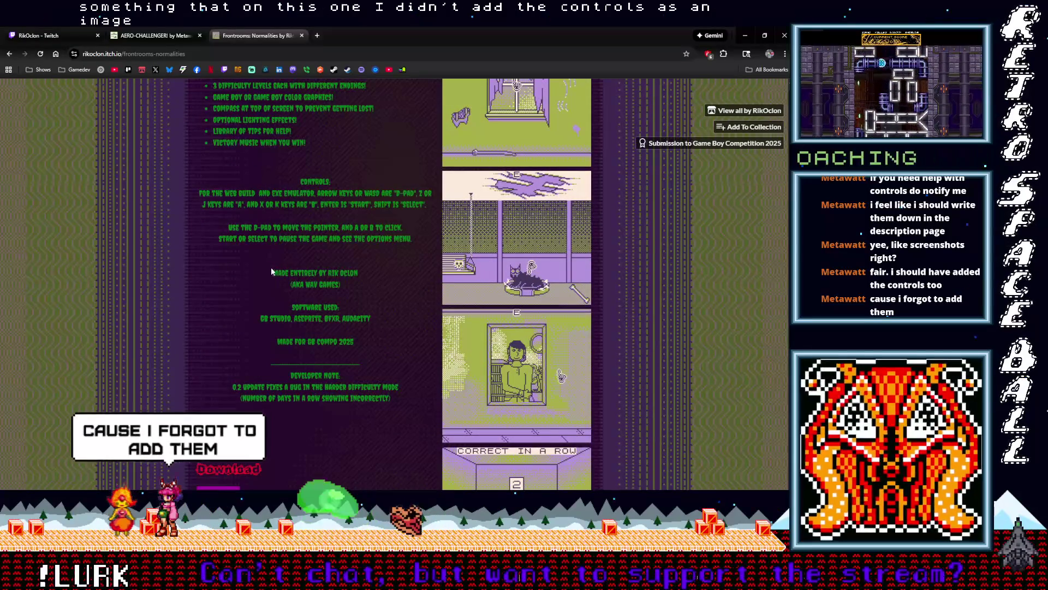
drag(199, 193, 337, 223)
click(414, 244)
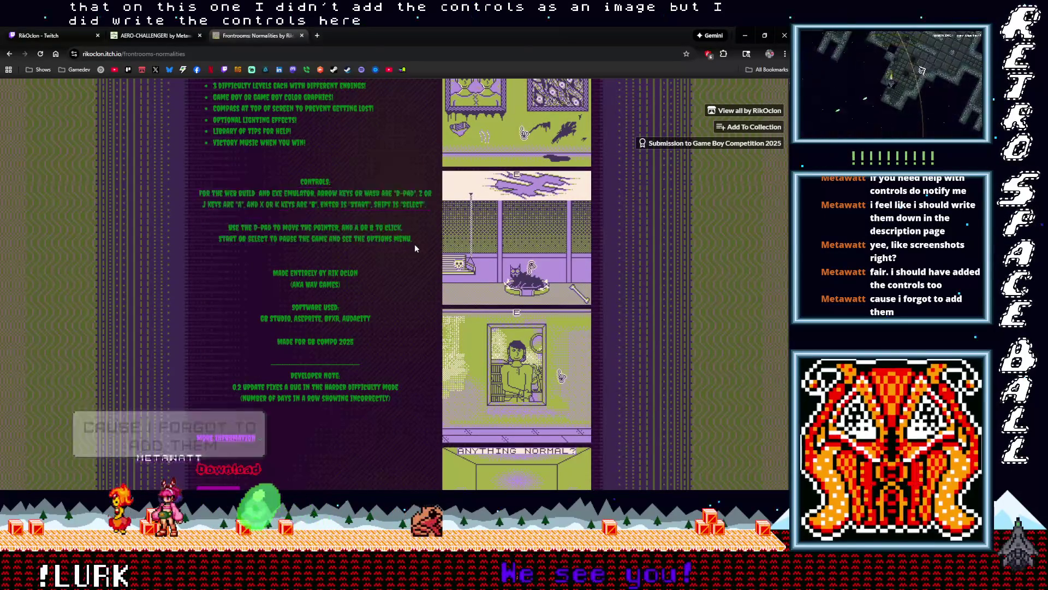
Browse the rest of the Frontrooms page and its comments, then go to the AERO-CHALLENGER tab.
scroll(397, 319, up, 5)
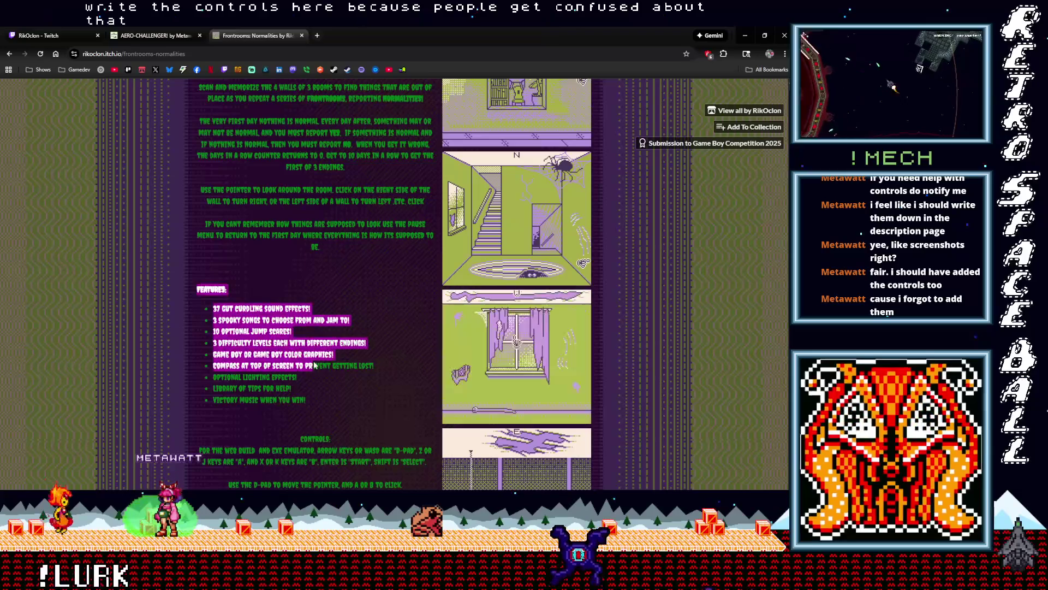
scroll(372, 382, up, 4)
mouse_move(199, 232)
mouse_down()
mouse_move(431, 240)
mouse_move(375, 417)
mouse_up()
scroll(374, 418, down, 5)
scroll(374, 417, down, 10)
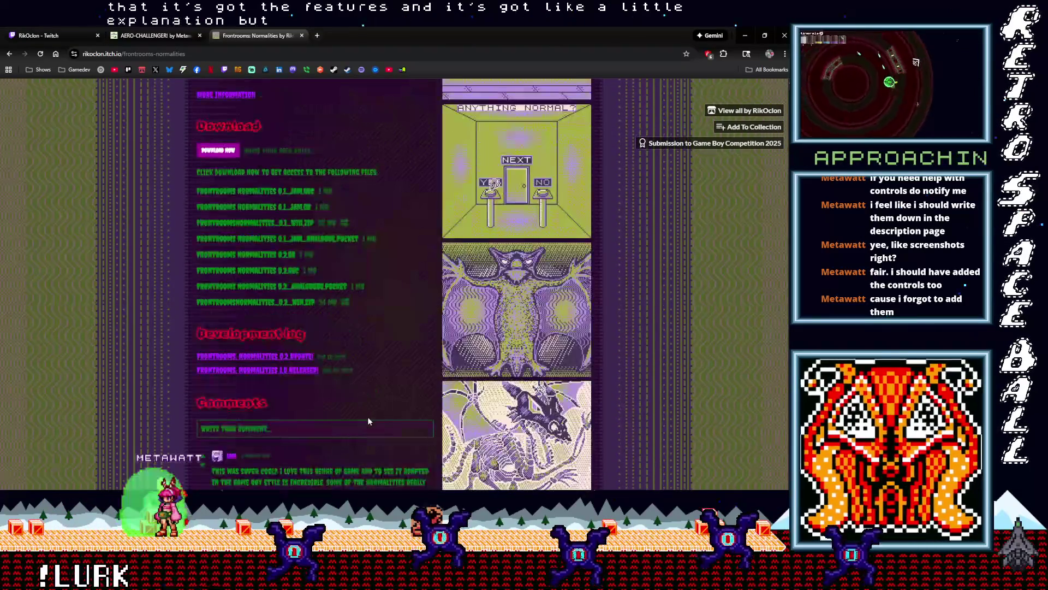
scroll(215, 268, down, 5)
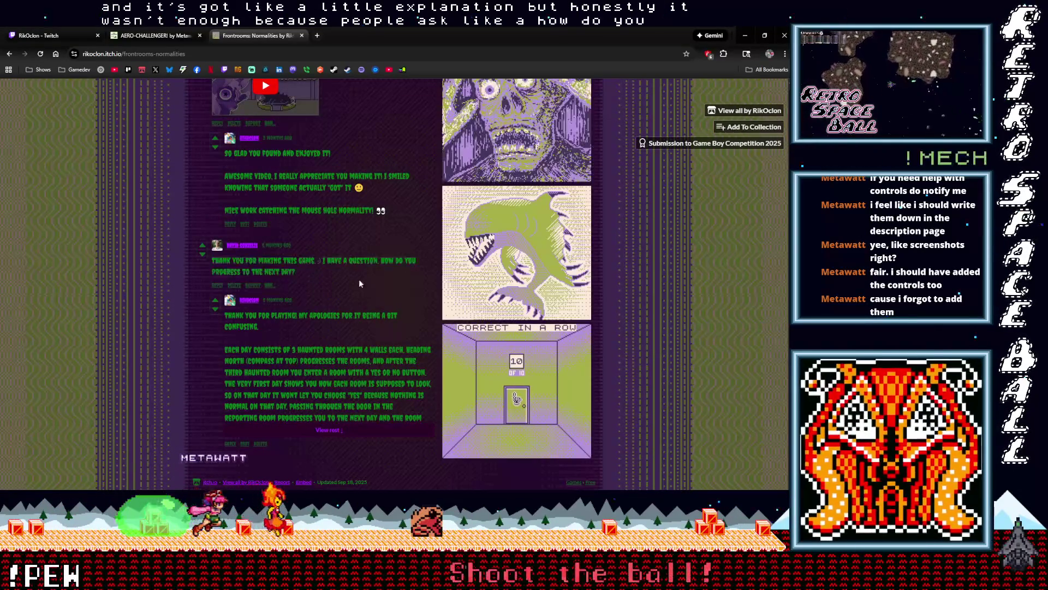
scroll(359, 279, up, 12)
scroll(380, 335, up, 10)
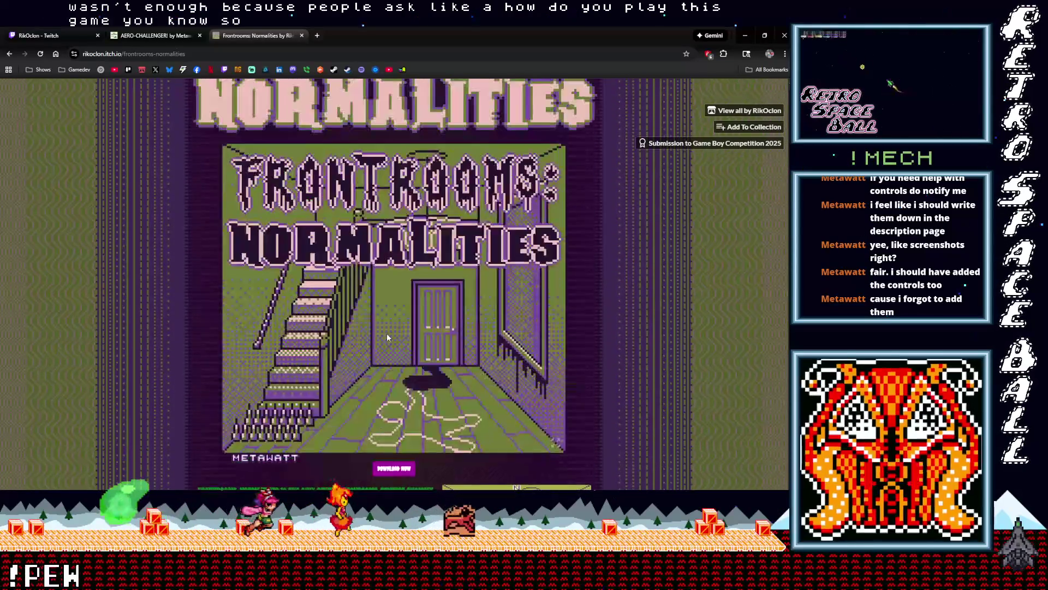
click(160, 40)
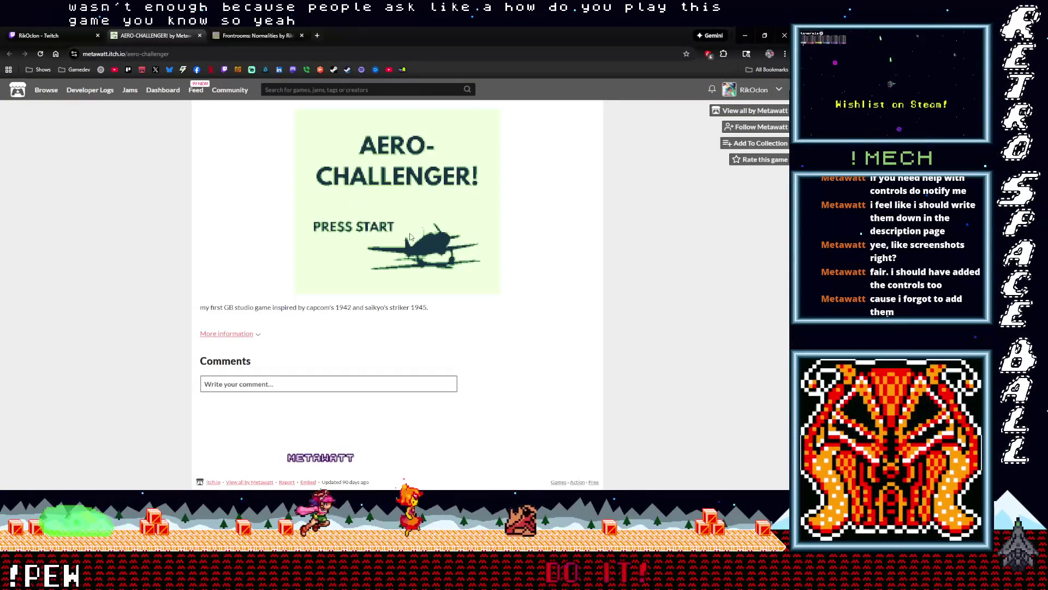
Close the Frontrooms tab and play a first AERO-CHALLENGER! run, steering left and right.
click(301, 36)
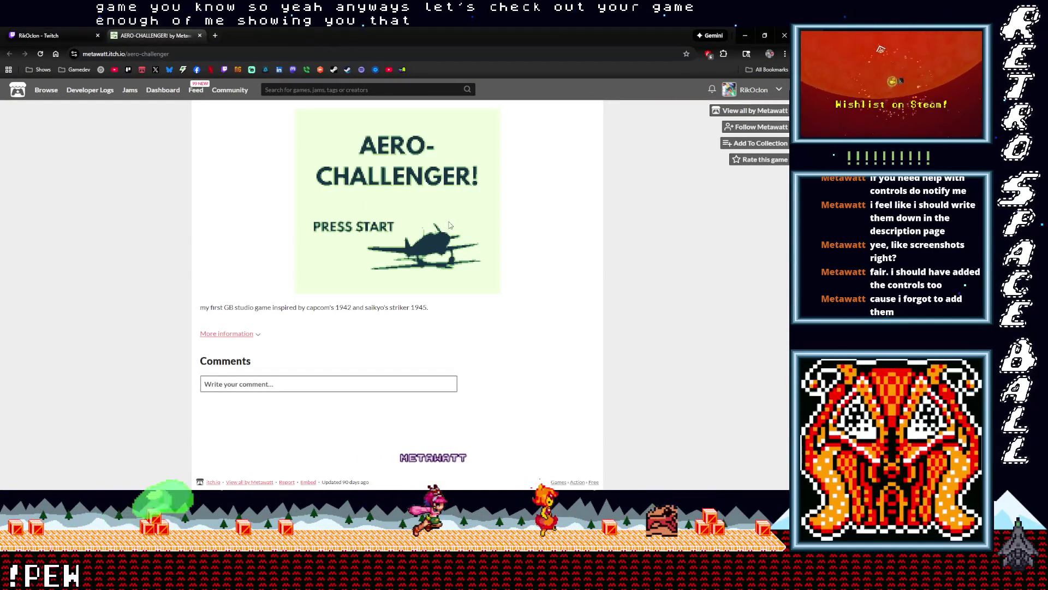
key(Return)
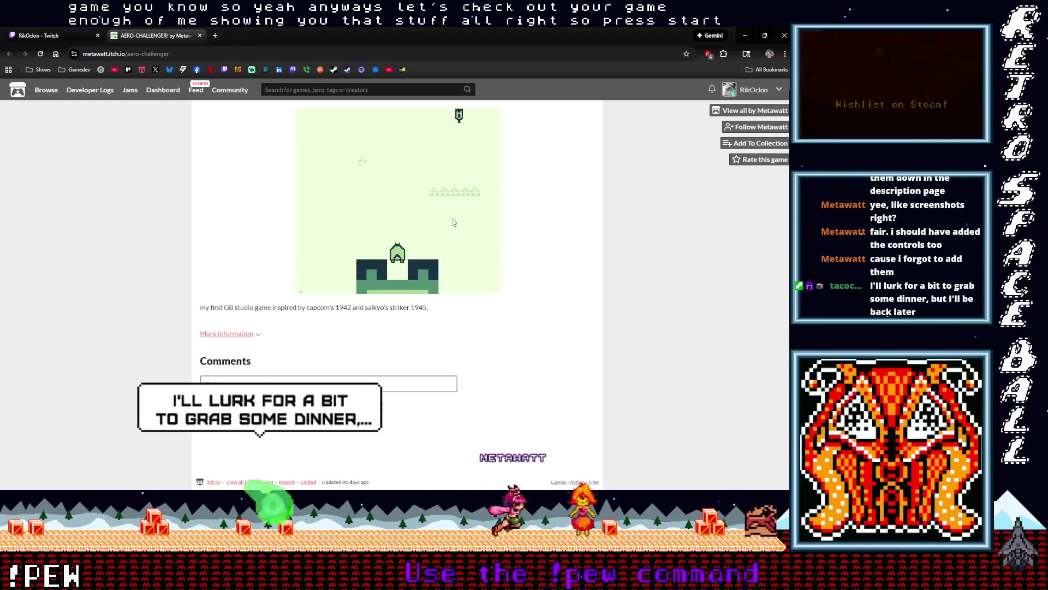
key(Right)
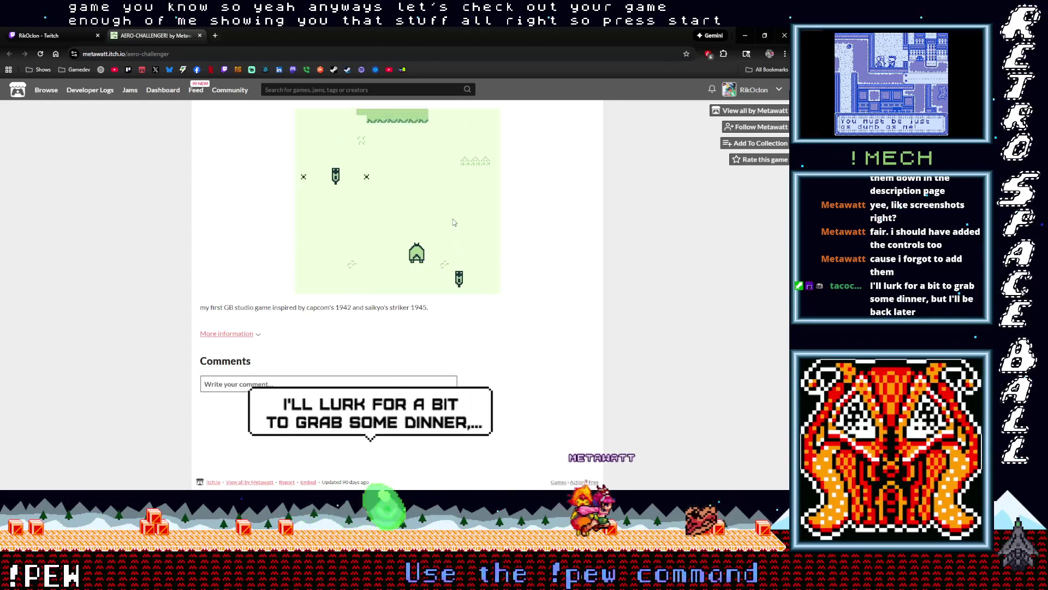
key(Left)
key(Right)
key(Left)
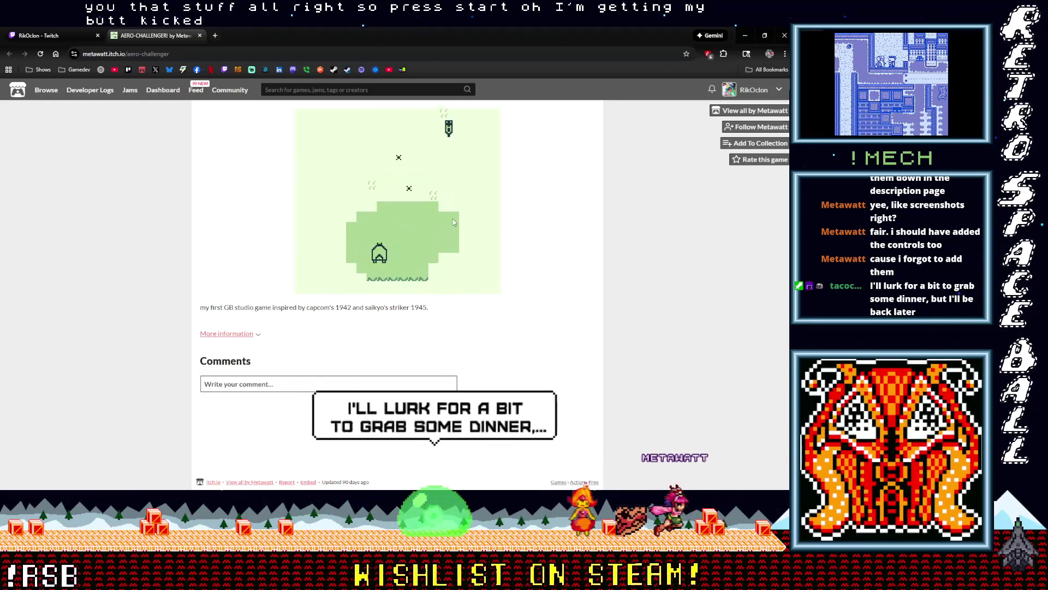
key(Right)
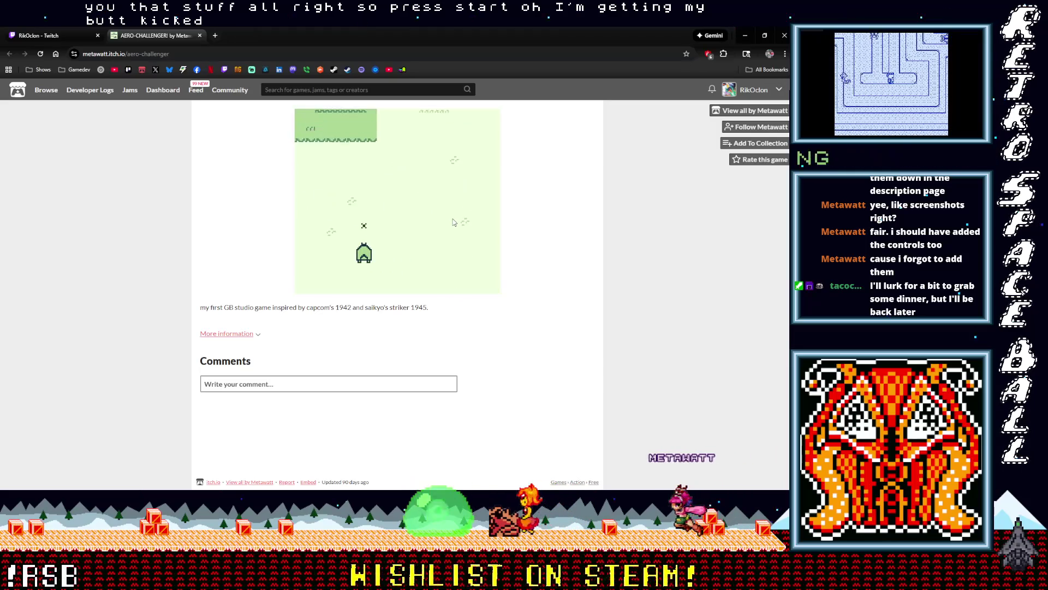
key(Right)
key(Left)
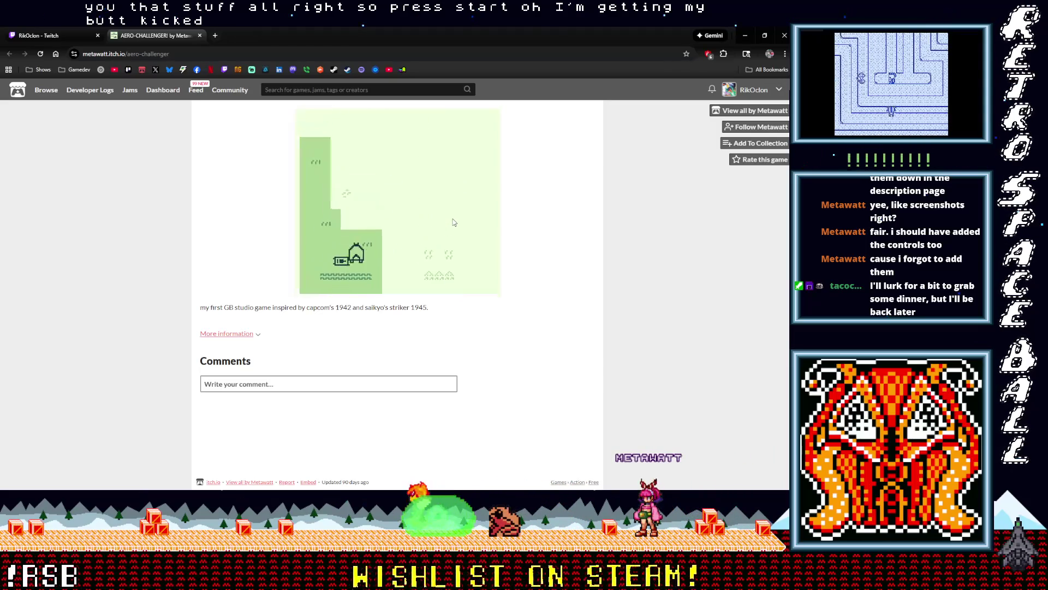
Continue past the game over to the title screen and start a new run.
key(Return)
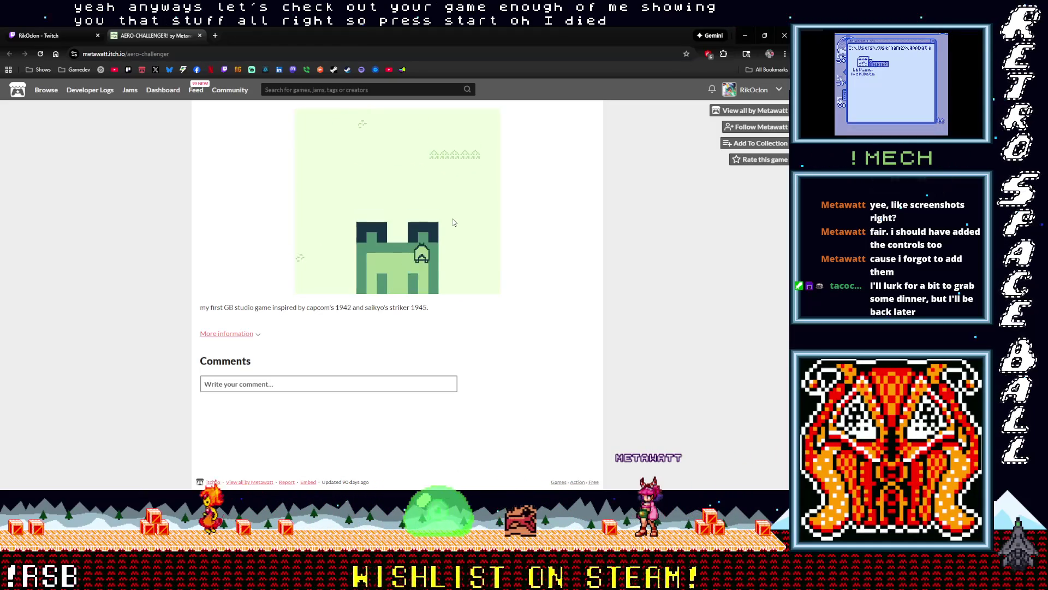
key(Right)
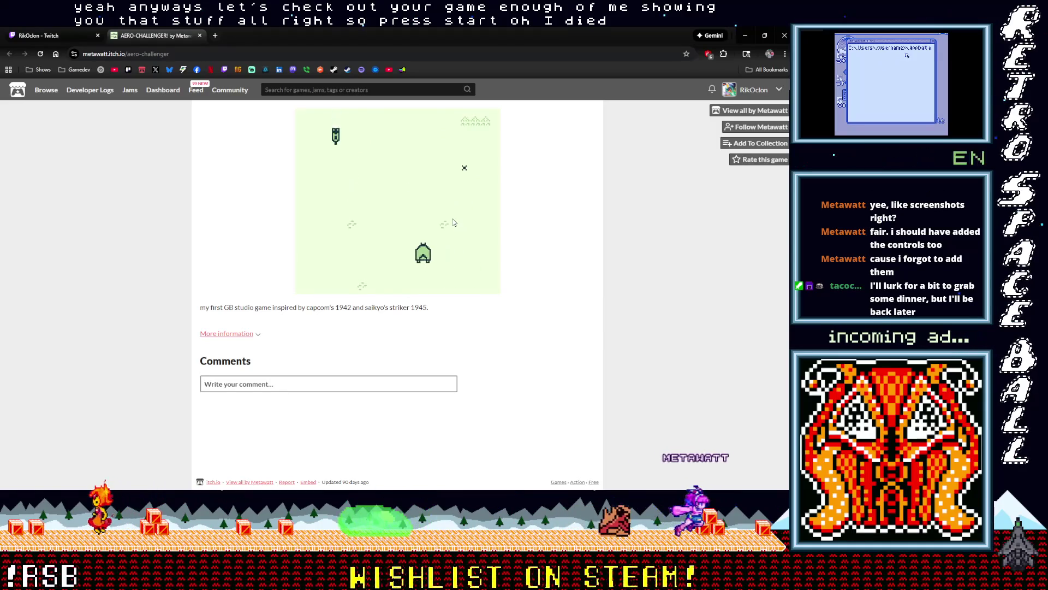
key(Left)
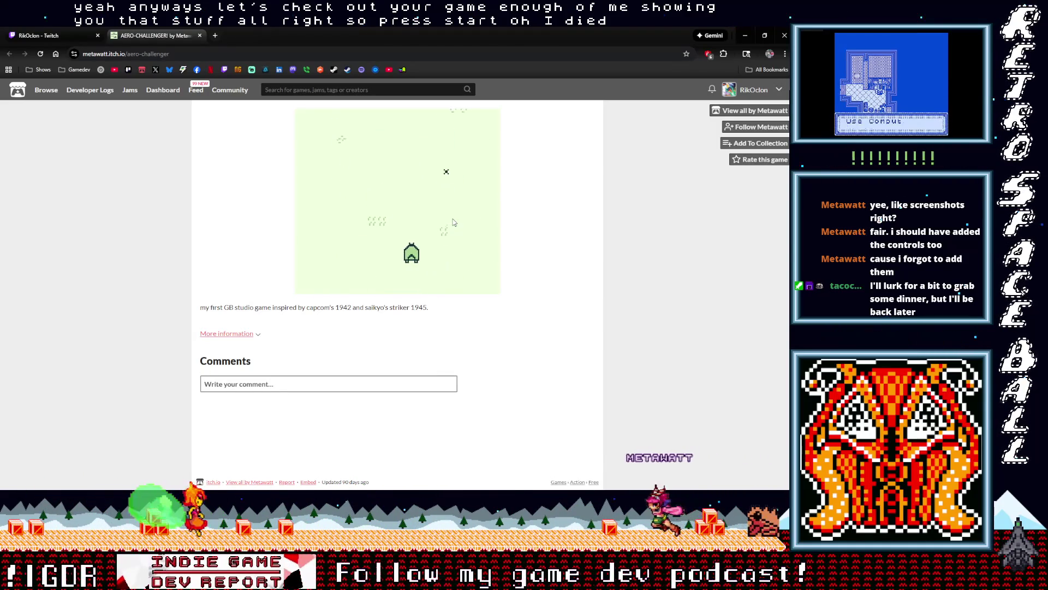
key(Right)
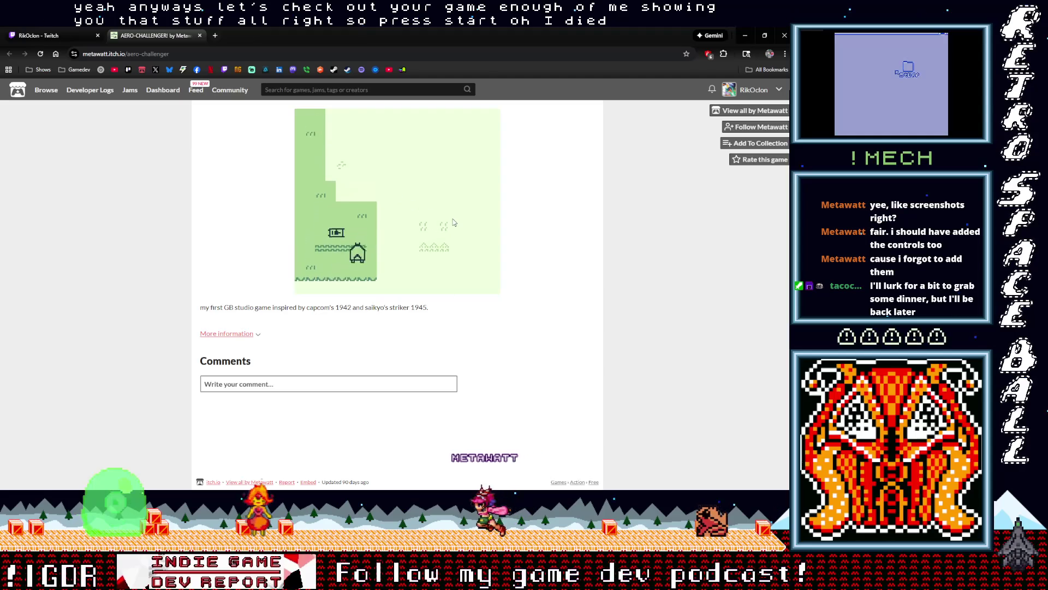
key(Right)
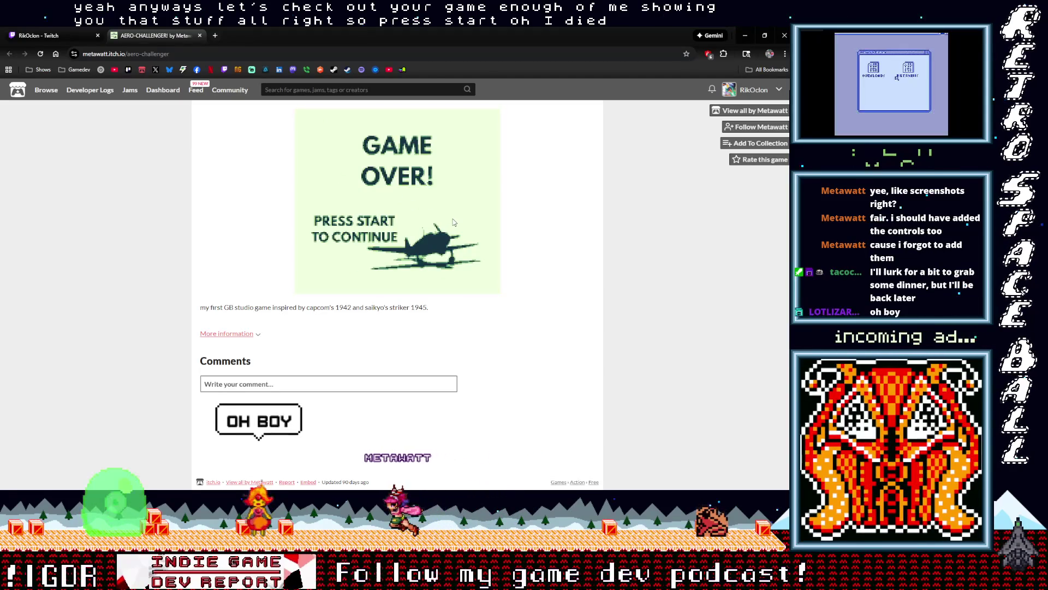
key(Return)
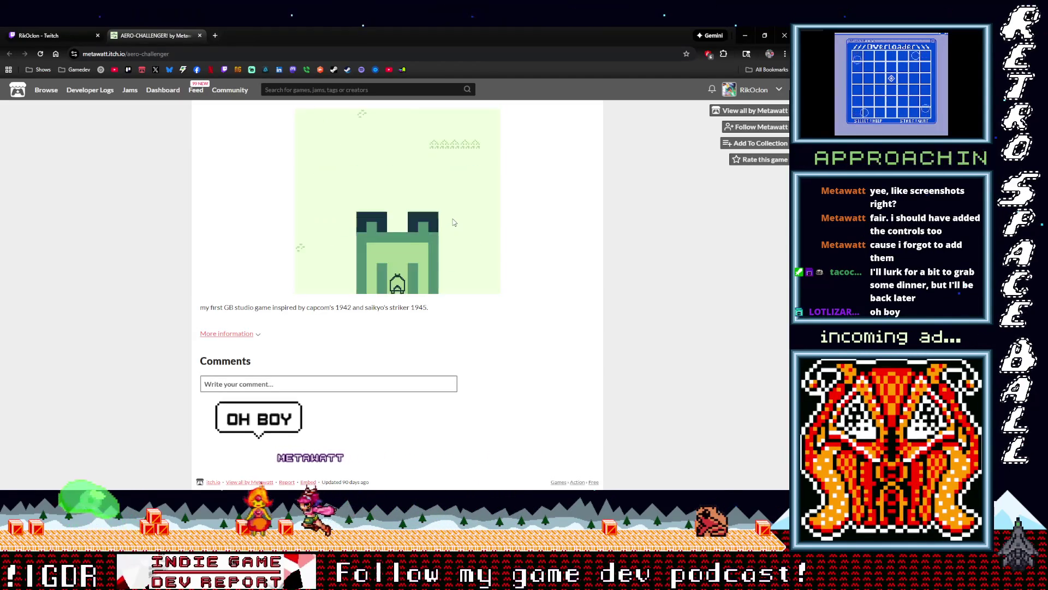
Weave the plane left and right to dodge enemies in the opening stretch.
key(Right)
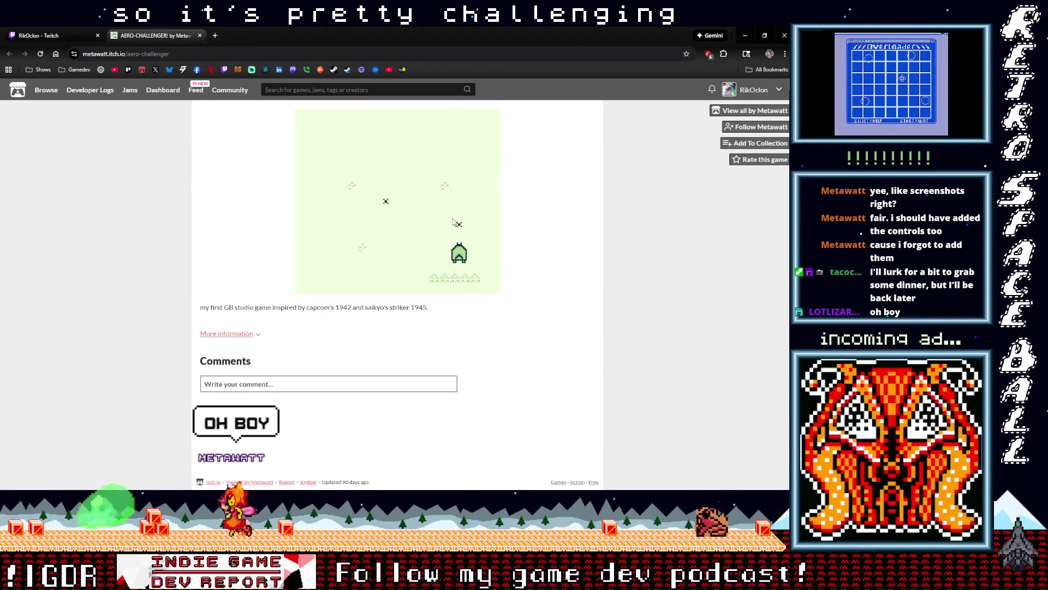
key(Left)
key(Left)
key(Right)
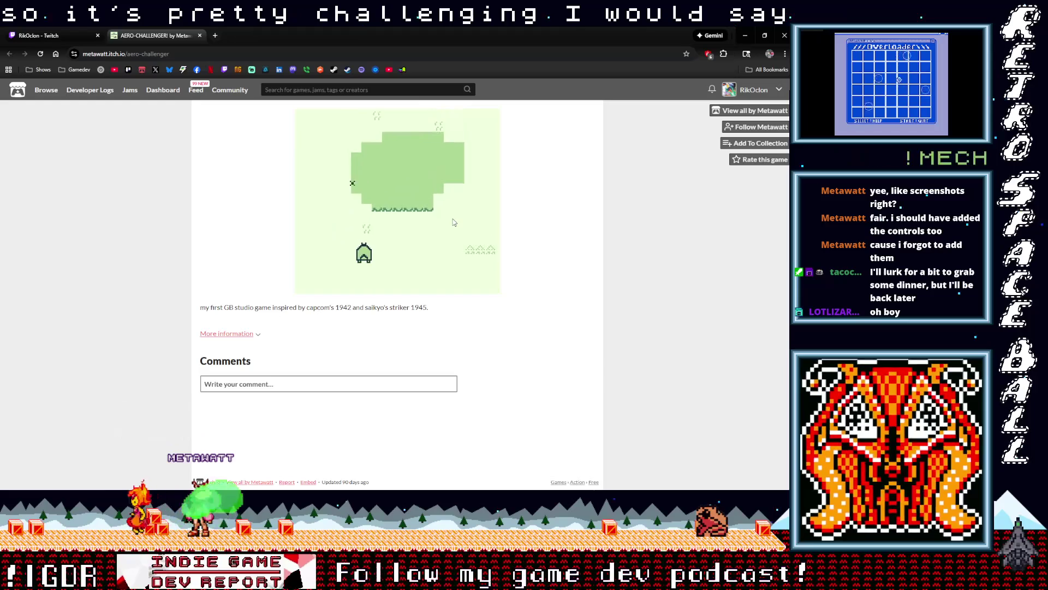
key(Right)
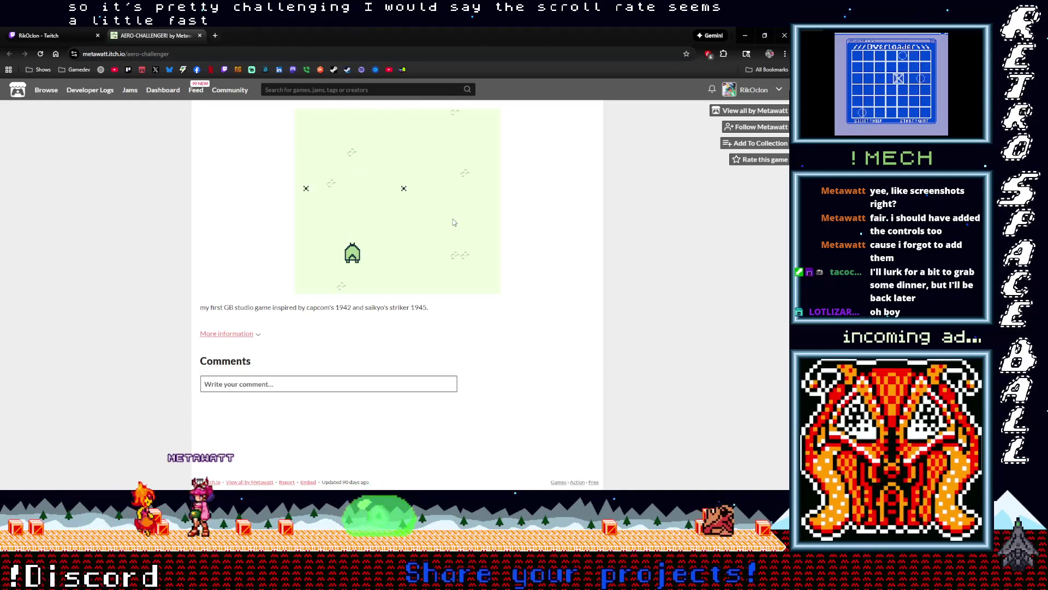
key(Right)
key(Left)
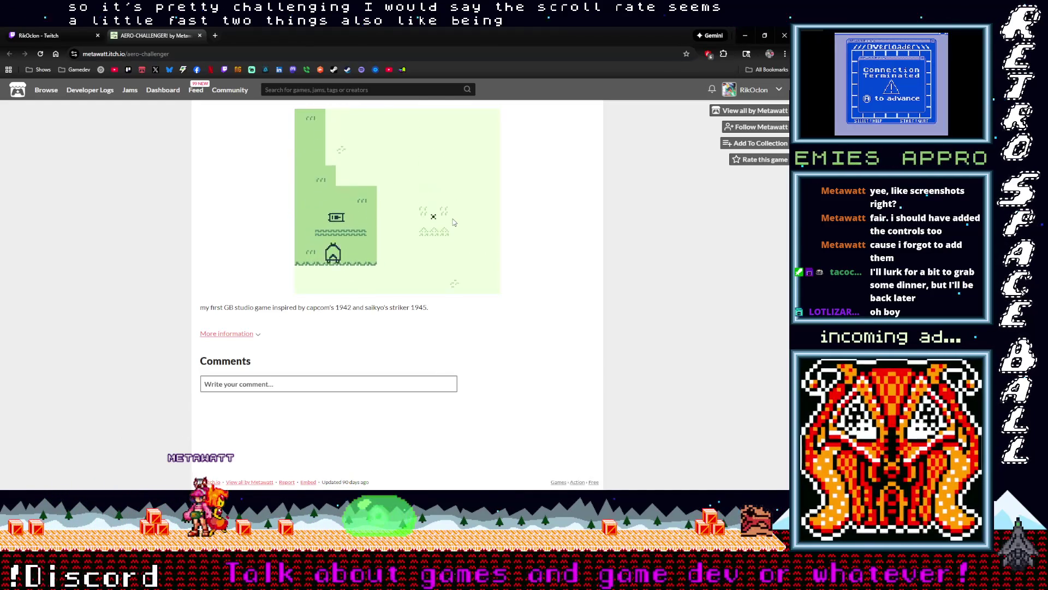
key(Right)
key(Right)
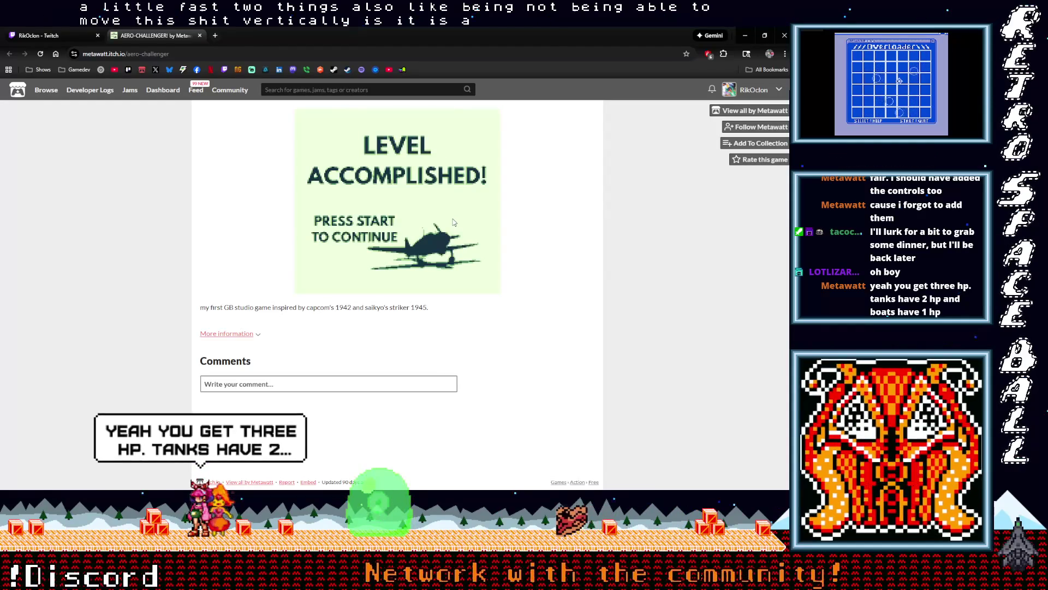
Continue and steer through the level until LEVEL ACCOMPLISHED! appears.
key(Return)
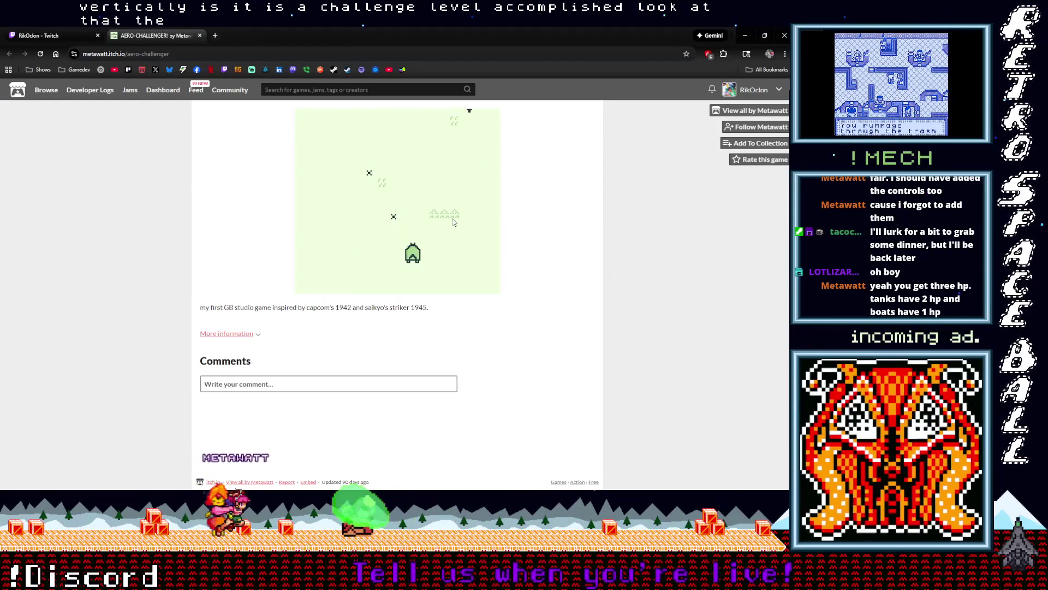
key(Left)
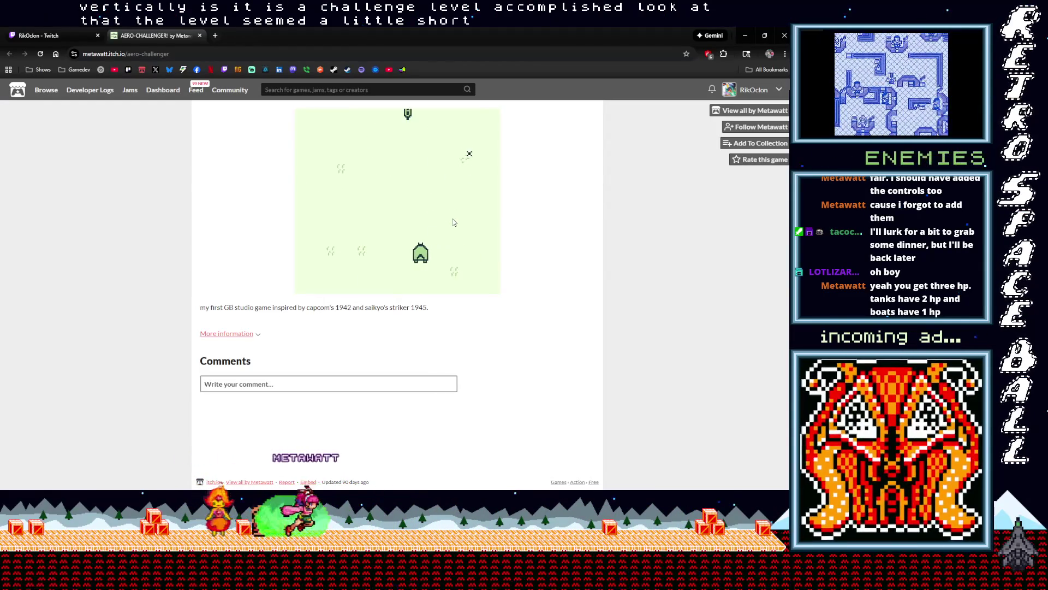
key(Left)
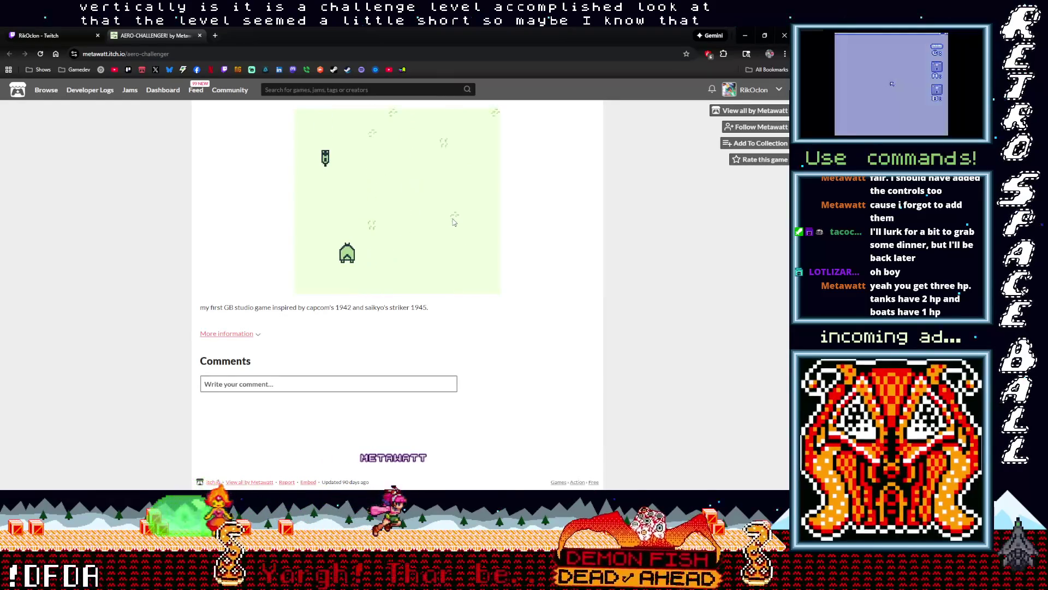
key(Right)
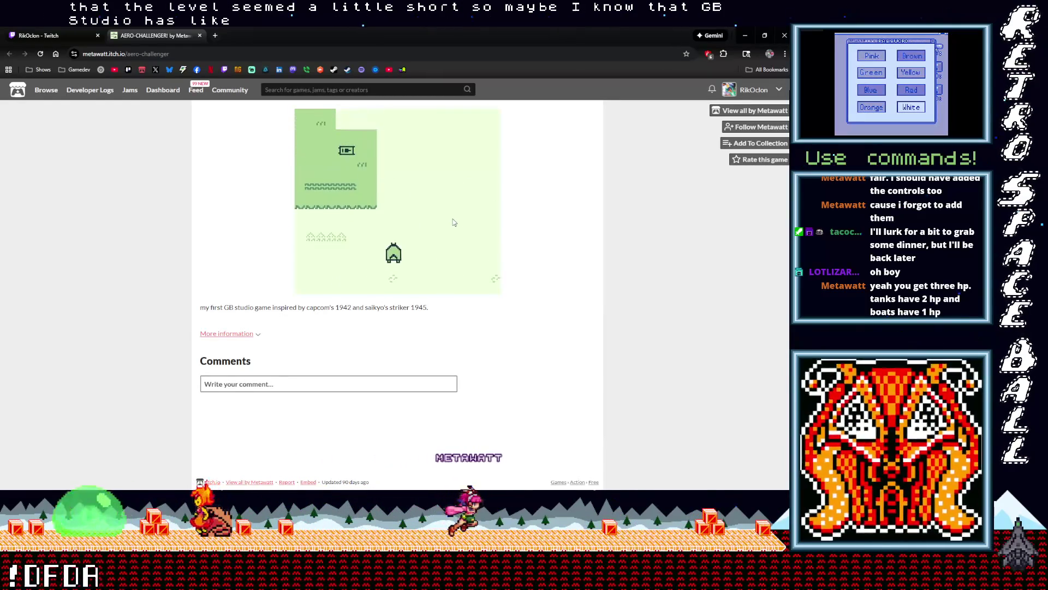
key(Right)
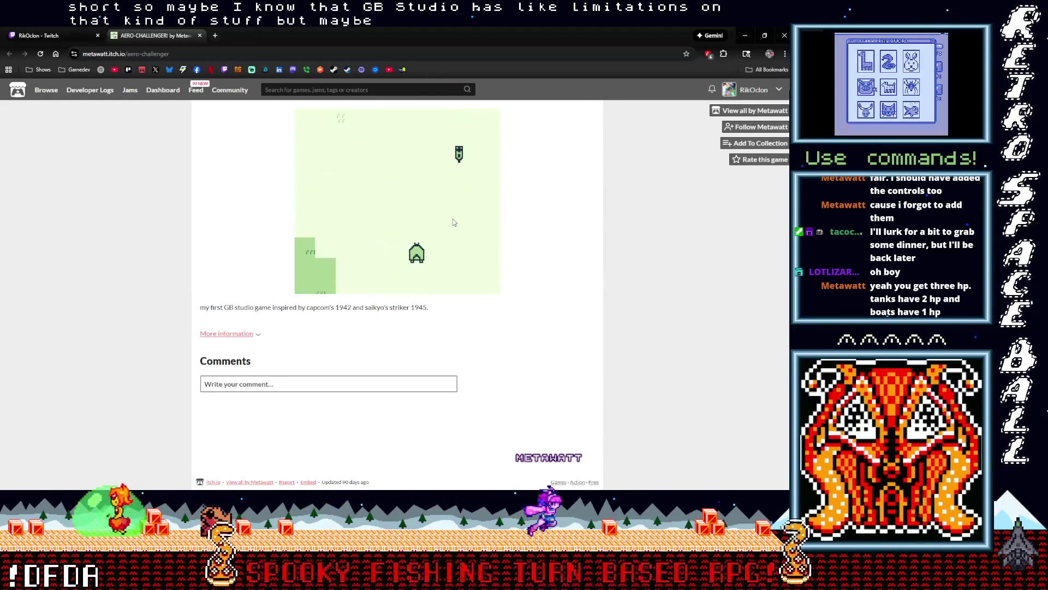
key(Right)
key(Left)
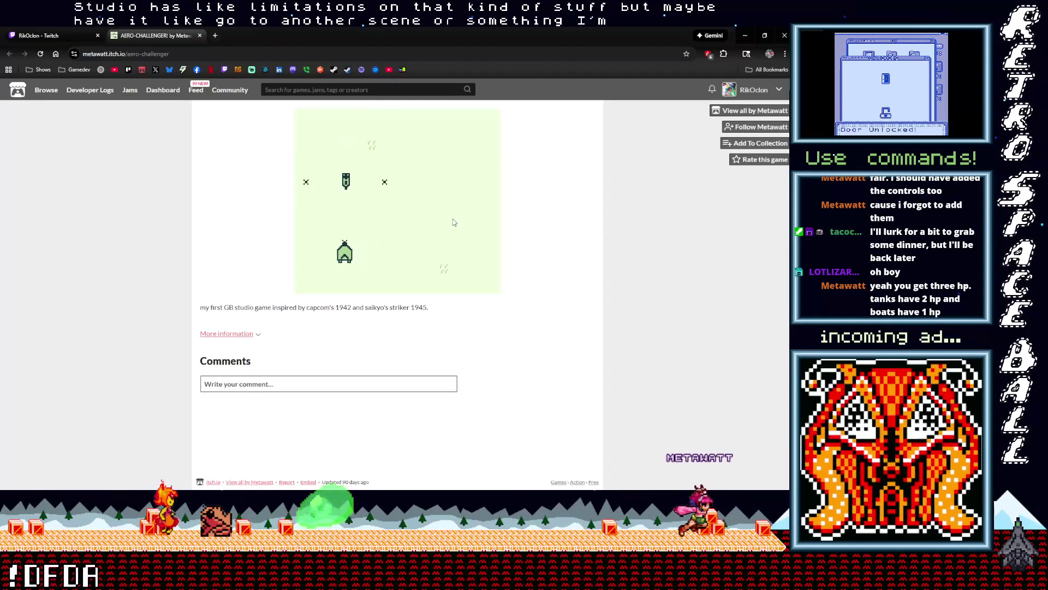
key(Right)
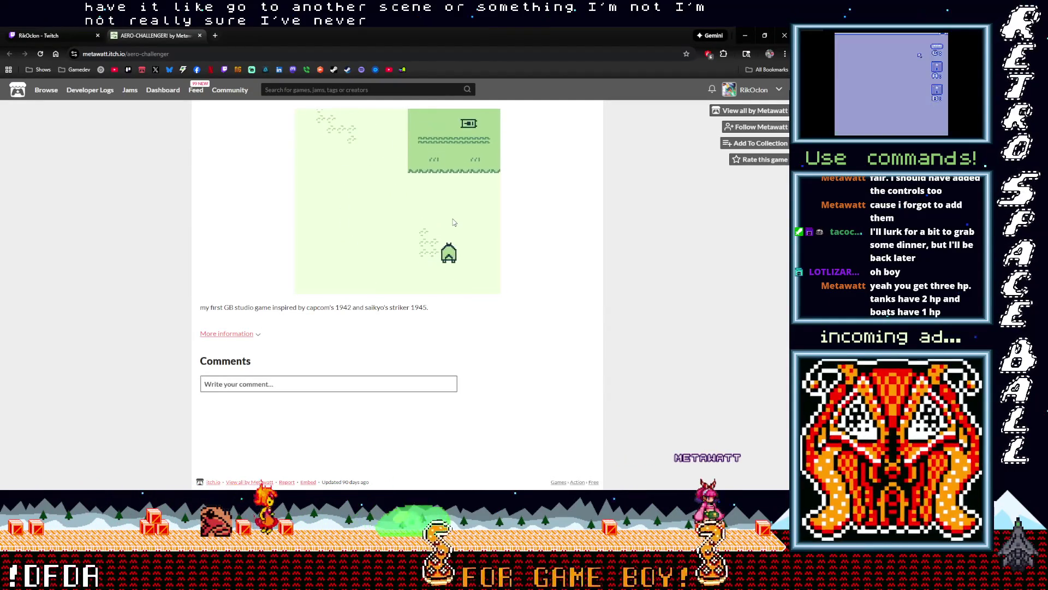
key(Left)
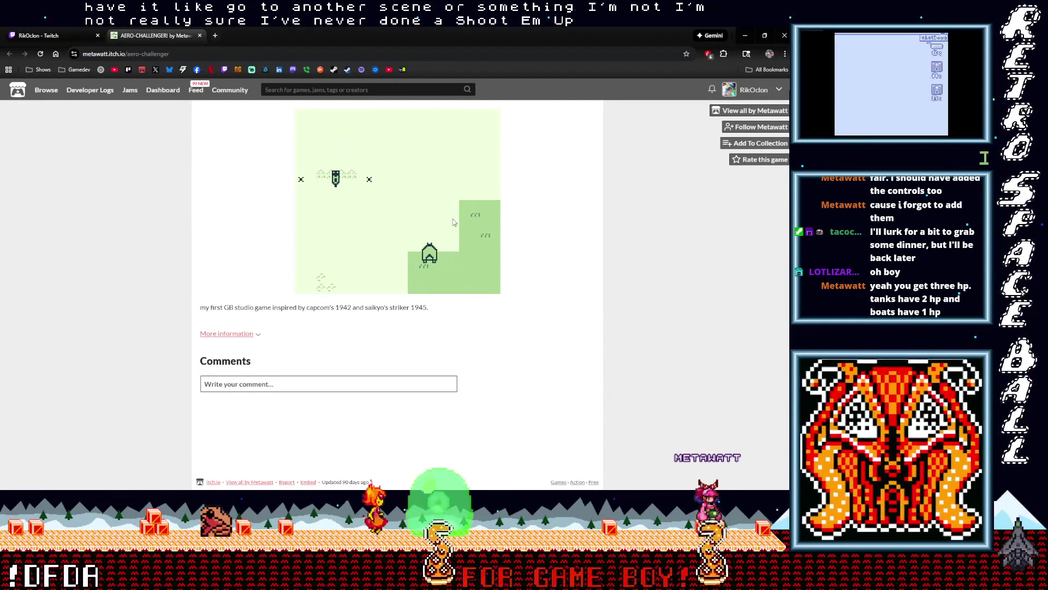
key(Right)
key(Right)
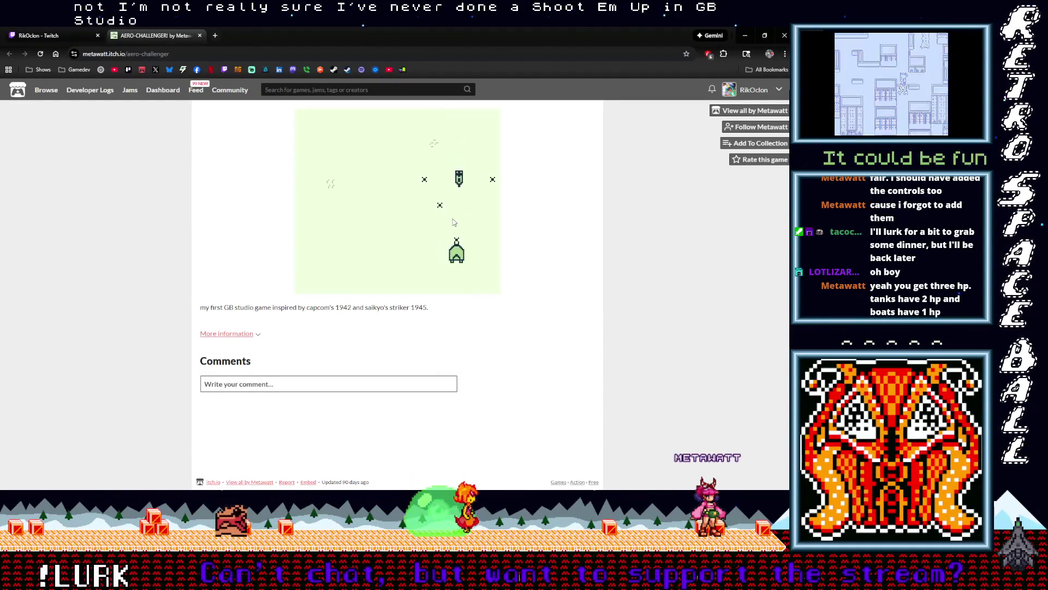
key(Left)
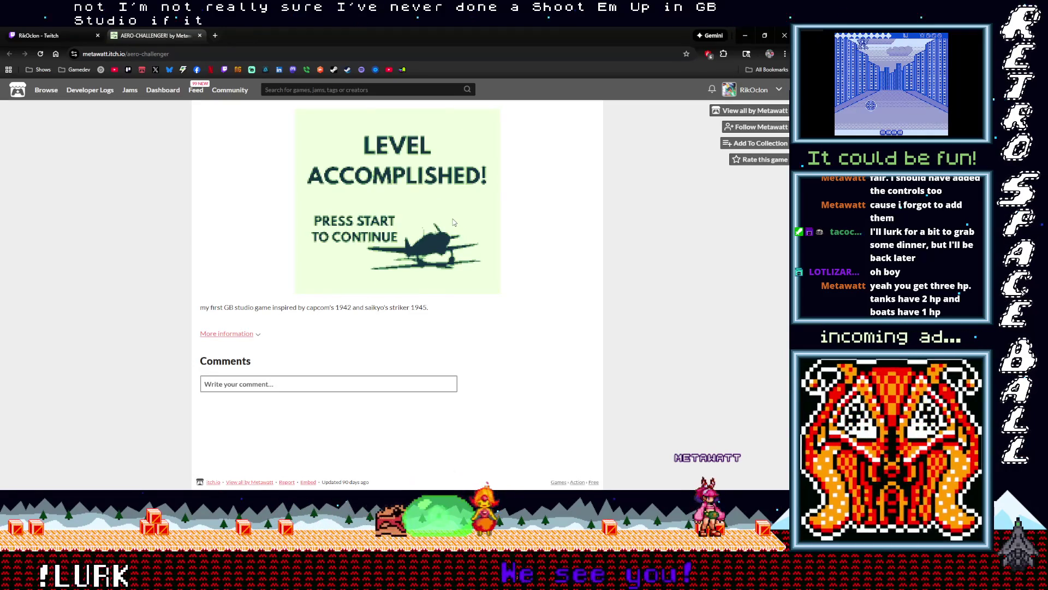
Enter the next level, firing and dodging past the Challenger Spotted message until game over.
key(Return)
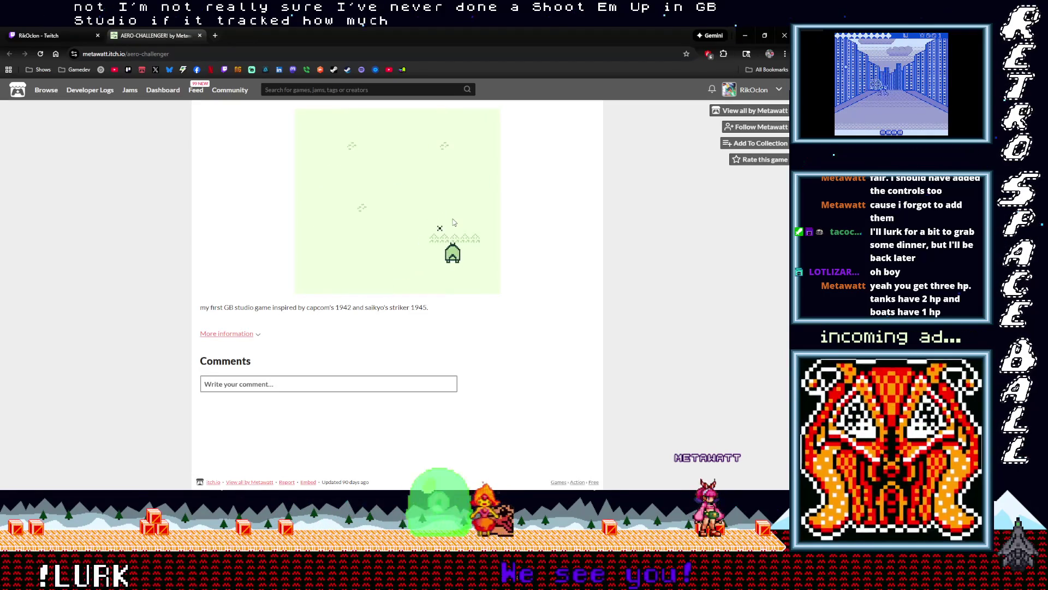
key(Right)
key(z)
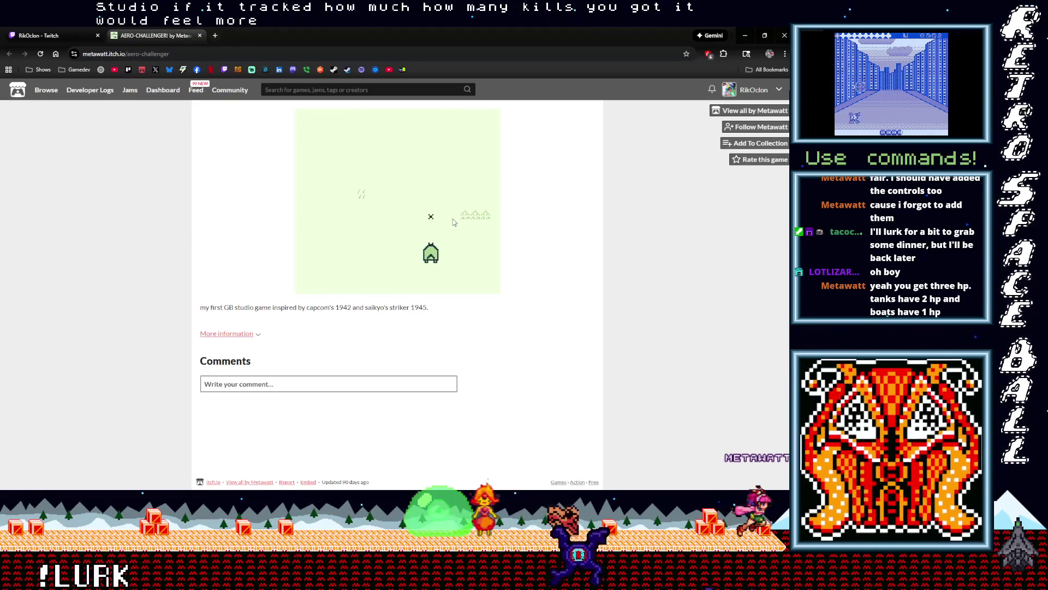
key(Left)
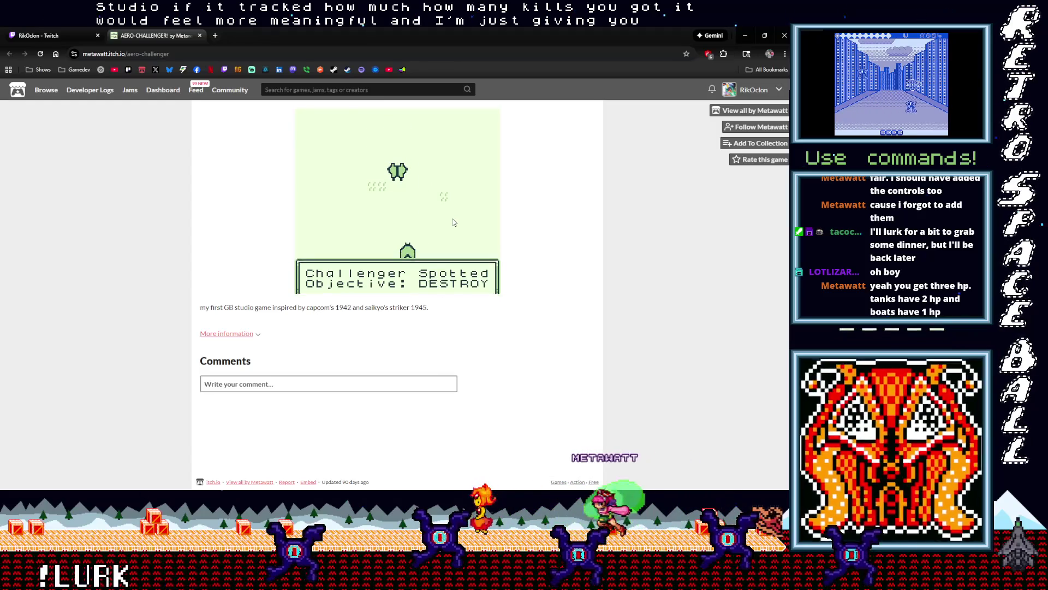
key(z)
key(z)
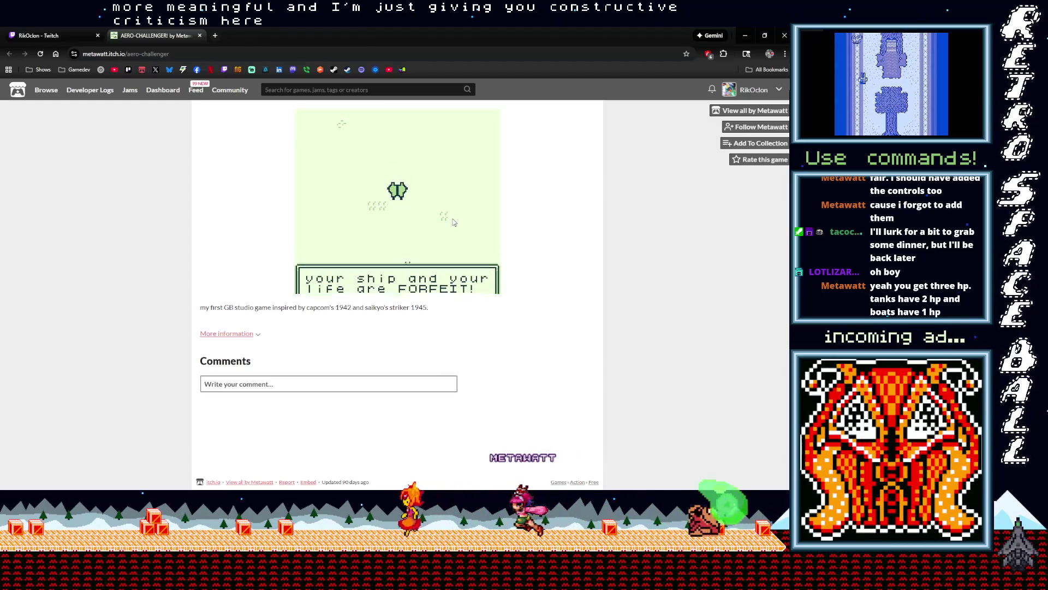
key(Left)
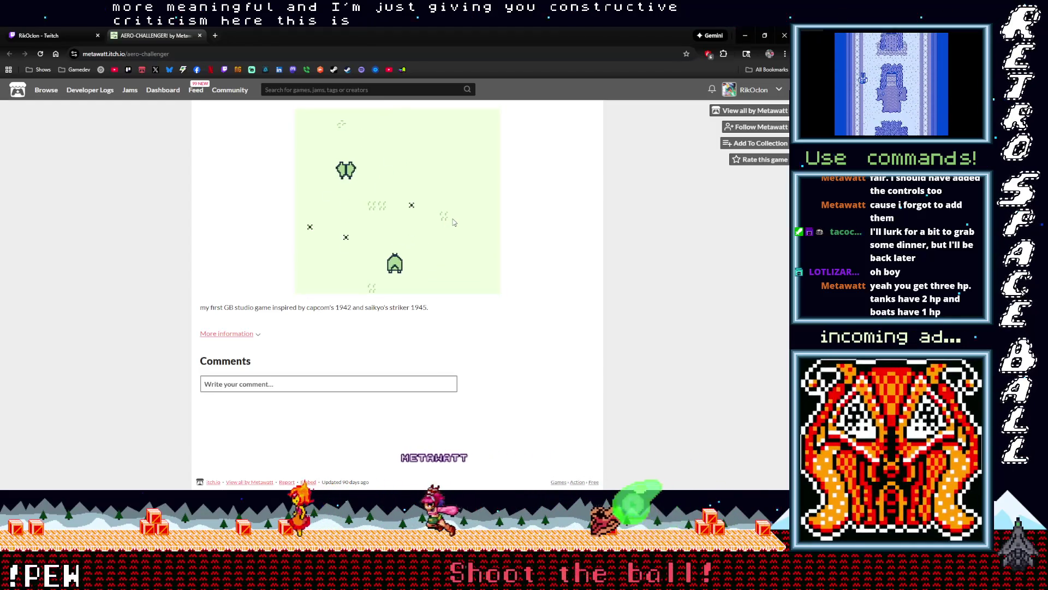
key(Right)
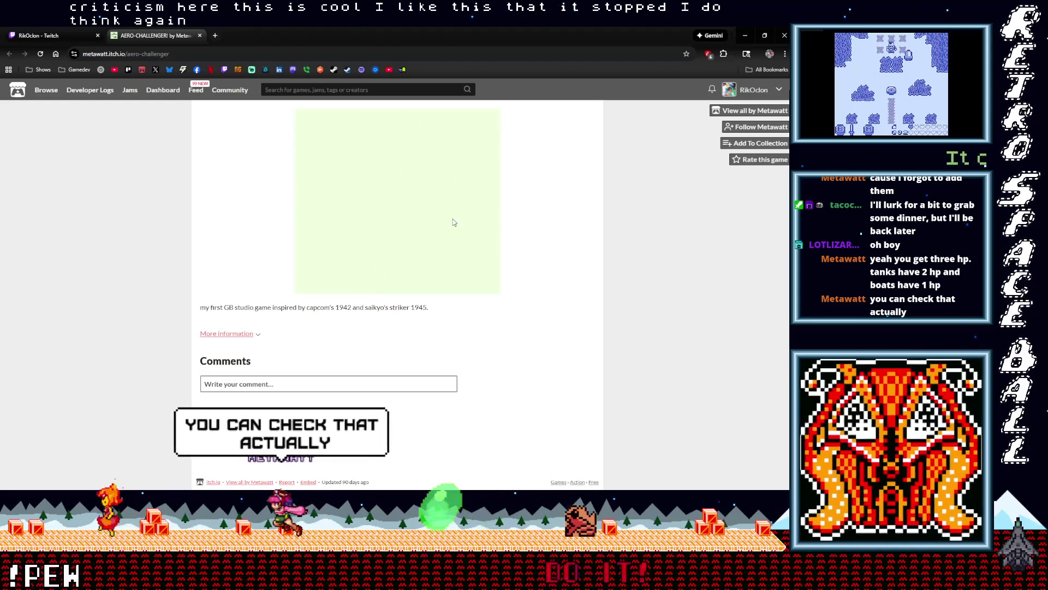
key(Return)
key(Return)
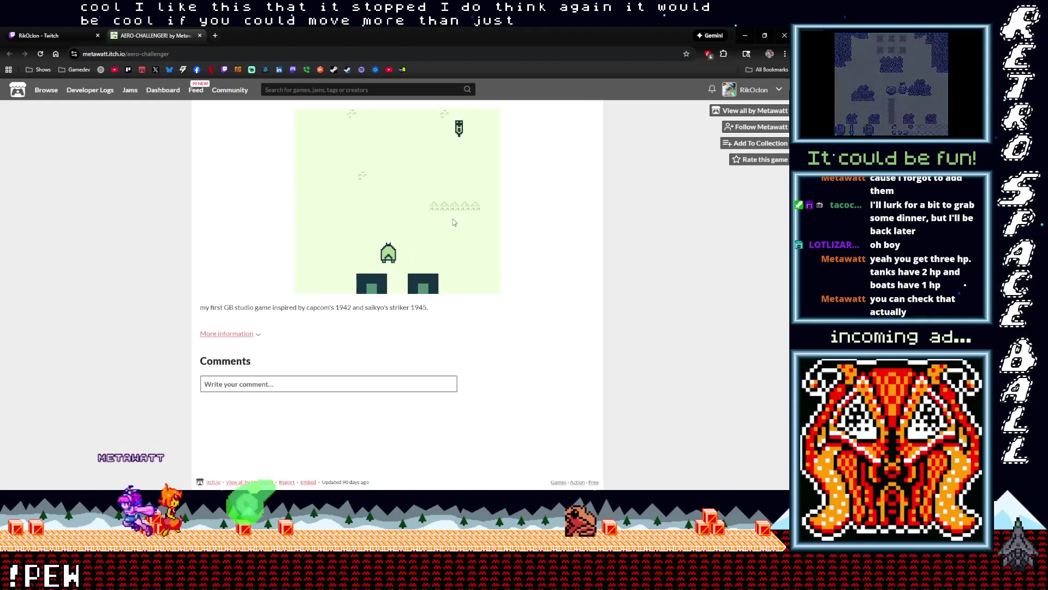
key(Left)
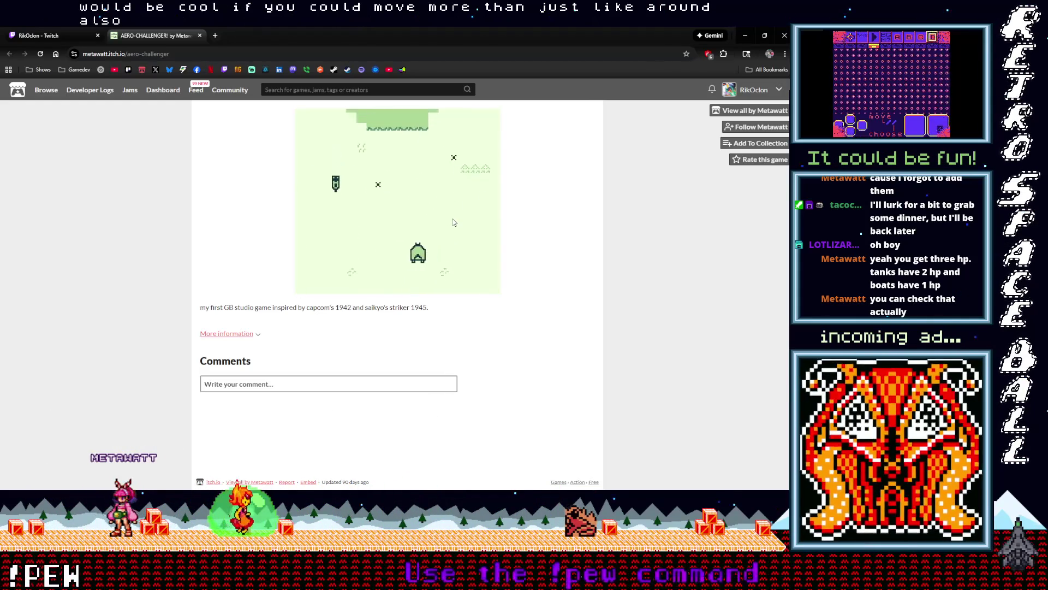
key(Right)
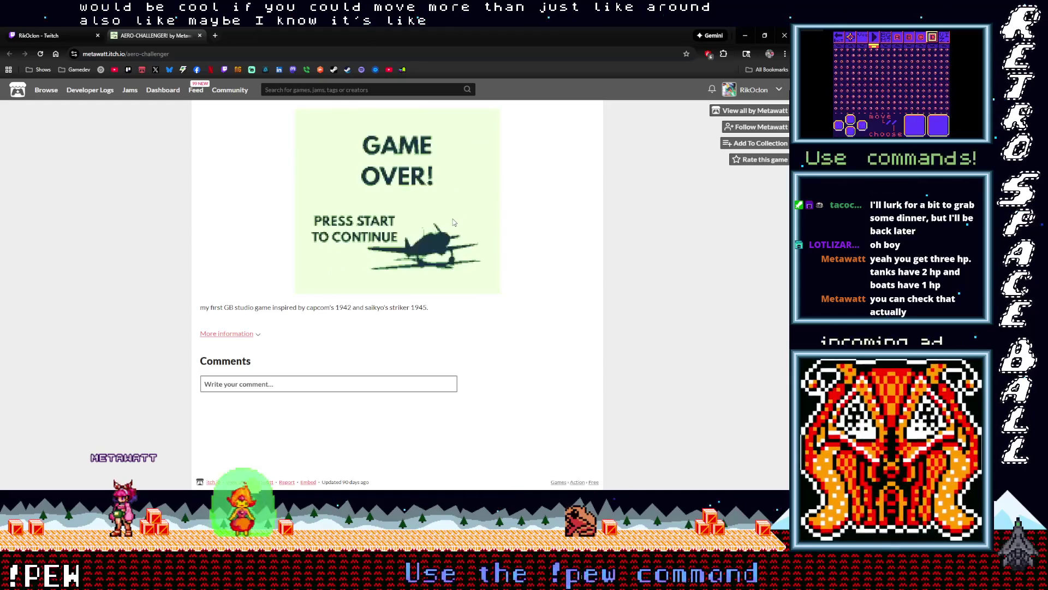
Restart from the title screen and fly through the level, weaving past enemies and a tank.
key(Return)
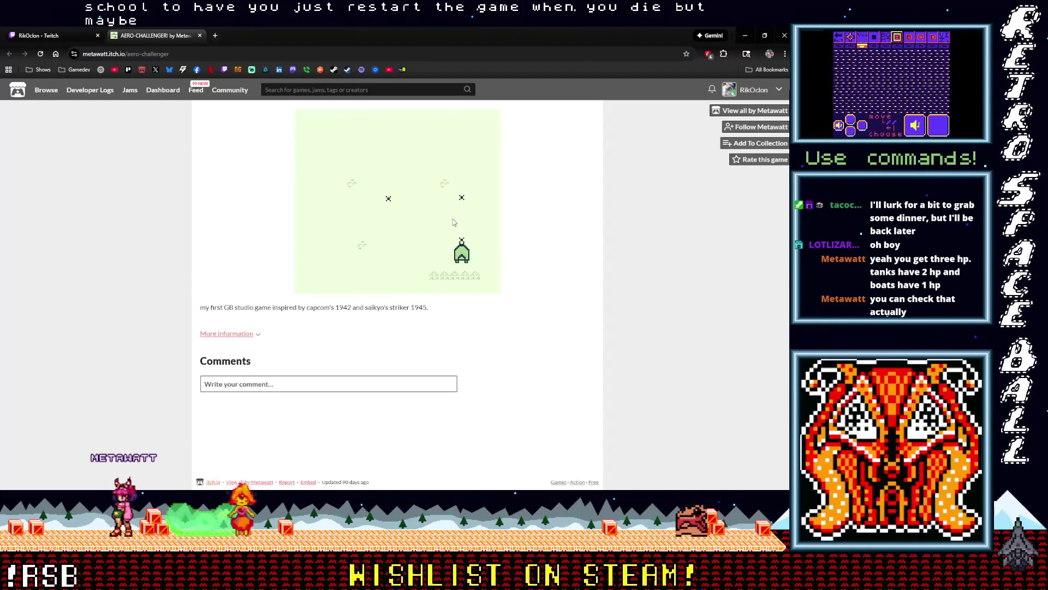
key(Right)
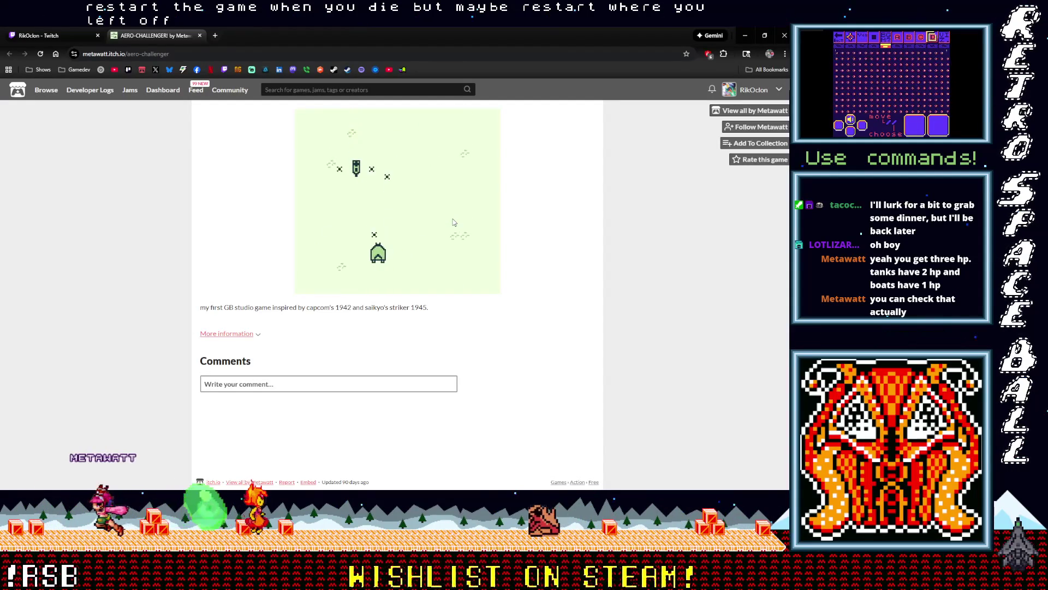
key(Right)
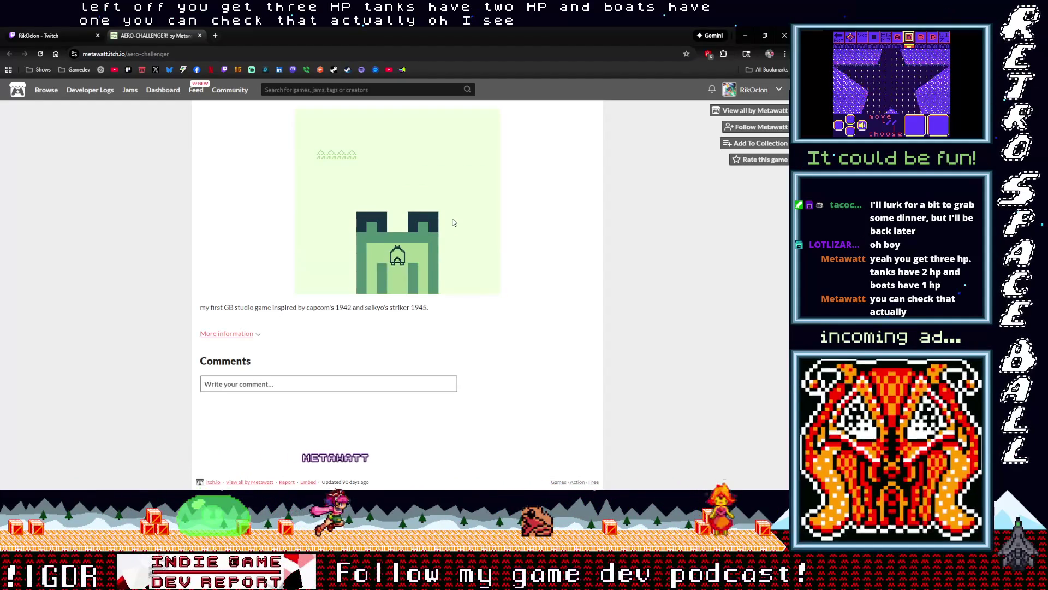
key(Right)
key(z)
key(Left)
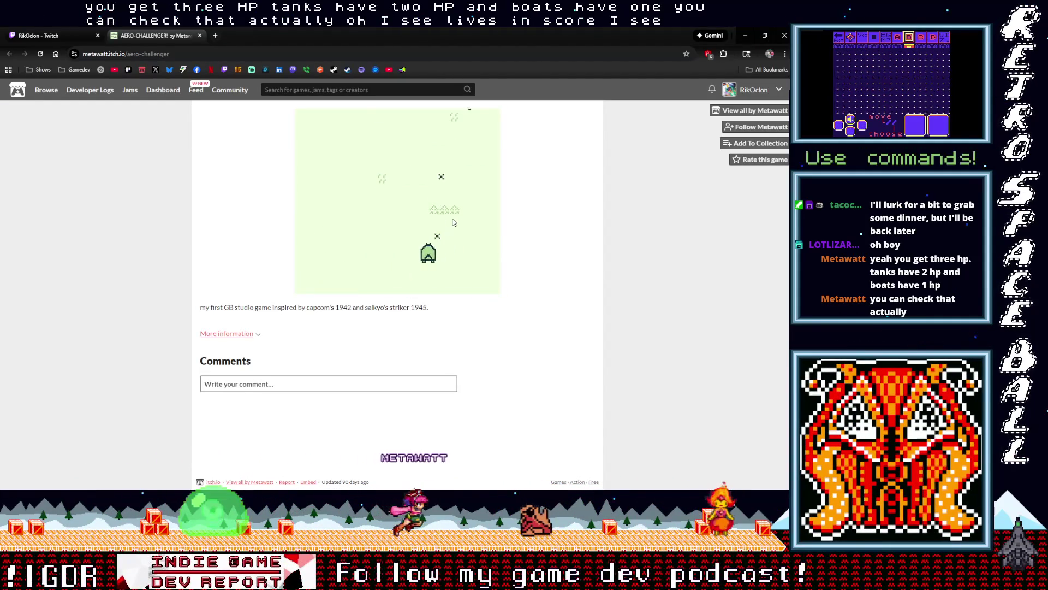
key(Right)
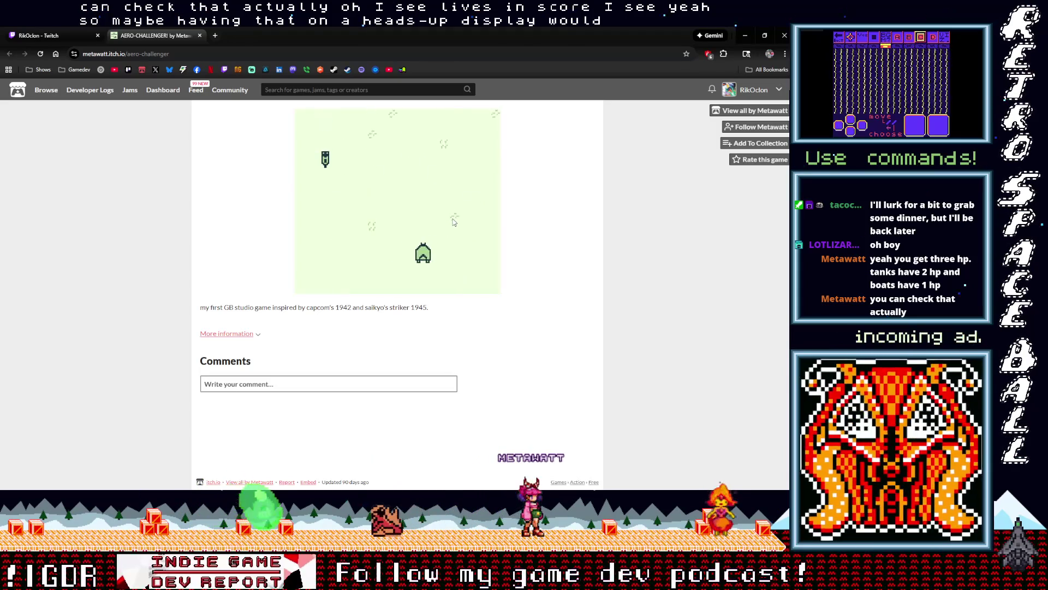
key(Right)
key(Left)
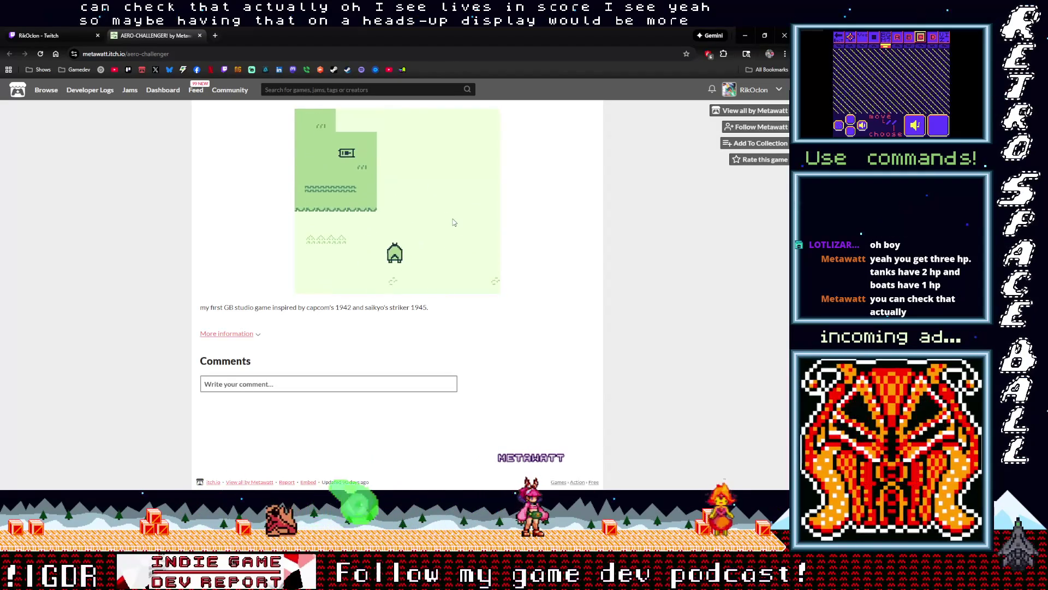
key(Right)
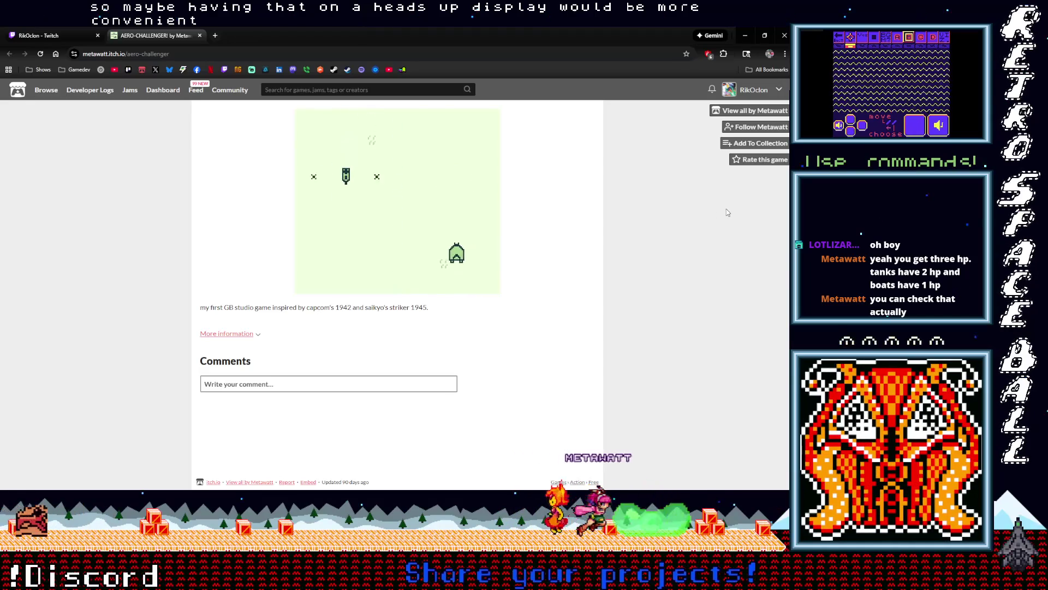
key(Left)
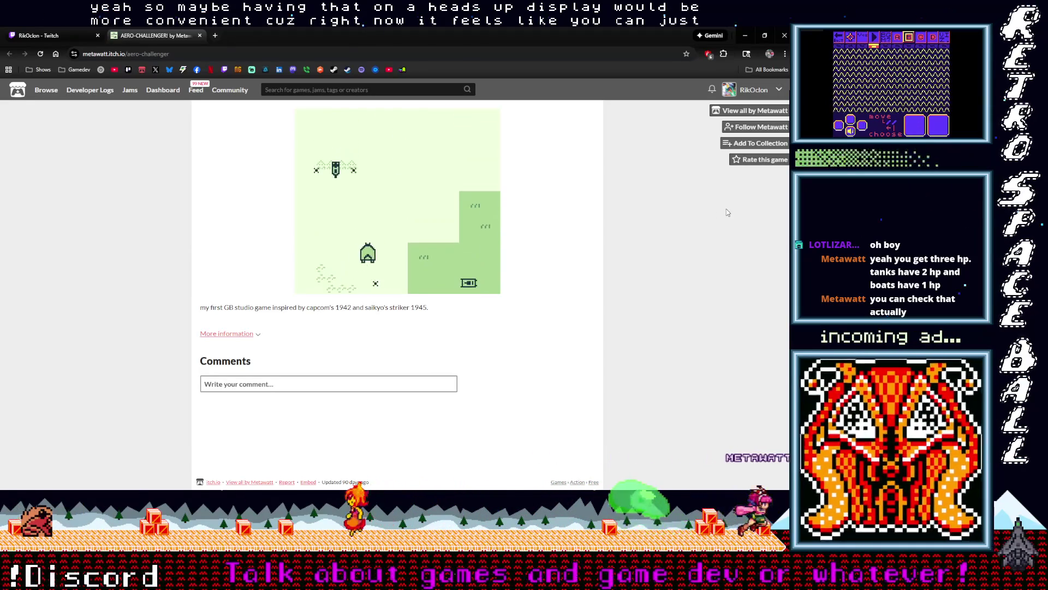
key(Right)
key(Left)
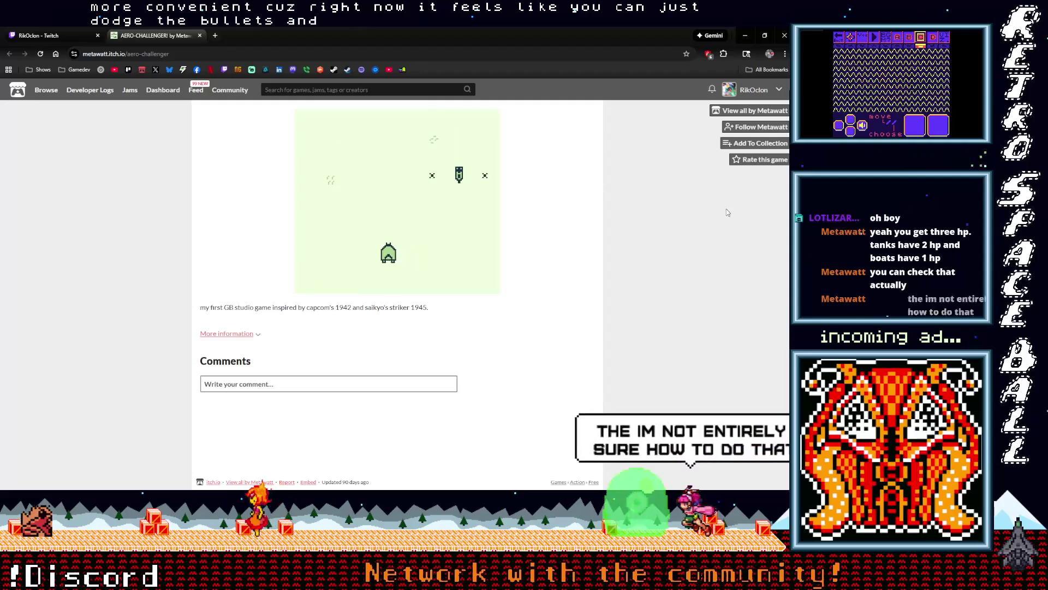
key(Right)
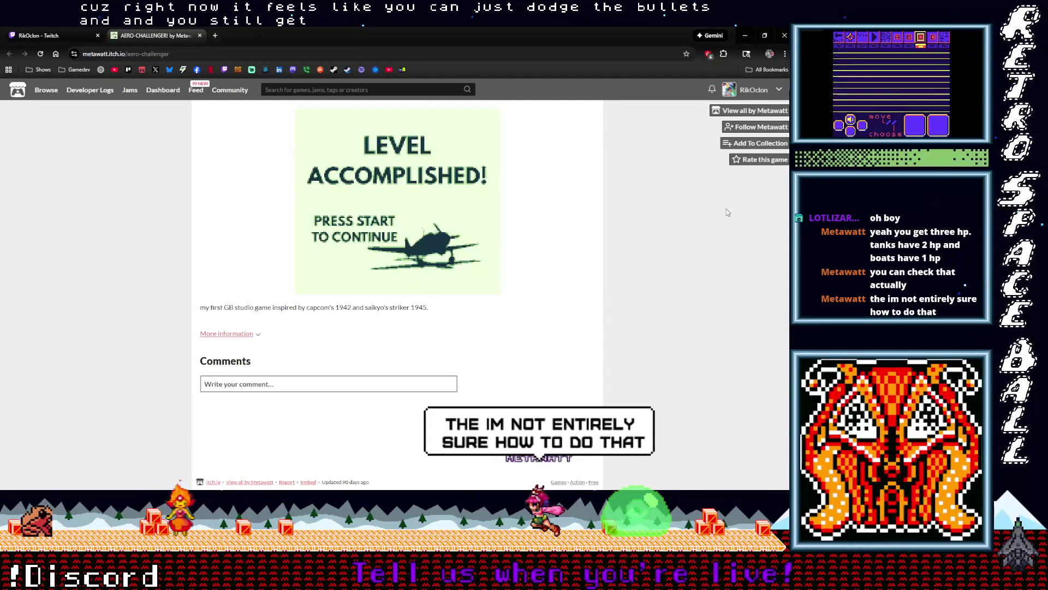
Continue past LEVEL ACCOMPLISHED! and dodge enemies until the GAME OVER screen.
key(Return)
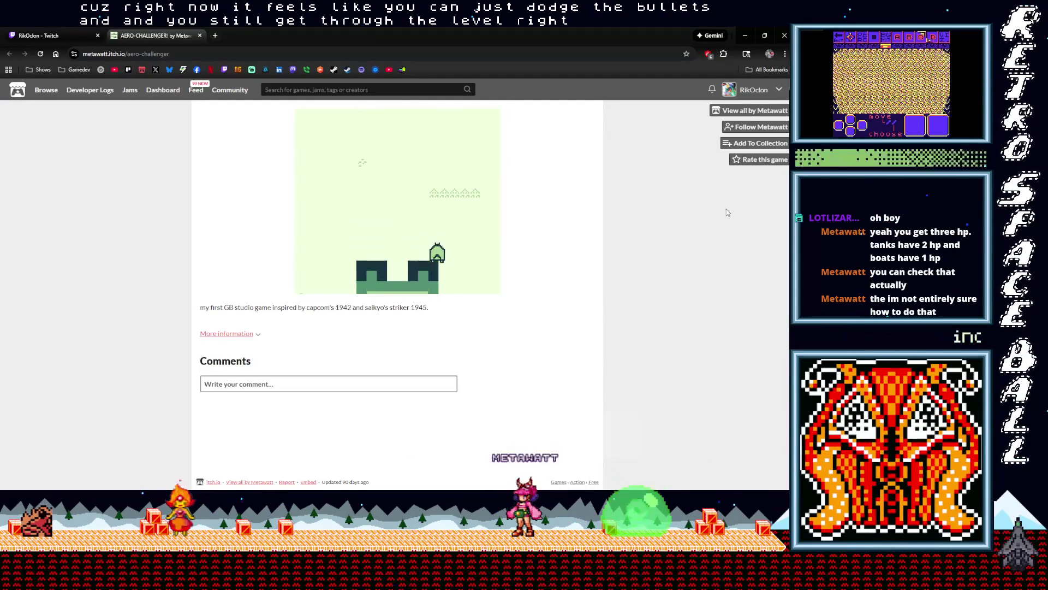
key(Right)
key(Left)
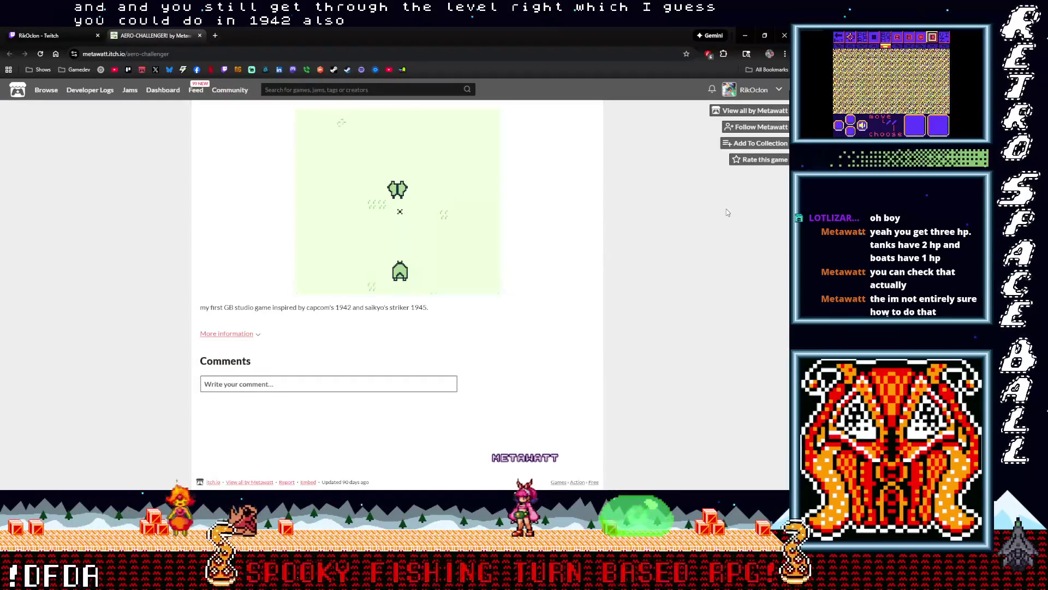
key(Right)
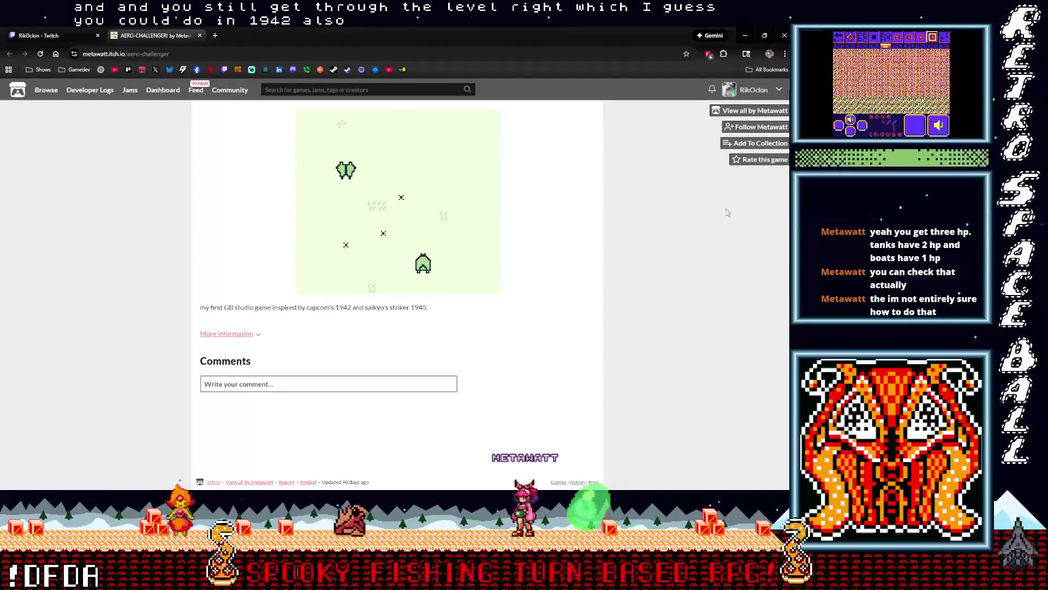
key(Left)
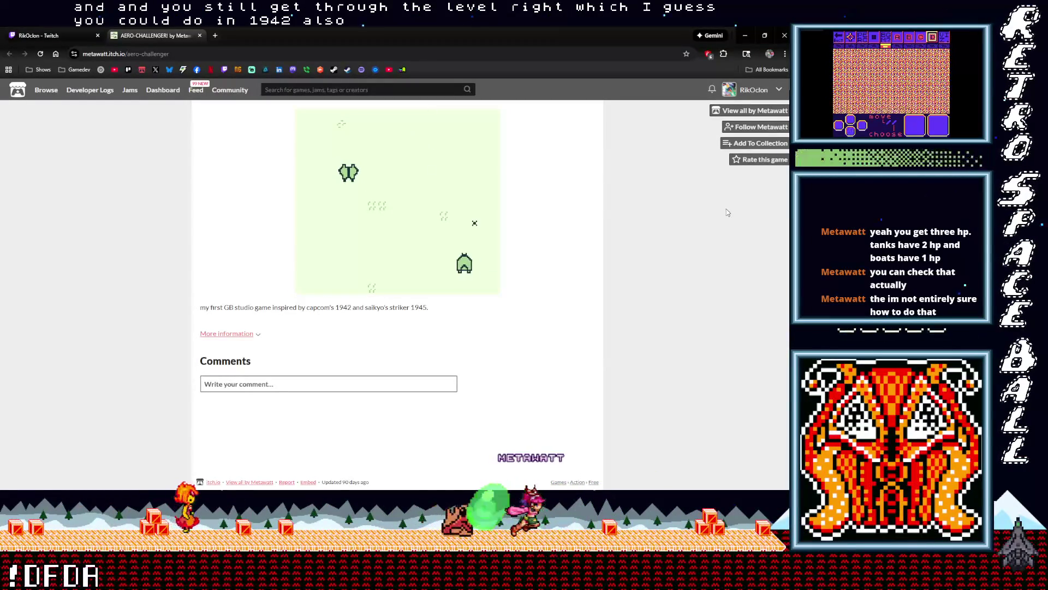
key(Right)
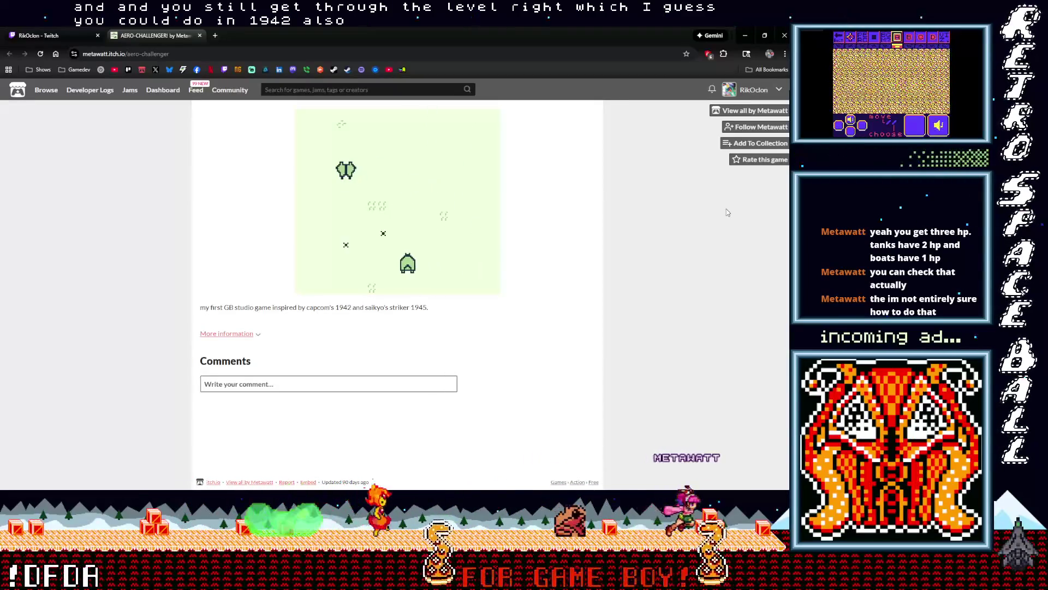
key(Left)
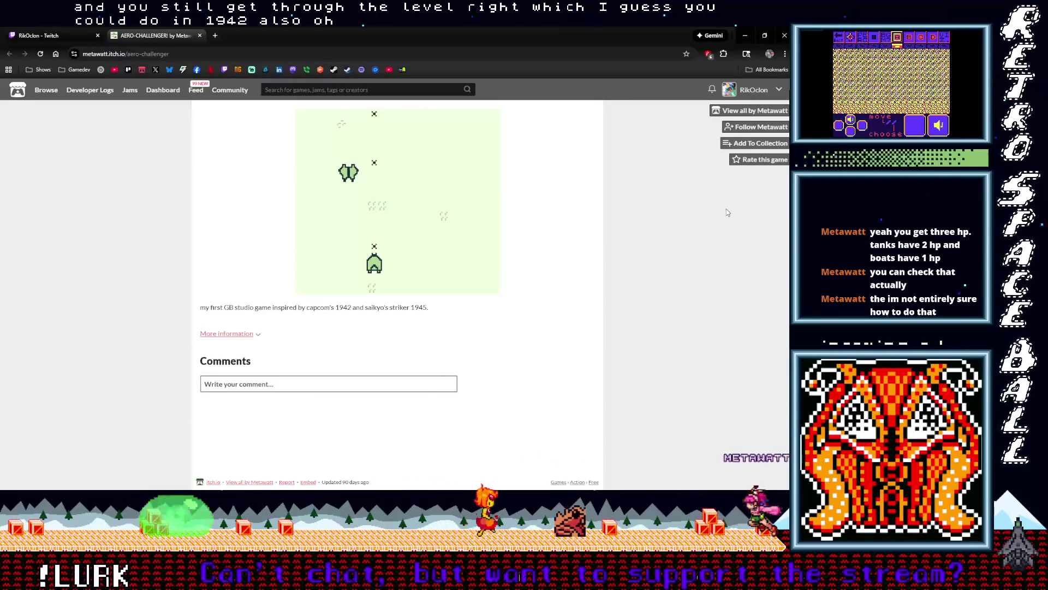
key(Left)
key(Right)
key(Right)
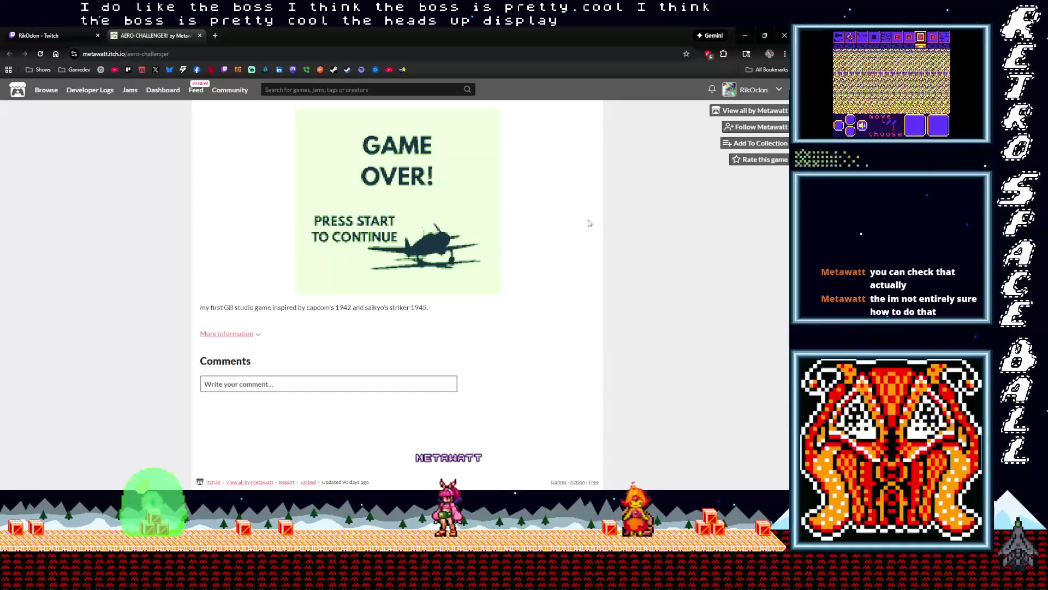
Search 'gb studio central' in a new tab and open the GB Studio Central homepage.
click(214, 36)
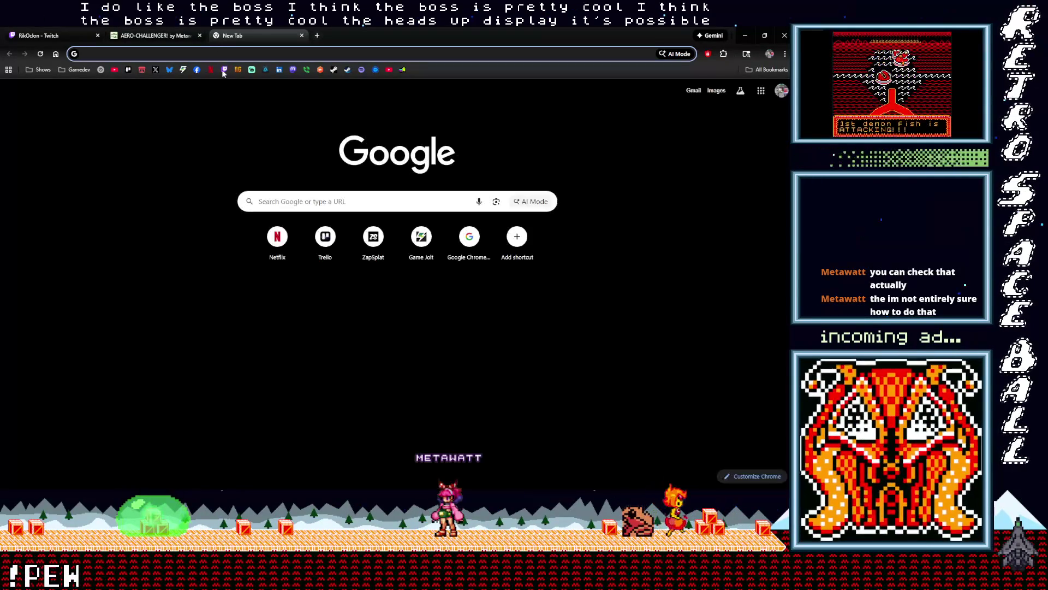
click(222, 54)
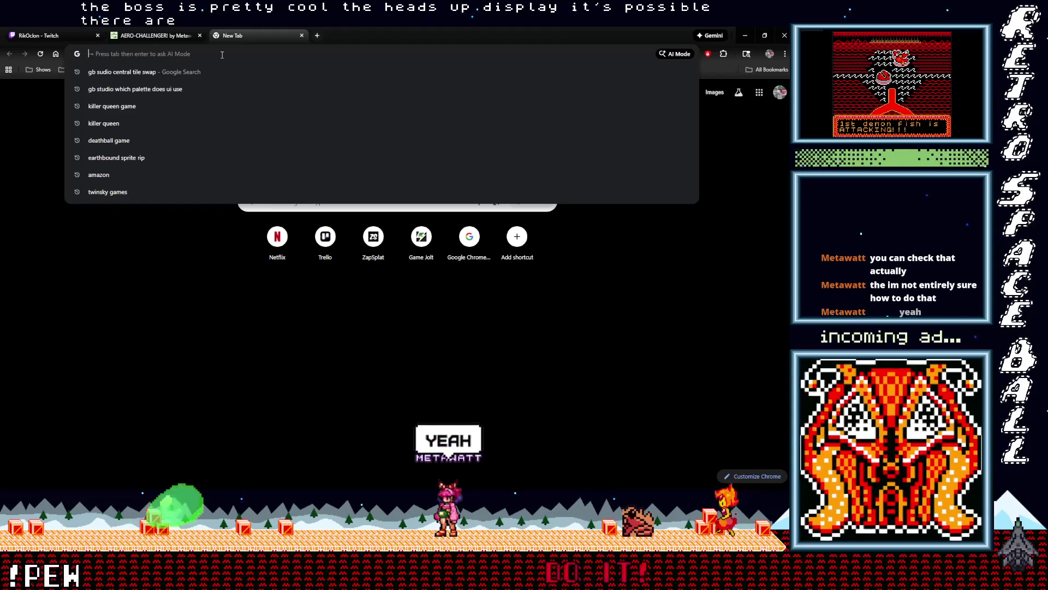
text(gb studio central)
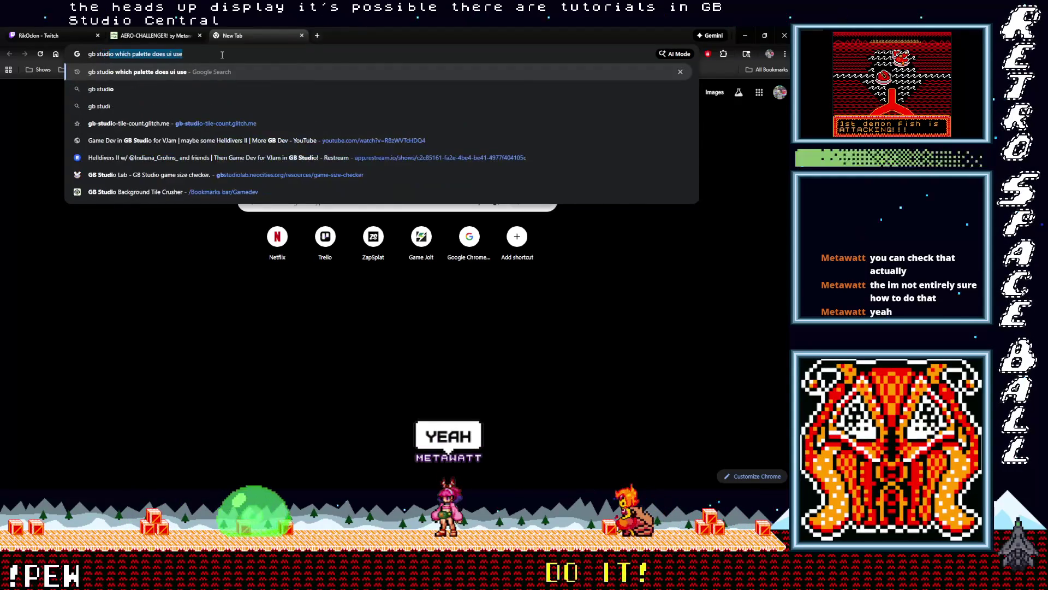
key(Return)
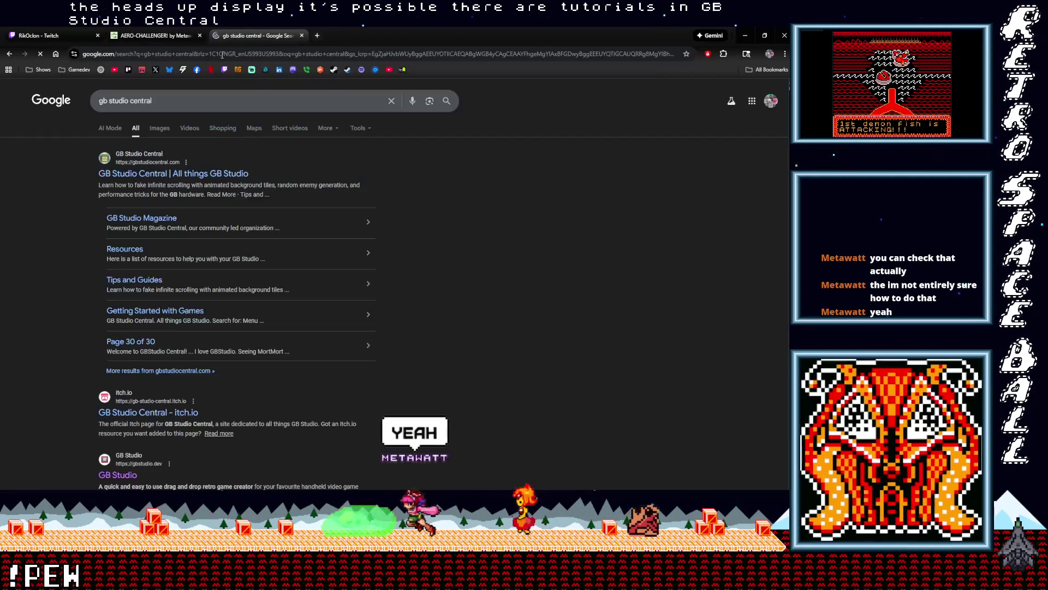
click(151, 176)
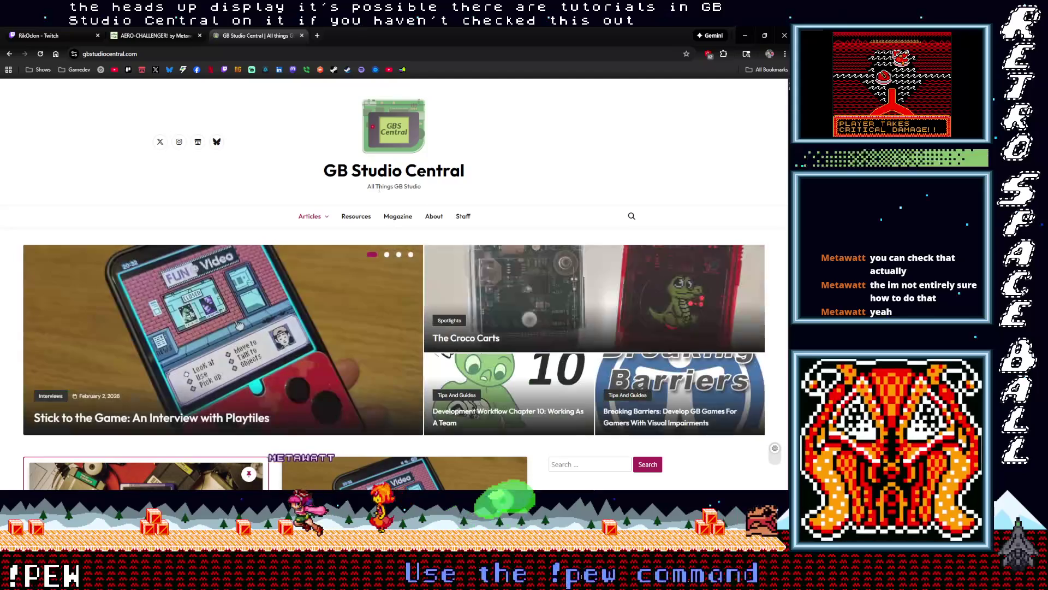
scroll(365, 254, down, 3)
scroll(365, 253, down, 12)
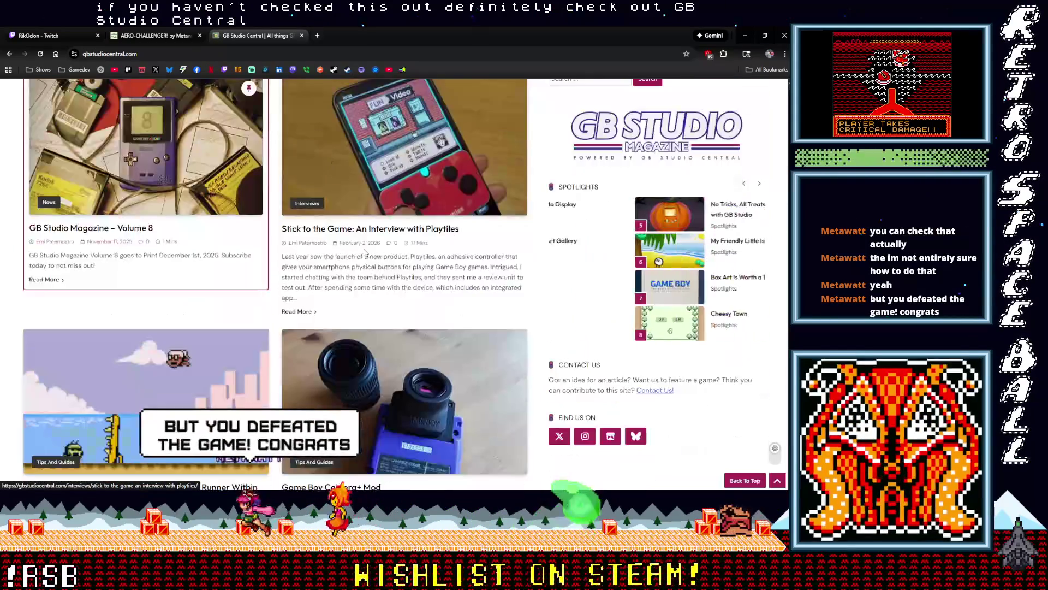
scroll(365, 252, up, 9)
scroll(364, 252, up, 7)
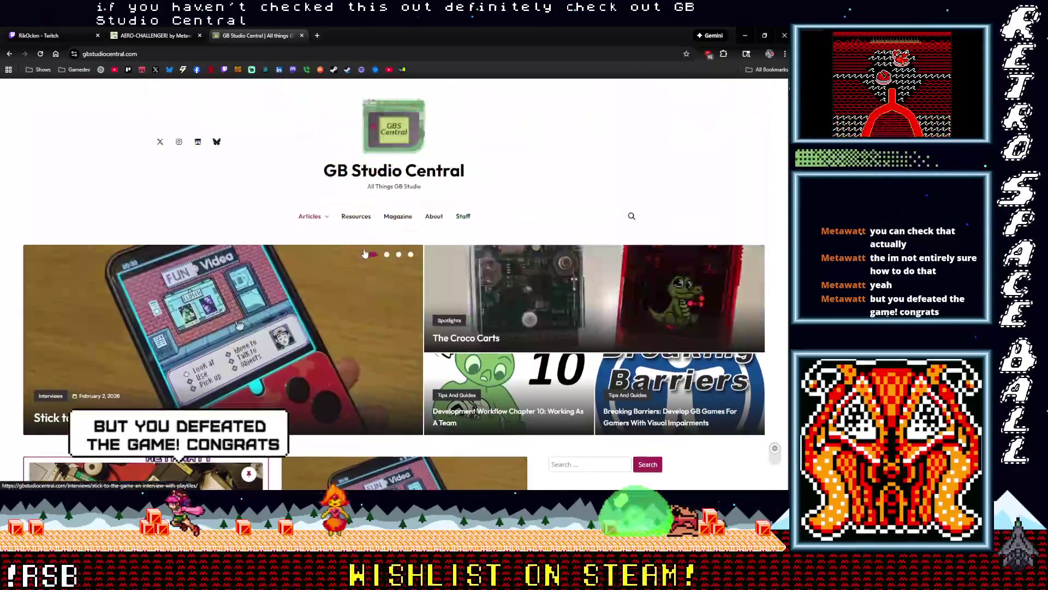
Search GB Studio Central for 'hud' and open the Quest 1-3: Animations & HUD tutorial.
click(631, 216)
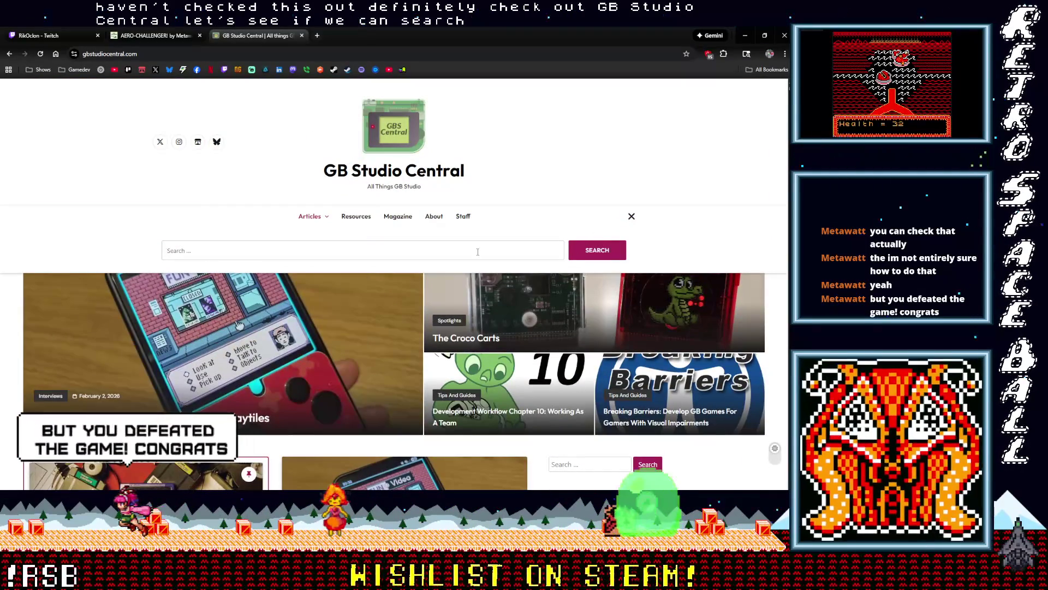
text(hud)
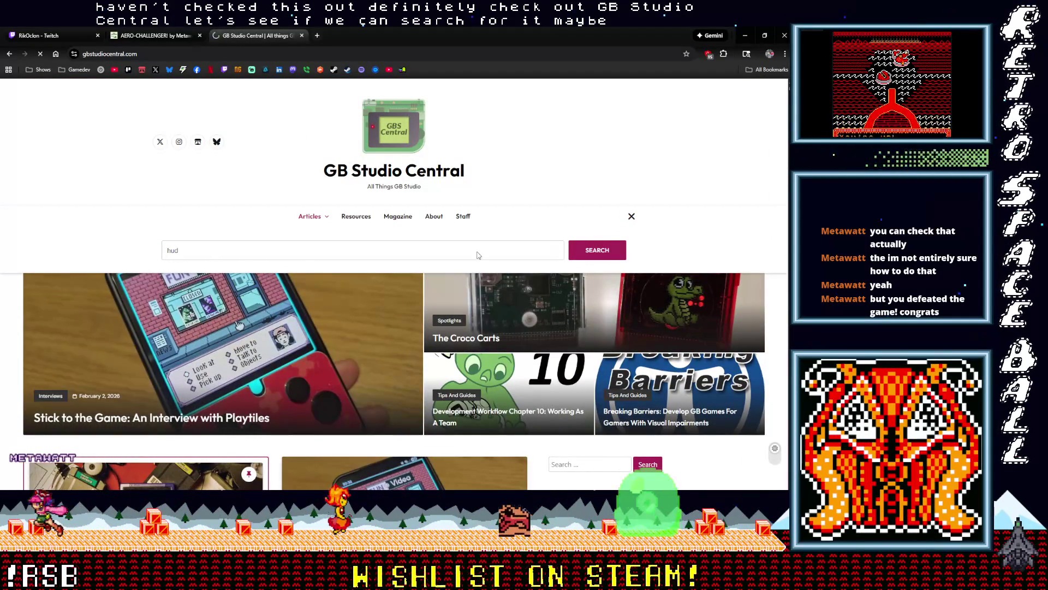
scroll(386, 354, down, 3)
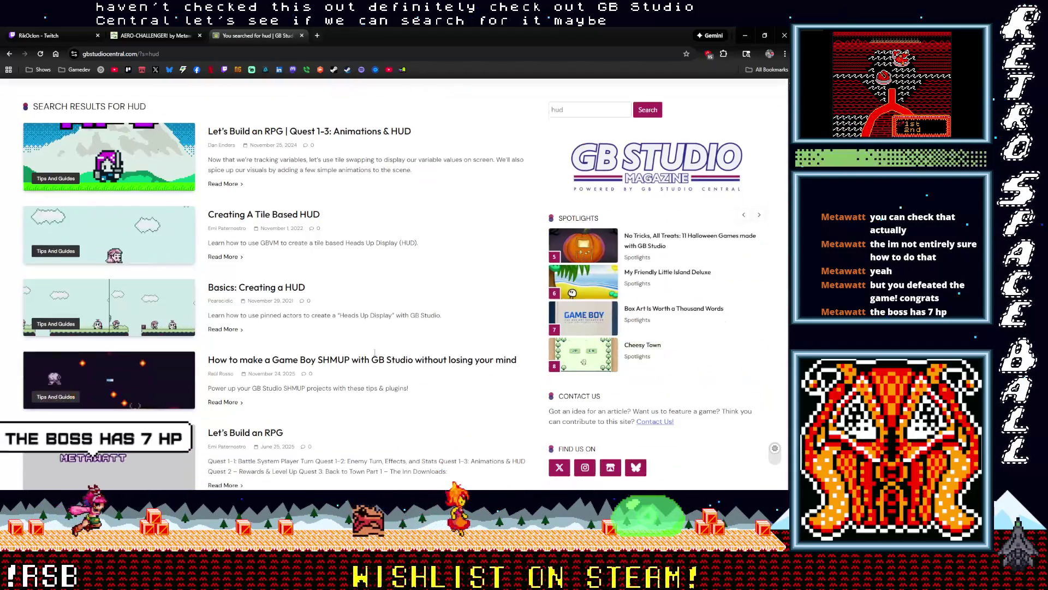
scroll(373, 354, down, 3)
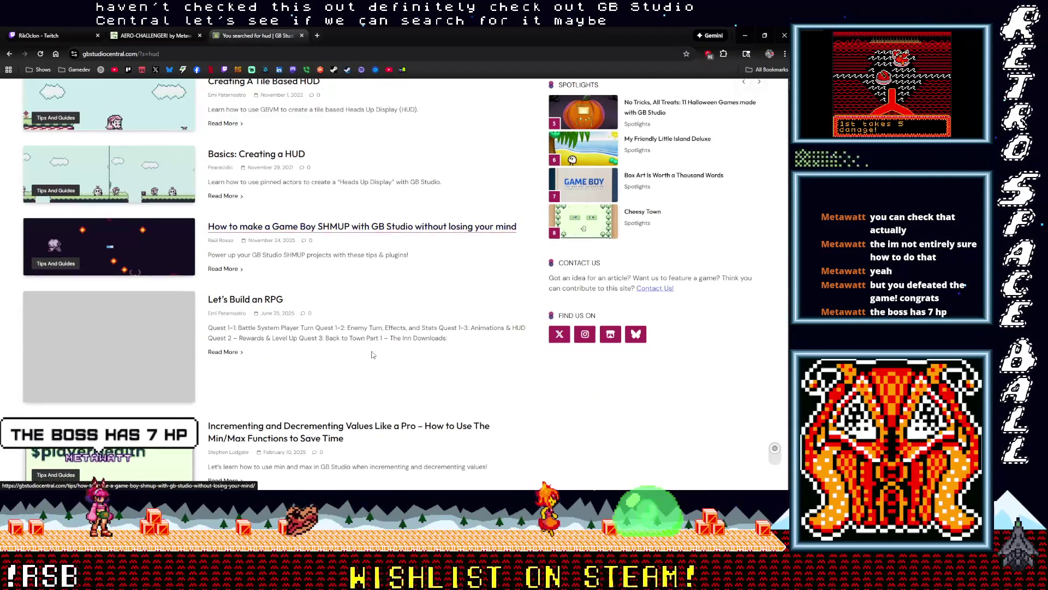
scroll(371, 354, down, 1)
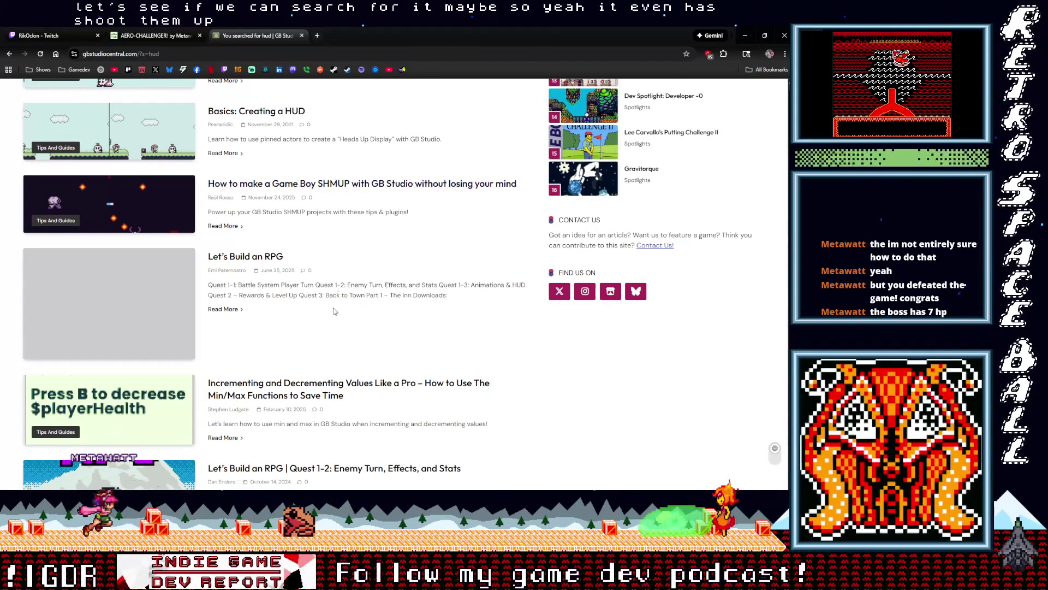
scroll(328, 324, down, 3)
scroll(327, 324, down, 4)
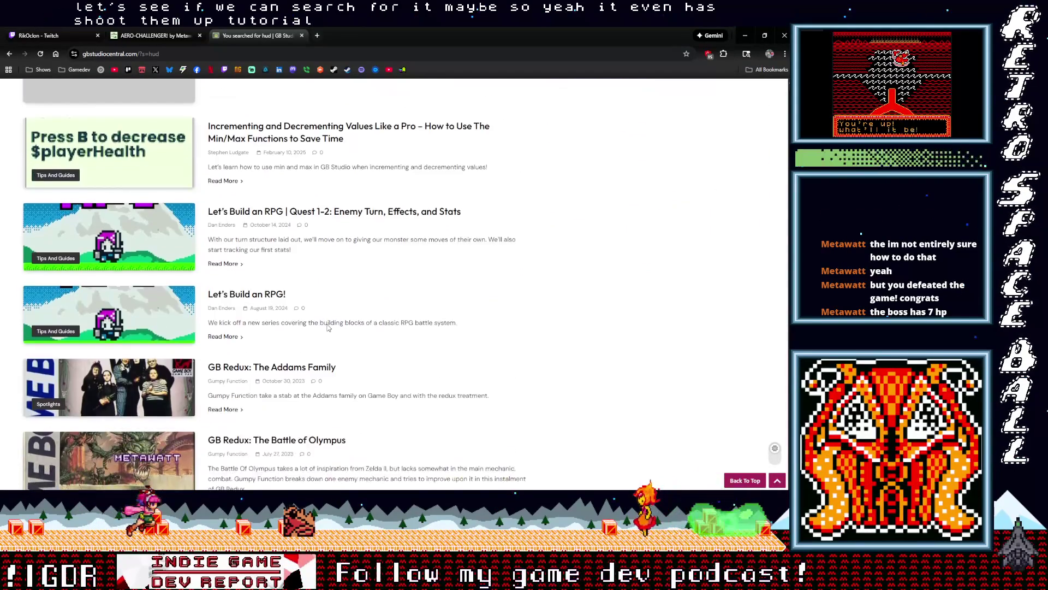
scroll(327, 328, up, 8)
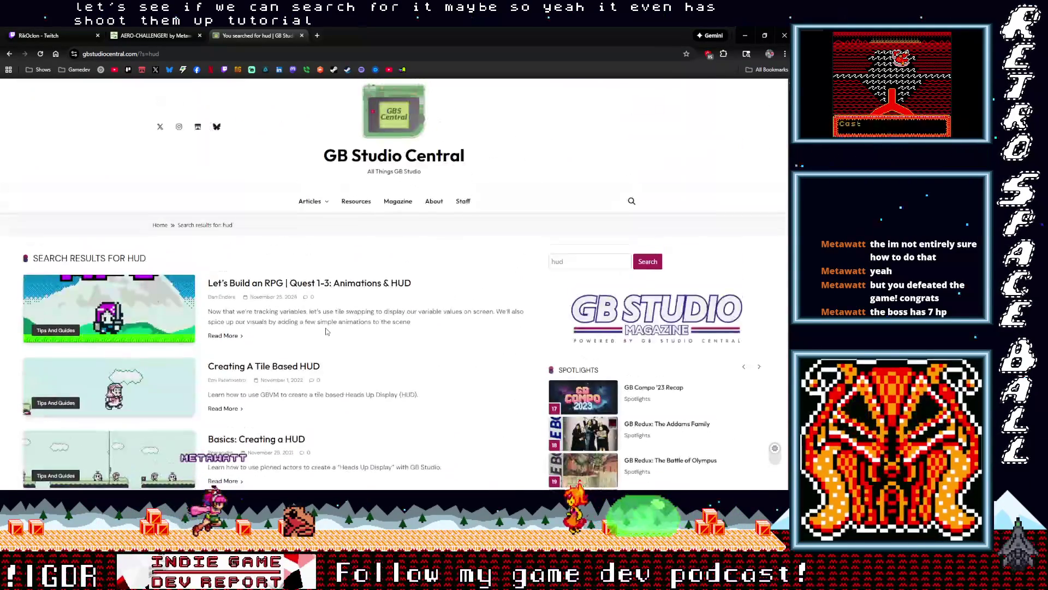
click(271, 300)
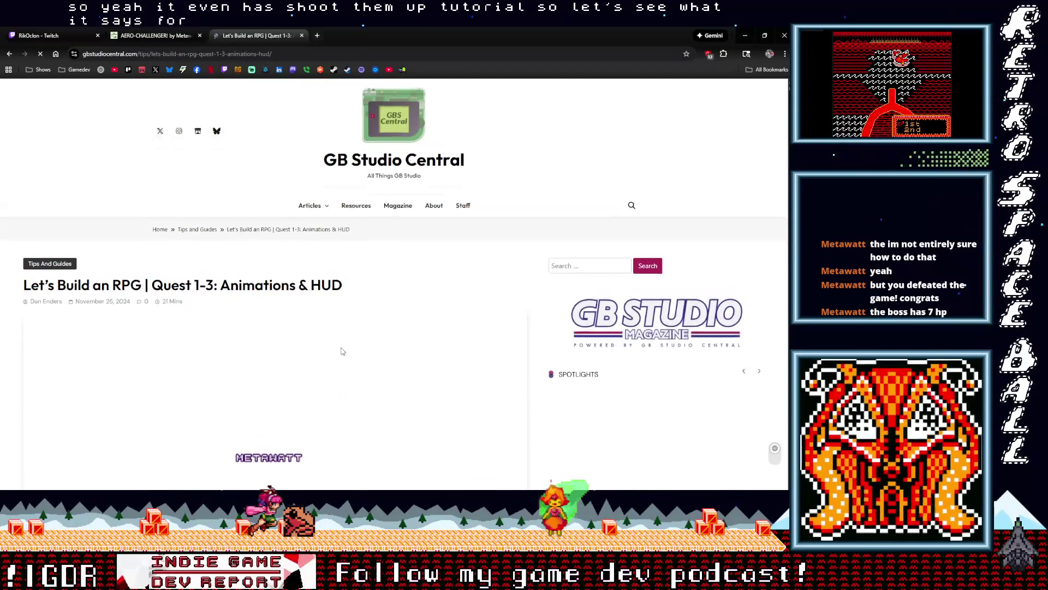
Read through the Let's Build an RPG Quest 1-3: Animations & HUD article.
scroll(367, 339, down, 3)
scroll(367, 340, down, 10)
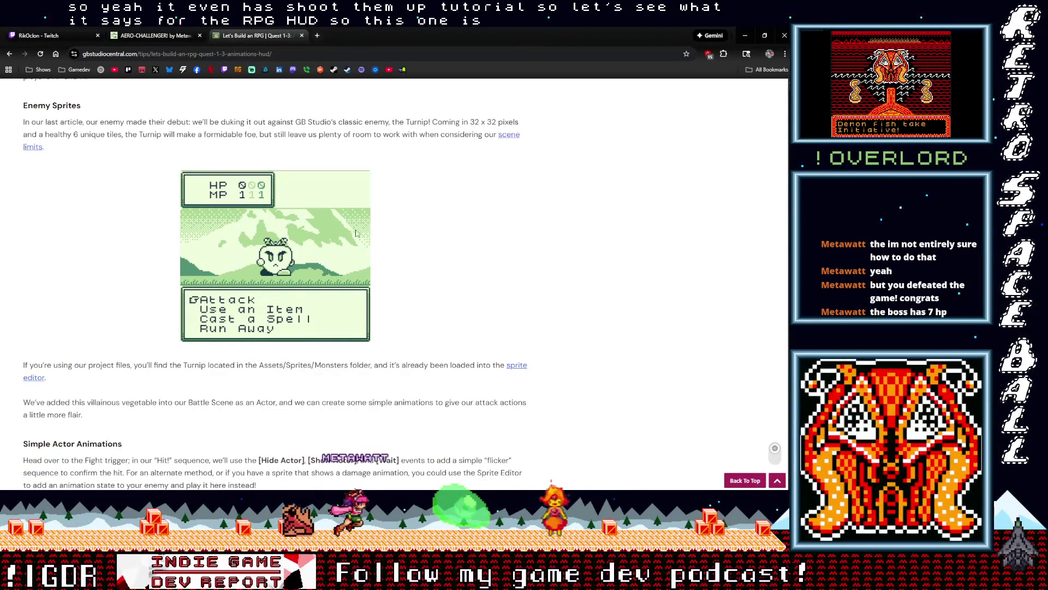
scroll(337, 222, down, 15)
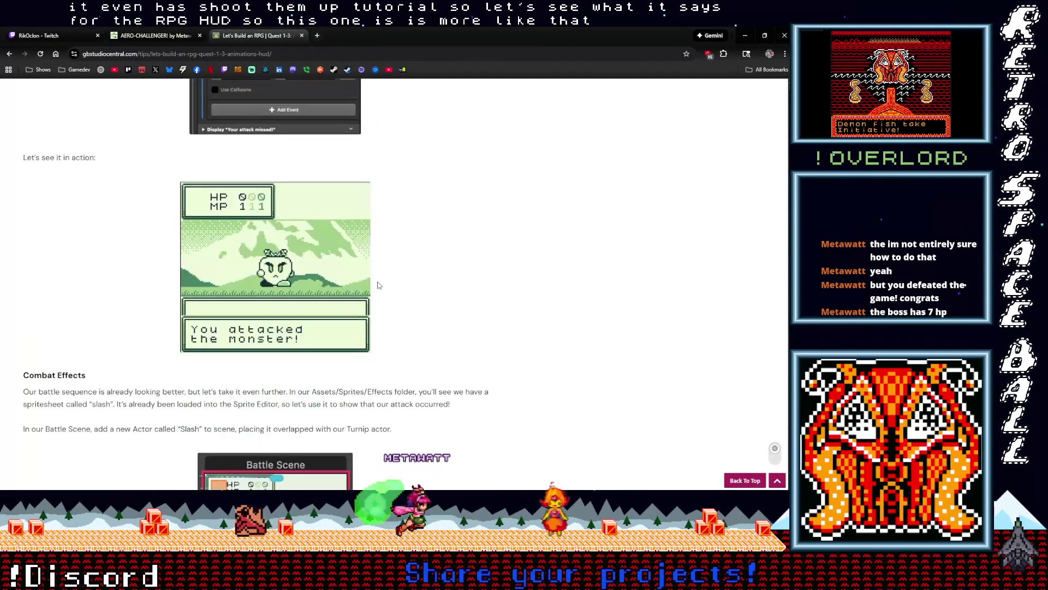
scroll(382, 286, down, 4)
scroll(398, 288, down, 3)
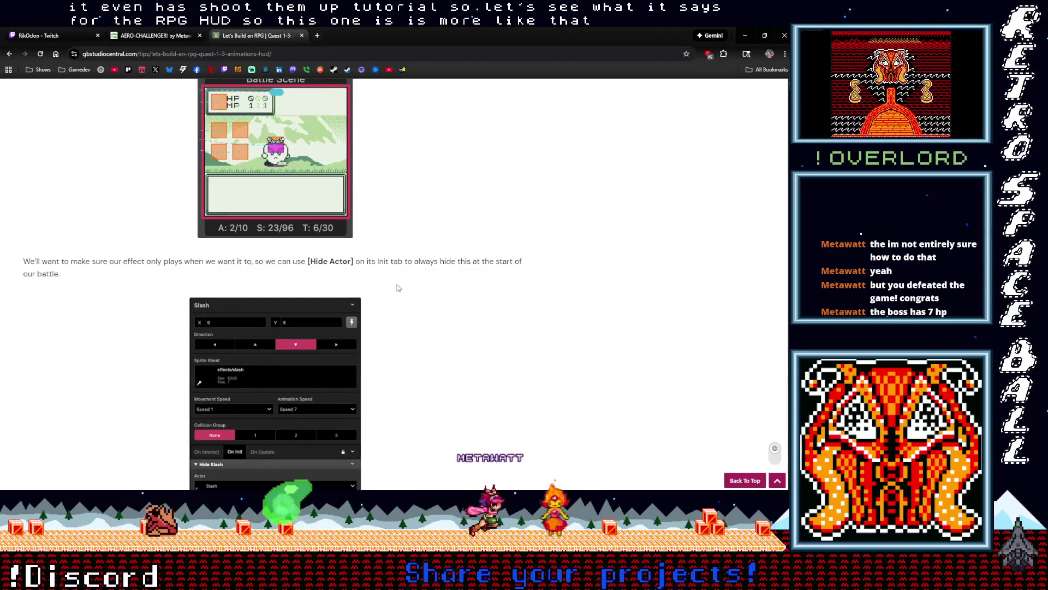
scroll(398, 288, up, 3)
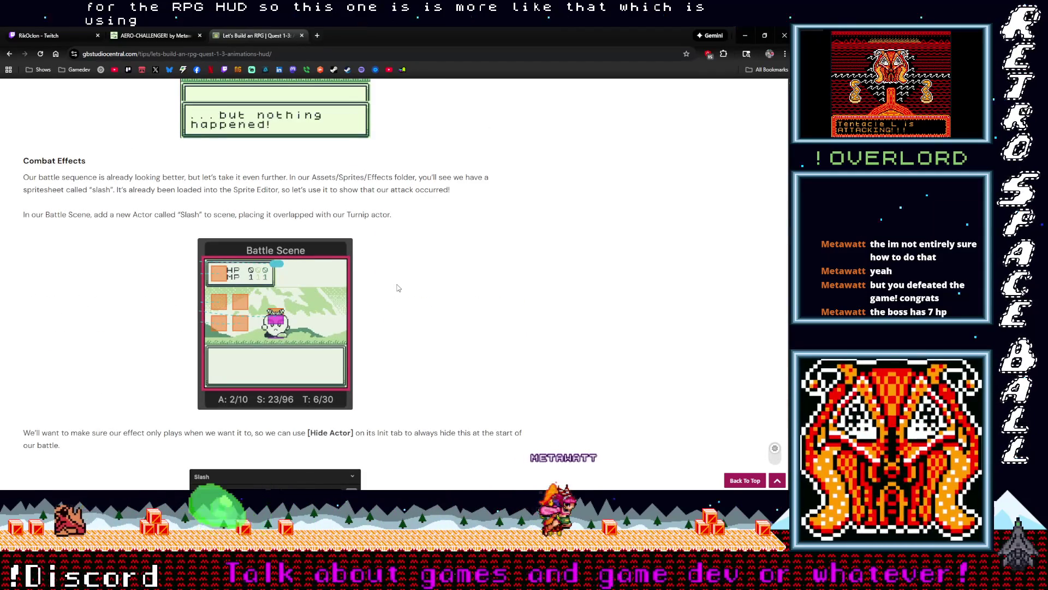
scroll(398, 287, down, 20)
scroll(398, 289, down, 15)
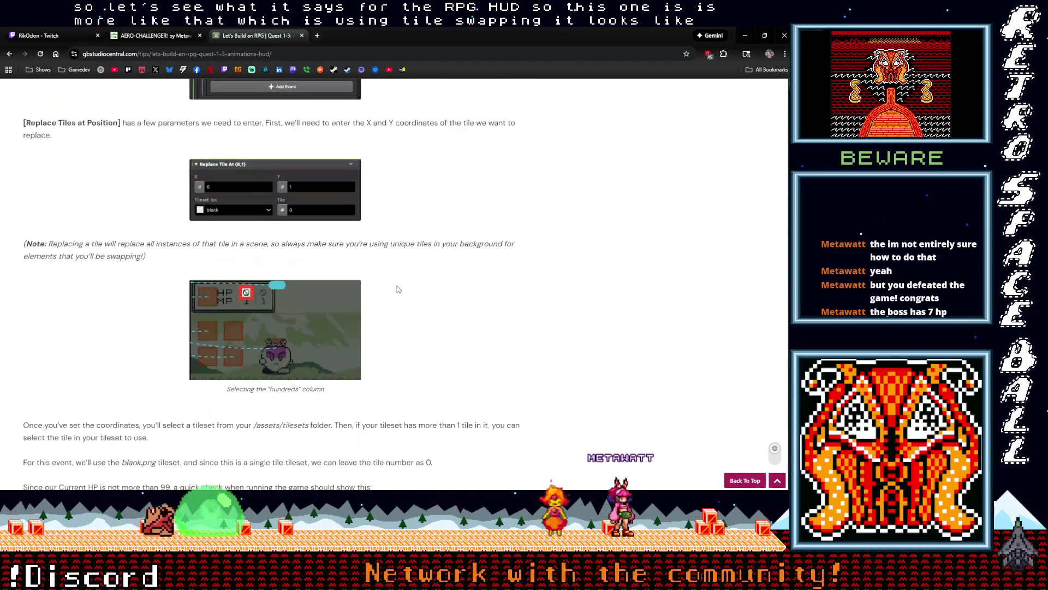
scroll(398, 289, down, 18)
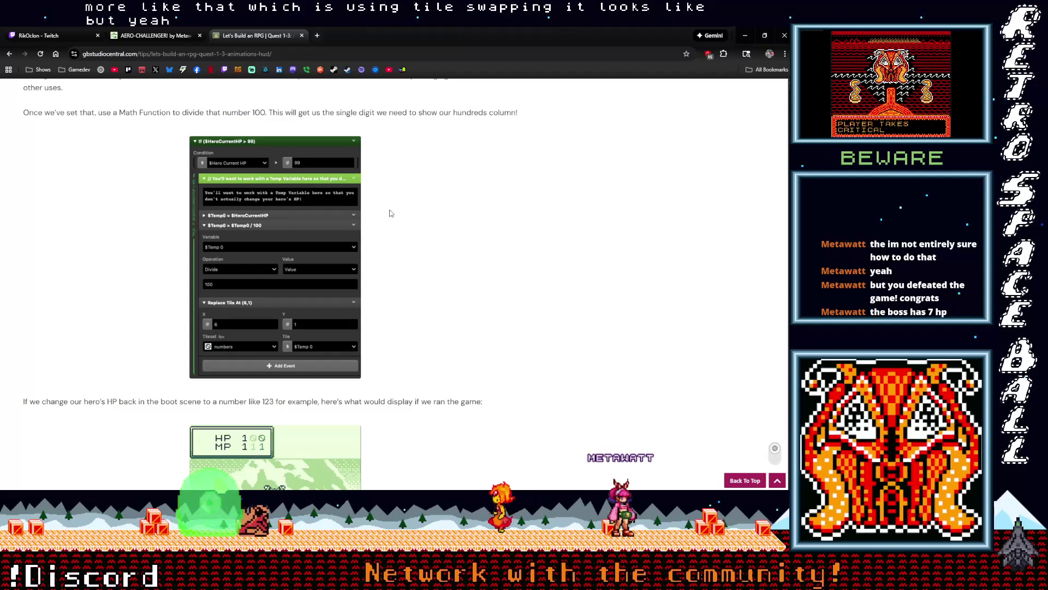
scroll(398, 264, up, 20)
scroll(402, 295, up, 20)
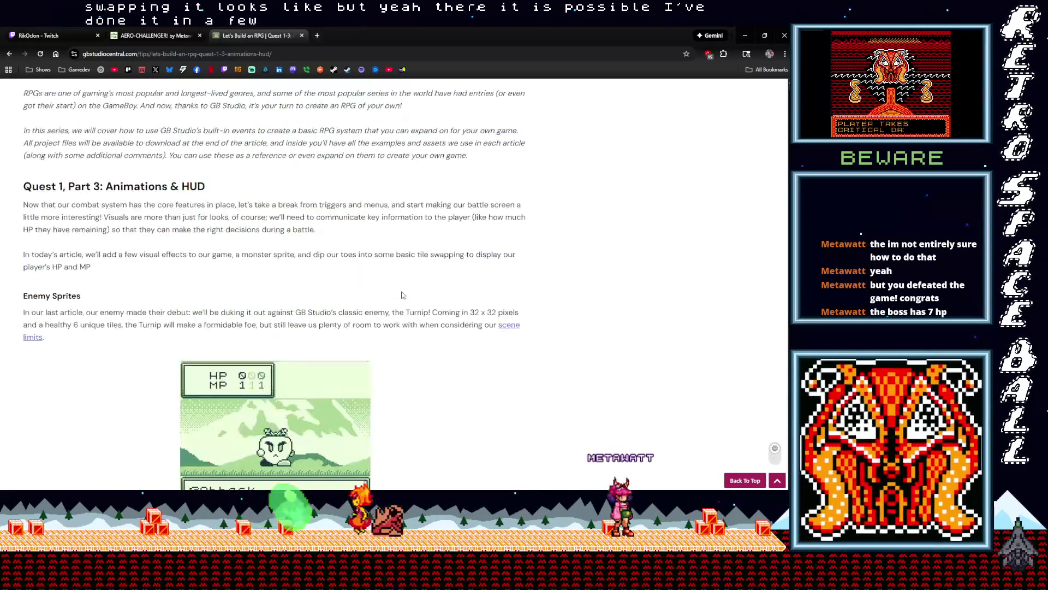
scroll(403, 291, up, 14)
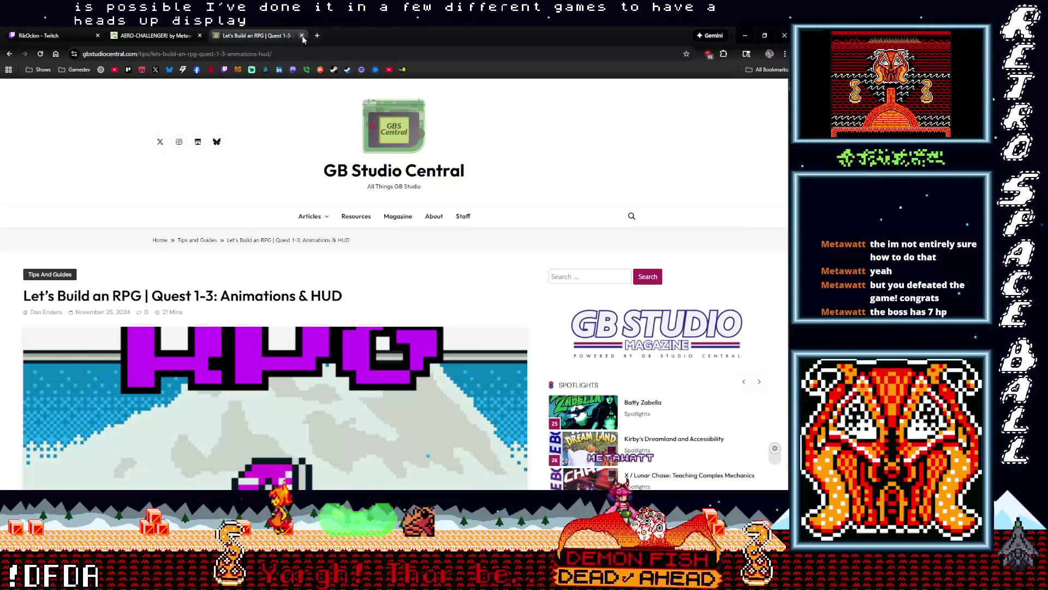
Close the tutorial and itch.io game tabs and minimize Chrome to reveal the VTubers, Please project.
click(302, 35)
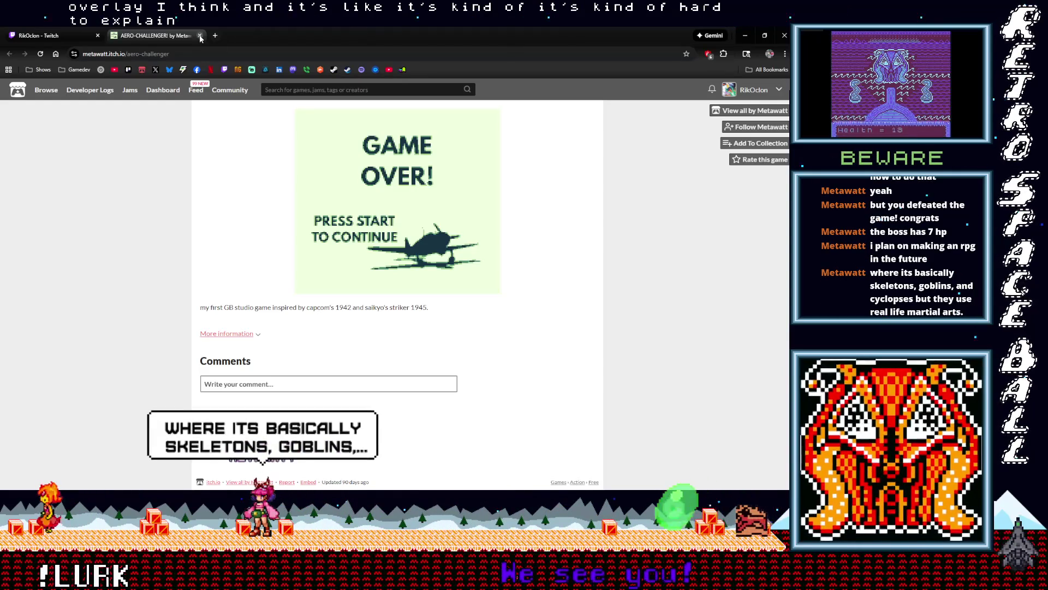
click(199, 36)
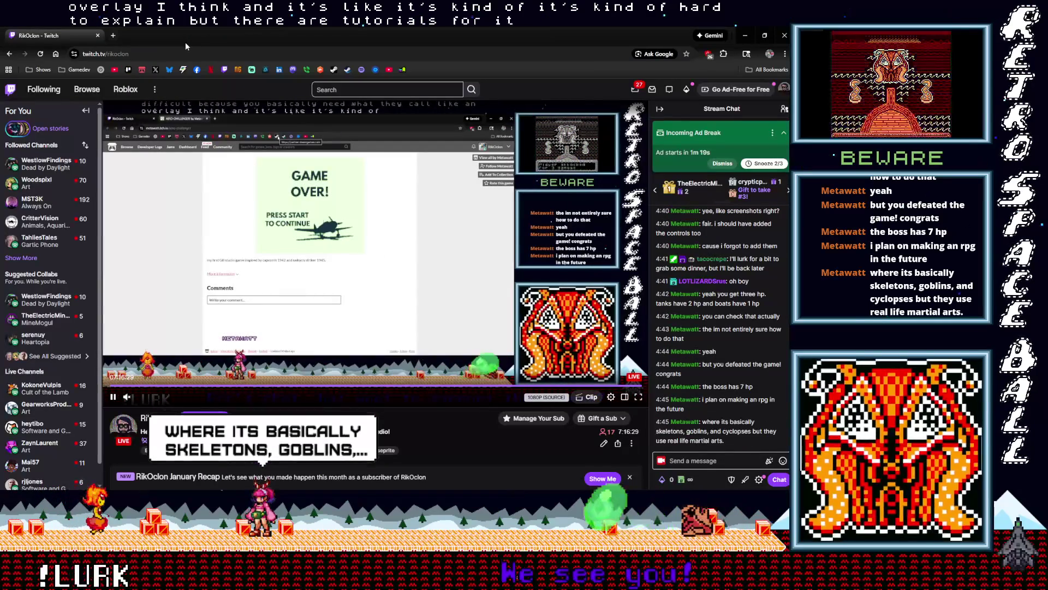
drag(274, 36, 284, 25)
click(744, 32)
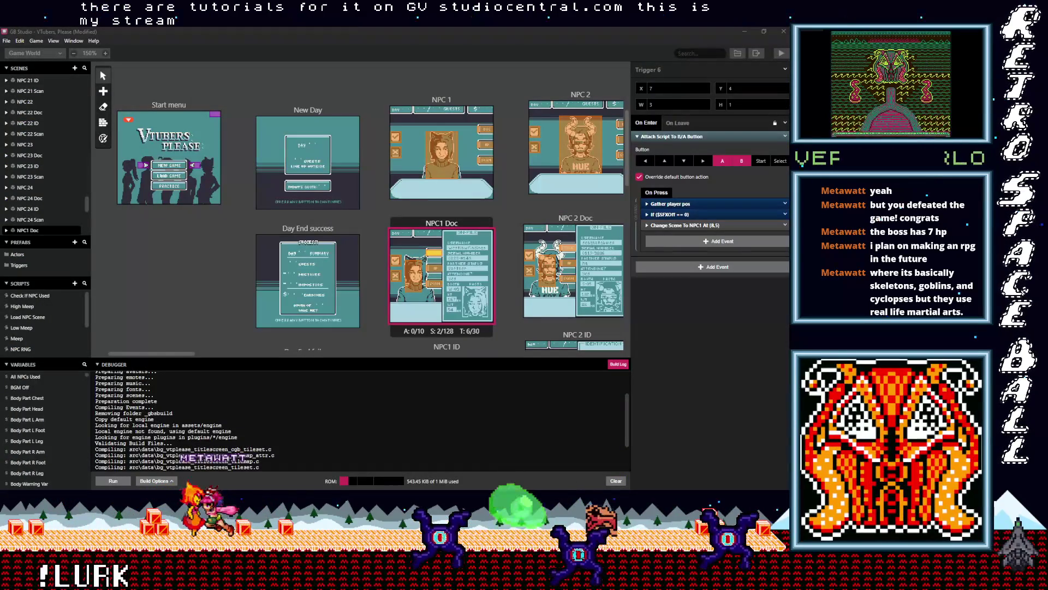
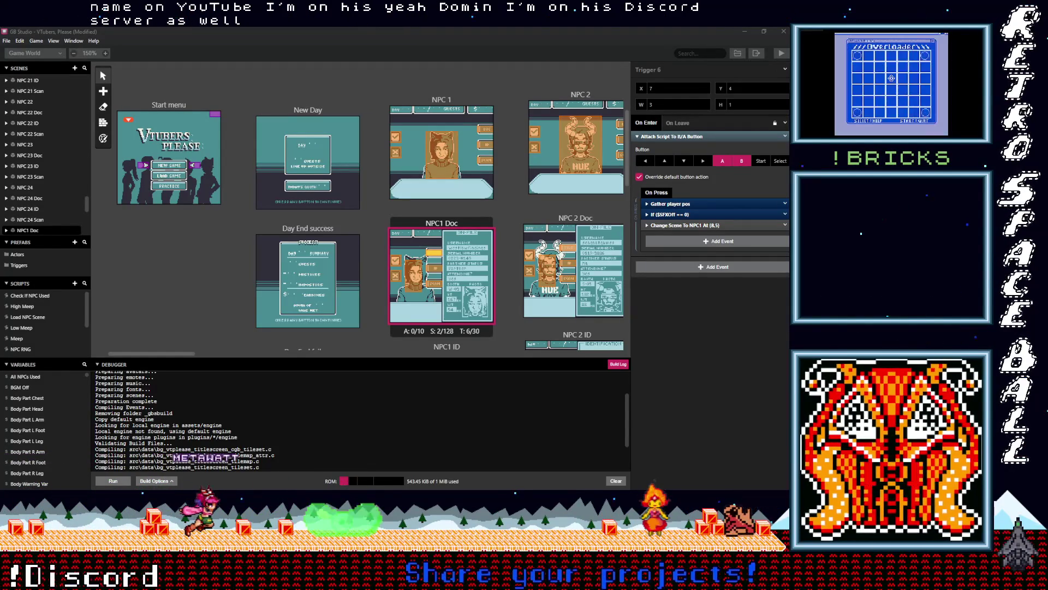
Copy the If $SFXOff == 0 sound-effect event from the NPC1 Doc trigger's script.
key(alt+Tab)
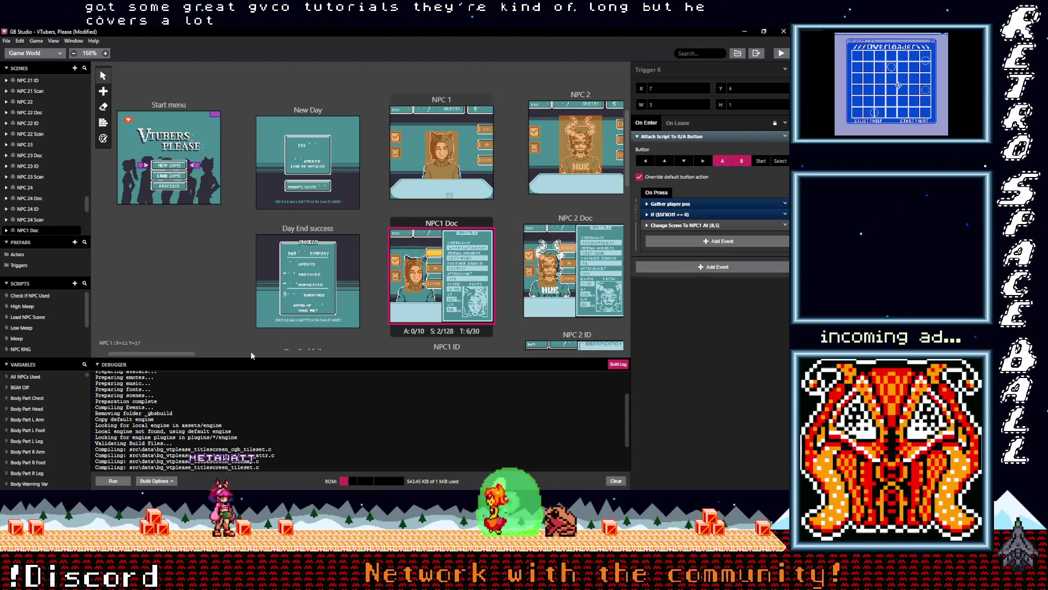
mouse_move(188, 352)
mouse_down()
mouse_move(202, 354)
mouse_move(193, 356)
mouse_up()
scroll(198, 312, down, 1)
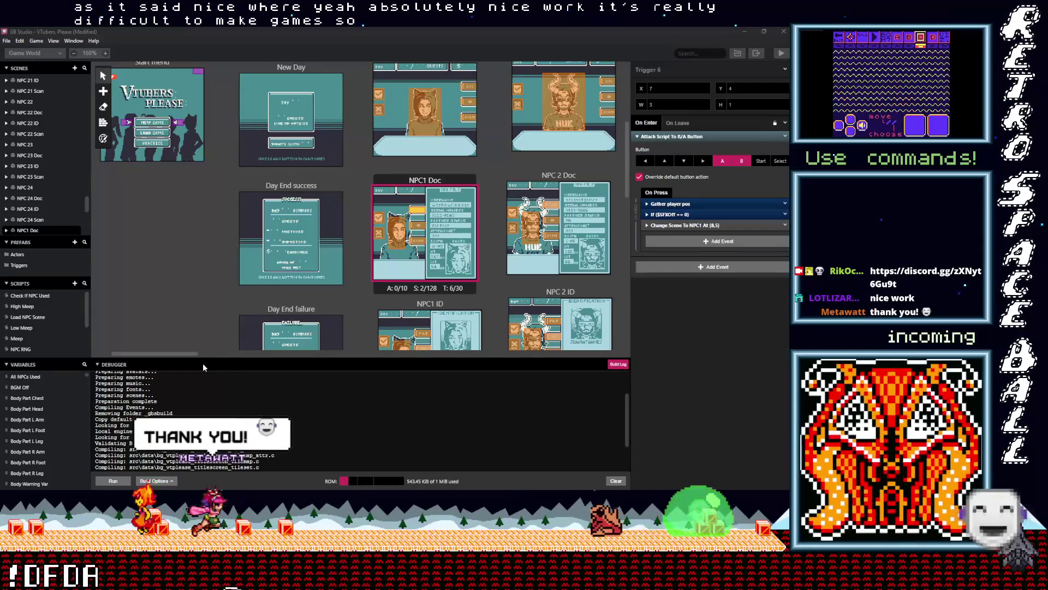
drag(186, 352, 225, 354)
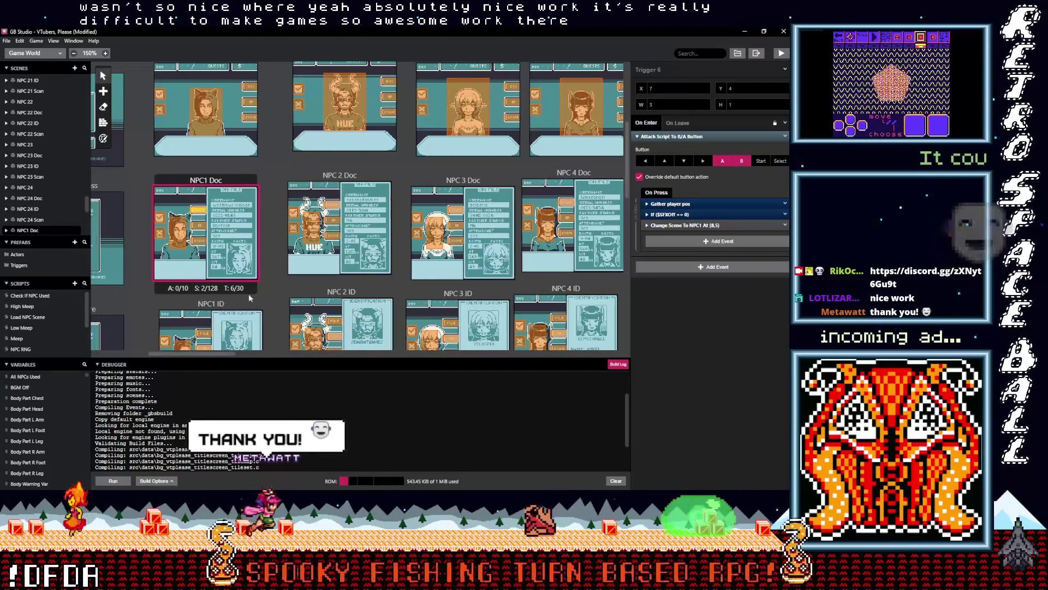
scroll(258, 279, up, 4)
scroll(257, 280, down, 3)
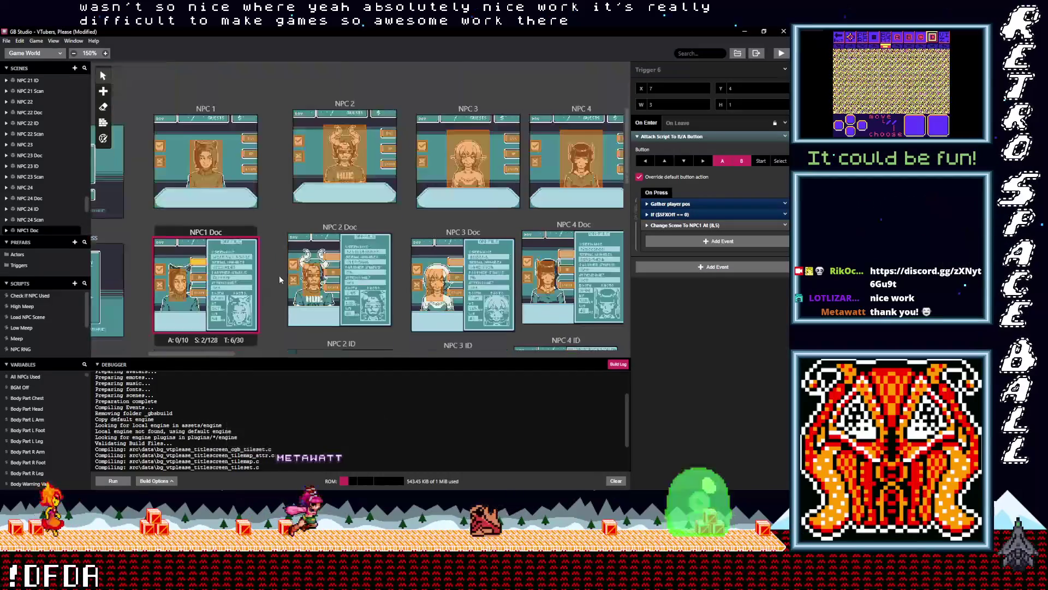
drag(231, 355, 222, 358)
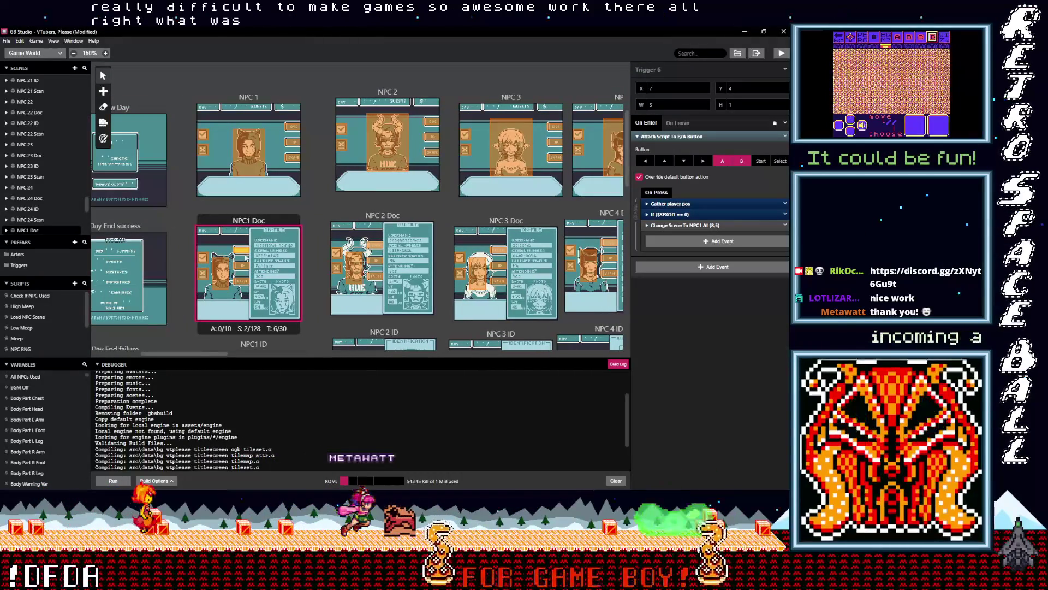
click(244, 267)
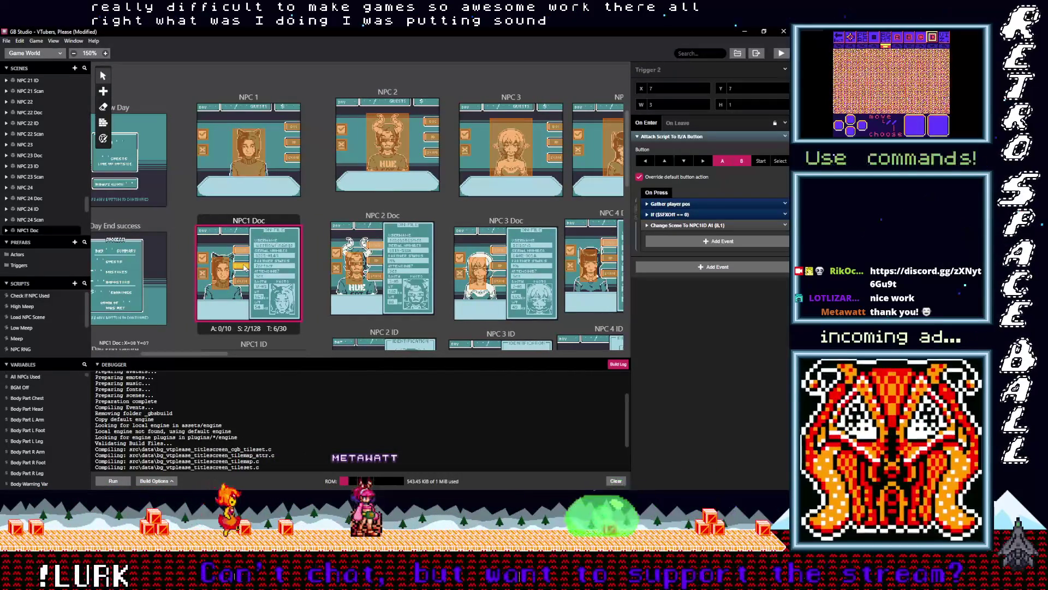
click(675, 215)
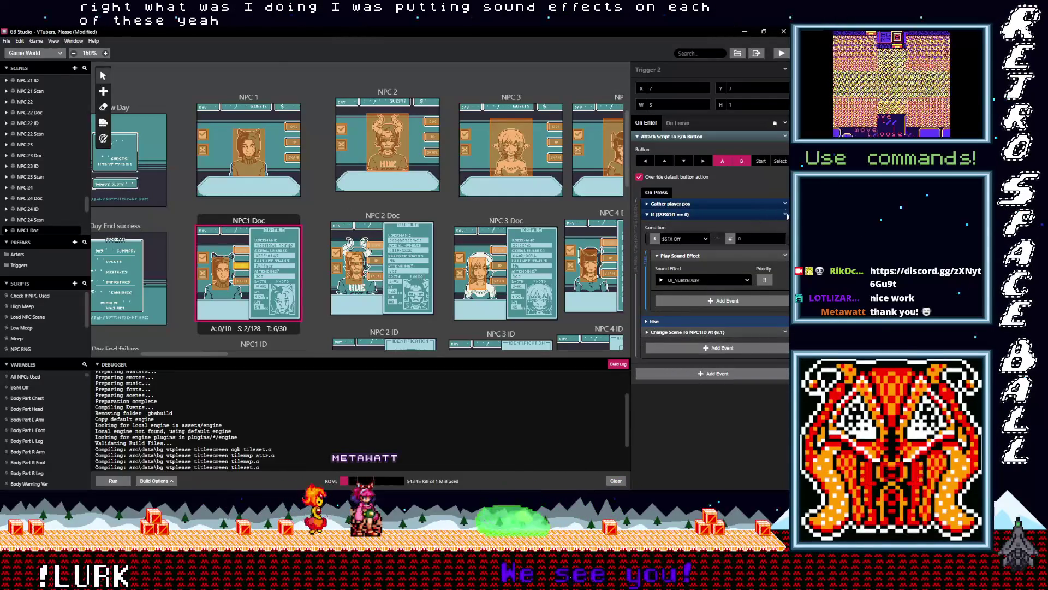
click(784, 214)
click(756, 292)
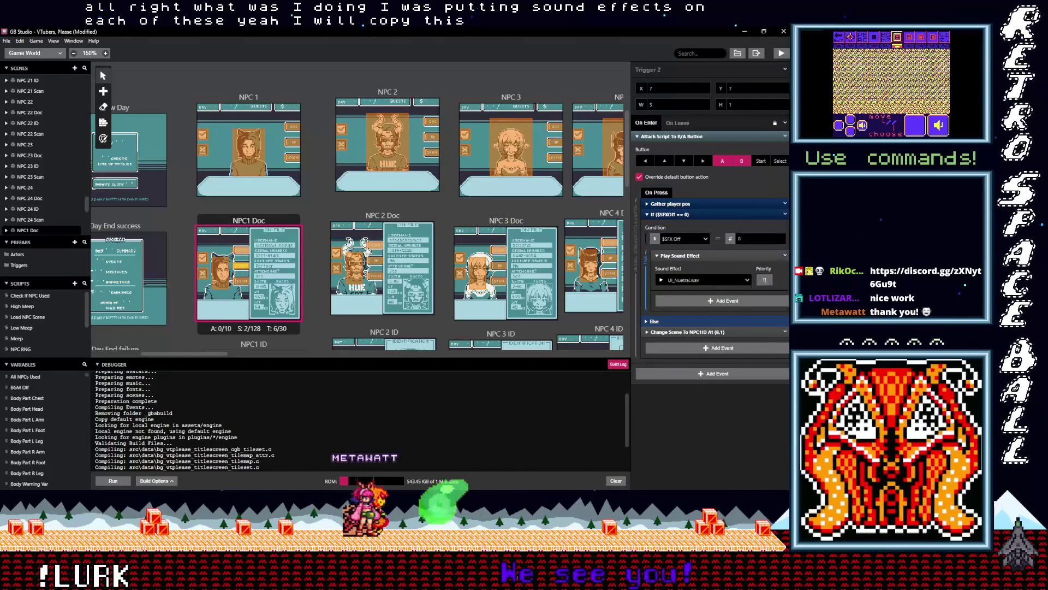
Paste the conditional sound event into an NPC1 Scan trigger, above its Change Scene event.
scroll(340, 257, down, 1)
scroll(340, 257, down, 4)
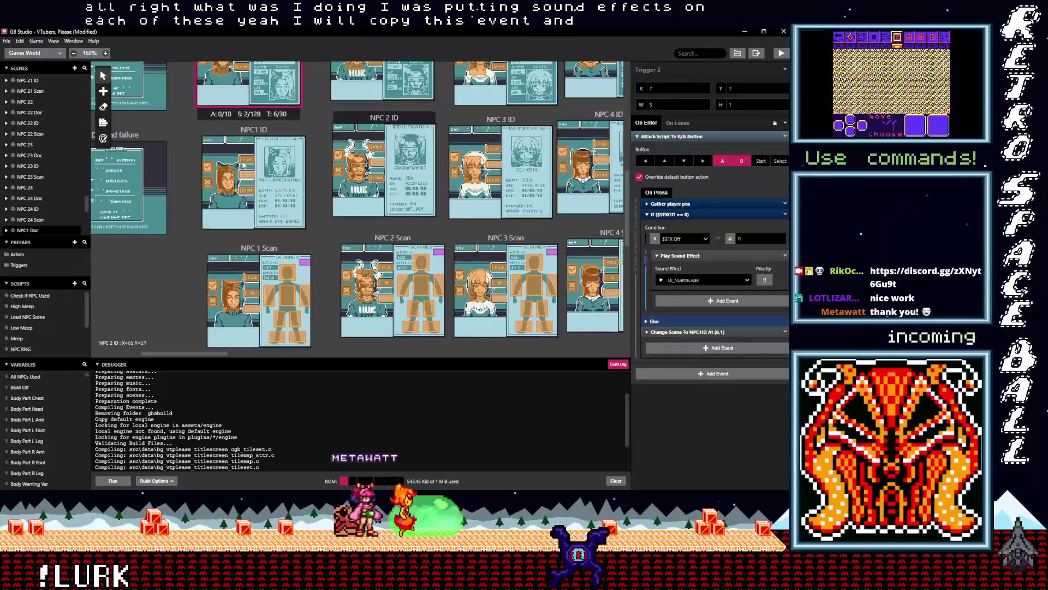
click(243, 164)
click(247, 190)
click(255, 288)
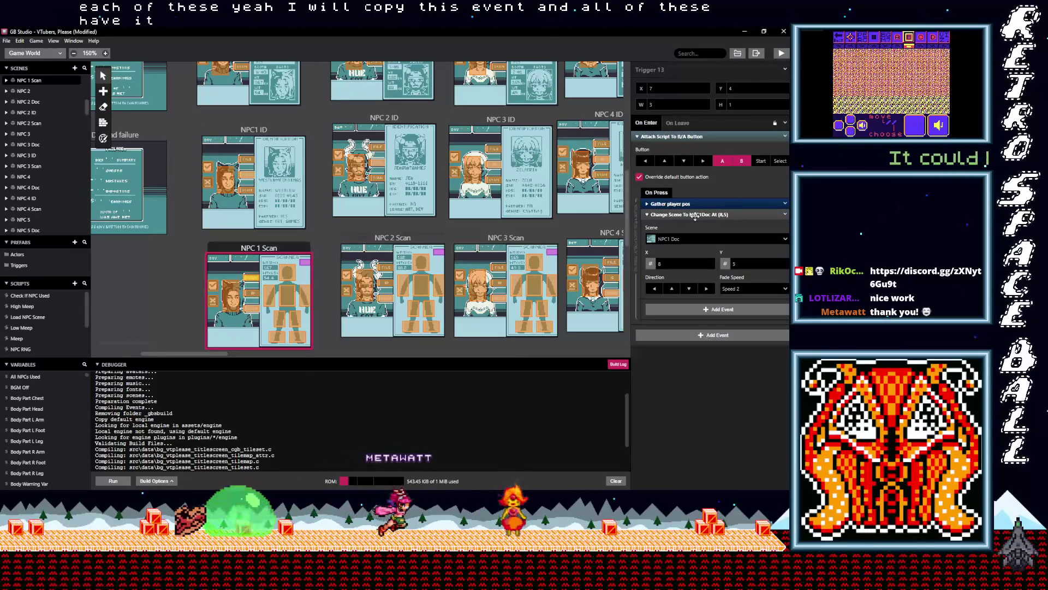
click(686, 214)
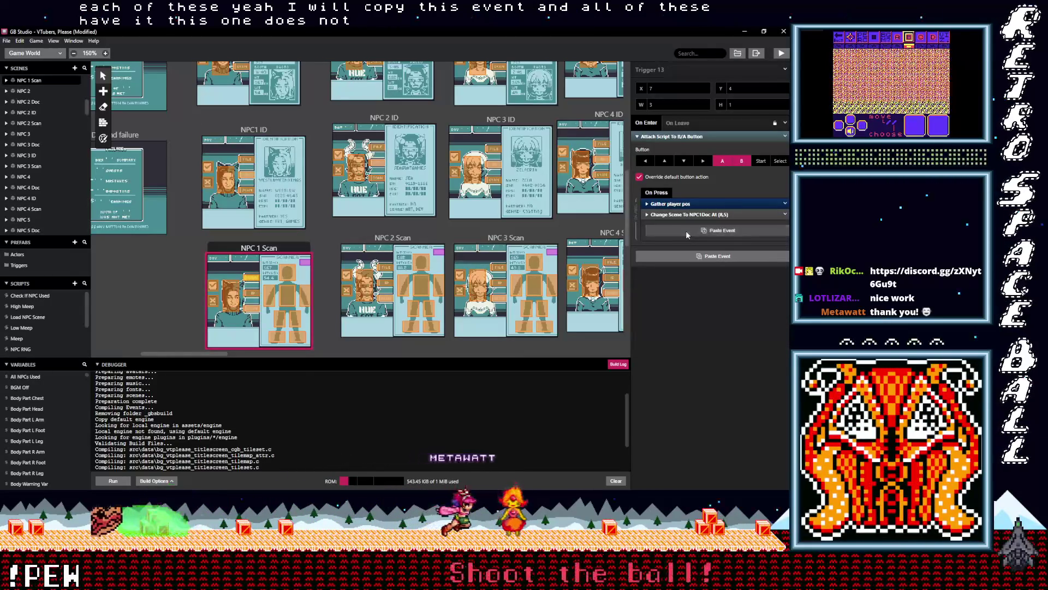
click(686, 230)
drag(684, 225, 684, 215)
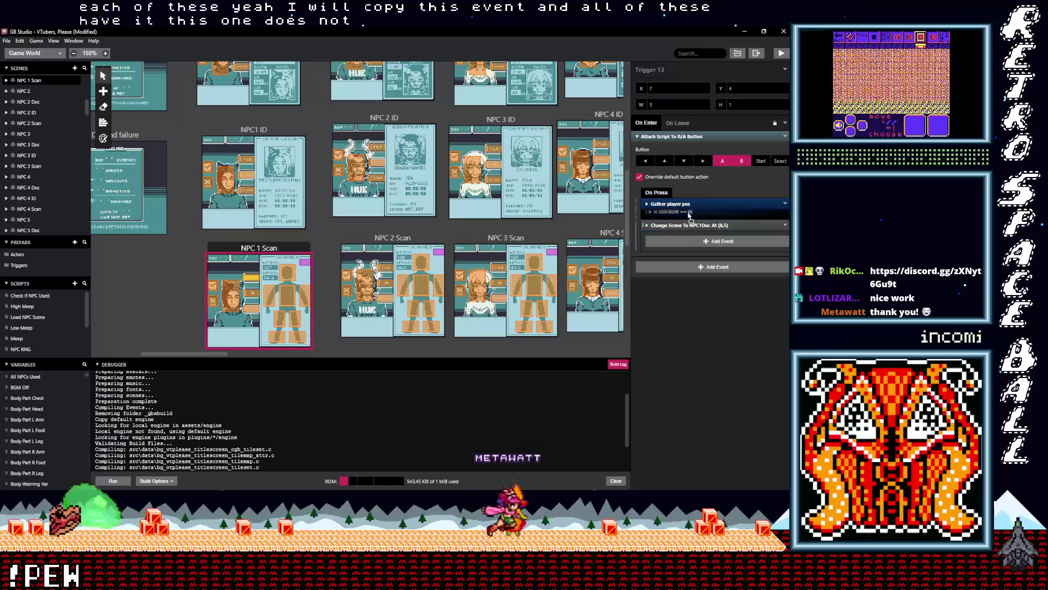
Paste the sound-effect If above Change Scene in the remaining NPC1 Scan triggers.
click(252, 293)
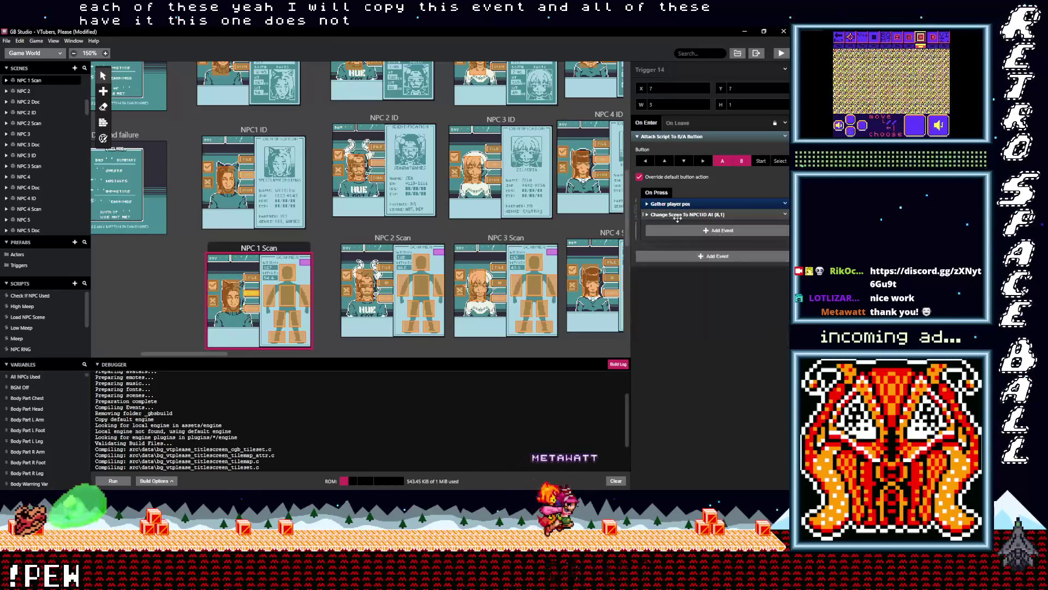
click(686, 214)
alt+click(669, 225)
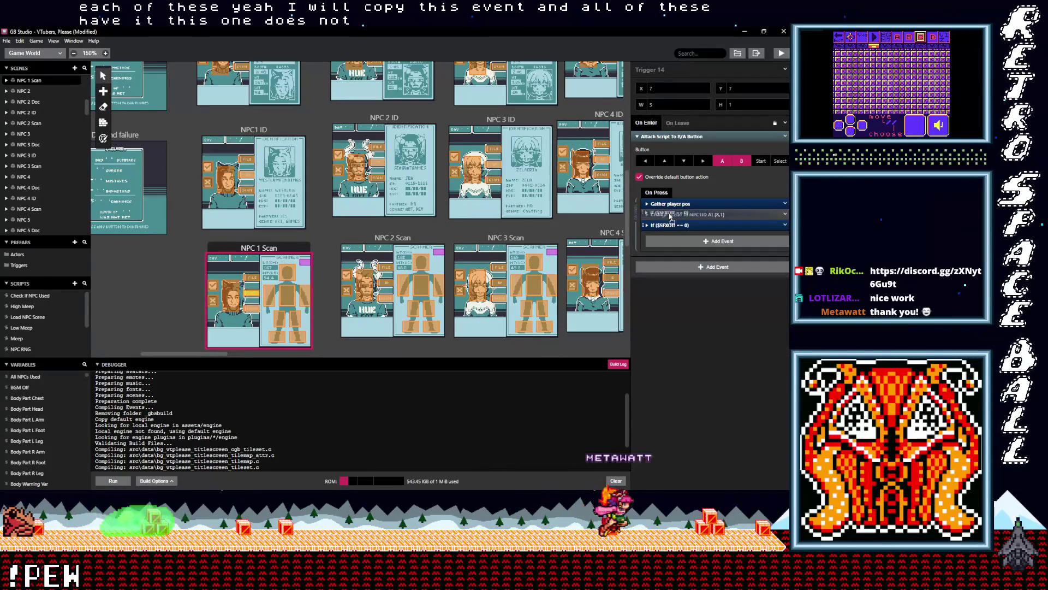
drag(646, 225, 646, 223)
click(253, 309)
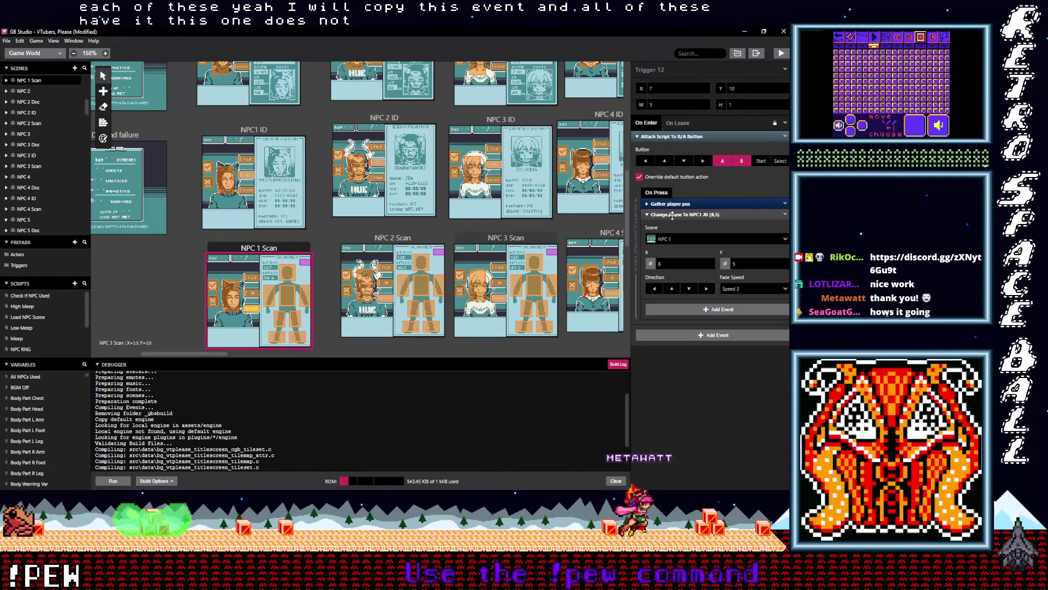
alt+click(671, 230)
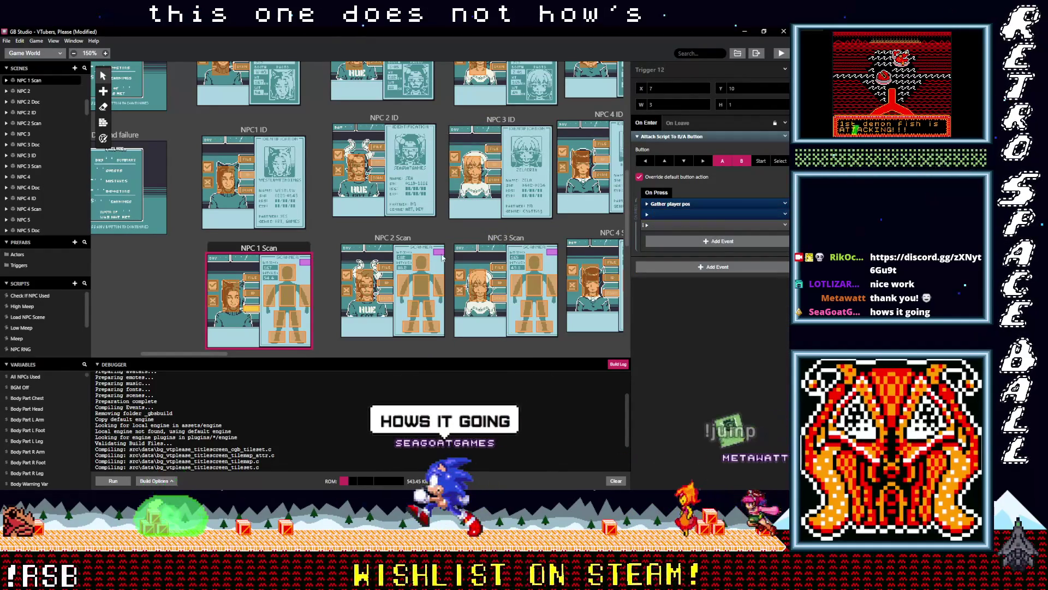
click(234, 297)
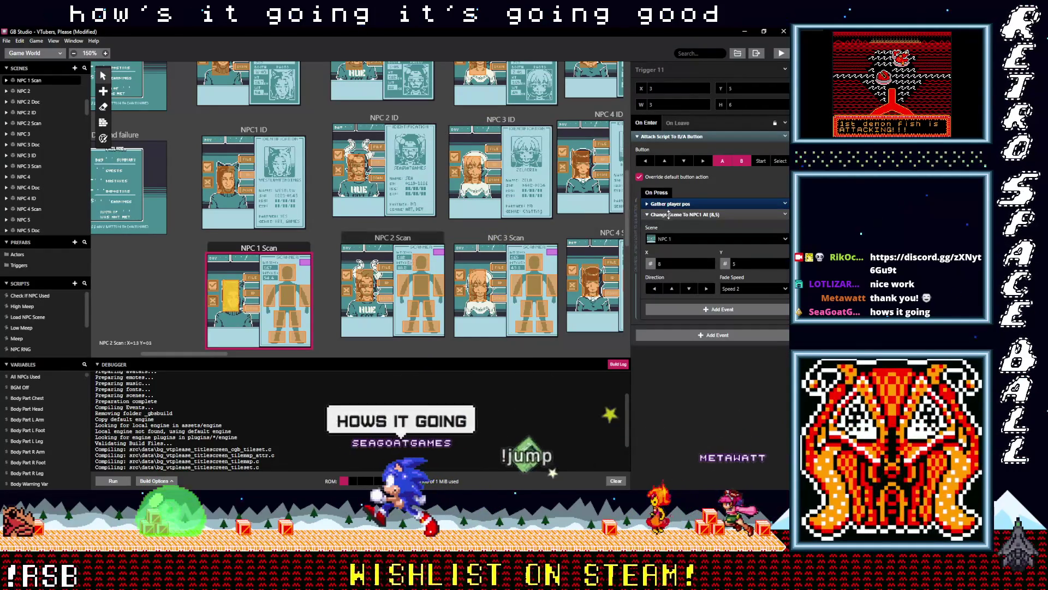
drag(669, 229, 670, 214)
click(231, 178)
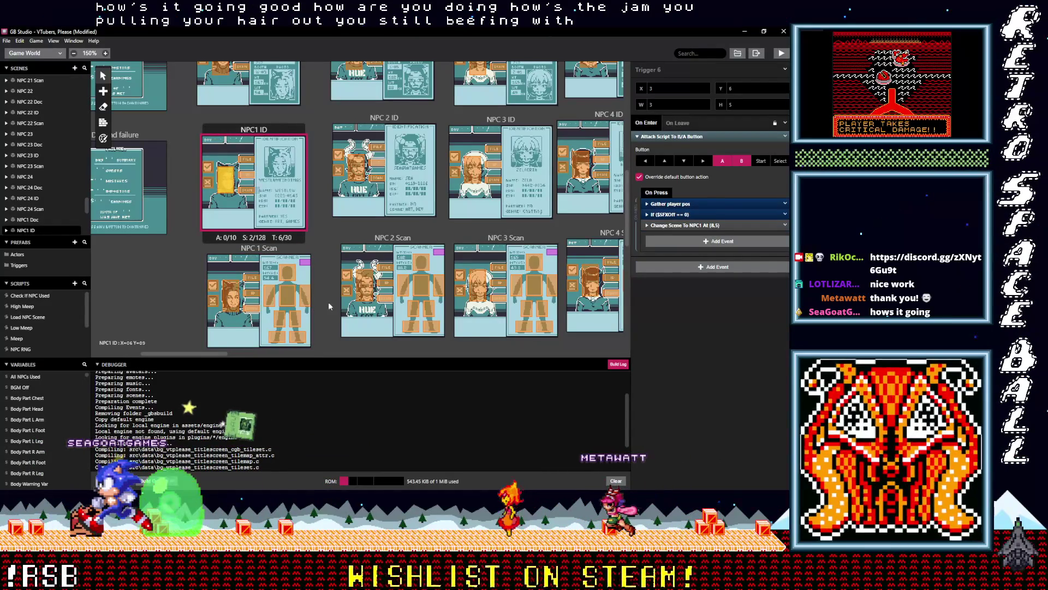
Add the If $SFXOff == 0 event above Change Scene in each NPC 2 Scan trigger.
click(382, 297)
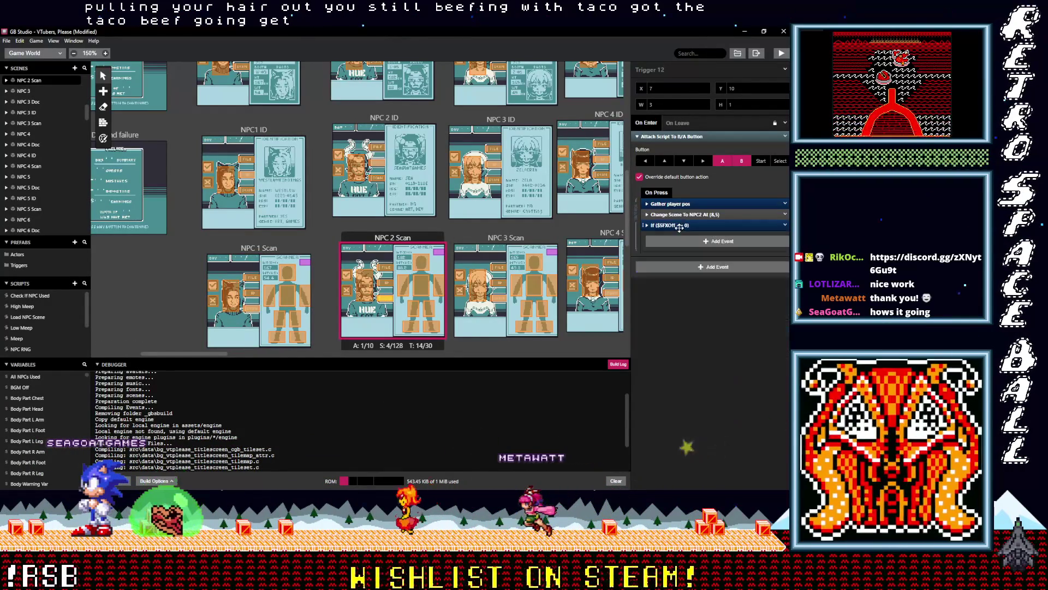
drag(667, 214, 665, 216)
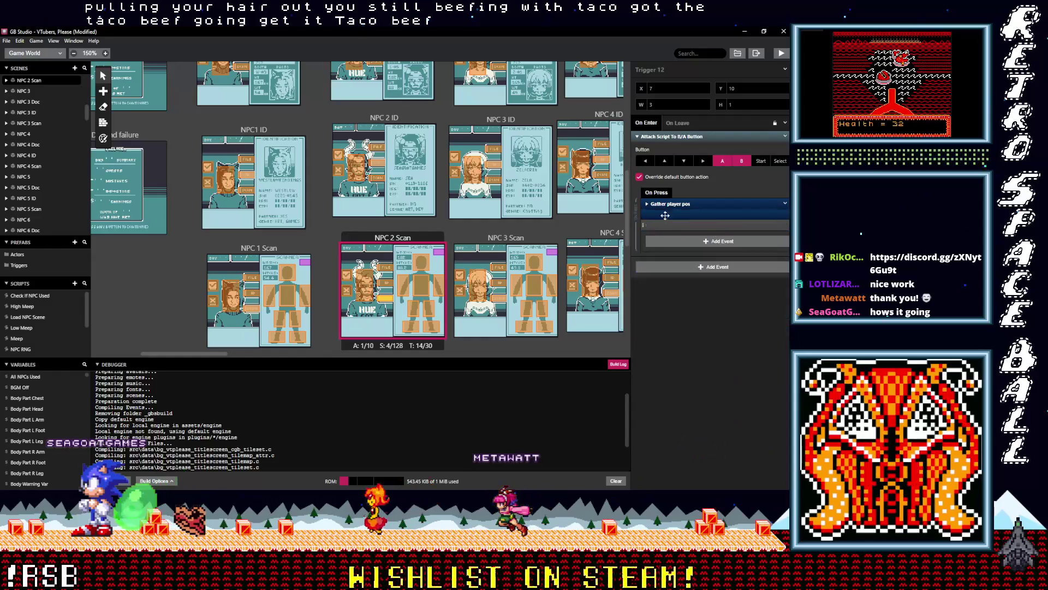
click(383, 283)
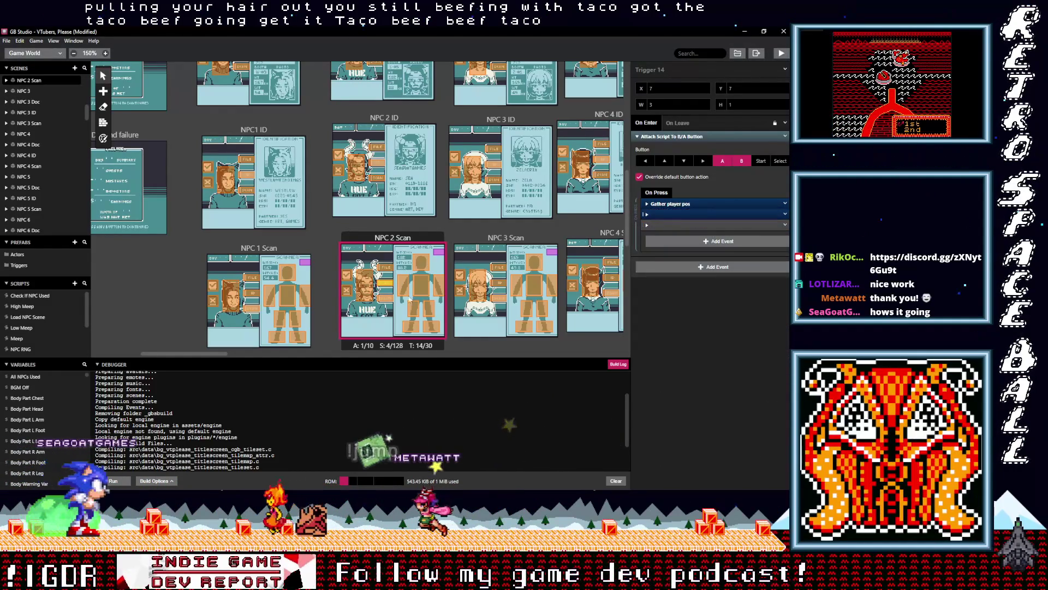
click(385, 267)
click(678, 213)
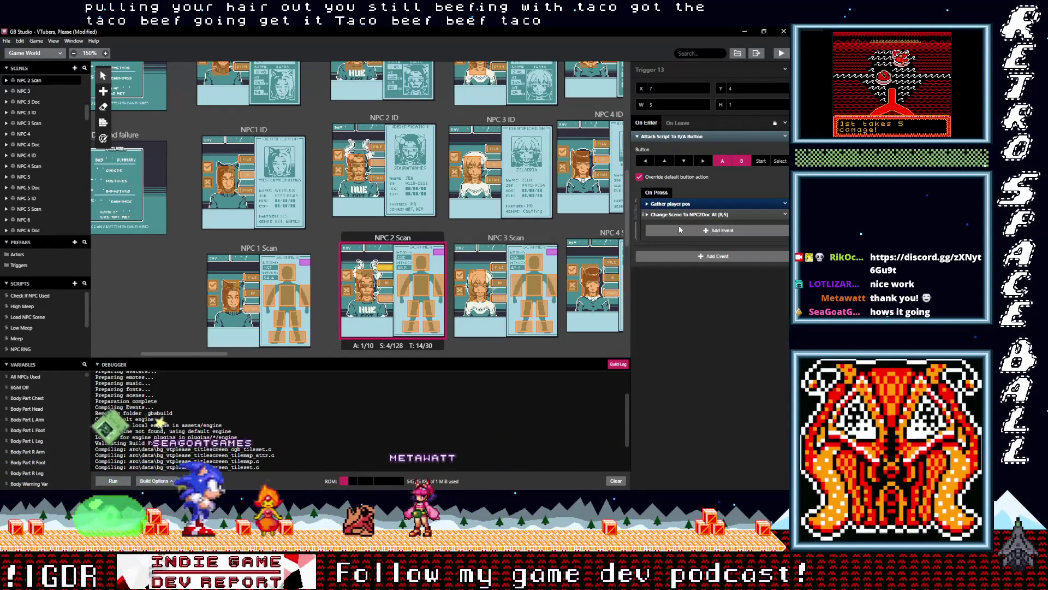
click(679, 227)
drag(674, 224, 677, 216)
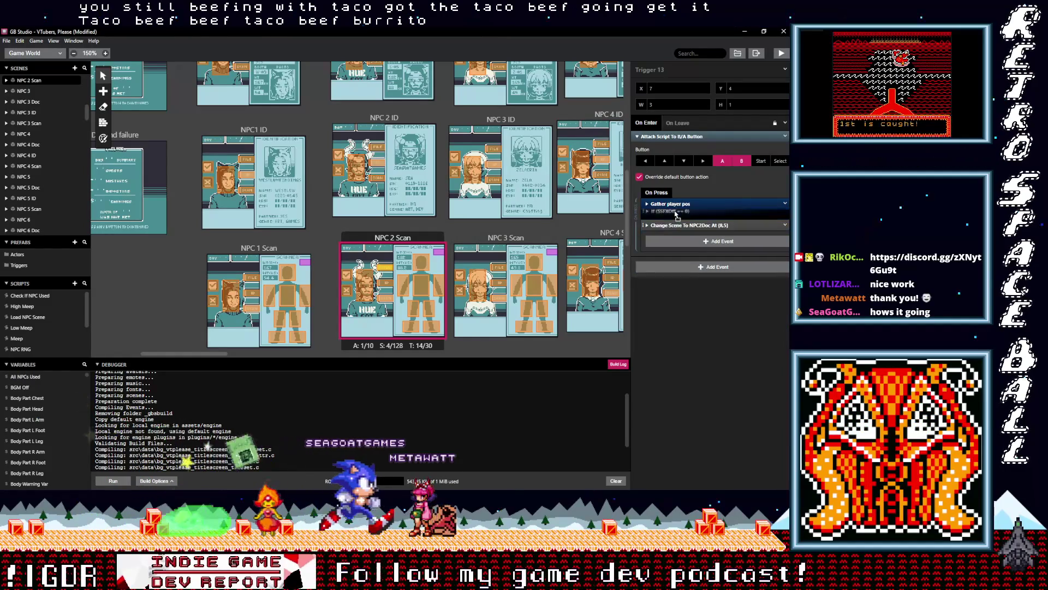
click(380, 198)
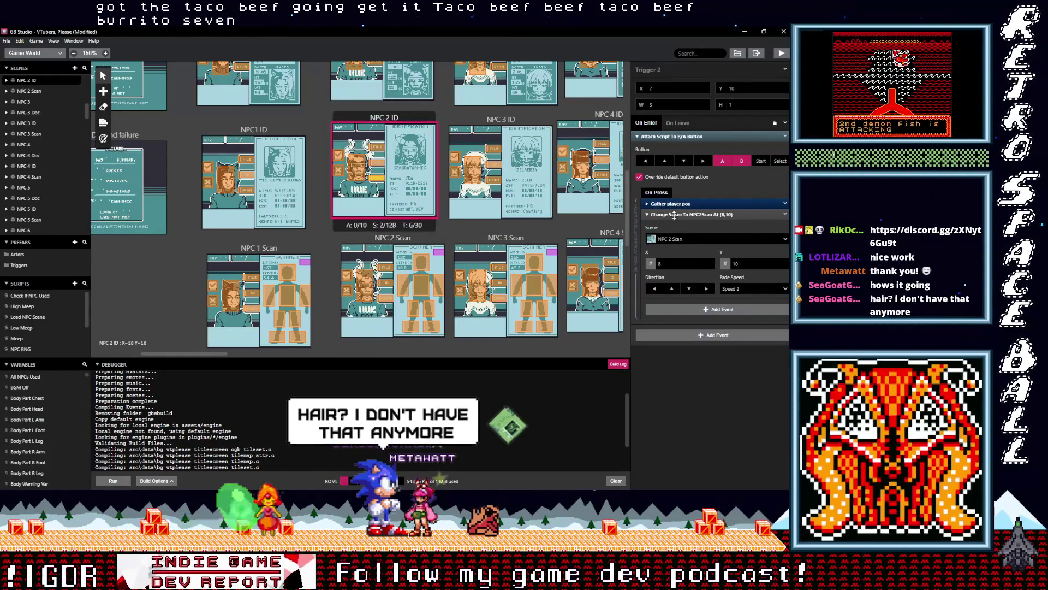
Place the sound-effect If above Change Scene in the NPC 2 ID triggers, including the NPC2Doc one.
drag(673, 218, 677, 217)
click(377, 162)
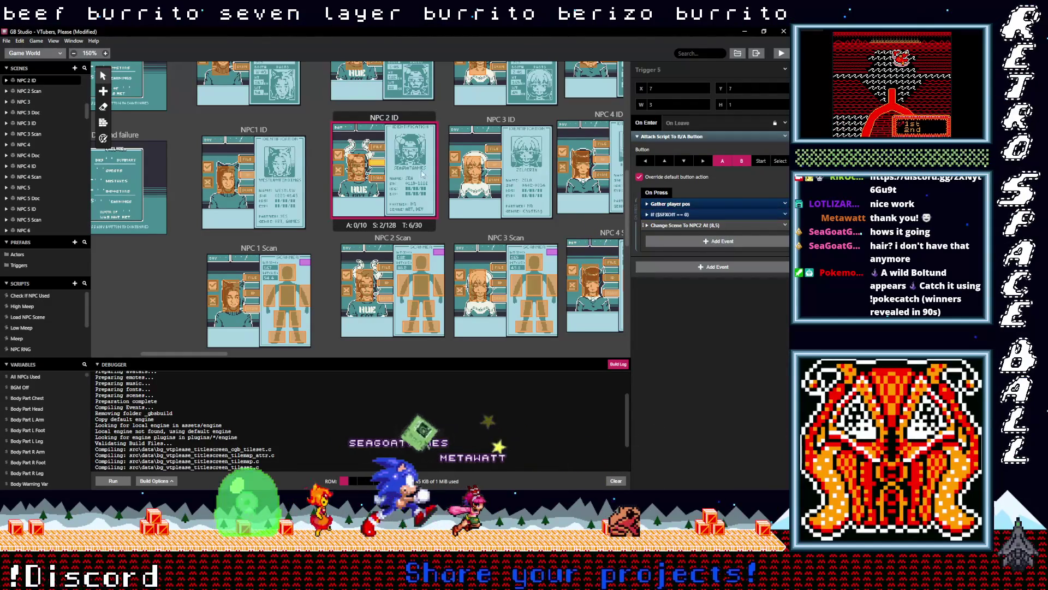
click(377, 146)
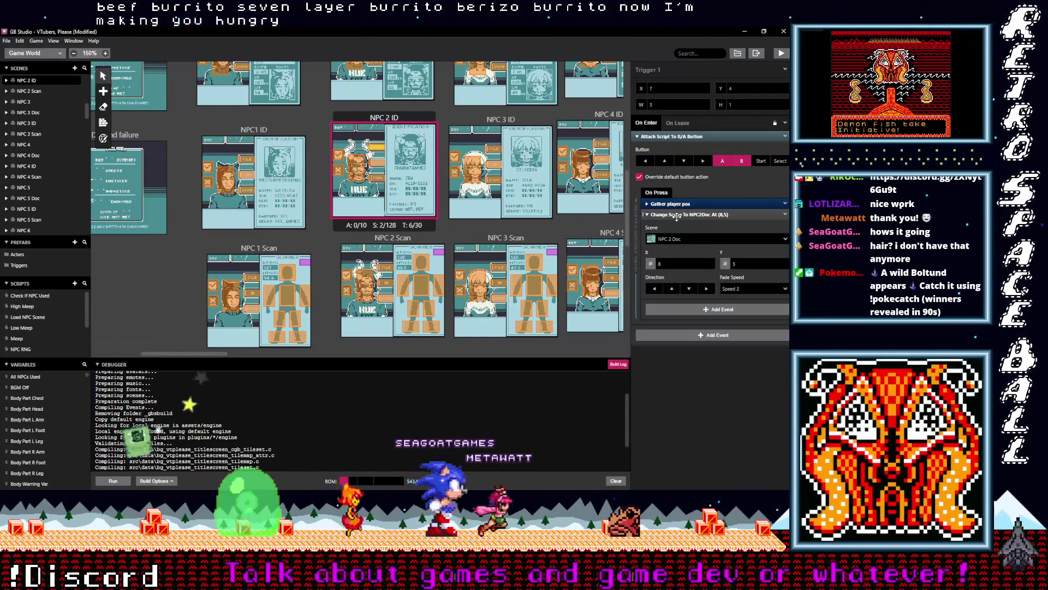
click(677, 235)
drag(676, 225, 672, 216)
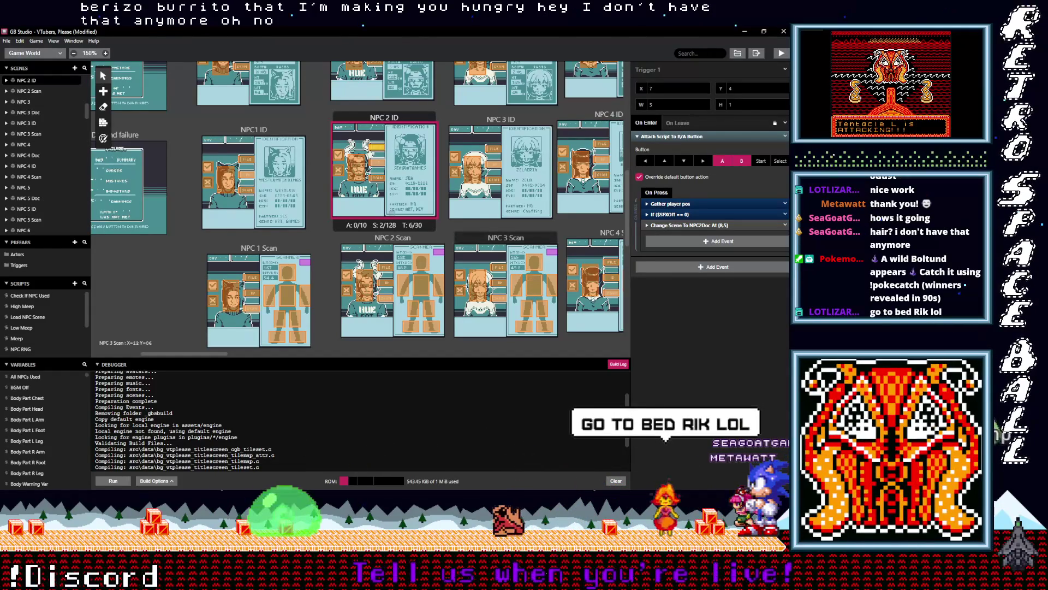
key(alt+Tab)
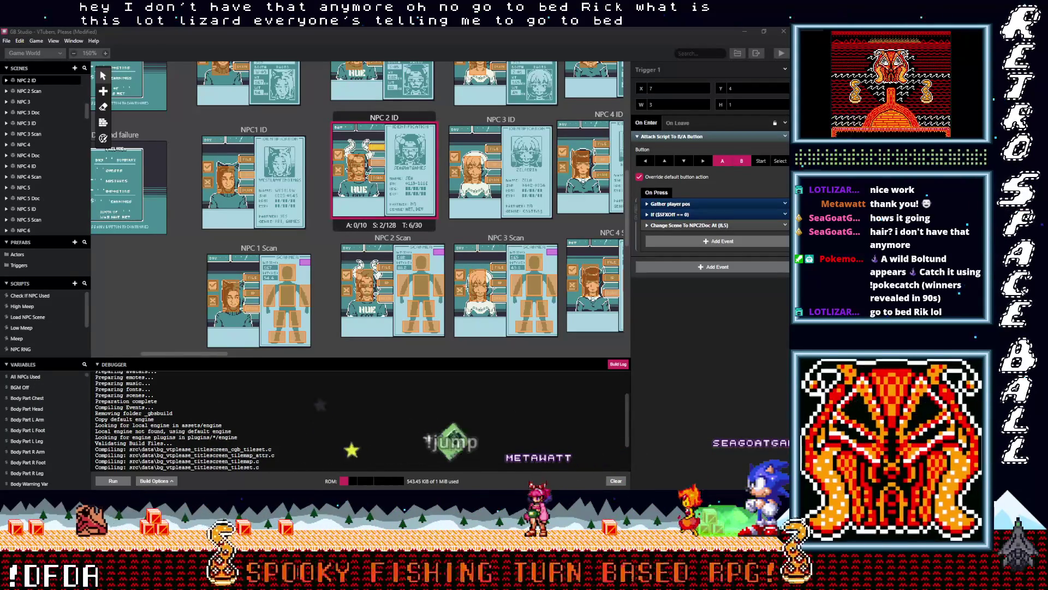
scroll(397, 189, up, 3)
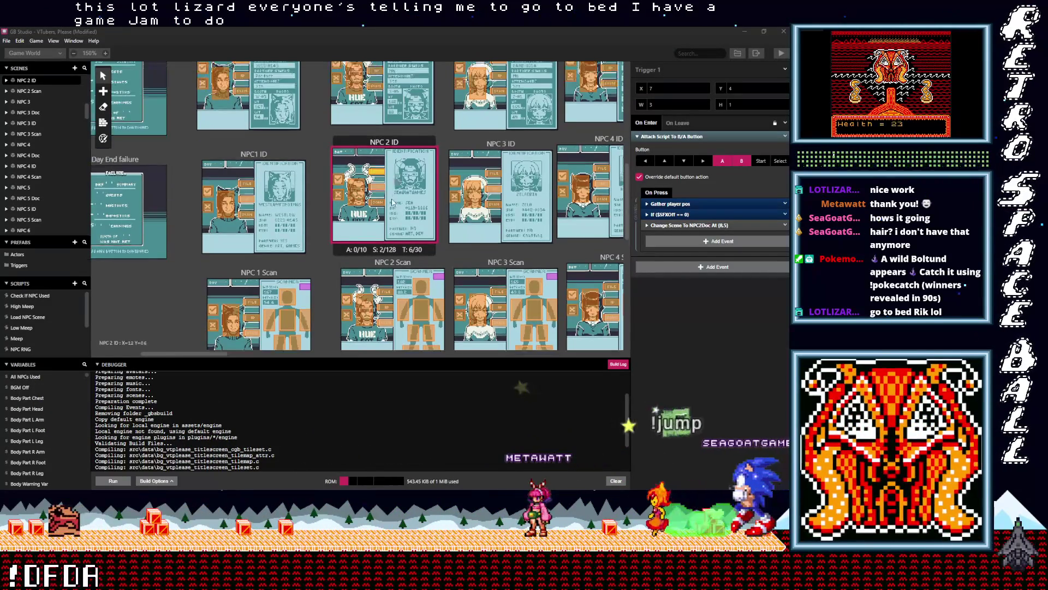
click(376, 151)
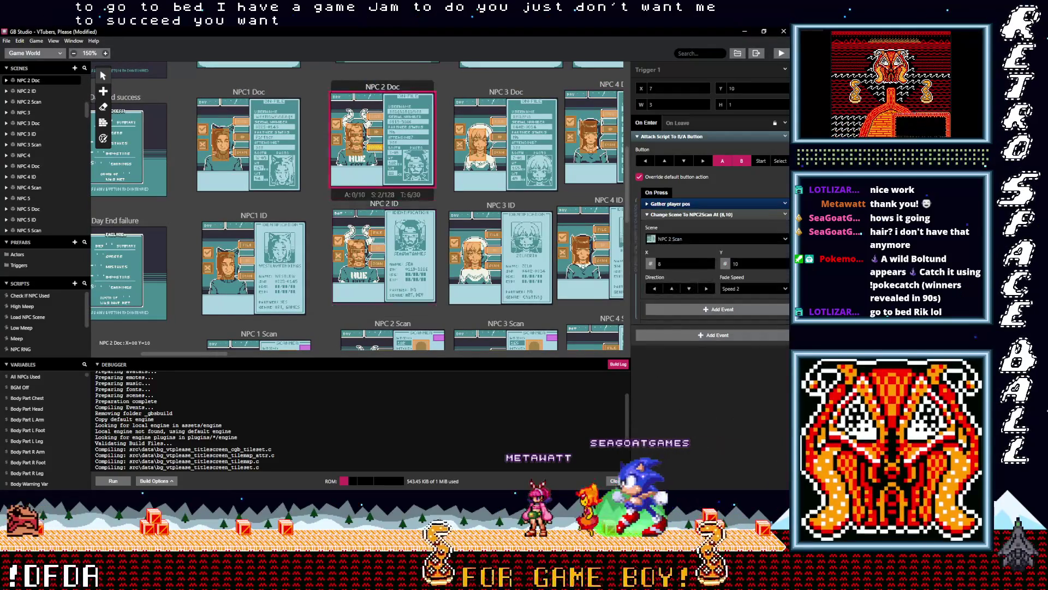
Undo the stray paste, then add the If $SFXOff == 0 event to NPC 2 Doc Triggers 2 and 6.
click(730, 213)
key(ctrl+v)
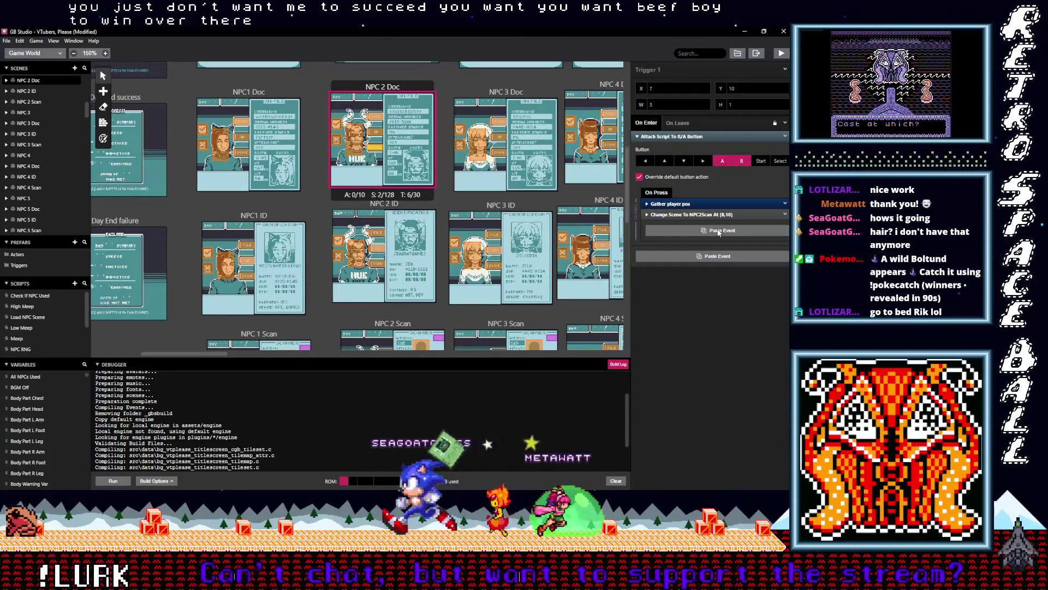
key(ctrl+z)
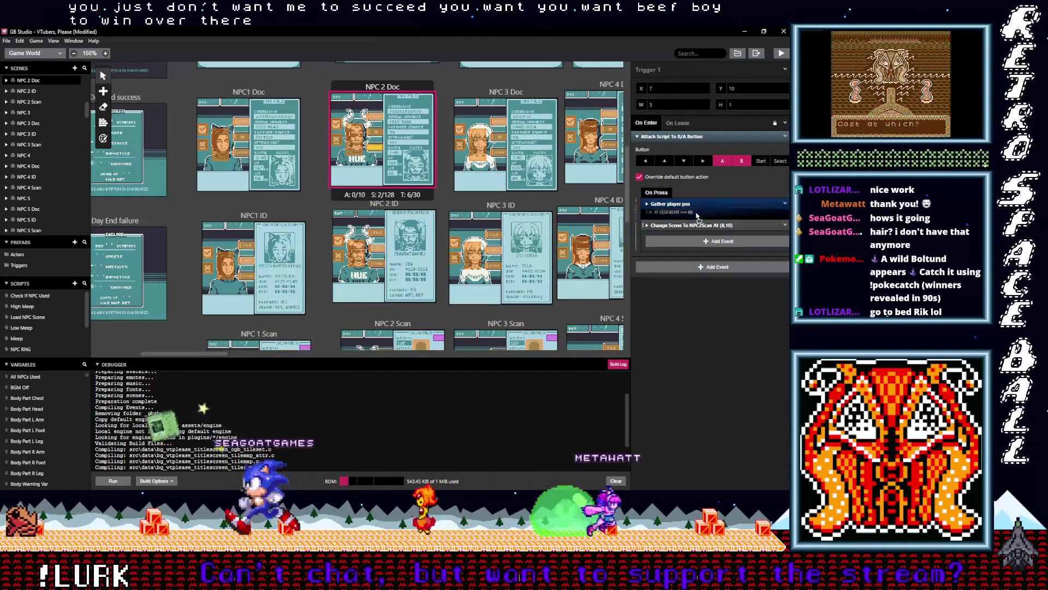
click(375, 132)
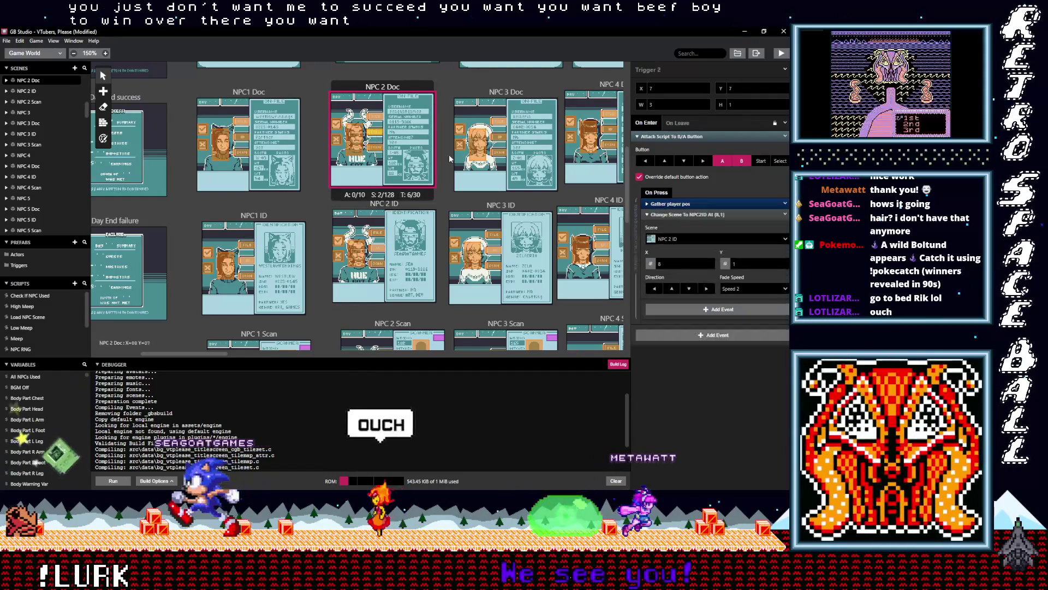
click(690, 215)
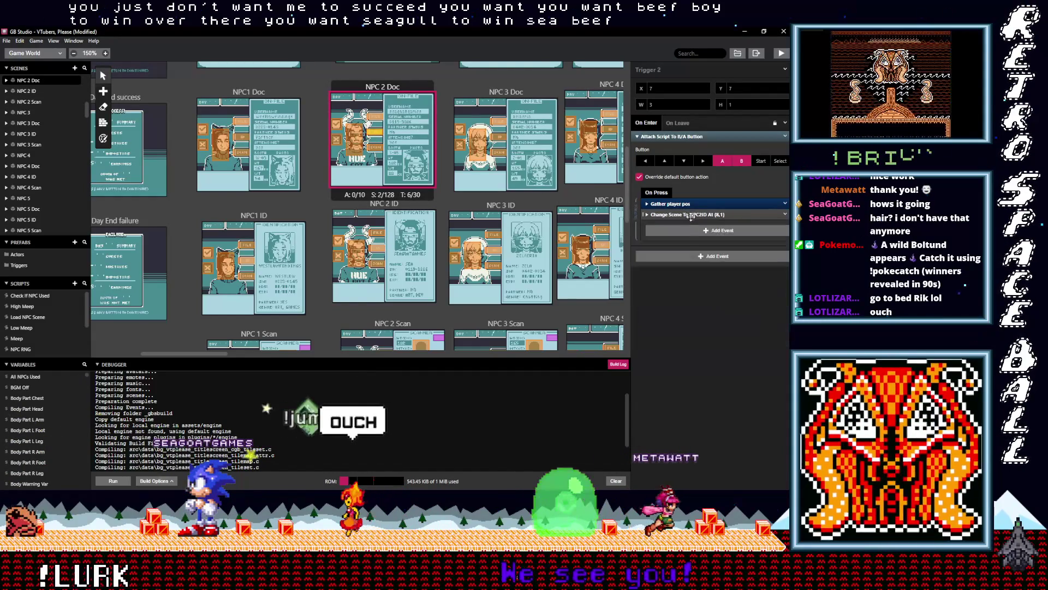
alt+click(692, 231)
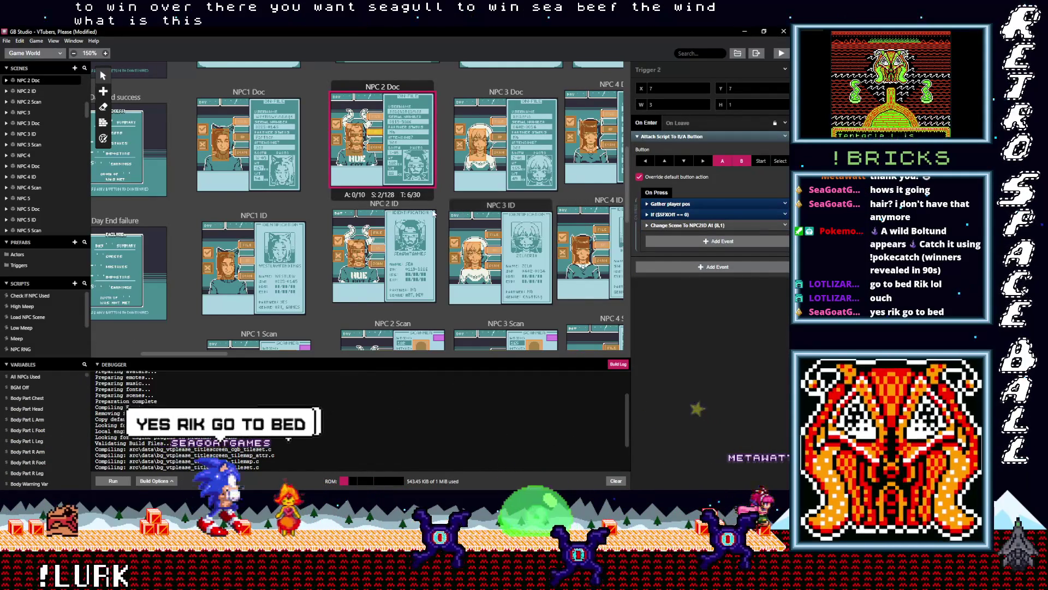
scroll(394, 231, up, 2)
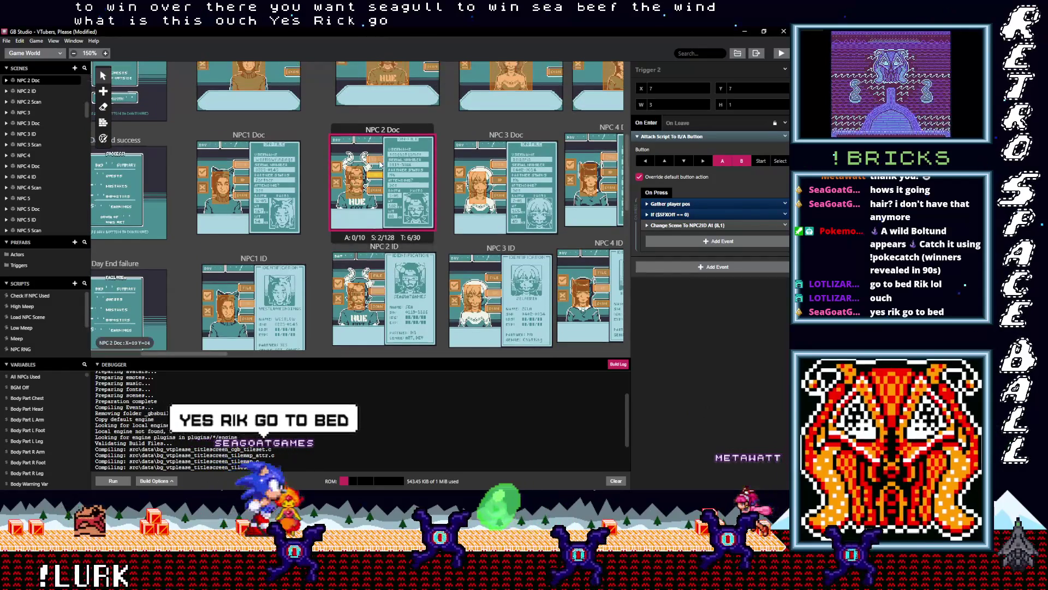
click(379, 162)
click(675, 213)
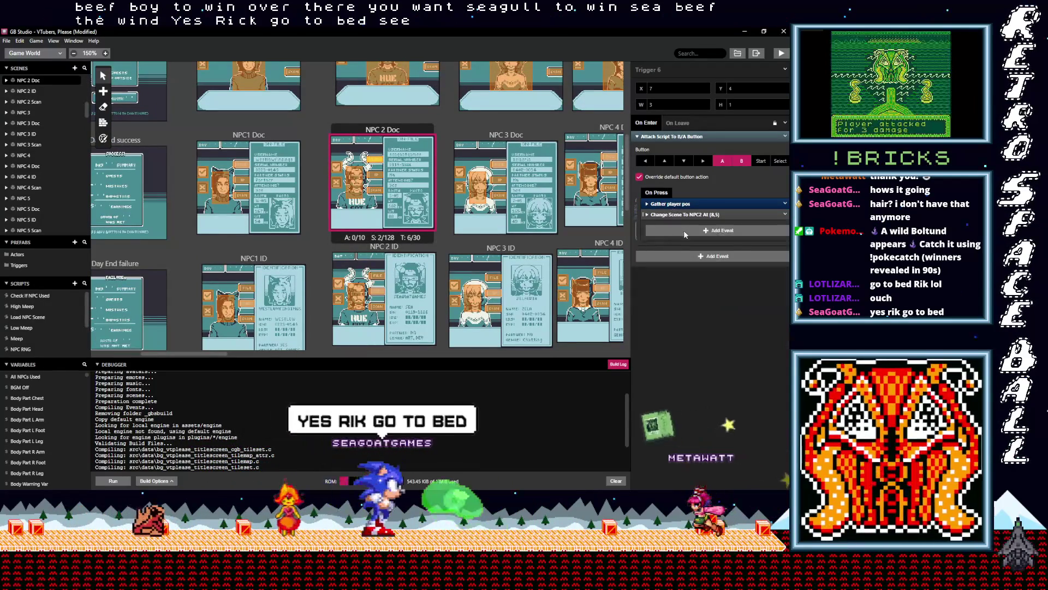
key(ctrl+v)
drag(678, 227, 677, 213)
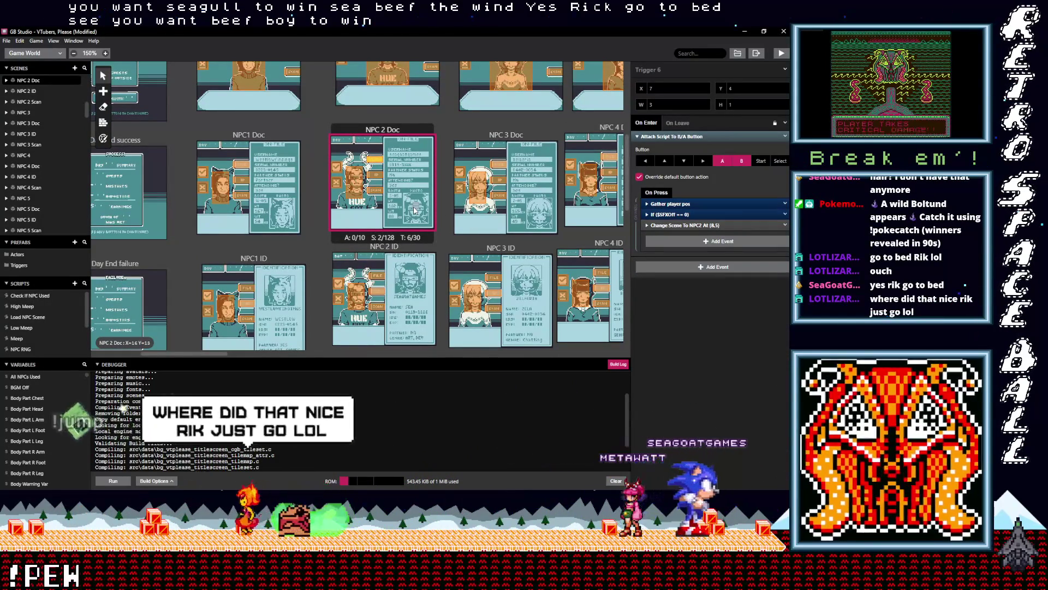
Paste the conditional sound event into Triggers 4 and 3 of the NPC 2 scene.
scroll(415, 210, up, 3)
click(430, 195)
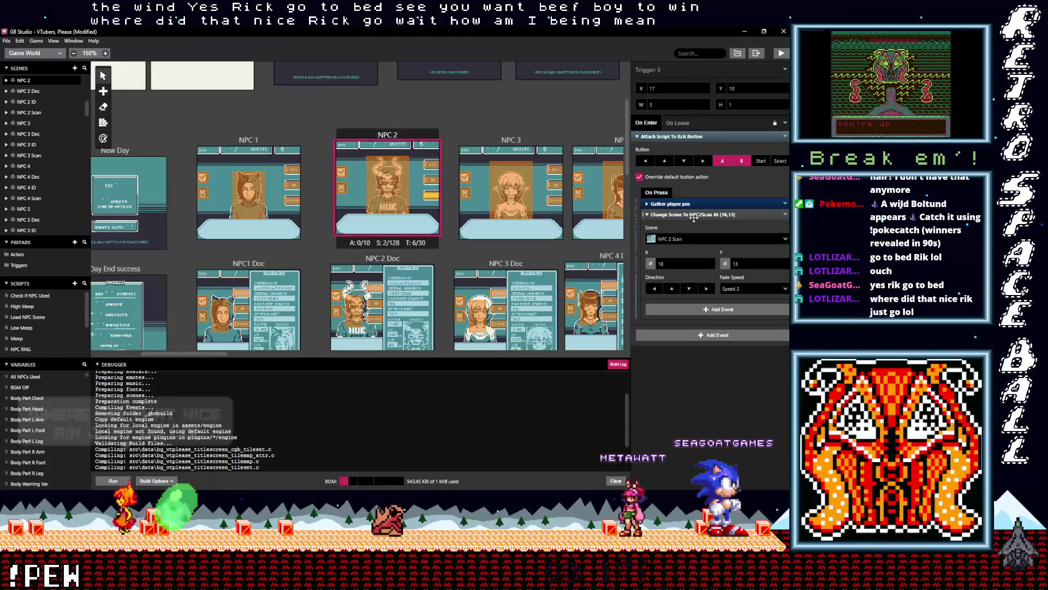
click(691, 216)
click(677, 225)
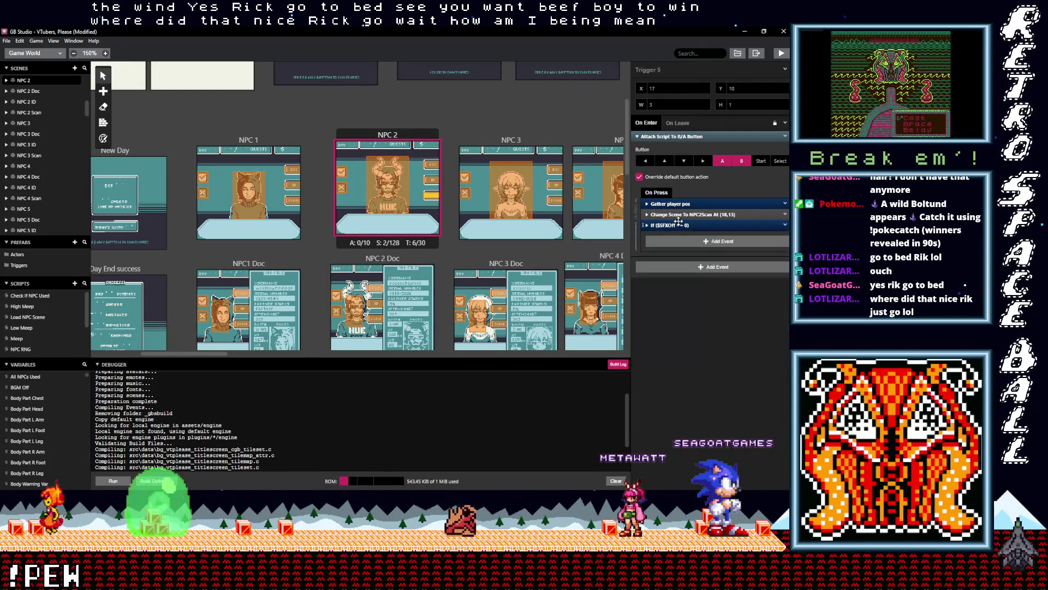
click(431, 180)
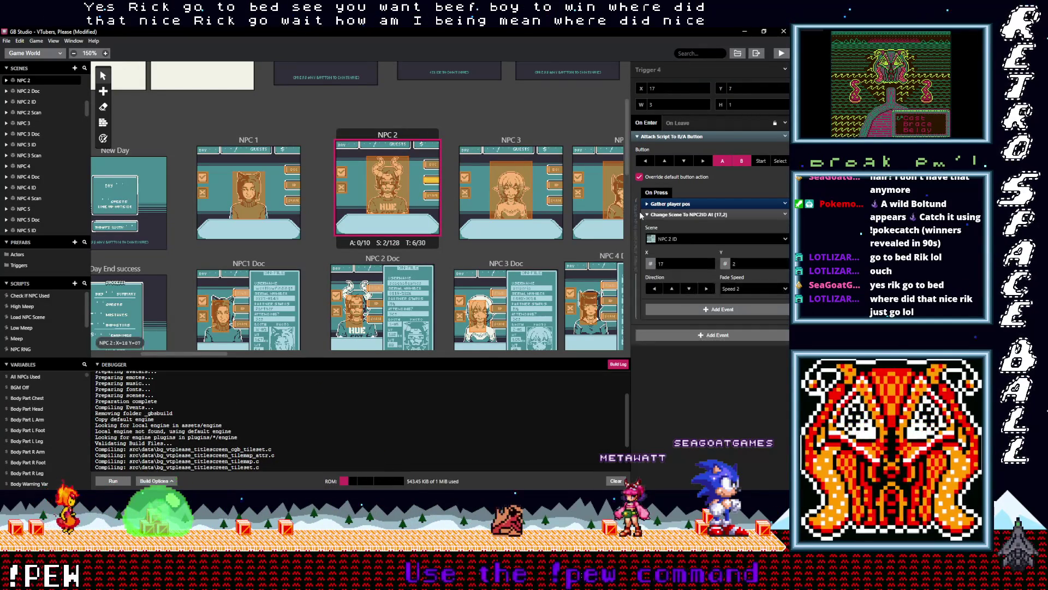
key(alt)
alt+click(682, 231)
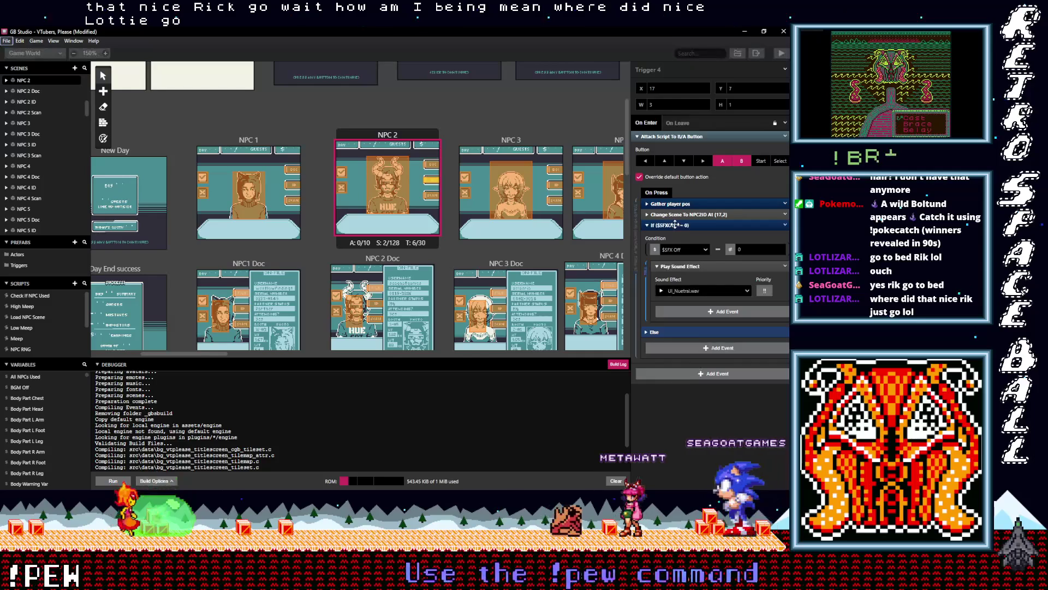
click(431, 164)
key(alt)
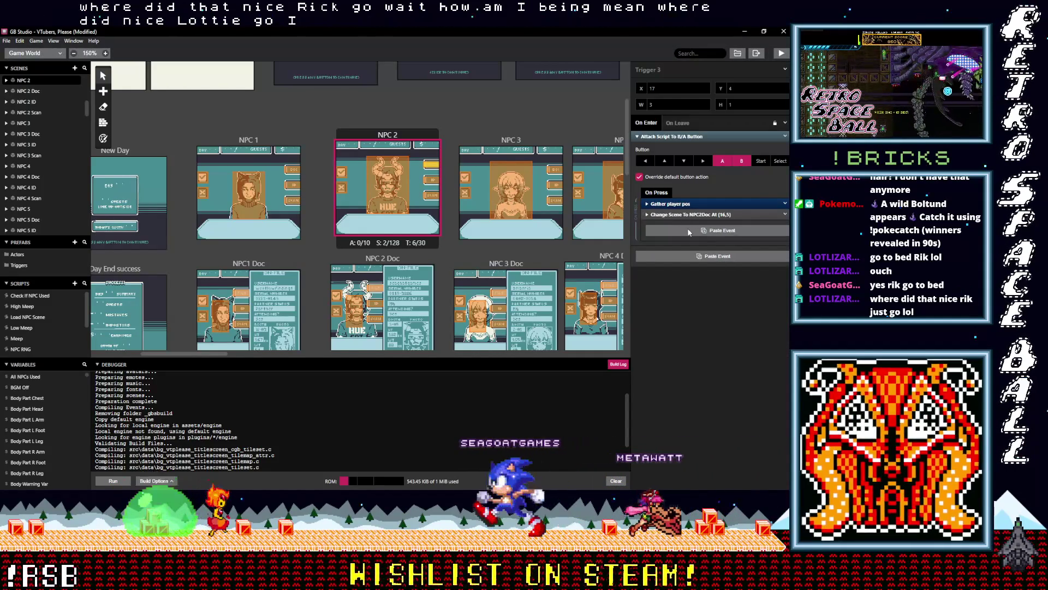
alt+click(688, 232)
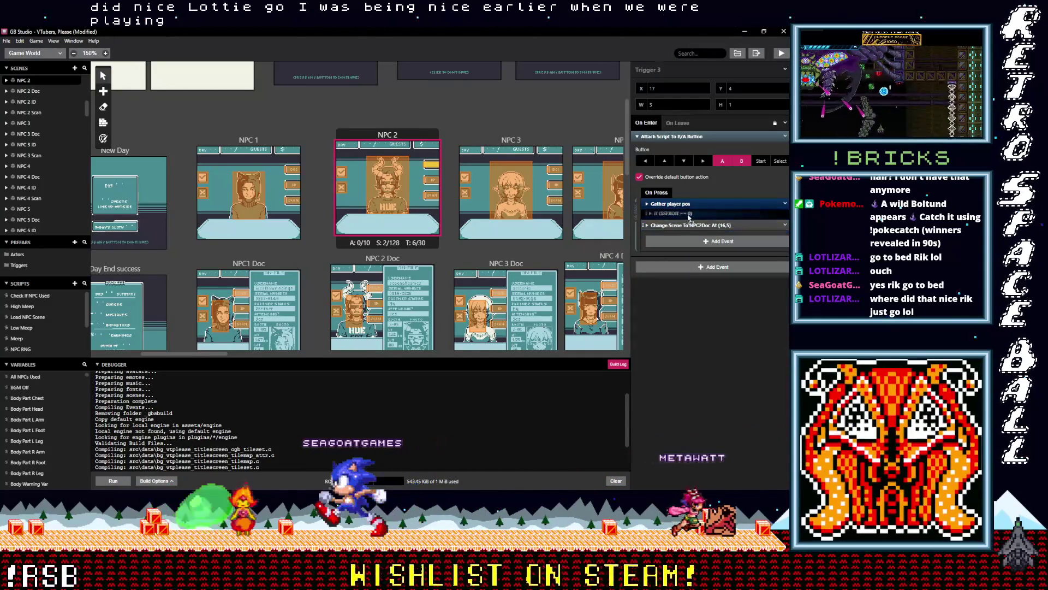
mouse_move(547, 251)
mouse_down()
mouse_move(489, 261)
mouse_move(484, 251)
mouse_up()
click(491, 172)
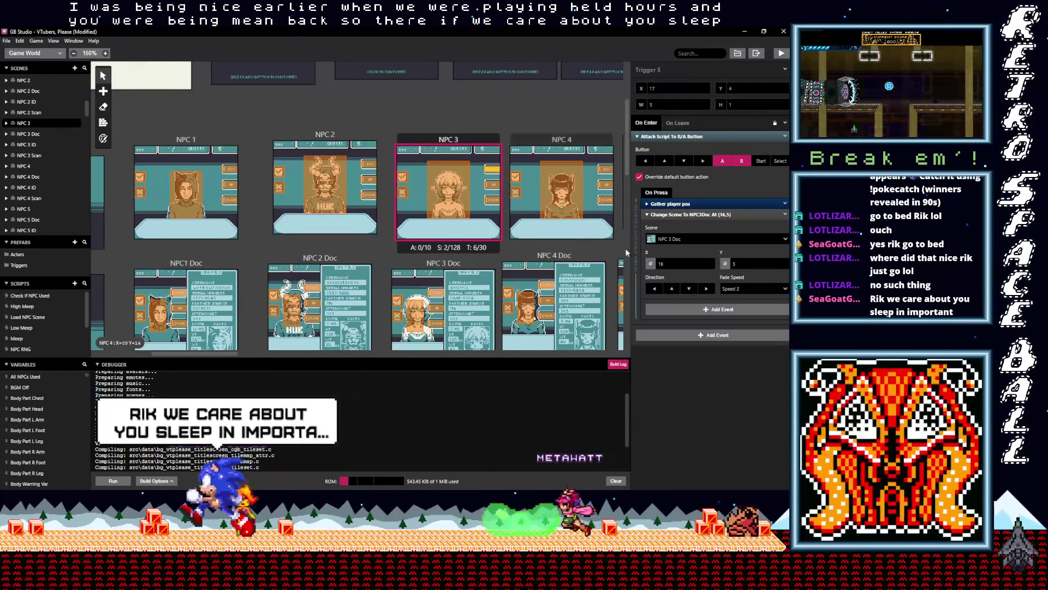
Add the If event above Change Scene in NPC 3 Triggers 5, 4 and 3.
click(688, 215)
click(688, 229)
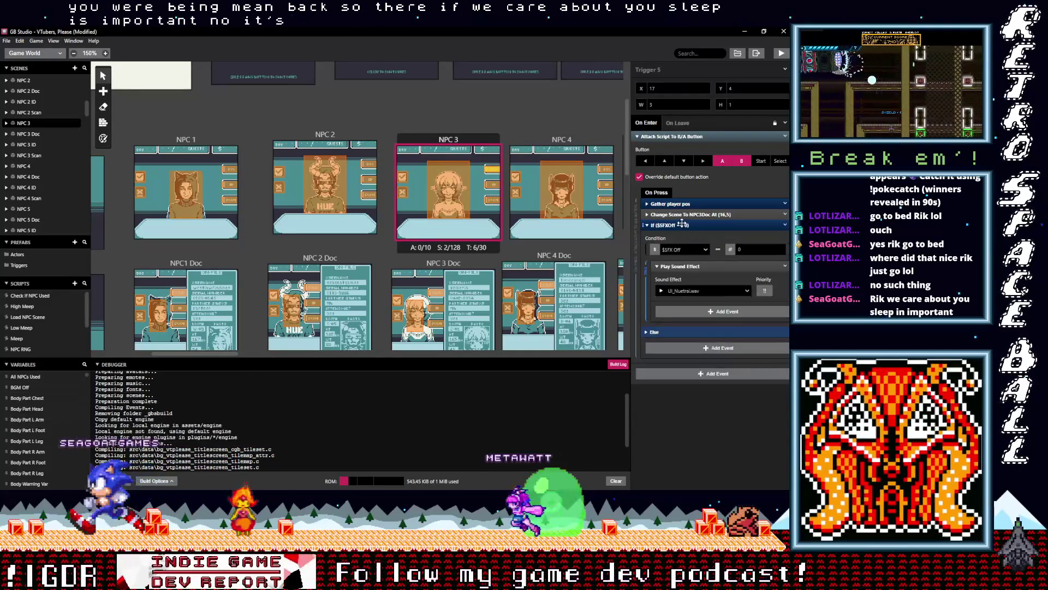
drag(688, 225, 687, 216)
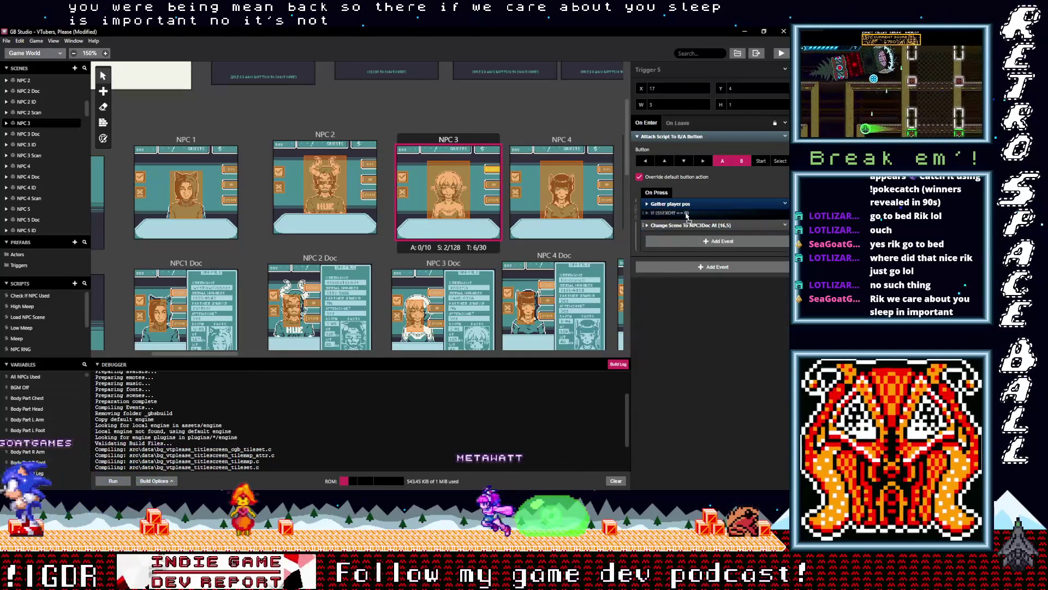
click(493, 187)
alt+click(682, 214)
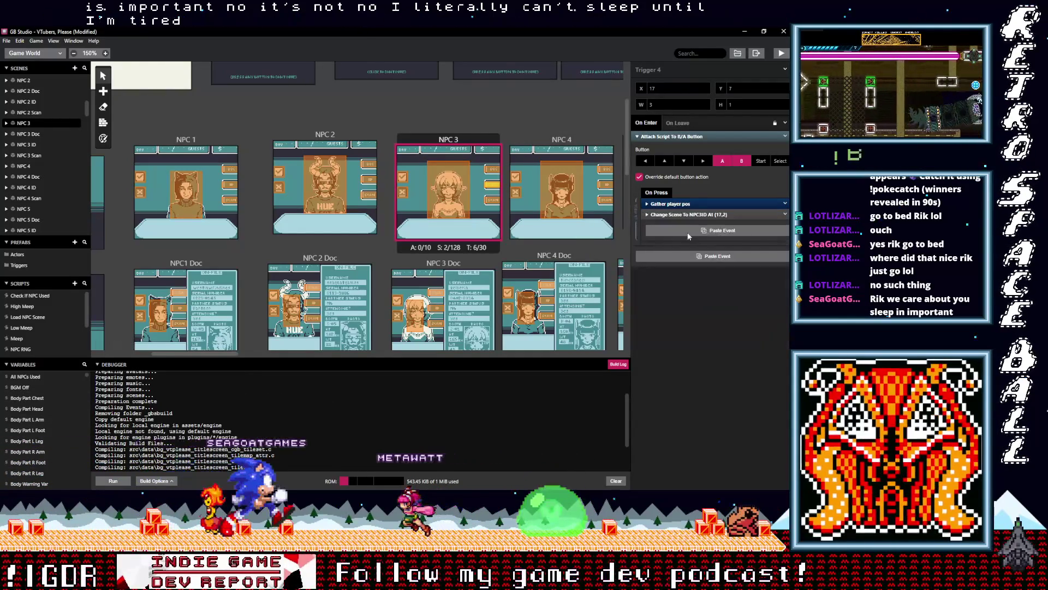
alt+click(686, 235)
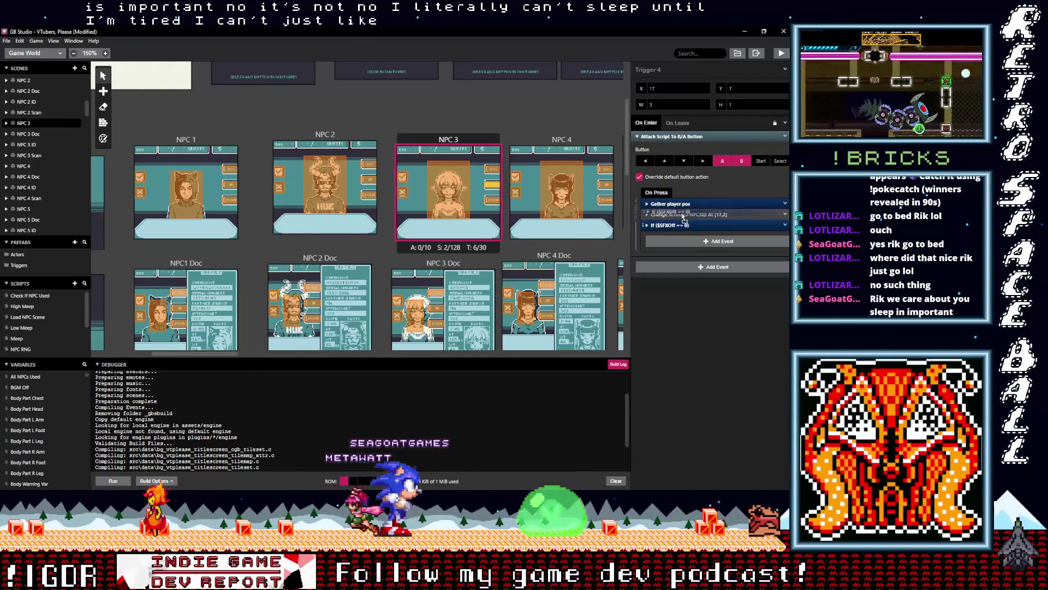
click(494, 200)
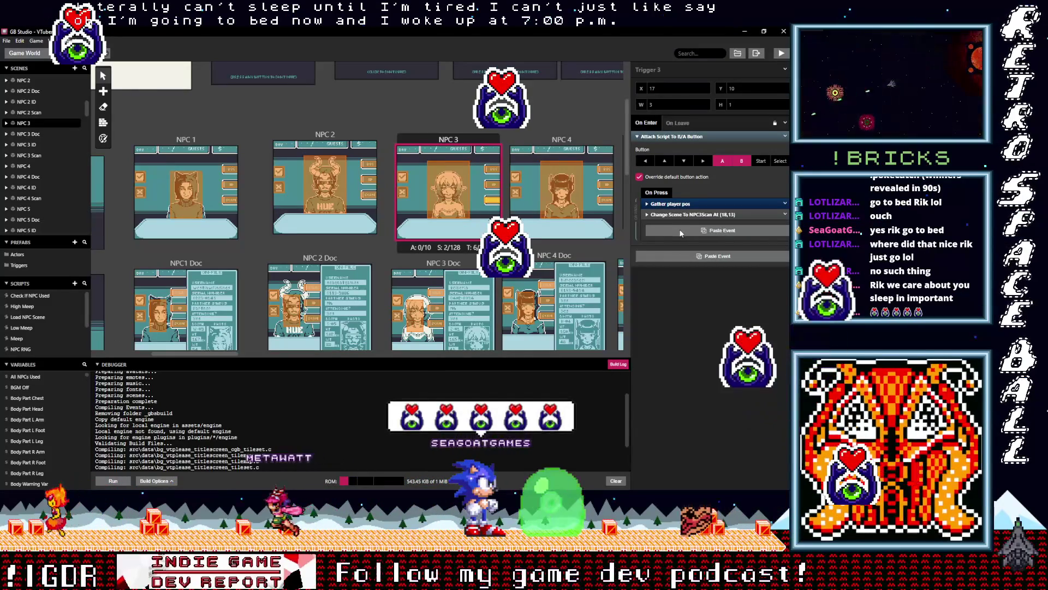
alt+click(679, 231)
drag(671, 225, 678, 213)
Add the conditional sound event to NPC 3 Doc Triggers 6, 2 and 1.
click(443, 294)
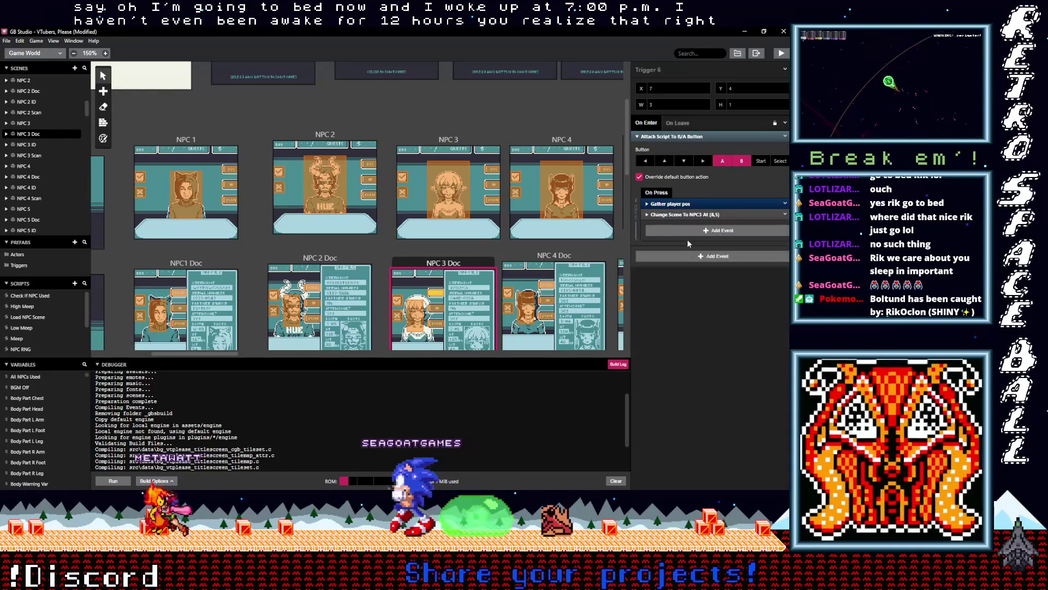
drag(687, 224, 691, 217)
click(437, 309)
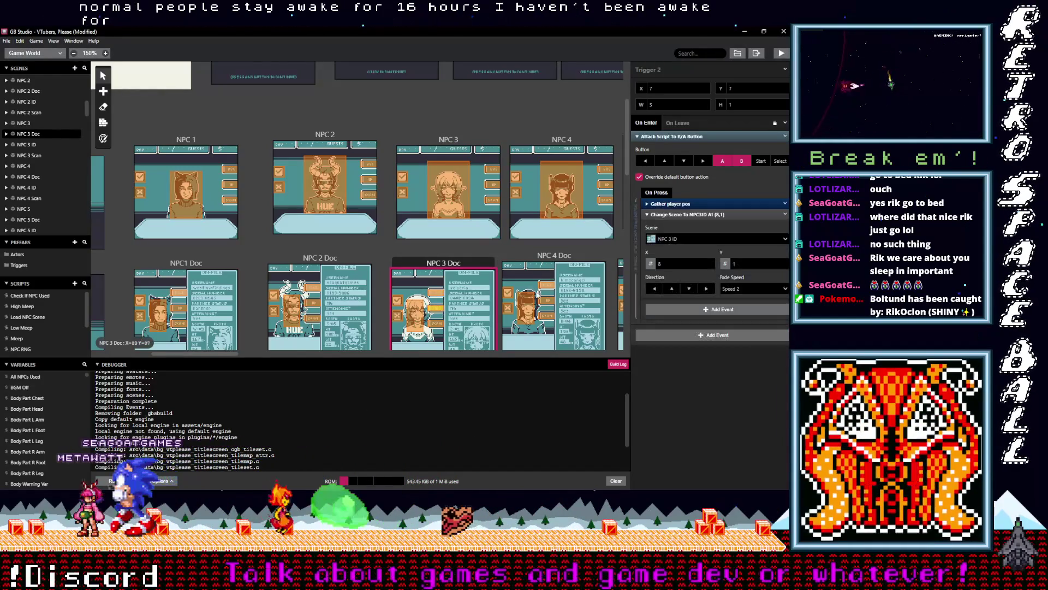
click(678, 213)
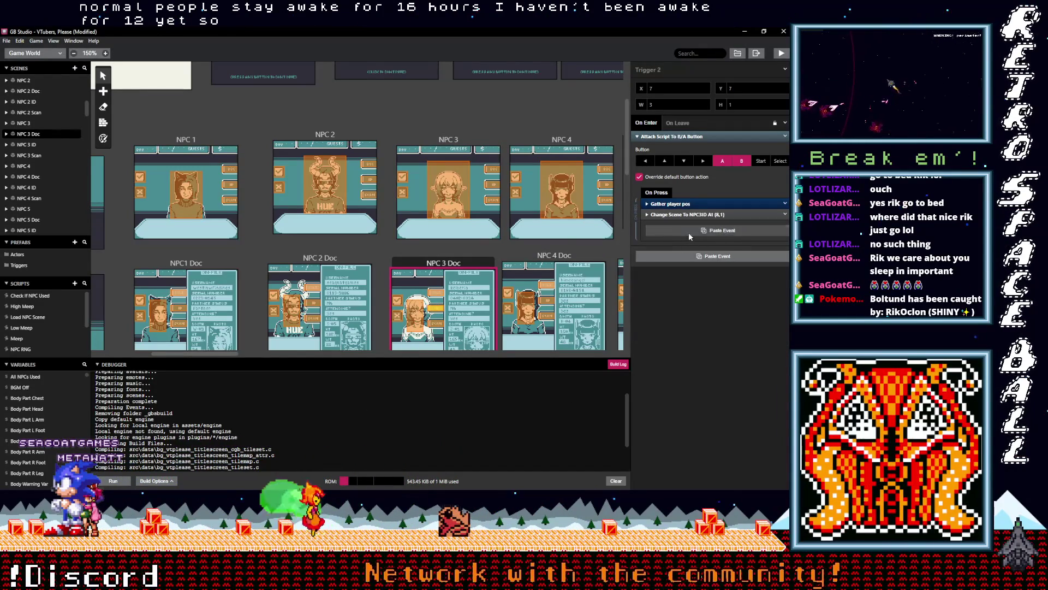
click(689, 231)
click(678, 225)
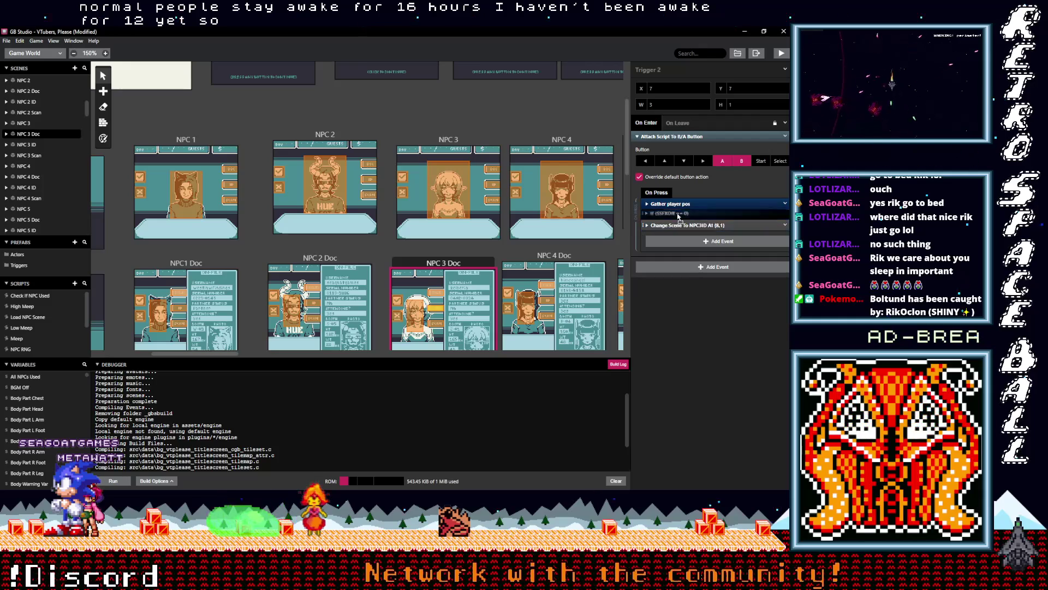
click(487, 315)
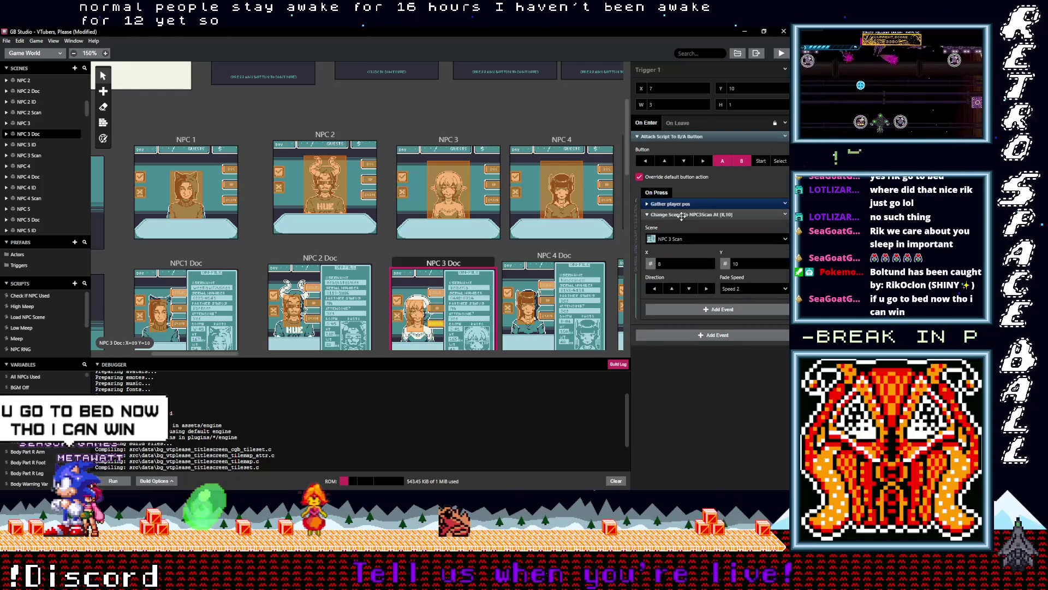
click(682, 214)
click(673, 226)
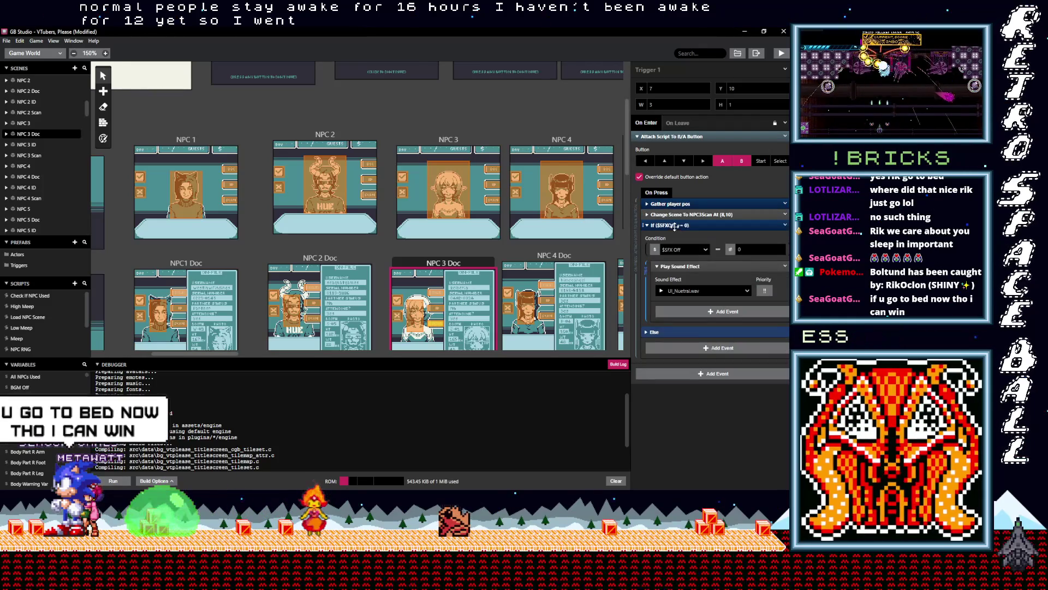
click(604, 201)
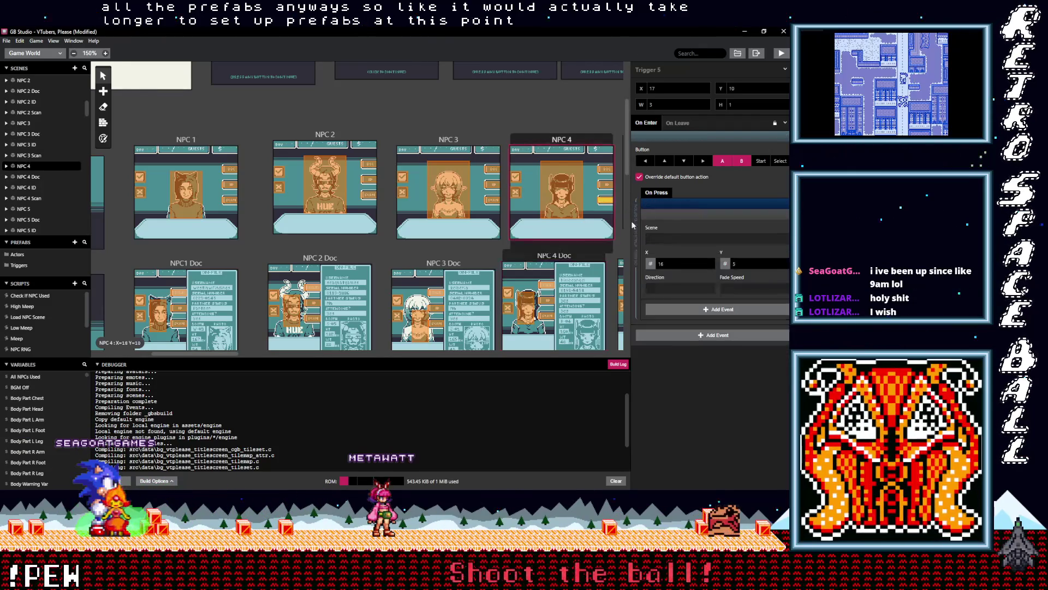
Put the If event above Change Scene in NPC 4 Triggers 5 and 4, undoing Trigger 3's paste.
click(682, 214)
click(672, 226)
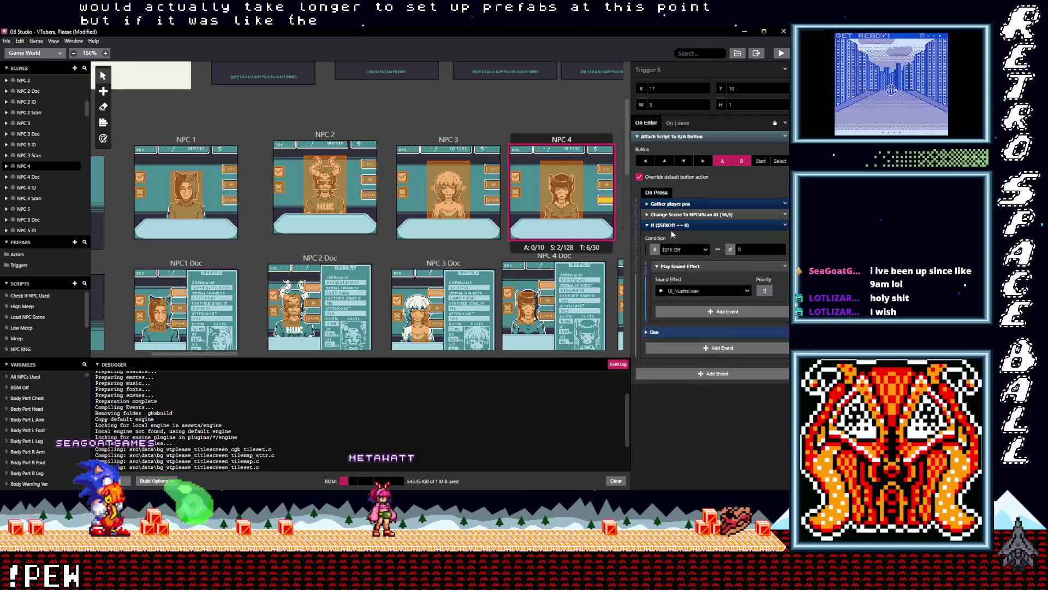
click(671, 226)
drag(671, 225, 671, 213)
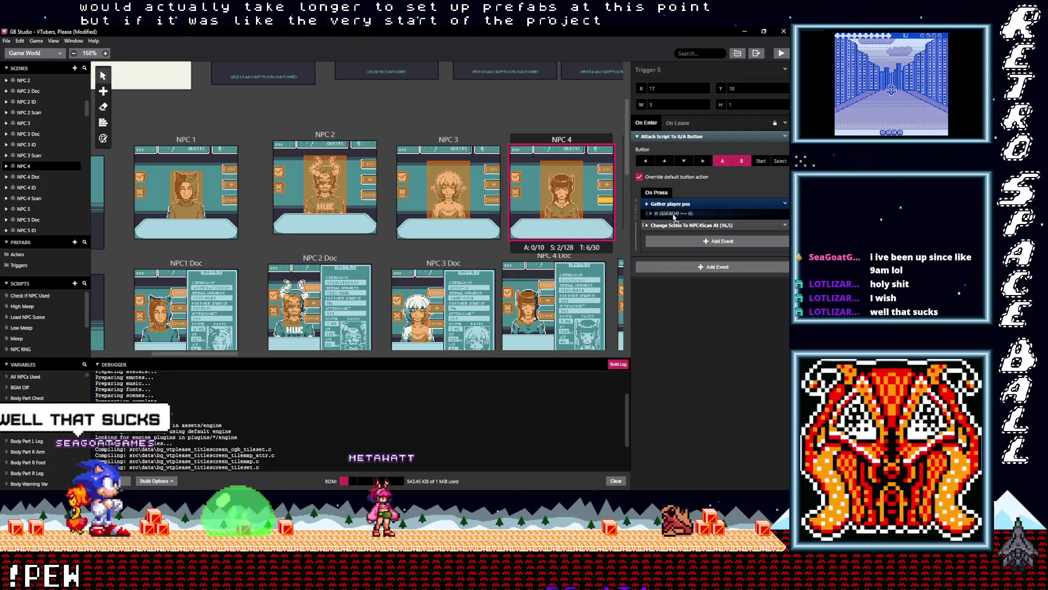
click(604, 186)
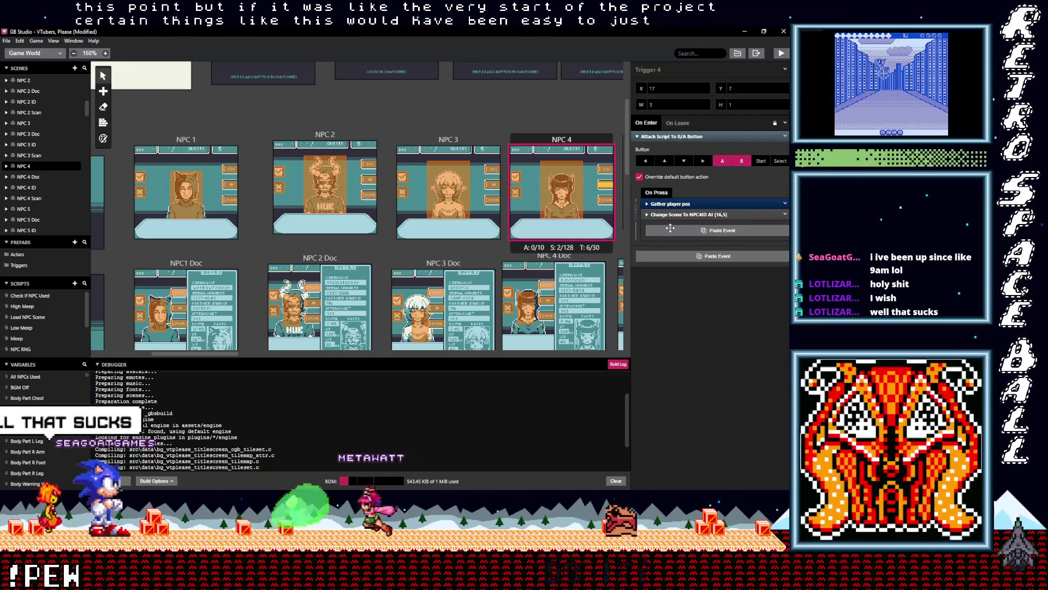
alt+click(670, 229)
drag(672, 225, 671, 213)
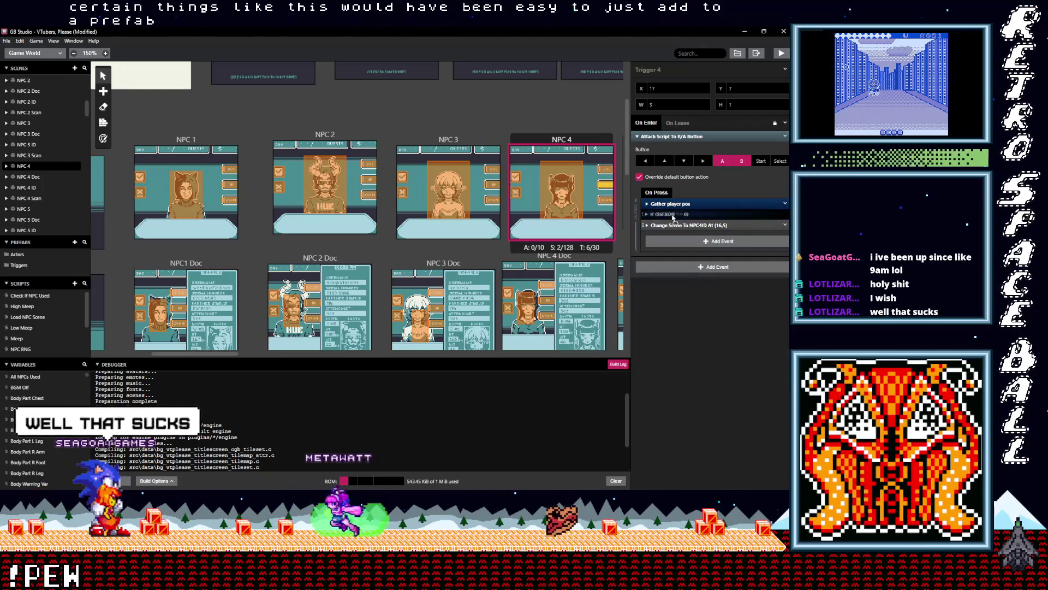
click(609, 173)
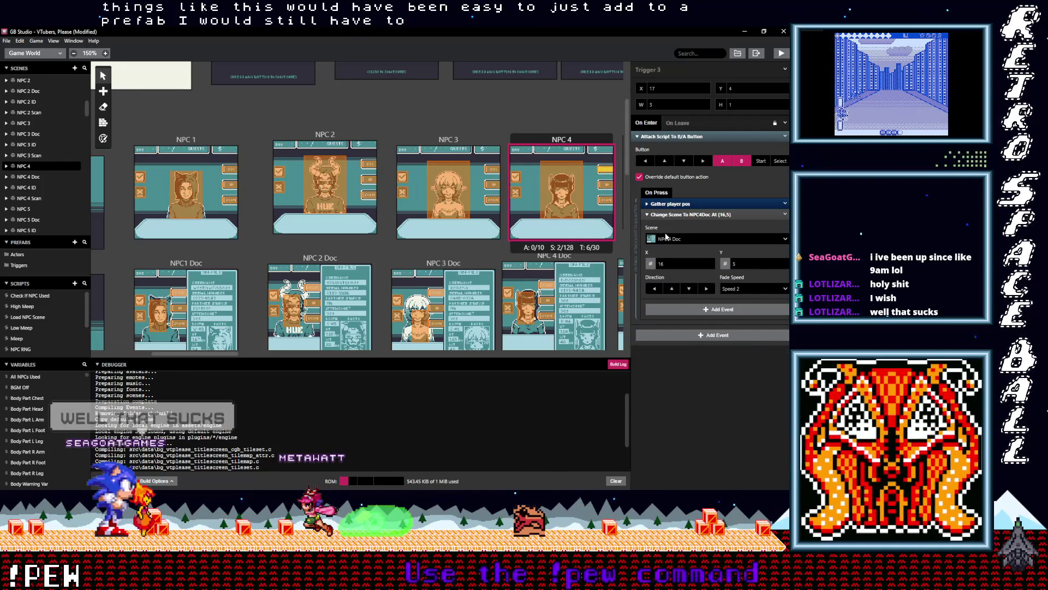
click(676, 214)
alt+click(676, 225)
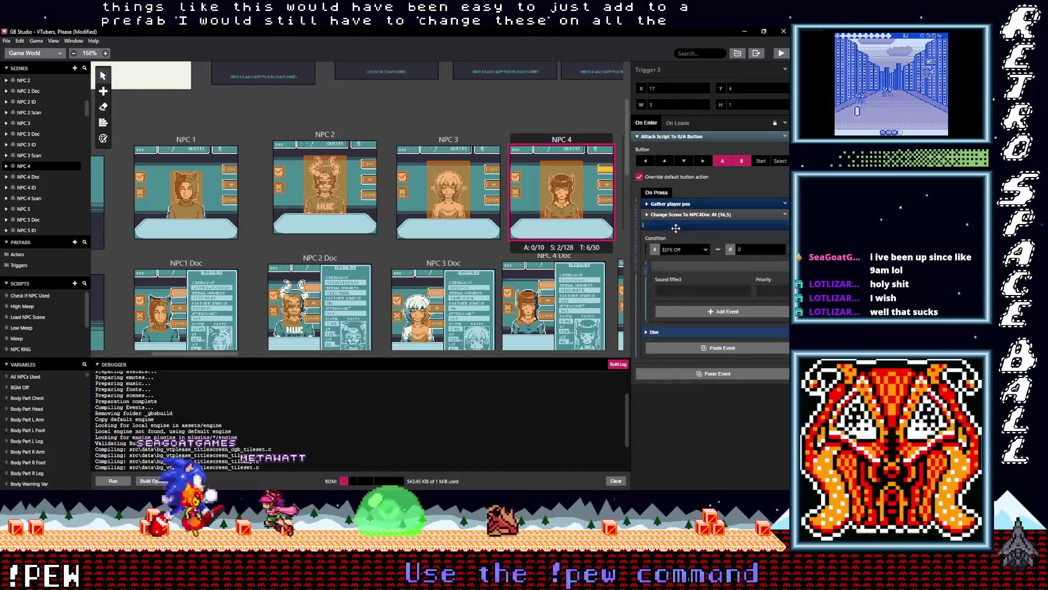
key(ctrl+z)
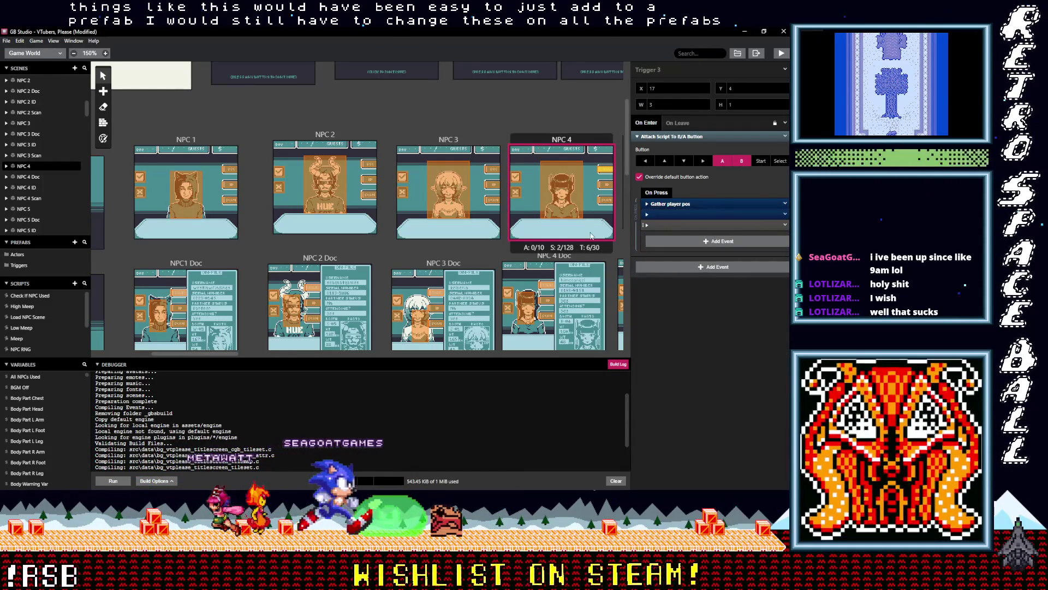
scroll(595, 233, down, 3)
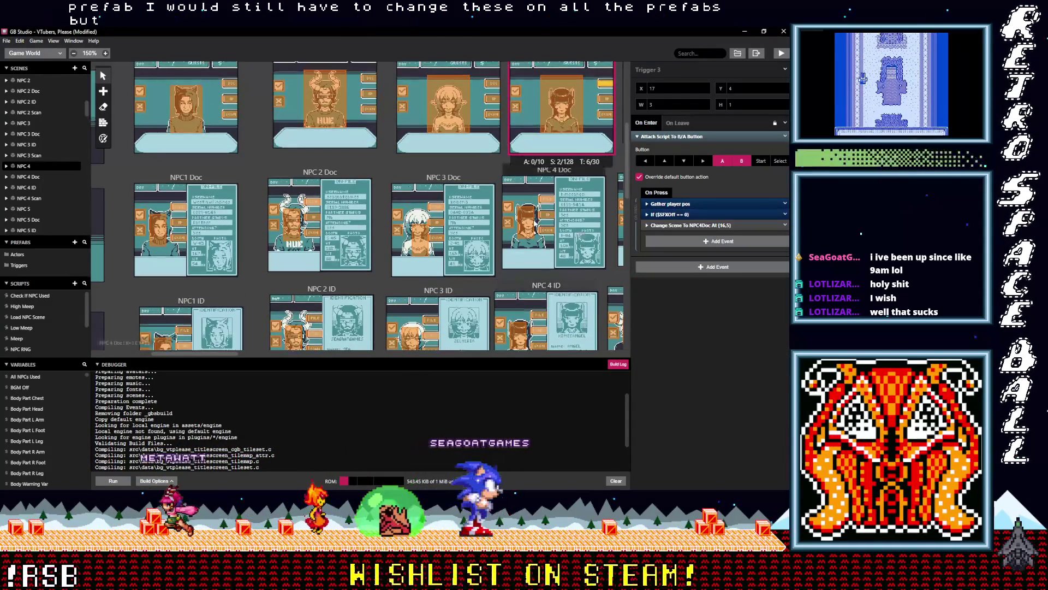
click(529, 221)
click(524, 328)
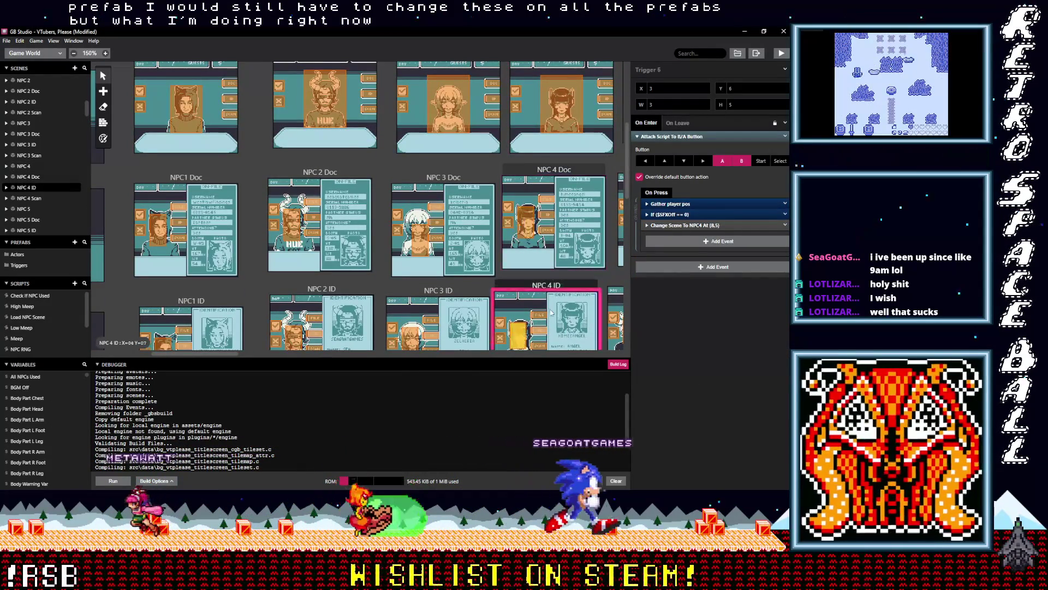
scroll(529, 306, down, 6)
click(533, 289)
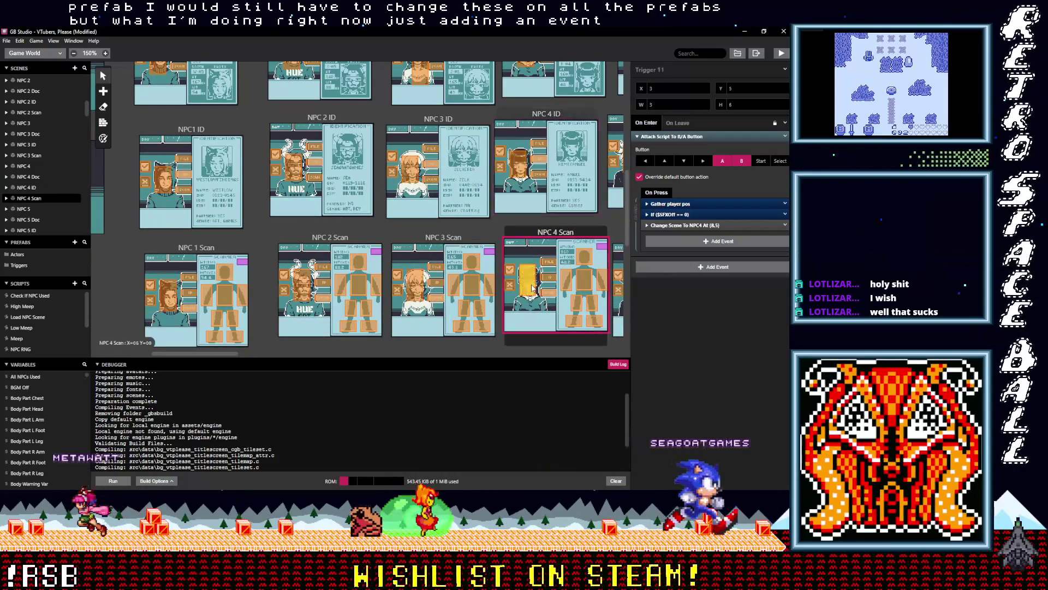
click(552, 262)
click(549, 263)
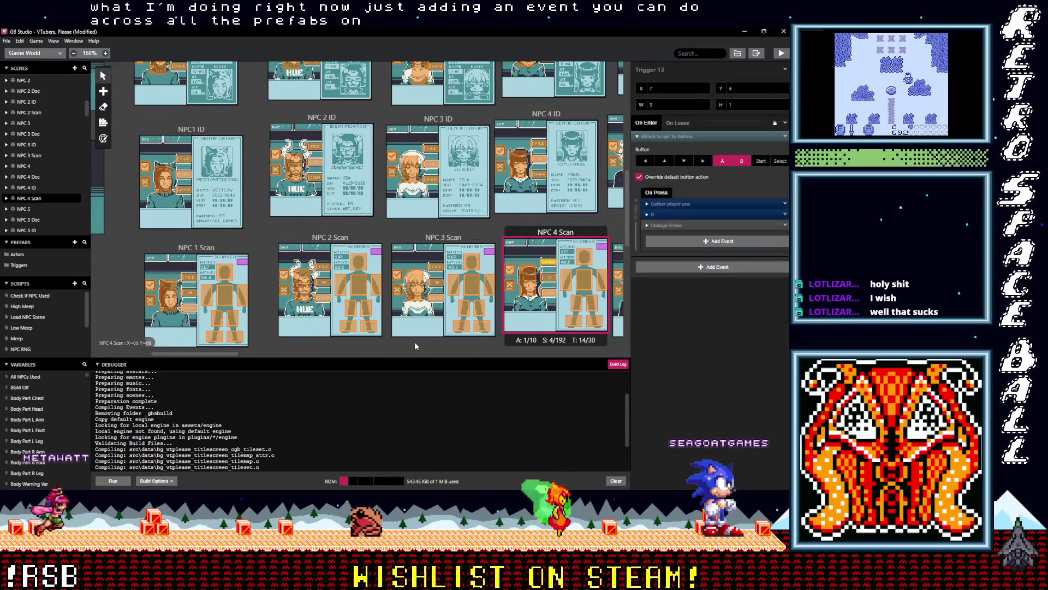
drag(228, 353, 299, 363)
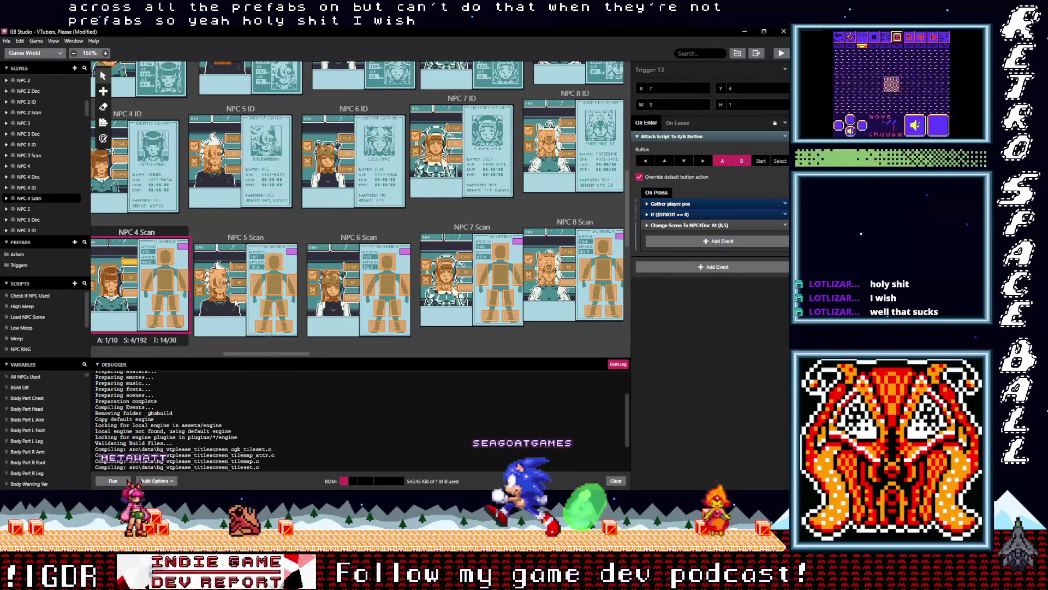
Paste the If $SFXOff == 0 sound event into each of the four NPC 5 Scan triggers.
click(238, 298)
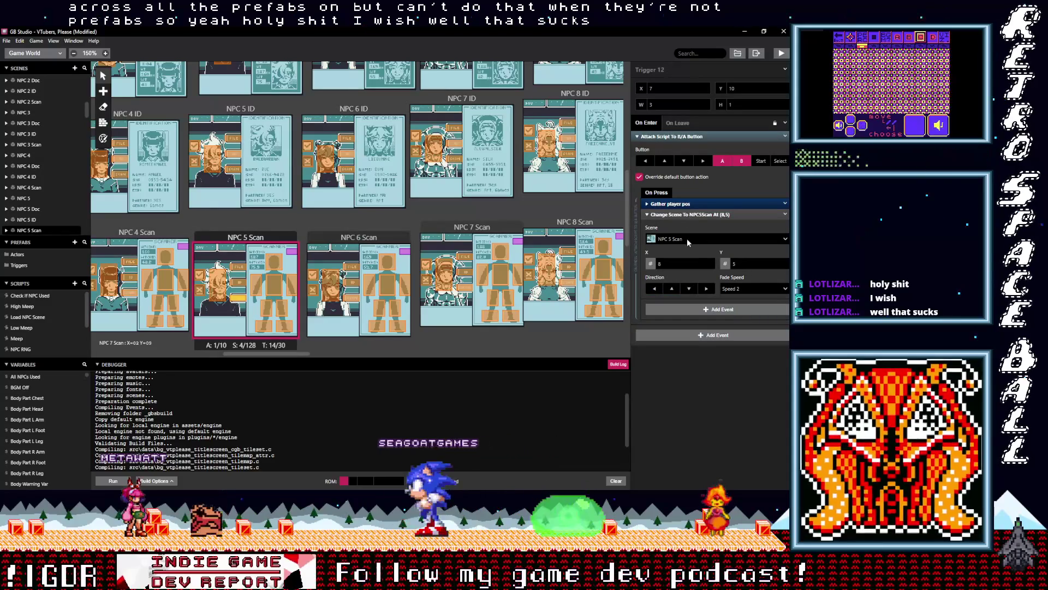
click(684, 215)
click(684, 231)
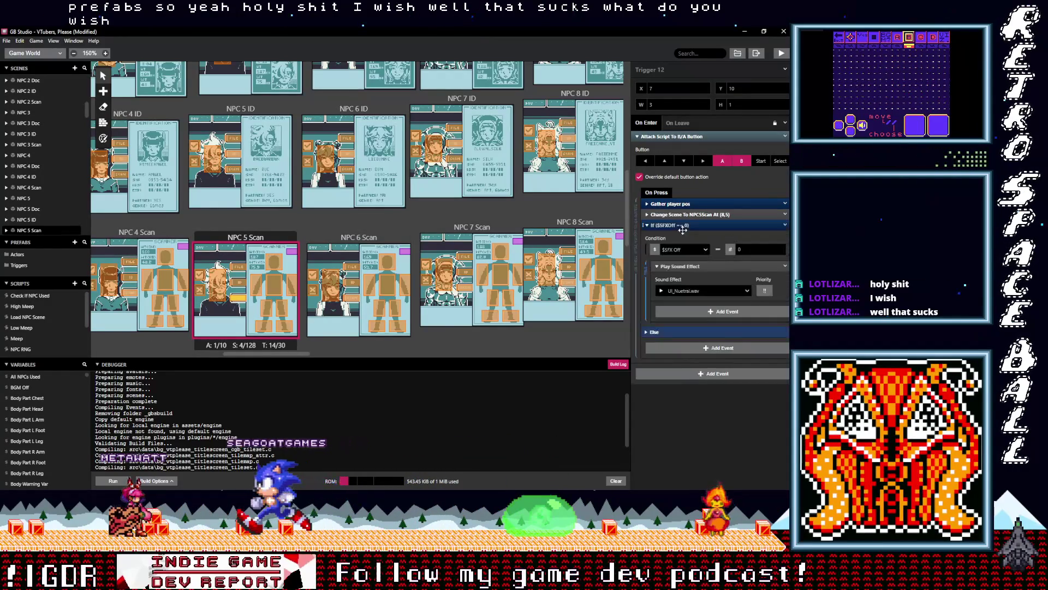
drag(680, 227, 637, 226)
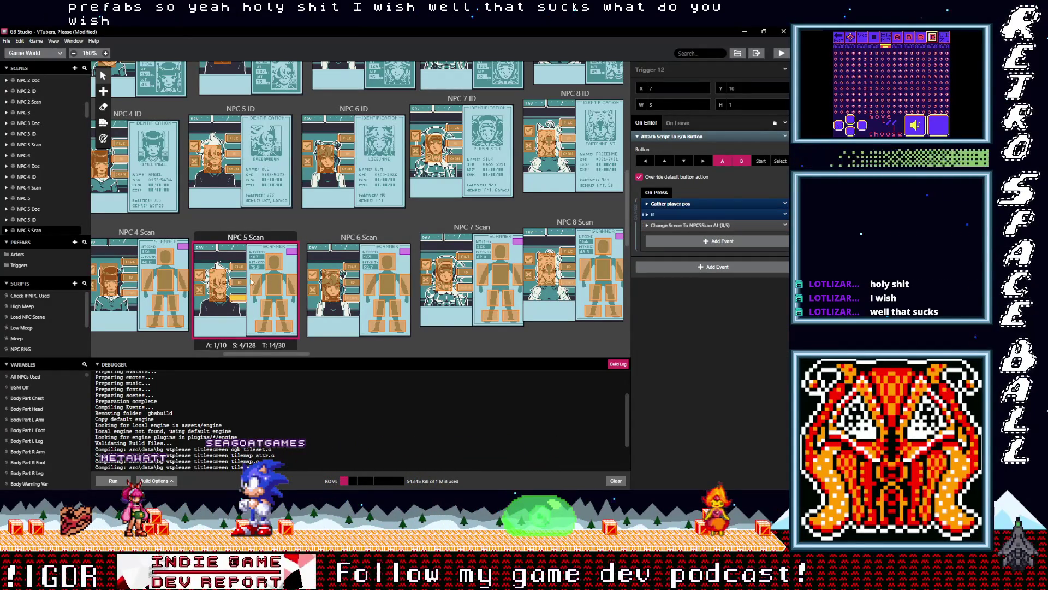
click(245, 285)
click(673, 214)
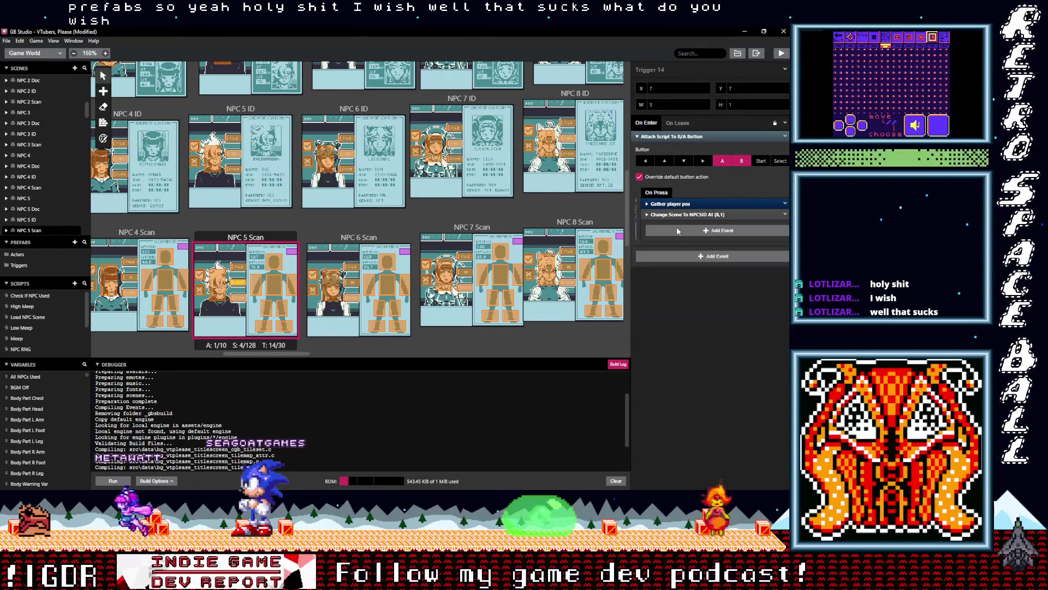
click(676, 230)
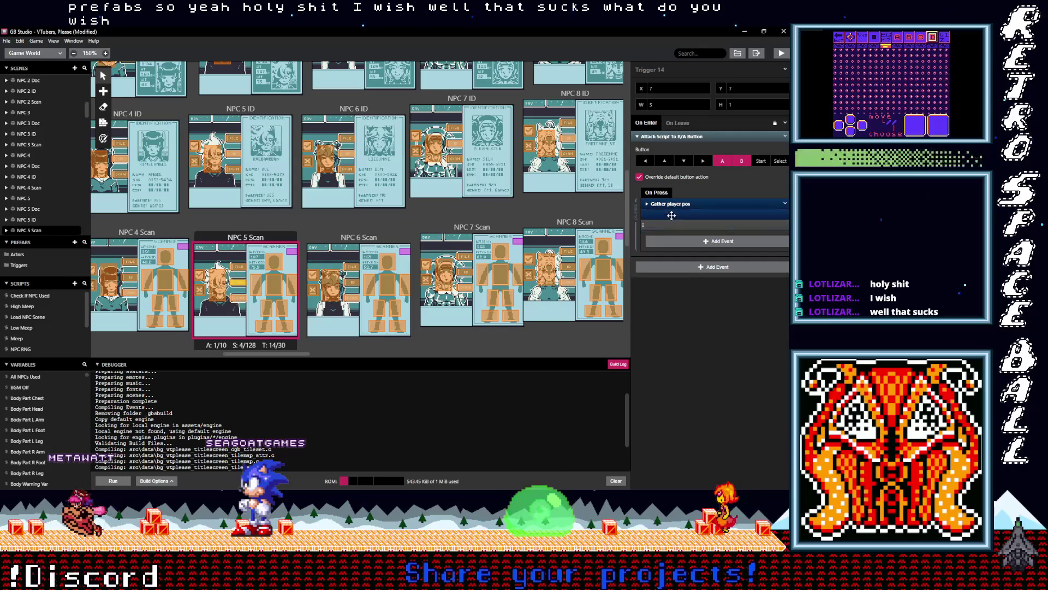
click(238, 269)
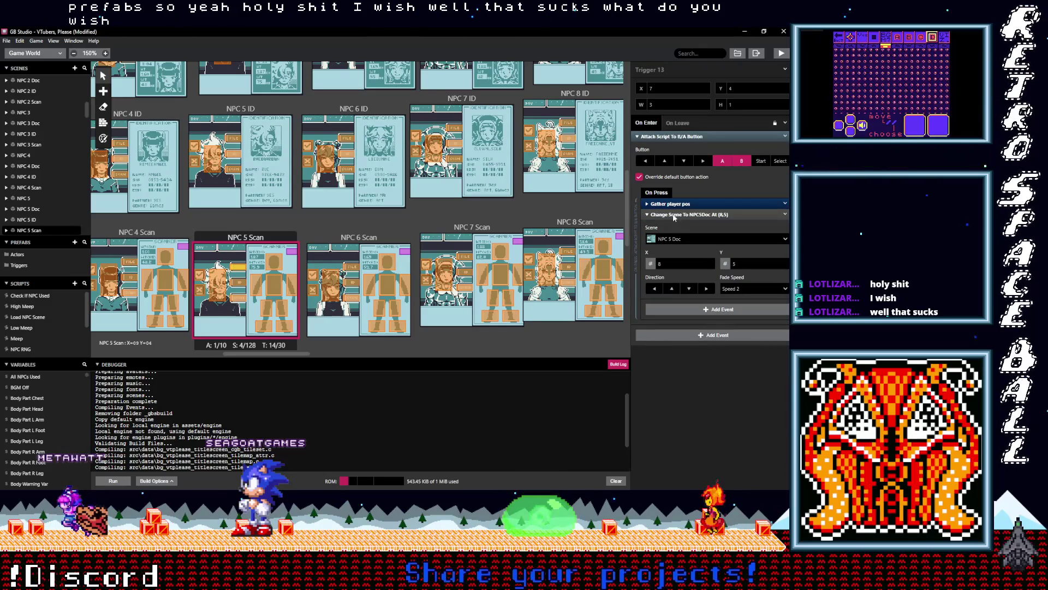
click(675, 214)
click(676, 226)
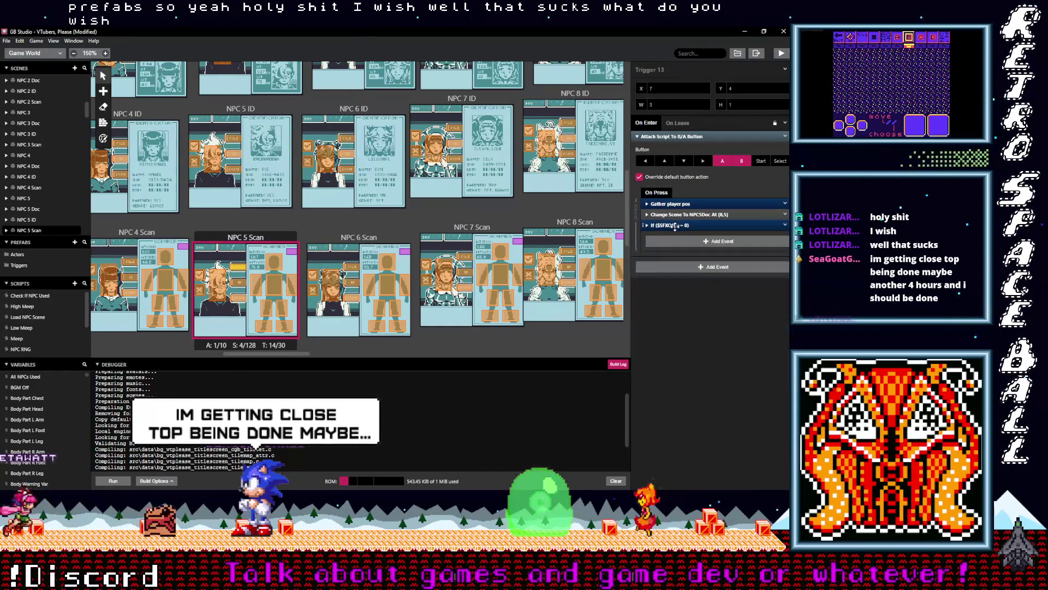
click(219, 293)
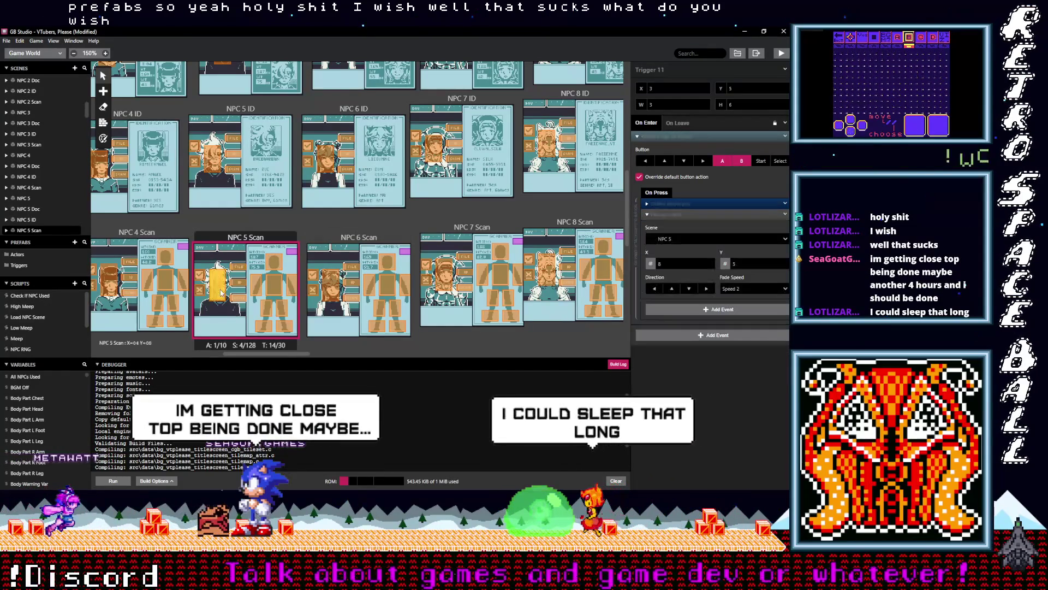
click(657, 215)
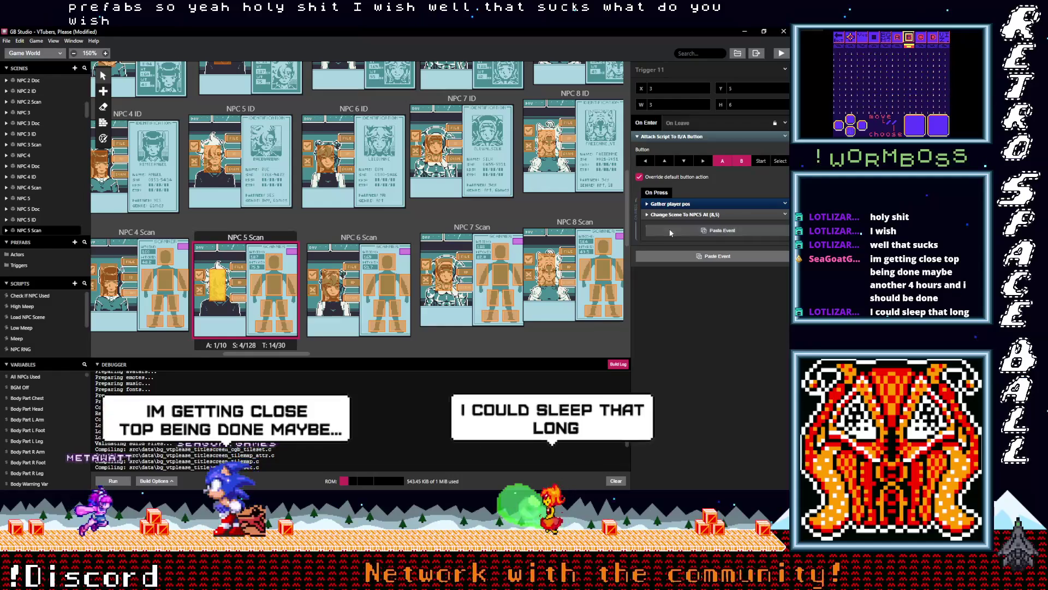
click(676, 216)
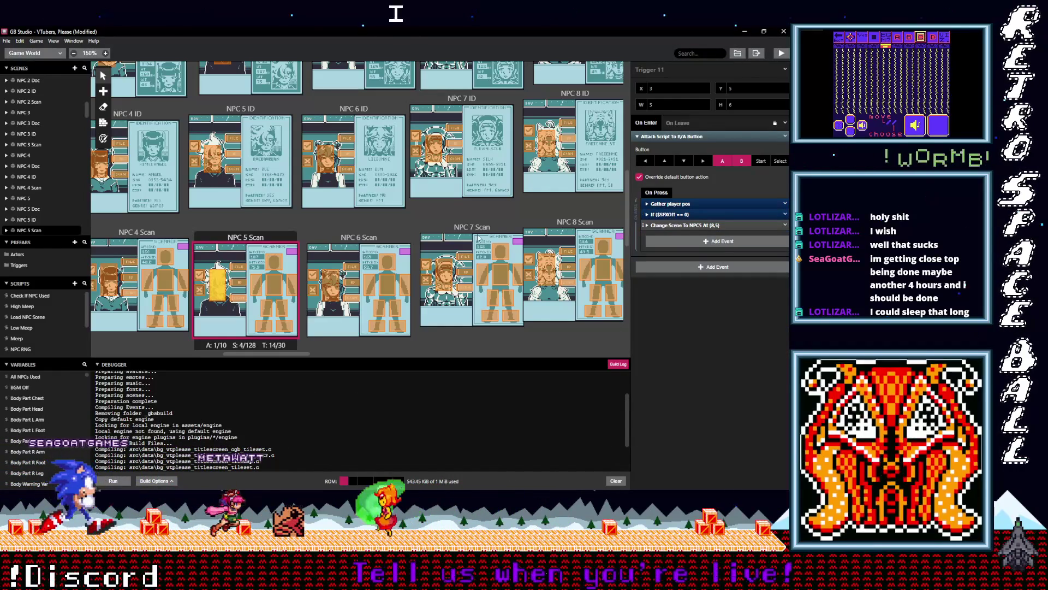
Add the sound-effect If above Change Scene in each NPC 5 ID trigger.
click(237, 170)
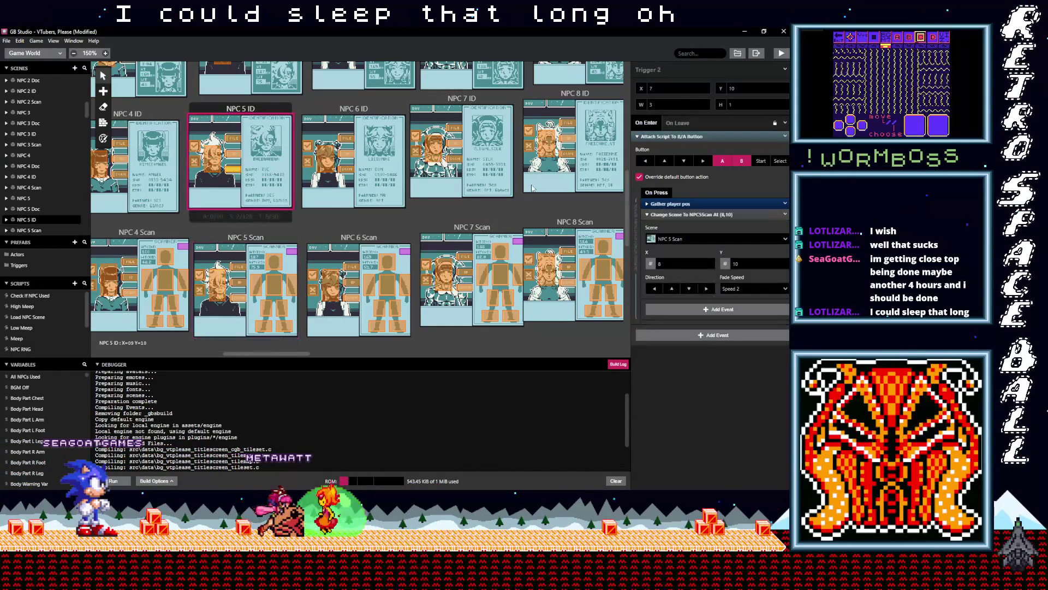
click(690, 214)
key(ctrl+v)
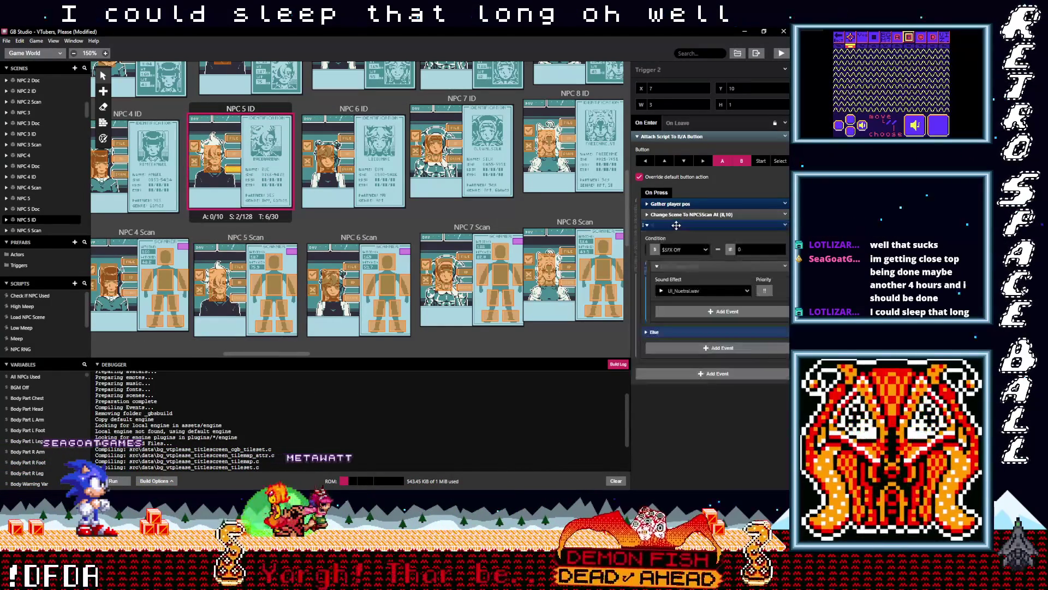
drag(677, 225, 676, 213)
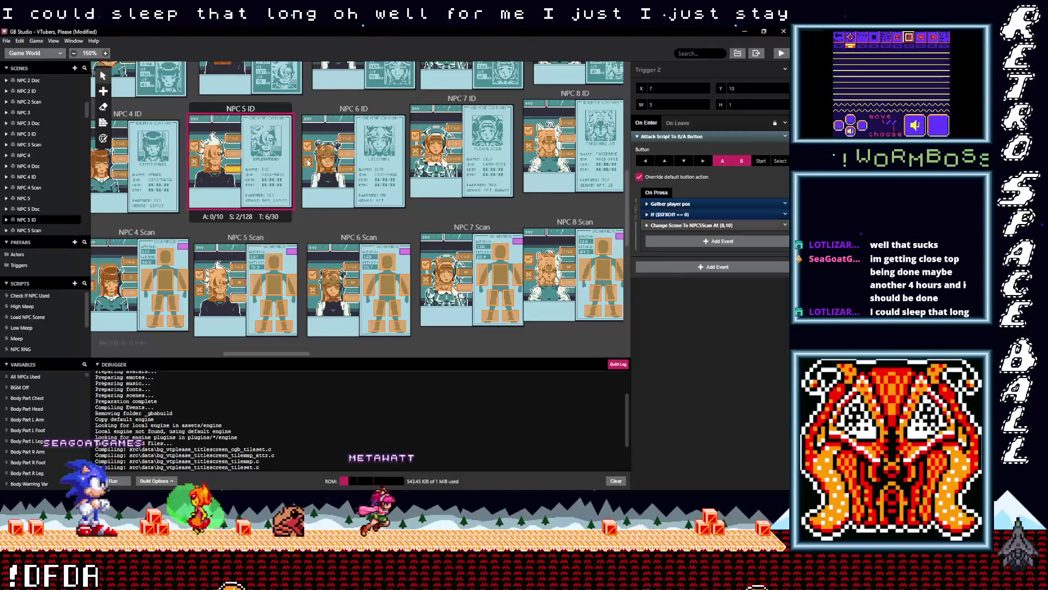
click(234, 156)
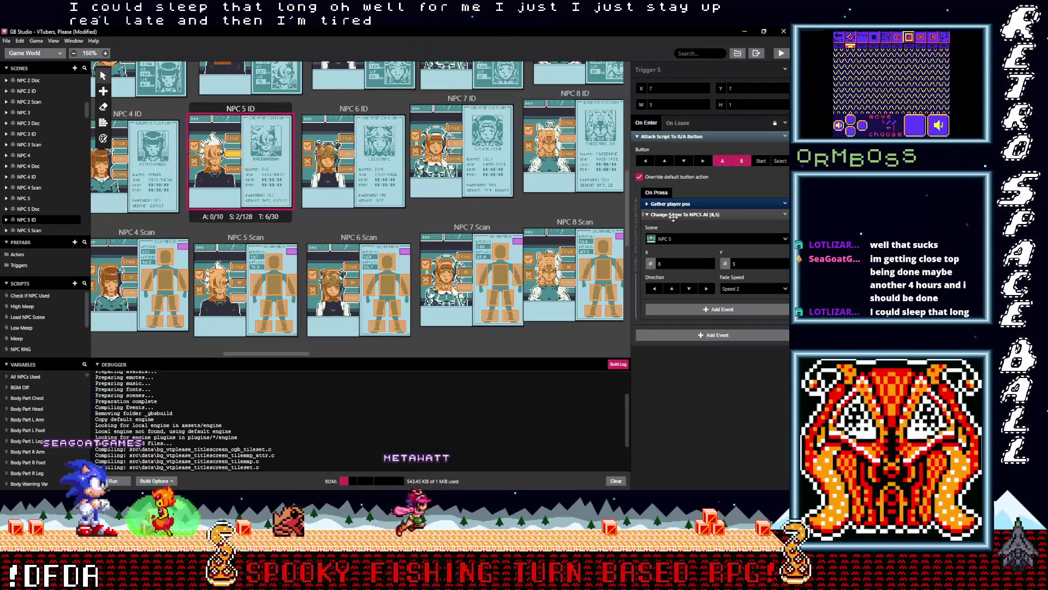
click(673, 215)
key(ctrl+v)
click(672, 224)
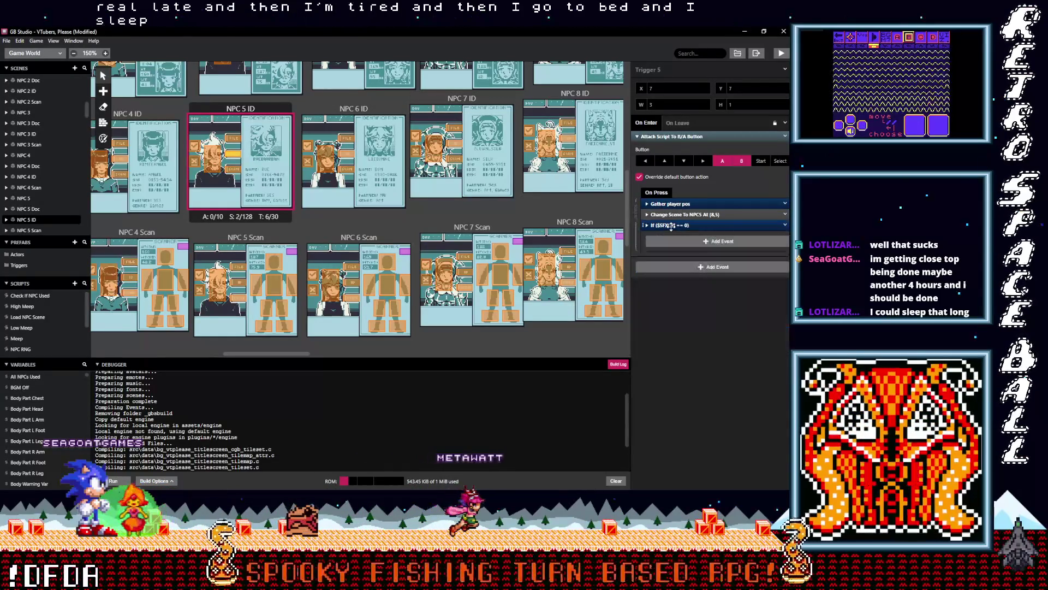
drag(672, 226, 675, 217)
click(247, 145)
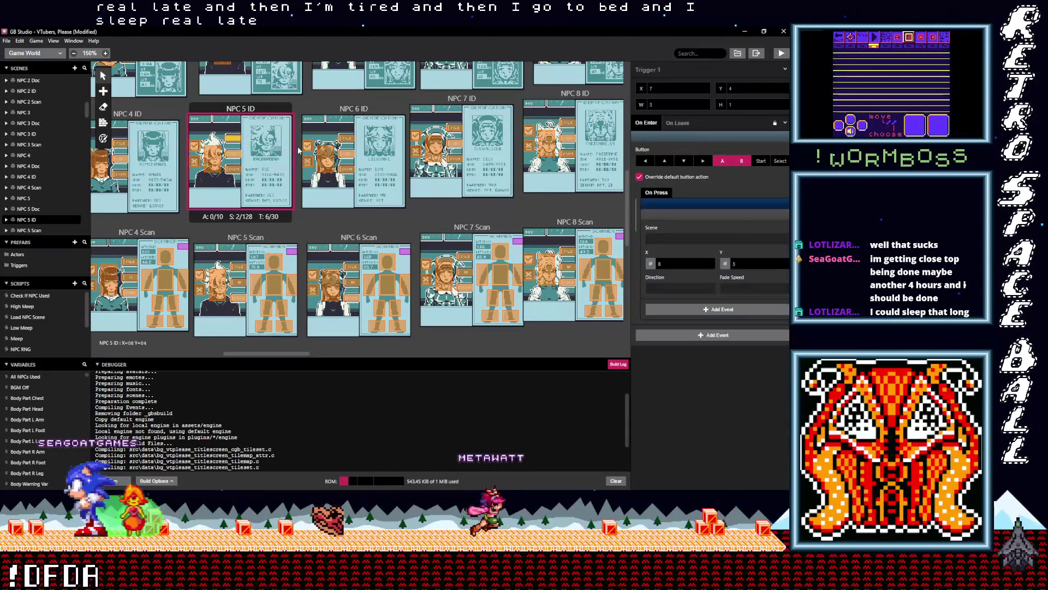
click(671, 215)
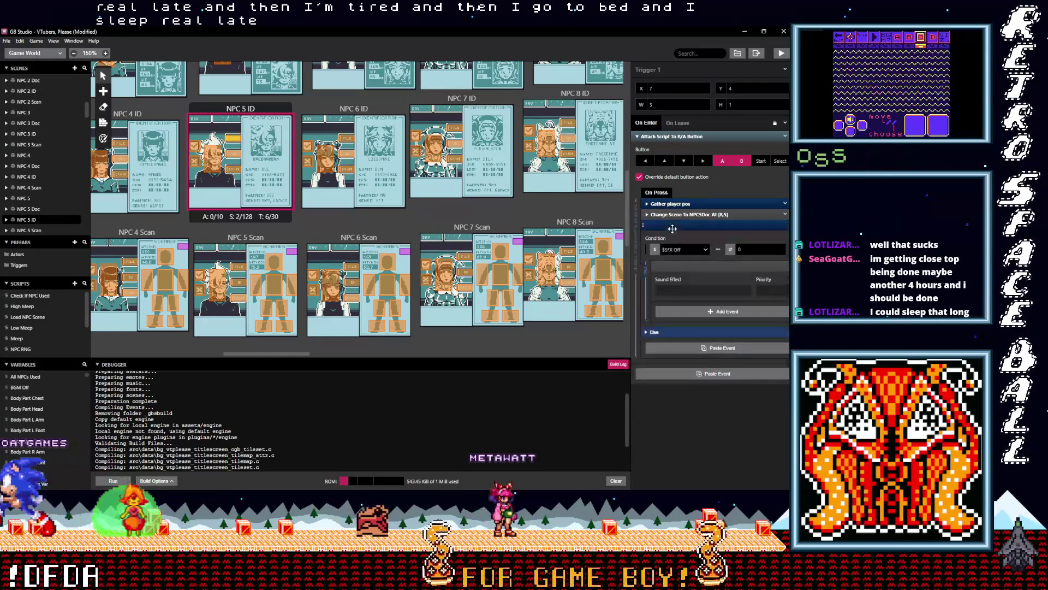
drag(674, 220, 282, 182)
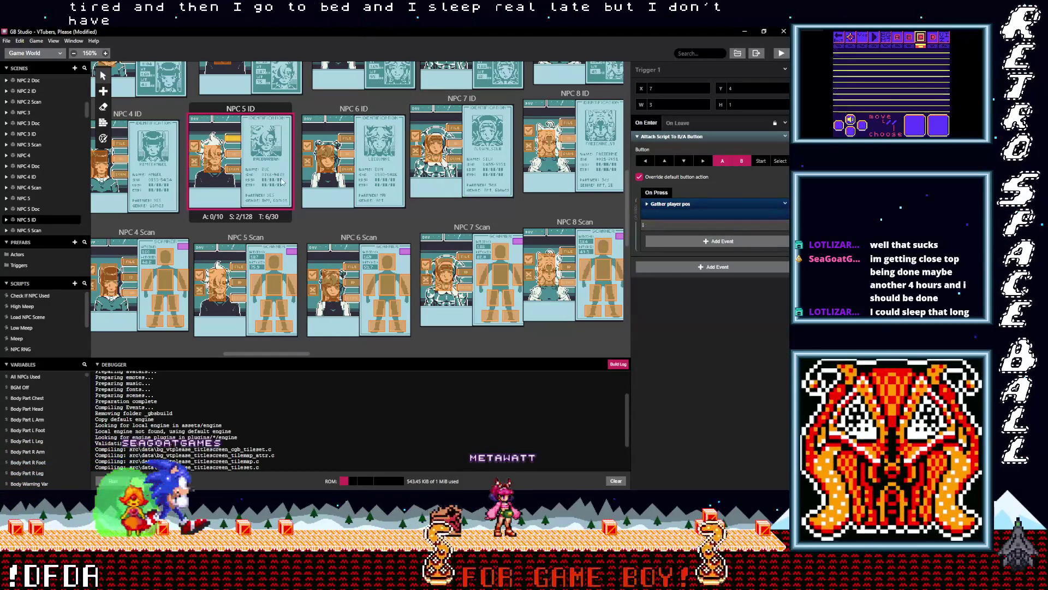
click(208, 162)
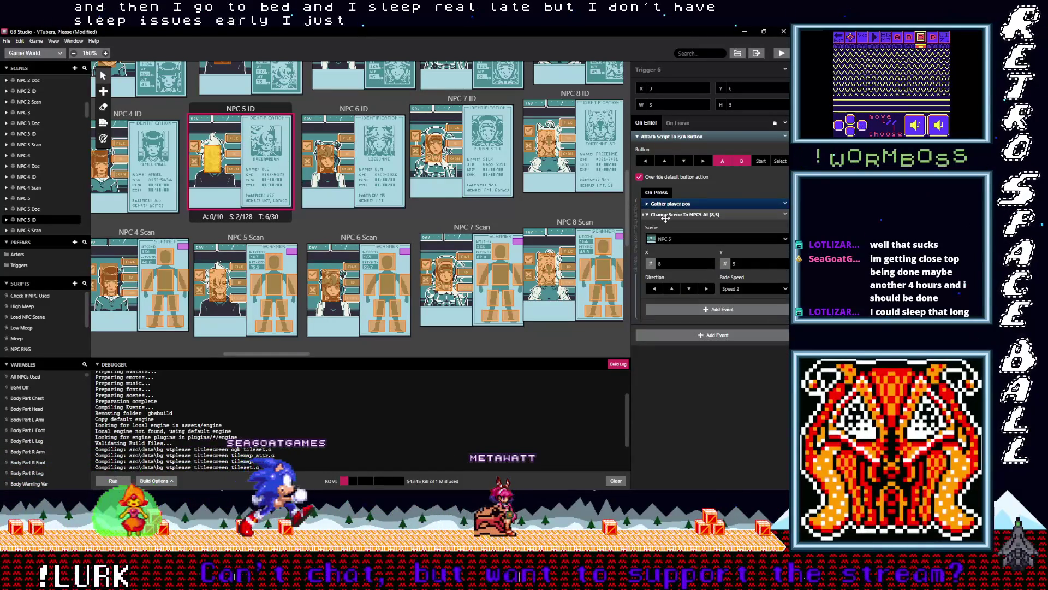
drag(683, 230, 682, 220)
scroll(318, 226, up, 5)
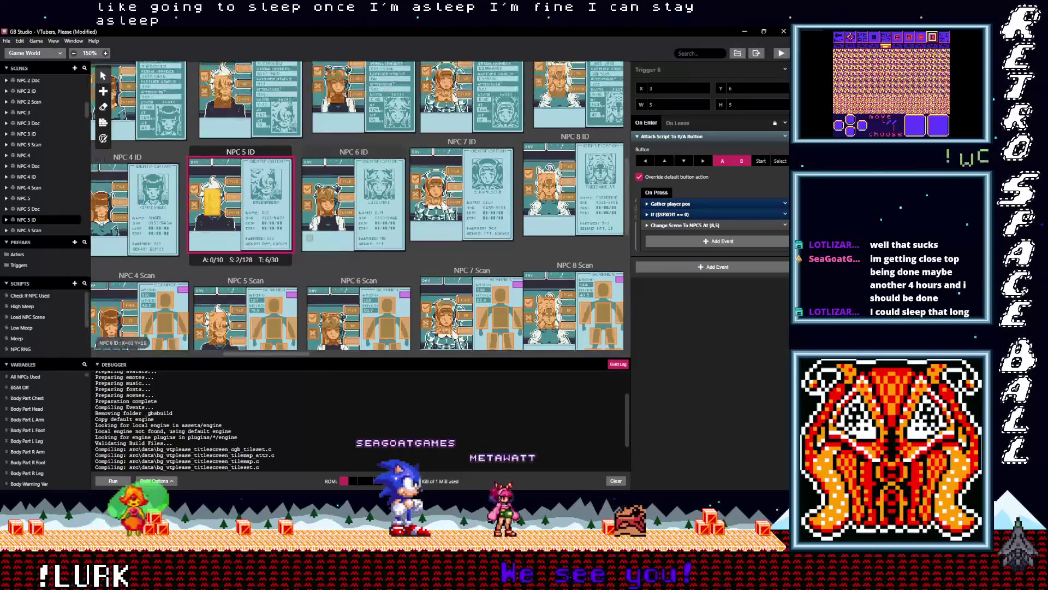
Add the If $SFXOff == 0 event to the first two NPC 5 Doc trigger scripts.
click(247, 186)
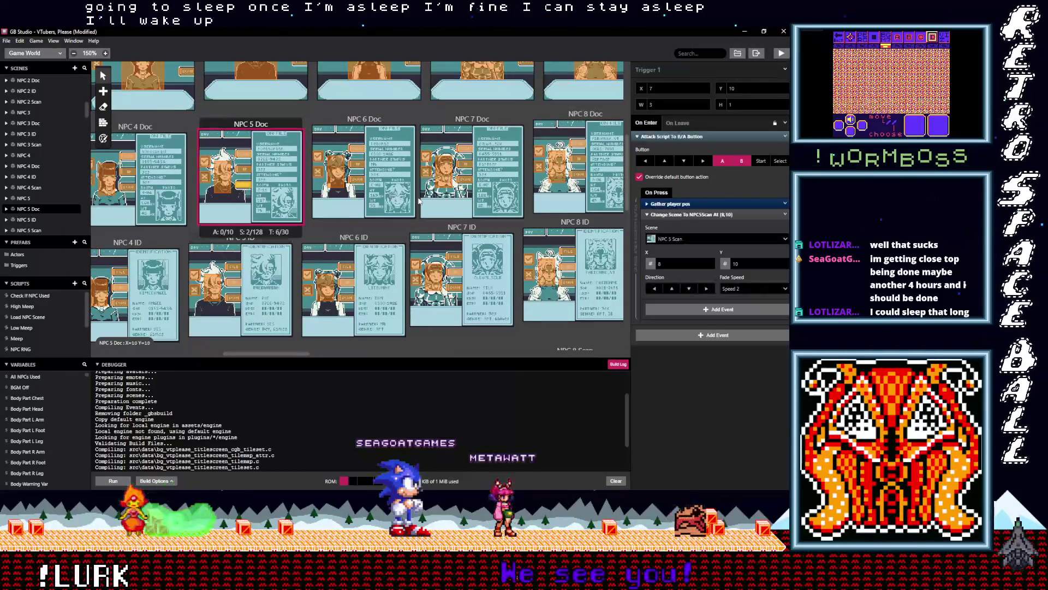
mouse_move(692, 215)
mouse_down()
mouse_move(679, 230)
mouse_move(677, 216)
mouse_up()
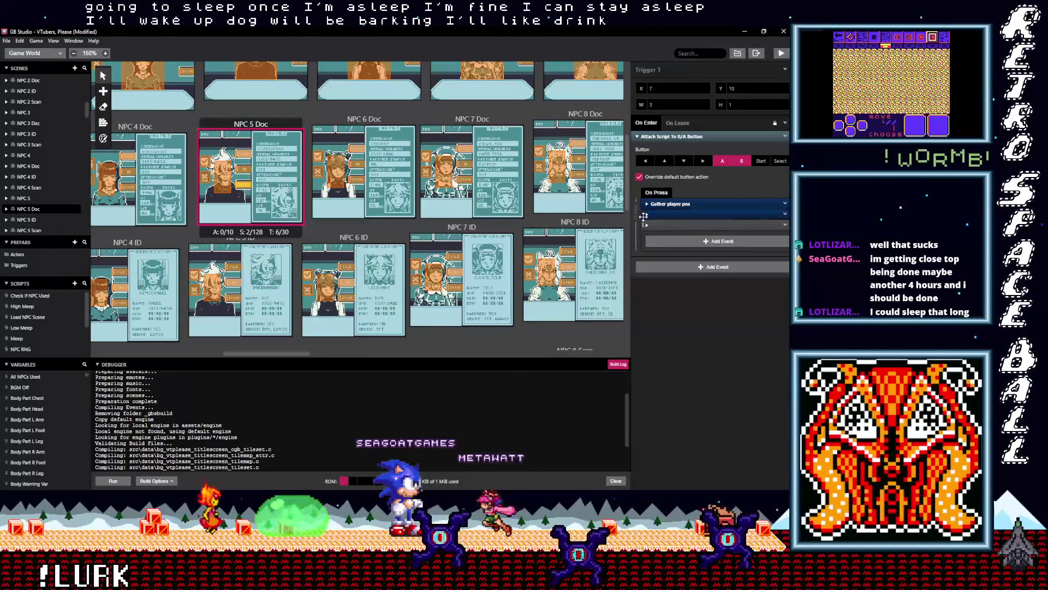
click(243, 169)
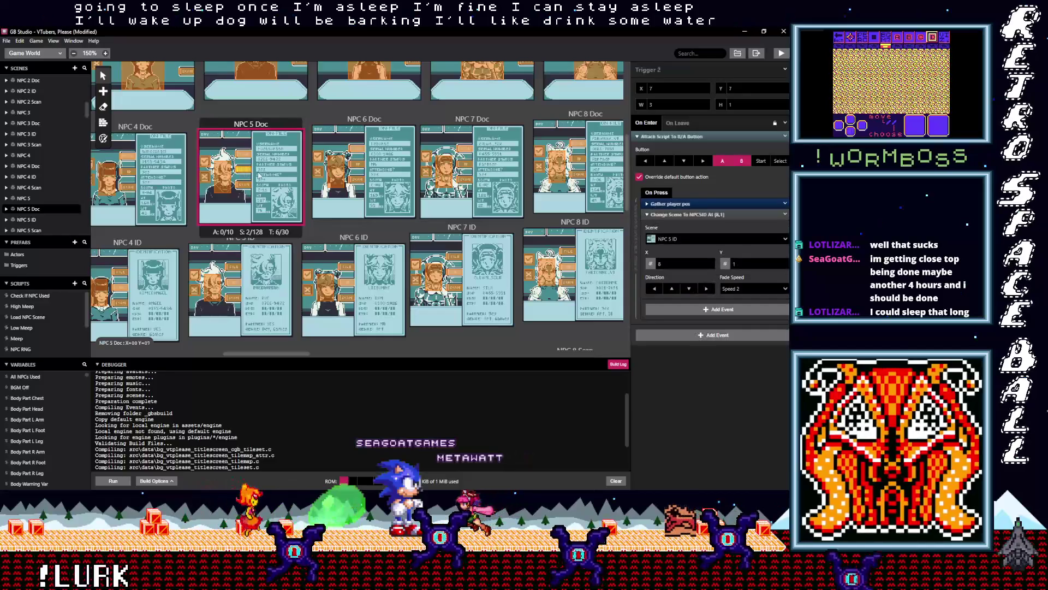
click(678, 215)
key(ctrl+v)
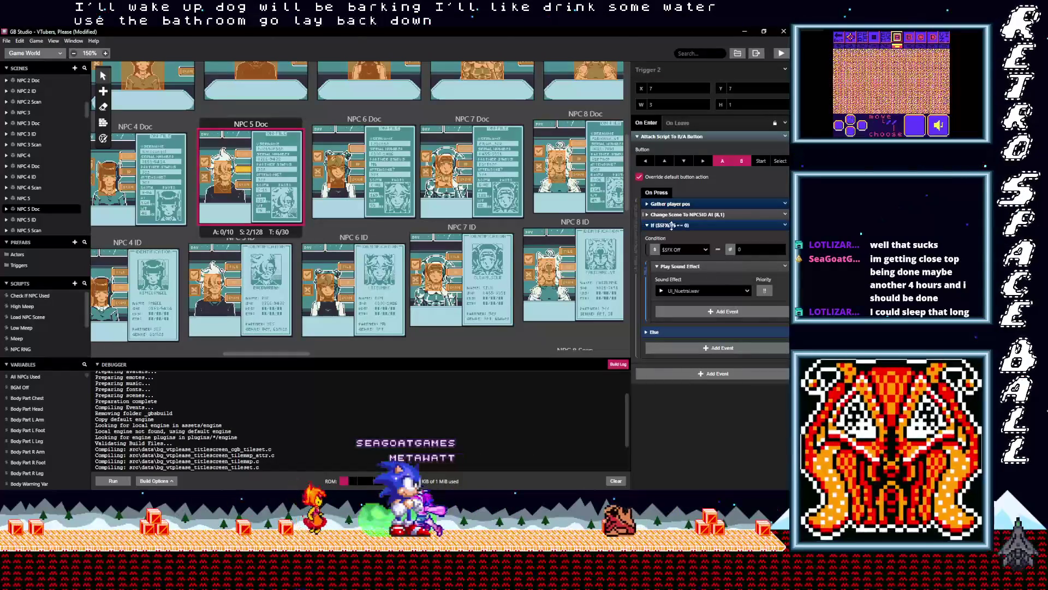
click(672, 224)
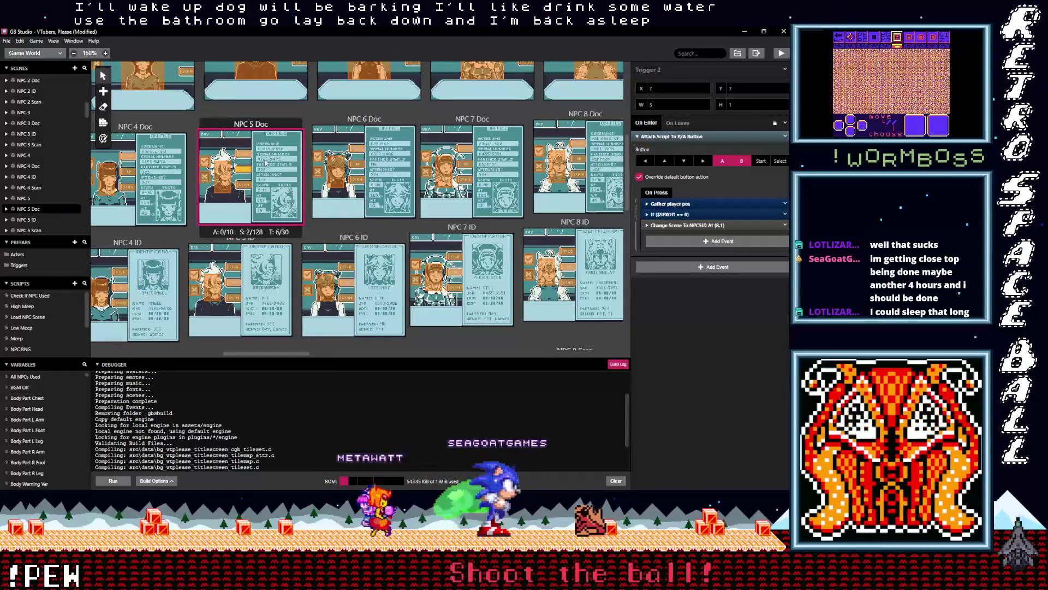
Paste the conditional event above Change Scene in NPC 5 Doc Triggers 6 and 5.
click(247, 157)
click(689, 214)
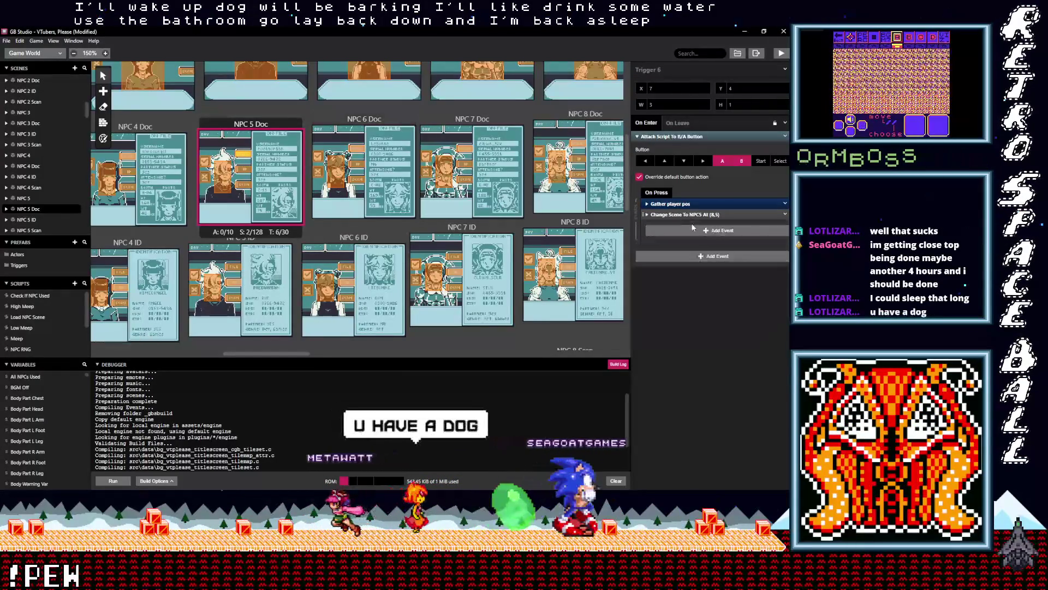
key(ctrl+v)
click(677, 225)
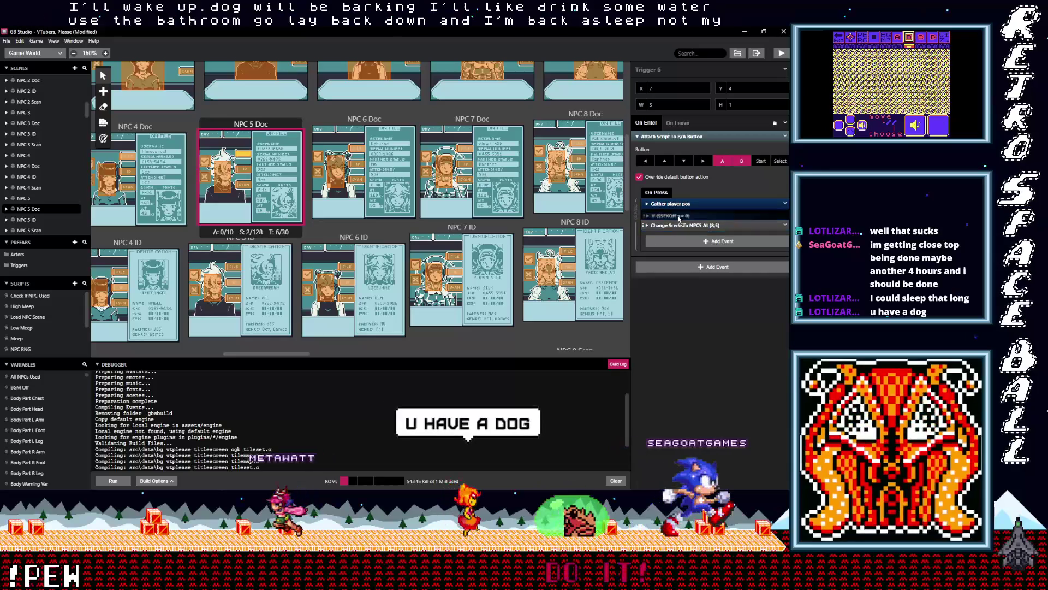
click(225, 176)
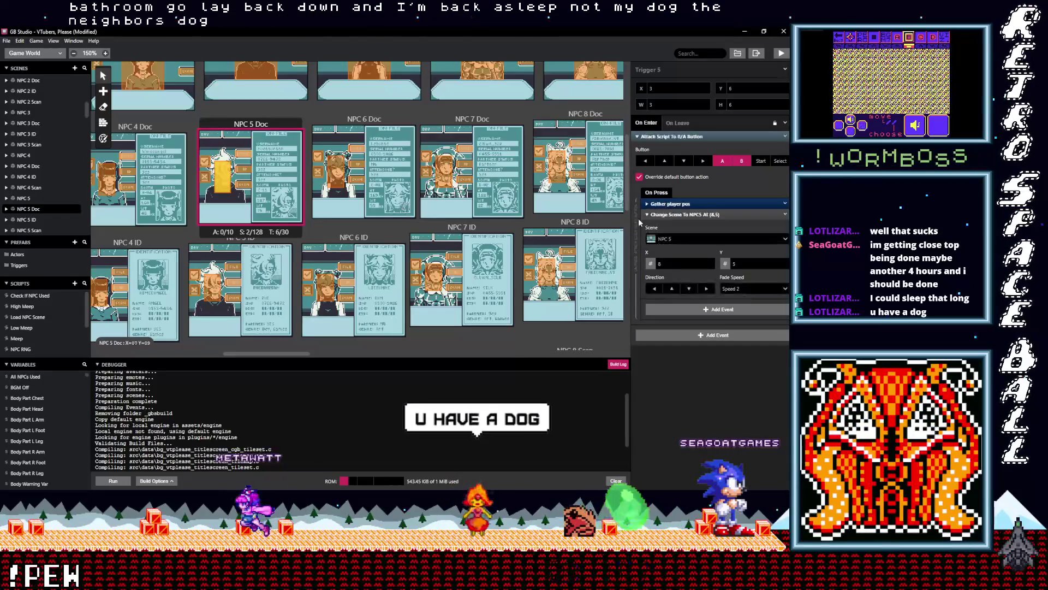
click(673, 215)
key(ctrl+v)
drag(672, 225, 654, 216)
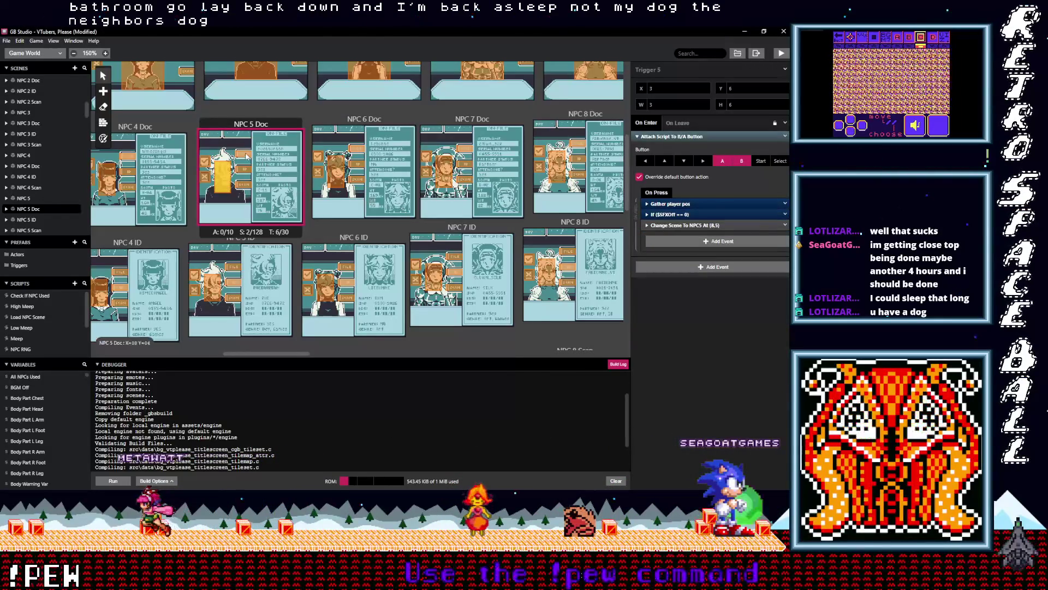
scroll(286, 192, up, 5)
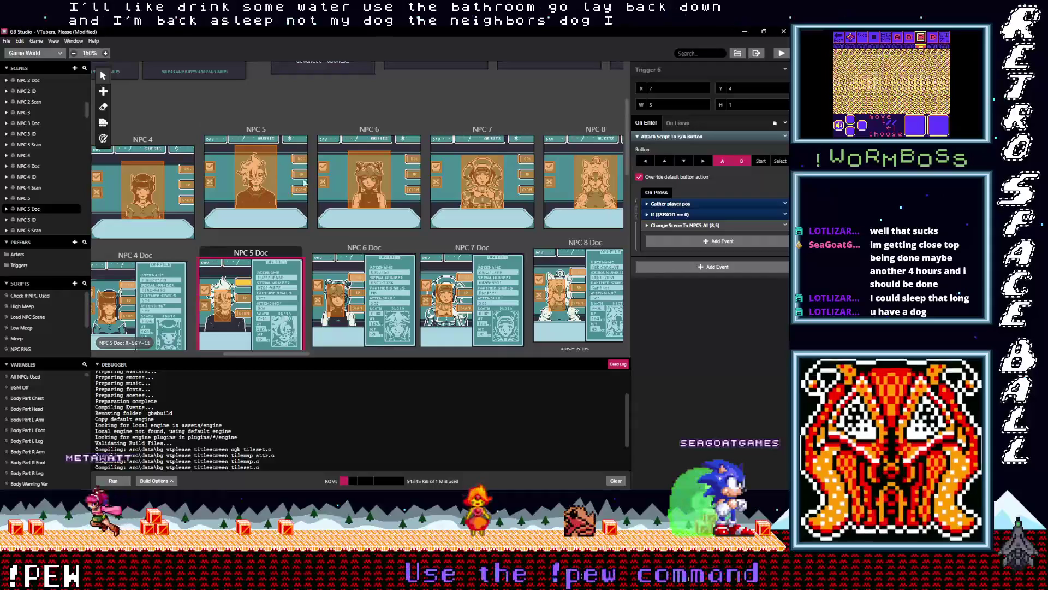
Place the pasted If $SFXOff == 0 sound event above Change Scene To NPC5Scan in NPC 5's Trigger 5.
click(306, 189)
click(686, 217)
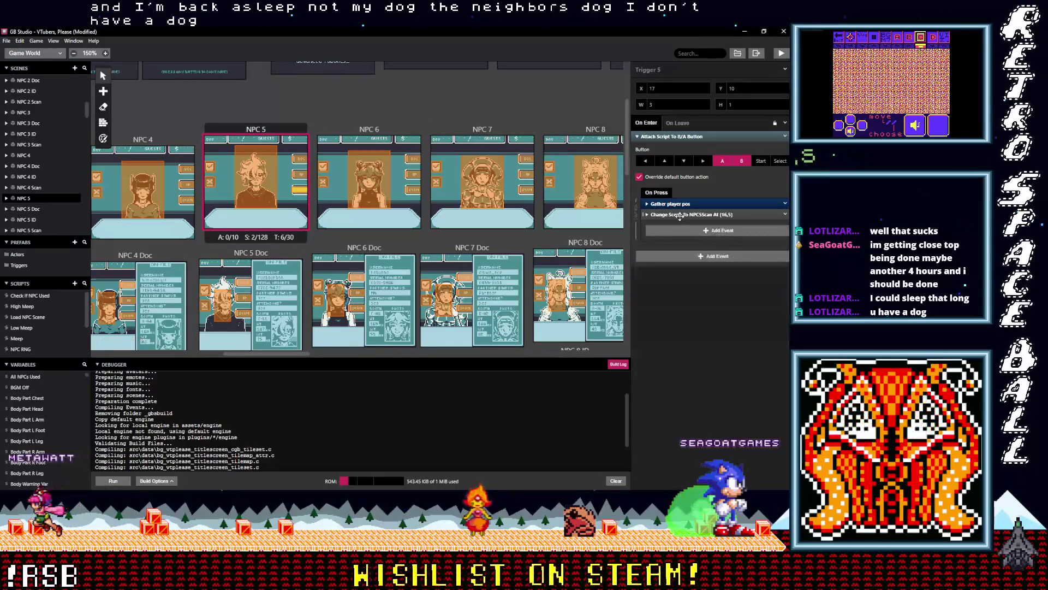
key(ctrl+v)
click(676, 227)
drag(677, 226, 677, 213)
Add the same conditional sound event to Triggers 4 and 3, ahead of their scene change.
click(300, 175)
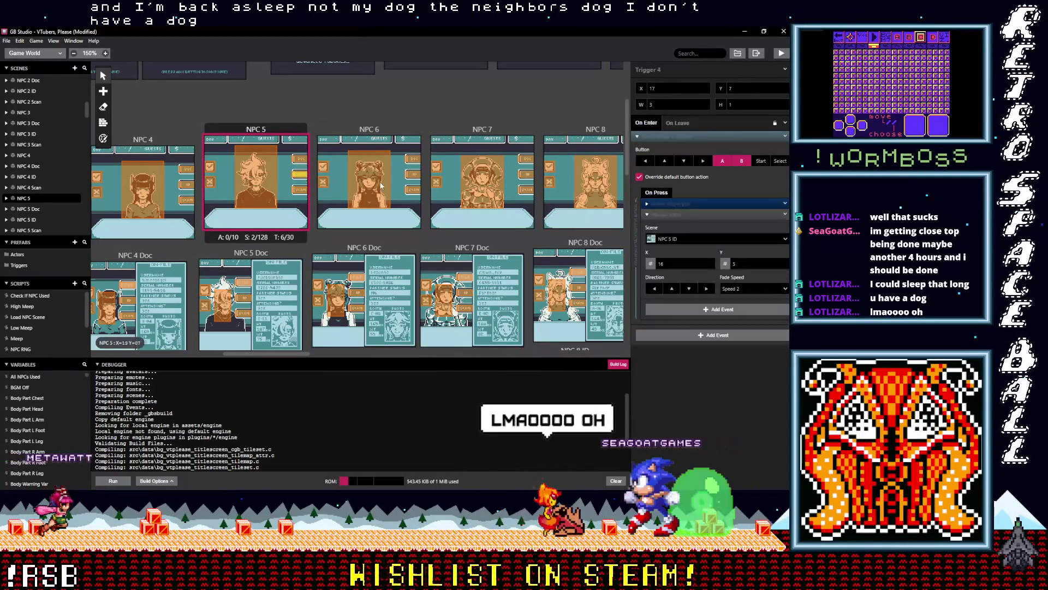
click(684, 234)
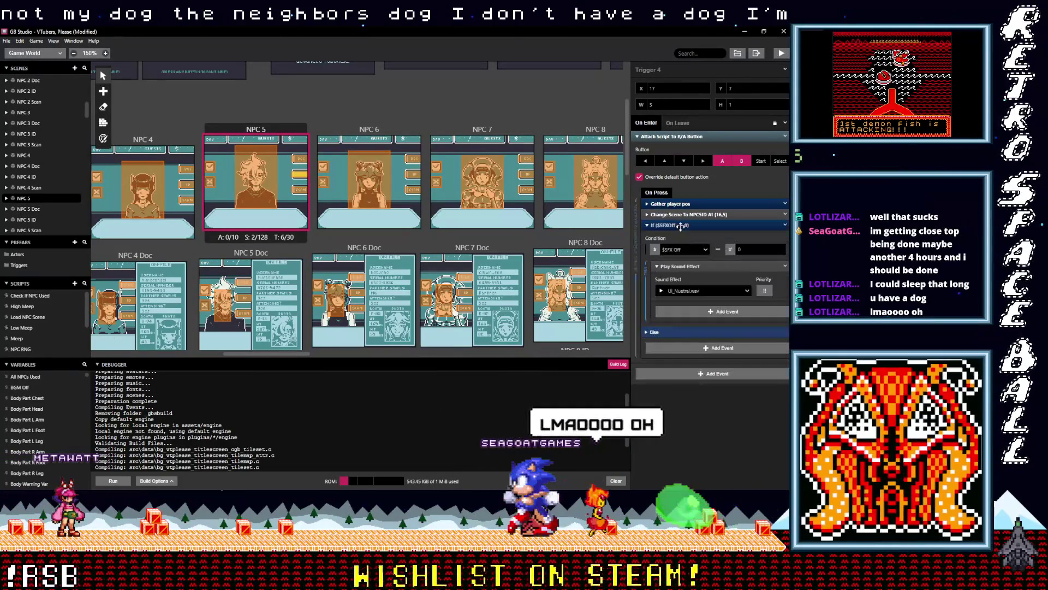
click(300, 159)
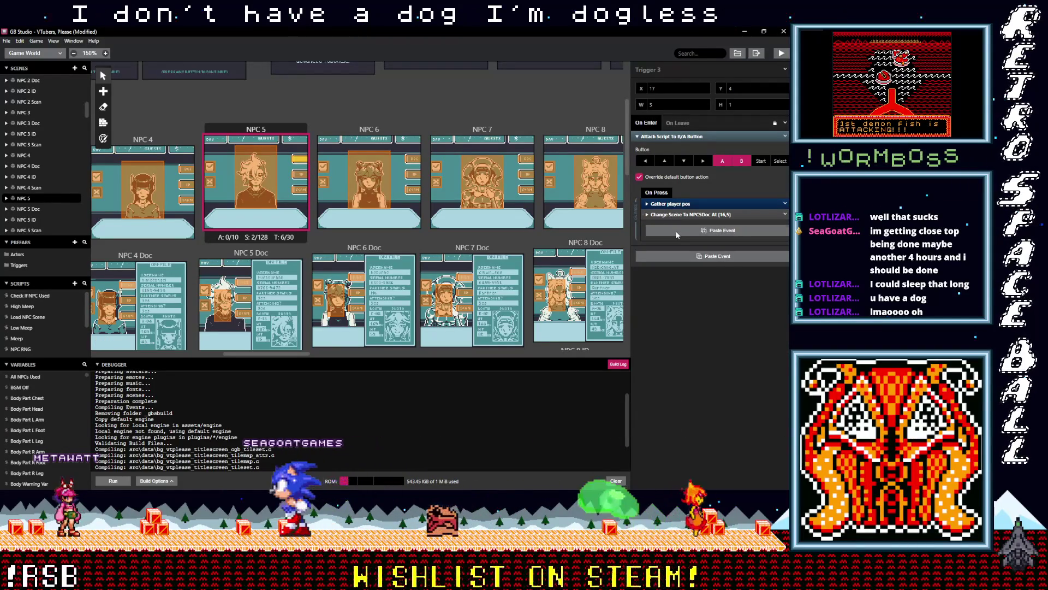
alt+click(676, 230)
click(674, 226)
drag(673, 226, 671, 215)
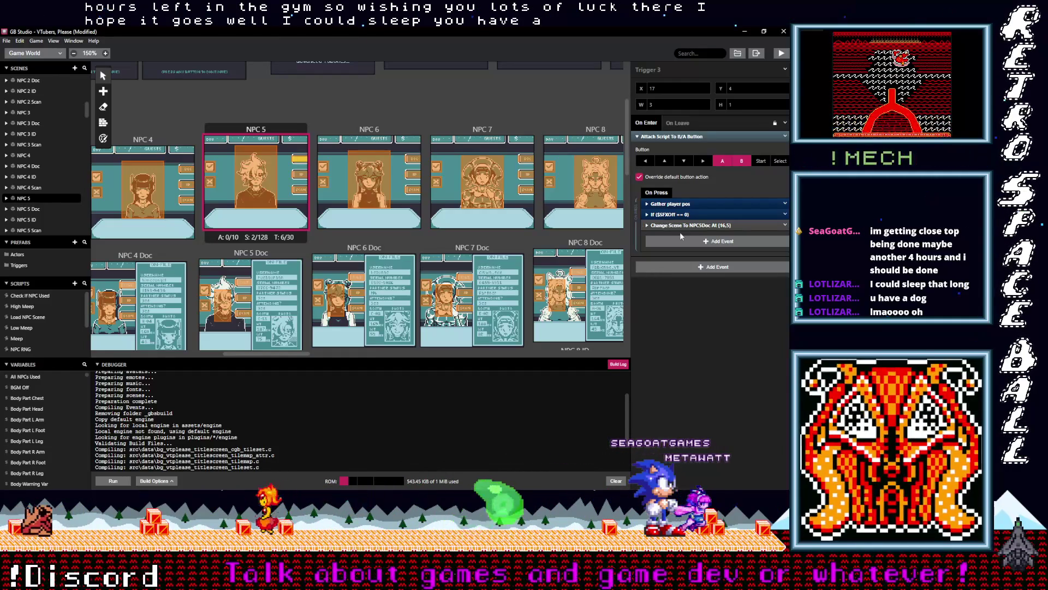
scroll(306, 249, down, 5)
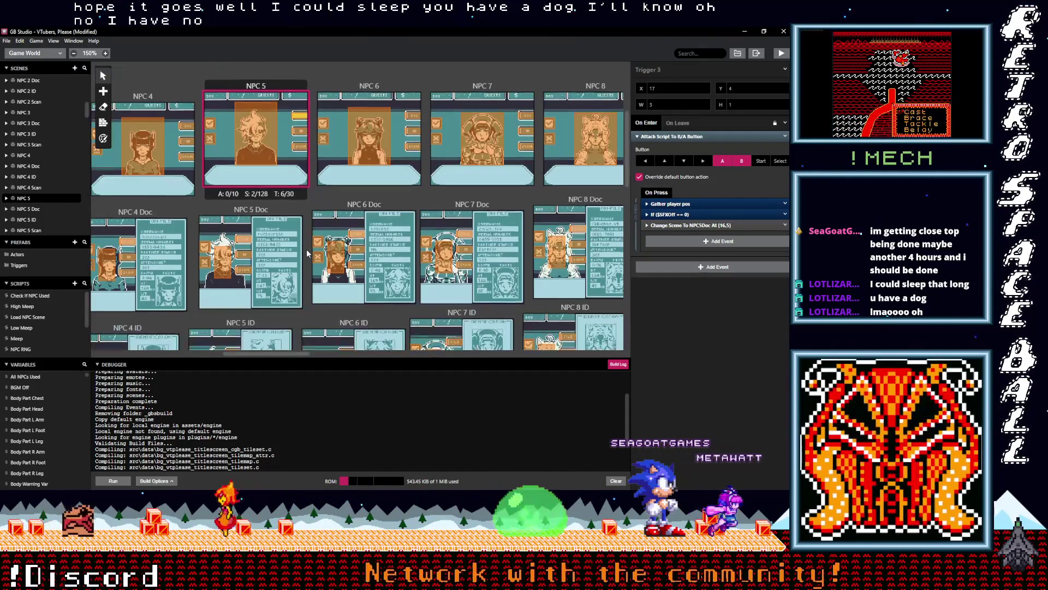
Put the If $SFXOff == 0 sound event before the scene change in NPC 6 Scan Triggers 12 and 14.
scroll(307, 253, down, 4)
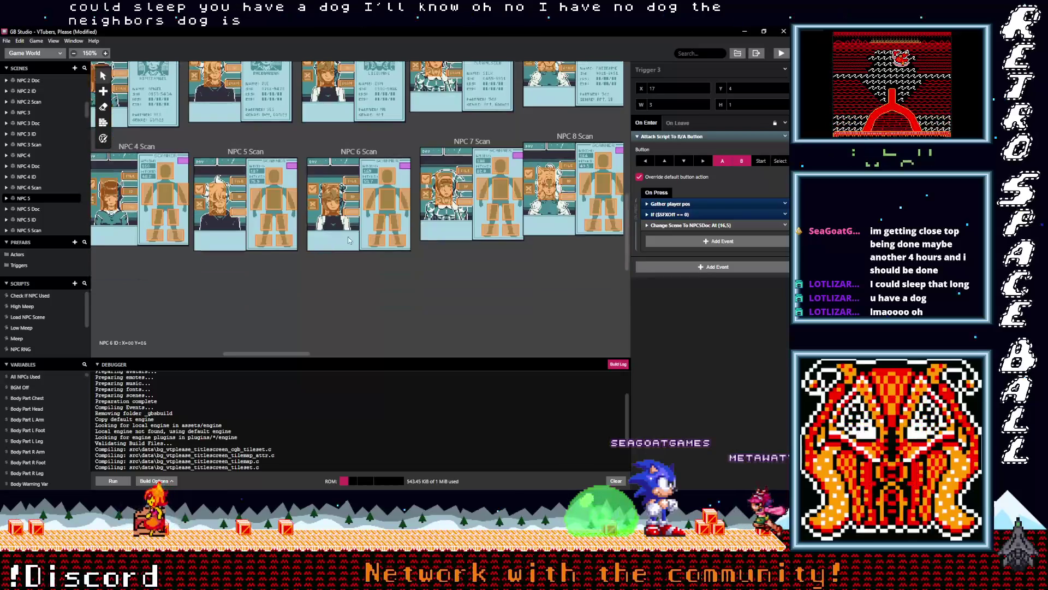
click(354, 216)
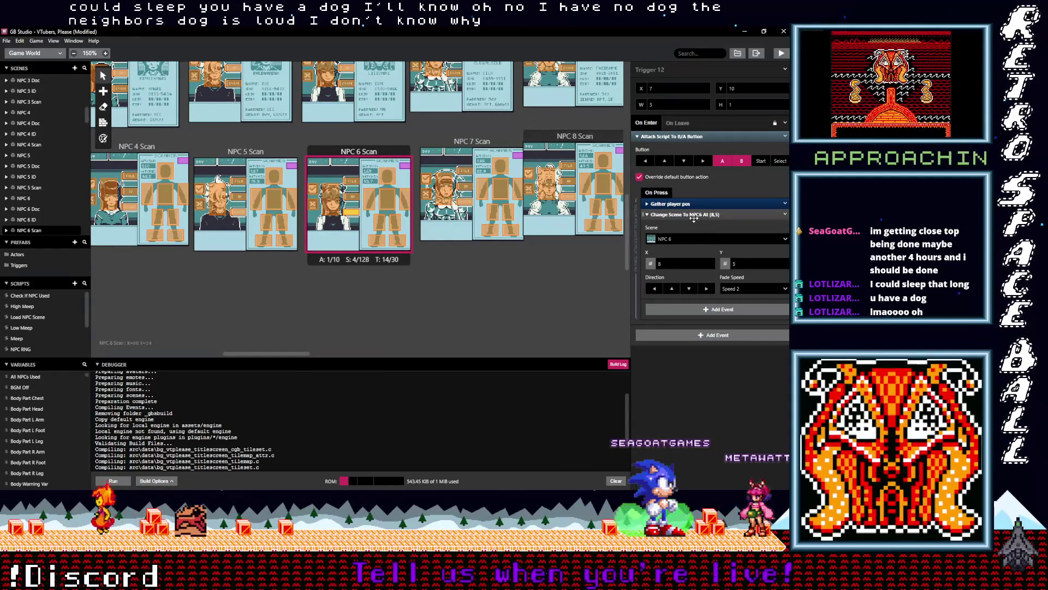
click(692, 214)
key(ctrl+v)
drag(689, 225, 689, 215)
click(351, 195)
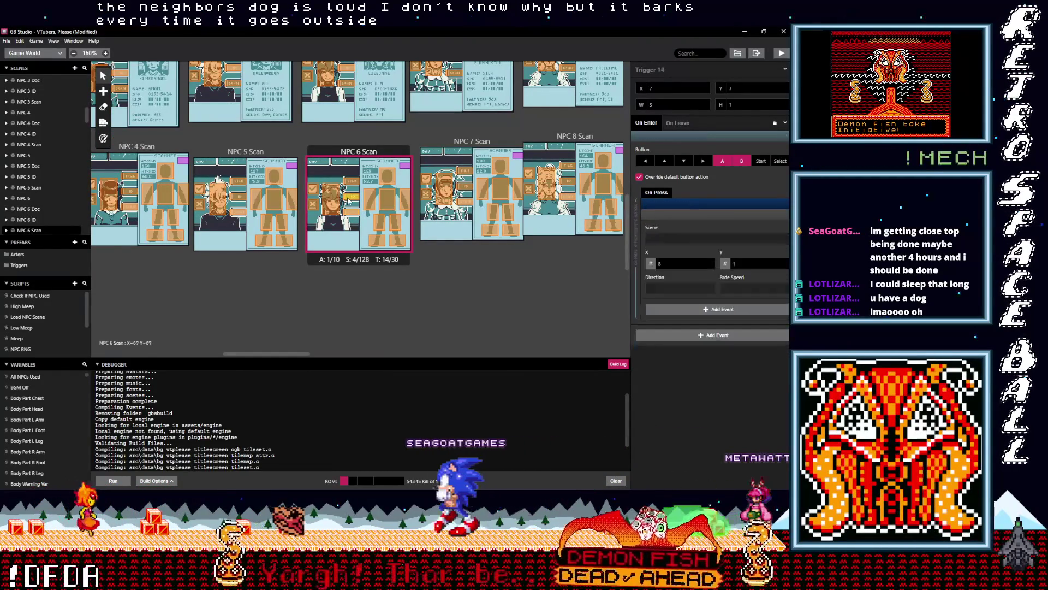
click(673, 214)
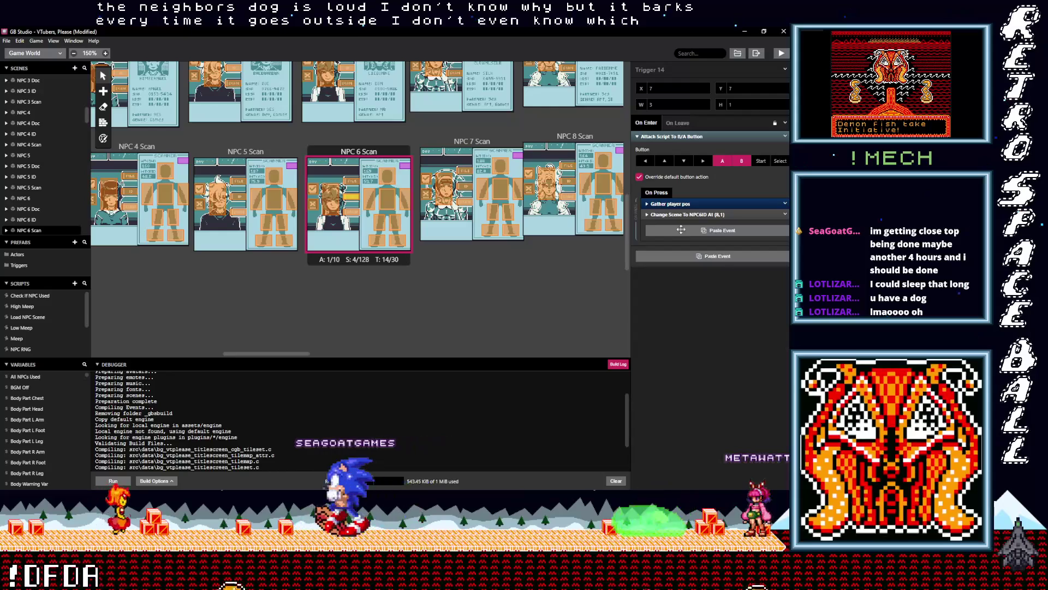
drag(650, 215, 649, 214)
Insert the conditional sound event above the scene change in Triggers 13 and 11.
click(351, 181)
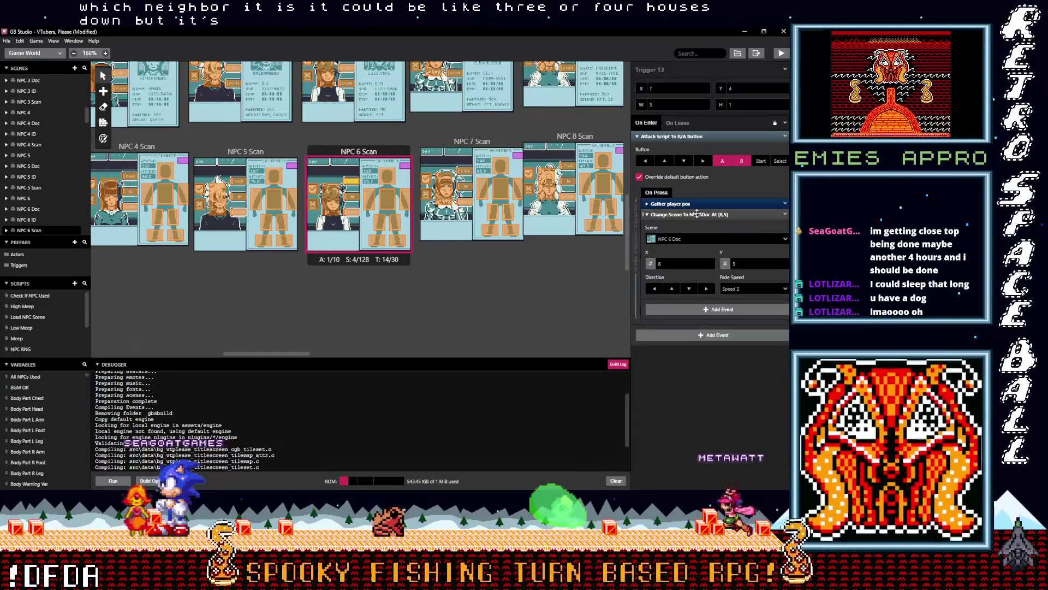
click(696, 214)
alt+click(681, 227)
drag(680, 227, 674, 215)
click(332, 208)
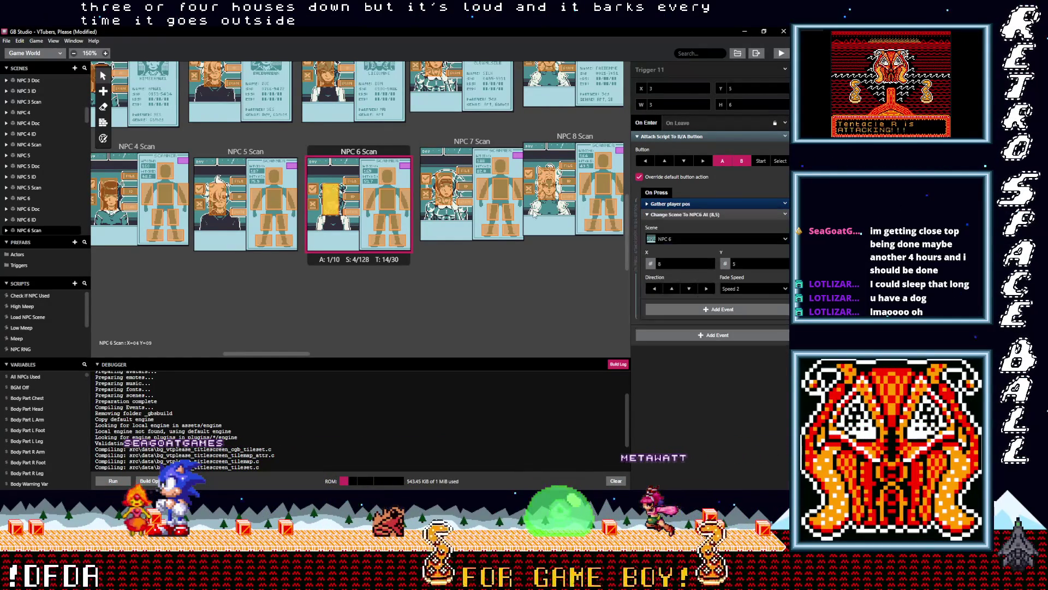
click(676, 217)
alt+click(680, 230)
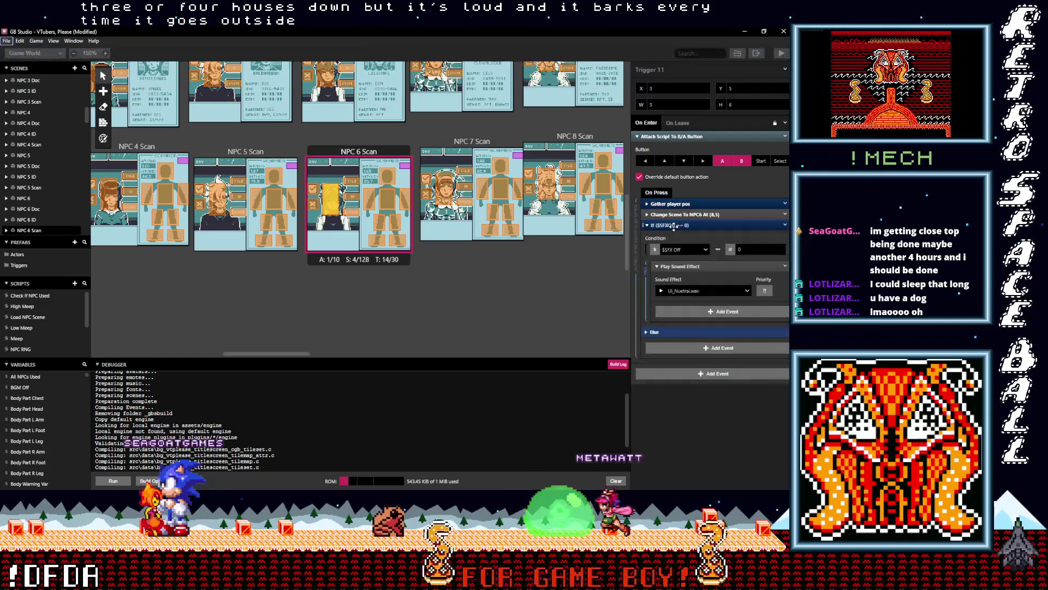
drag(684, 225, 390, 191)
scroll(381, 206, up, 3)
Add the If $SFXOff == 0 sound event before the scene change in NPC 6 ID Triggers 2 and 5.
click(346, 168)
alt+click(682, 227)
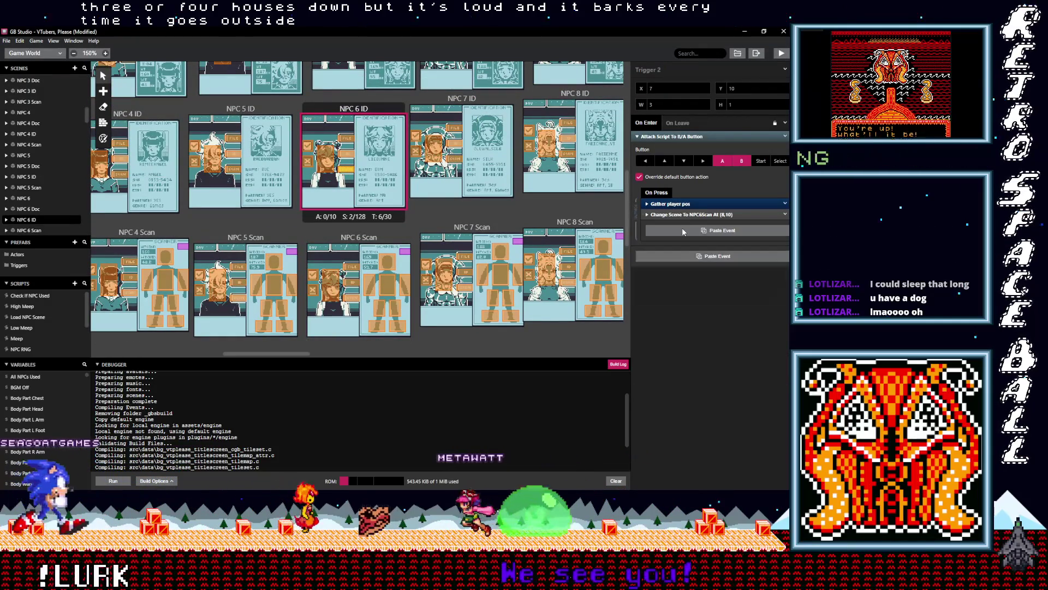
click(680, 225)
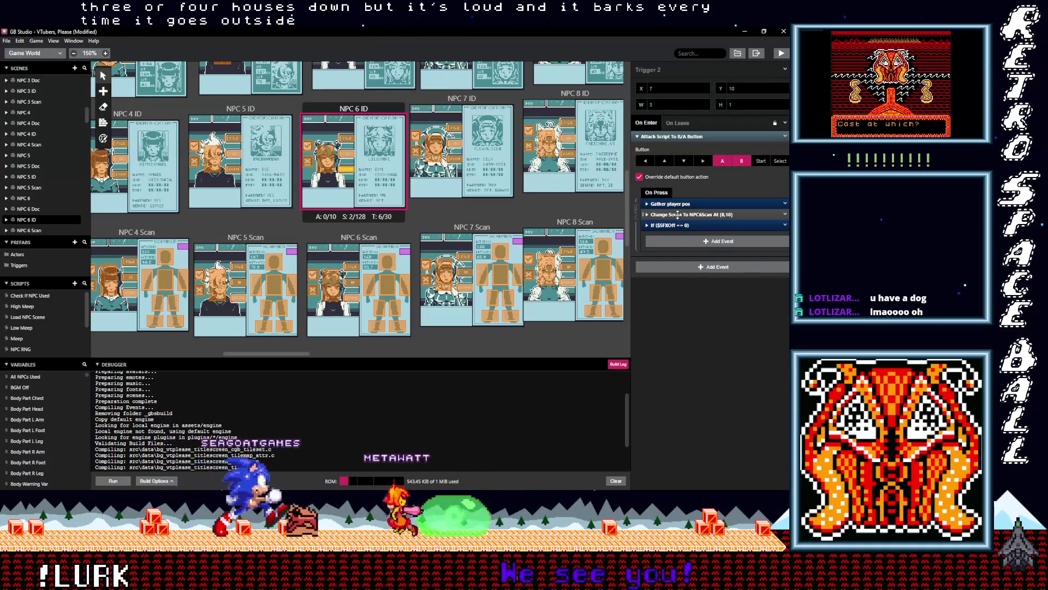
drag(680, 225, 680, 214)
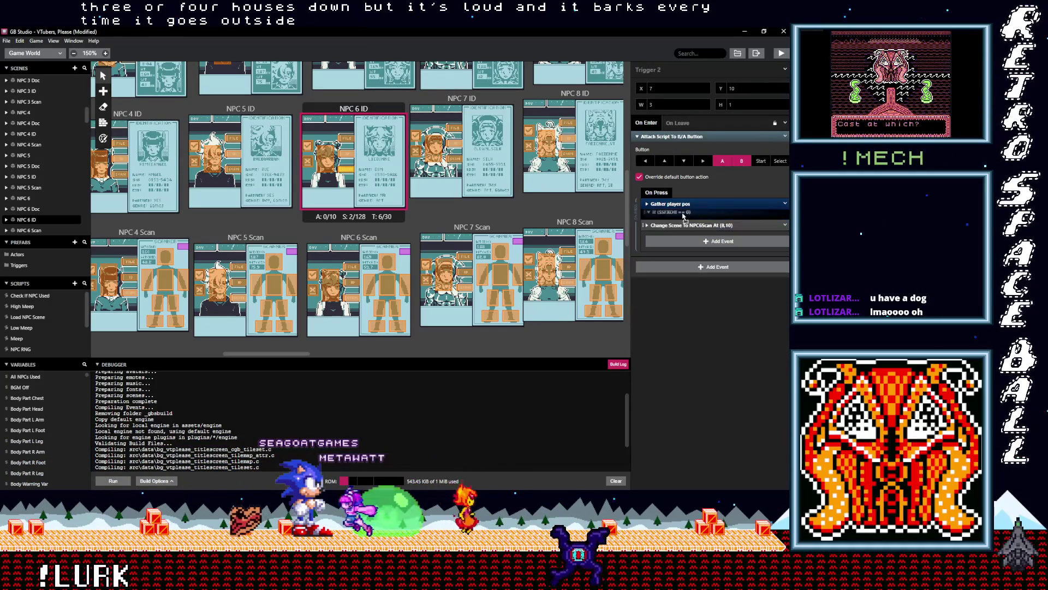
click(648, 215)
click(350, 159)
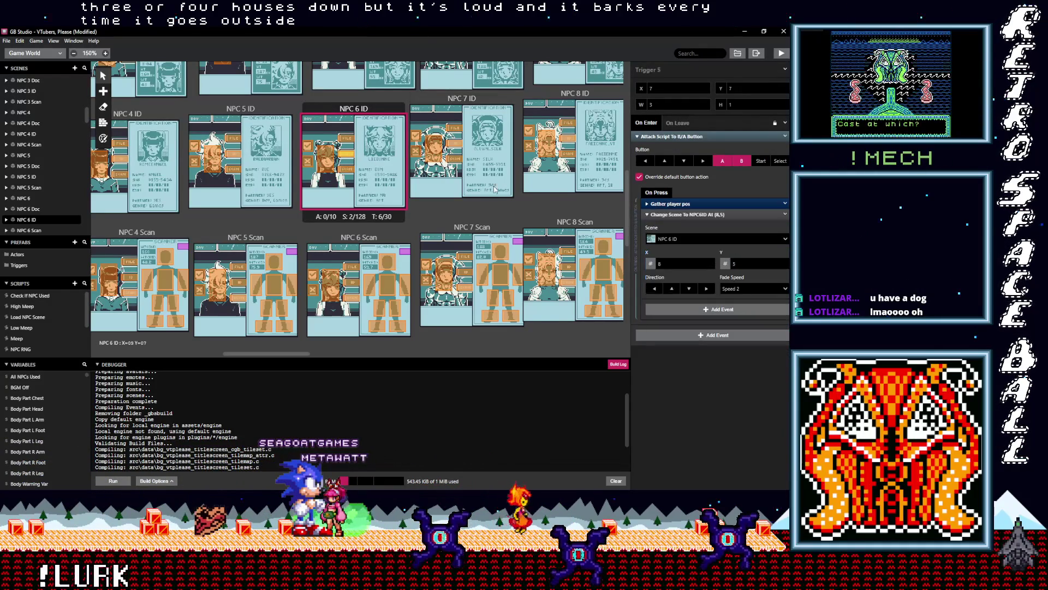
alt+click(679, 231)
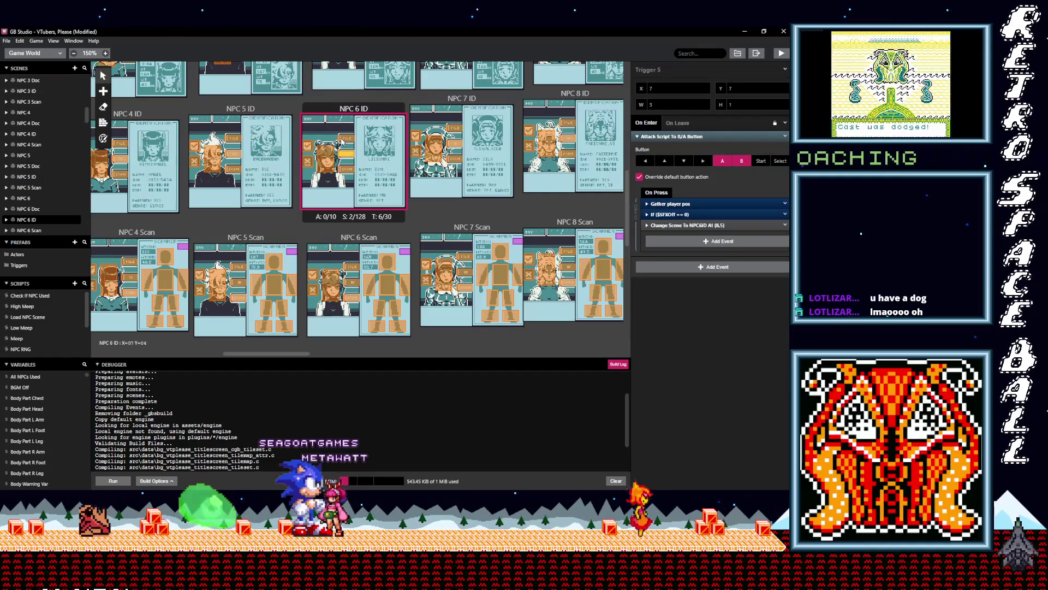
Place the conditional sound event above Change Scene To NPC6Doc in Trigger 1, and add it to Trigger 6.
click(350, 140)
click(677, 214)
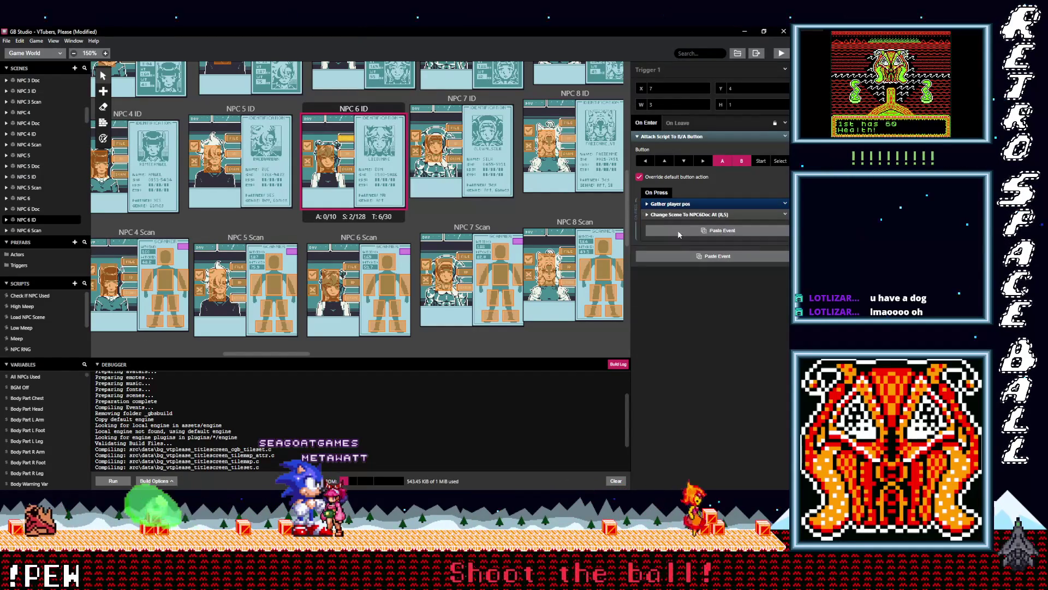
alt+click(677, 230)
click(677, 225)
drag(680, 224, 680, 214)
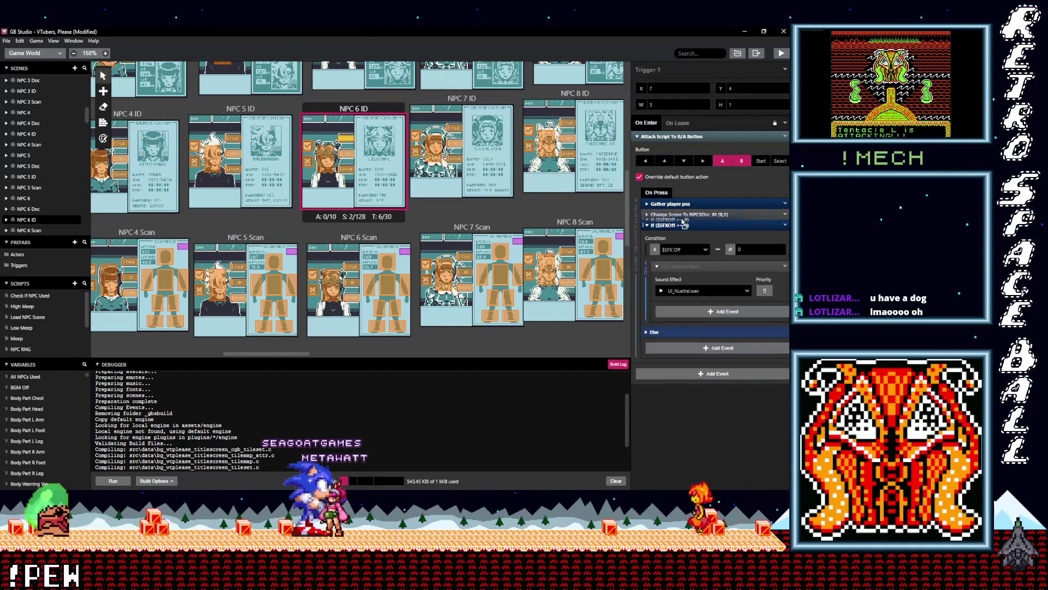
click(323, 160)
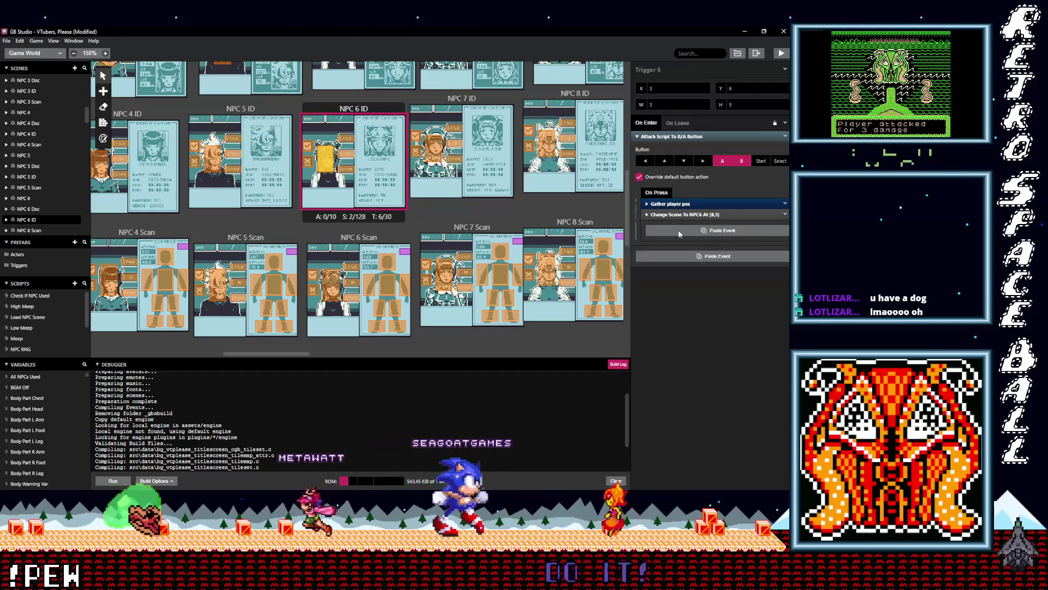
click(679, 230)
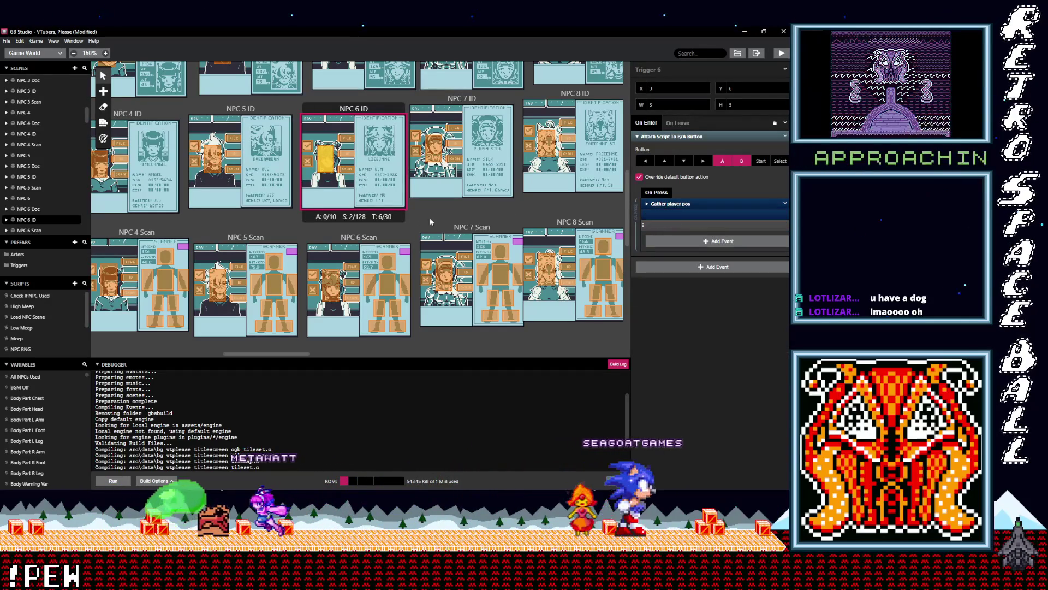
scroll(393, 224, up, 5)
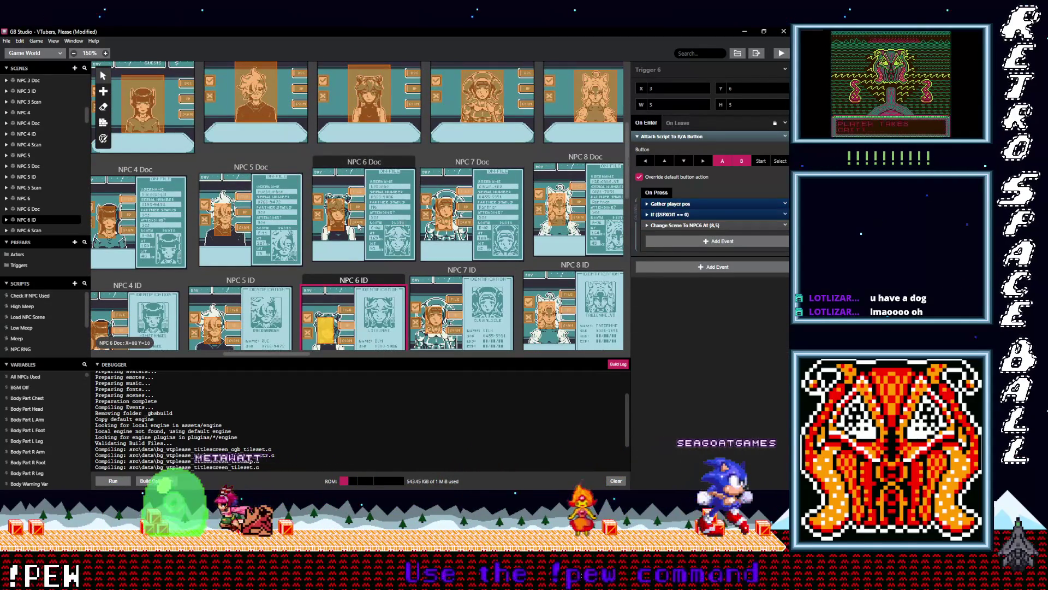
Add the If $SFXOff == 0 sound event to NPC 6 Doc Triggers 1 and 2, ahead of the scene change.
click(358, 227)
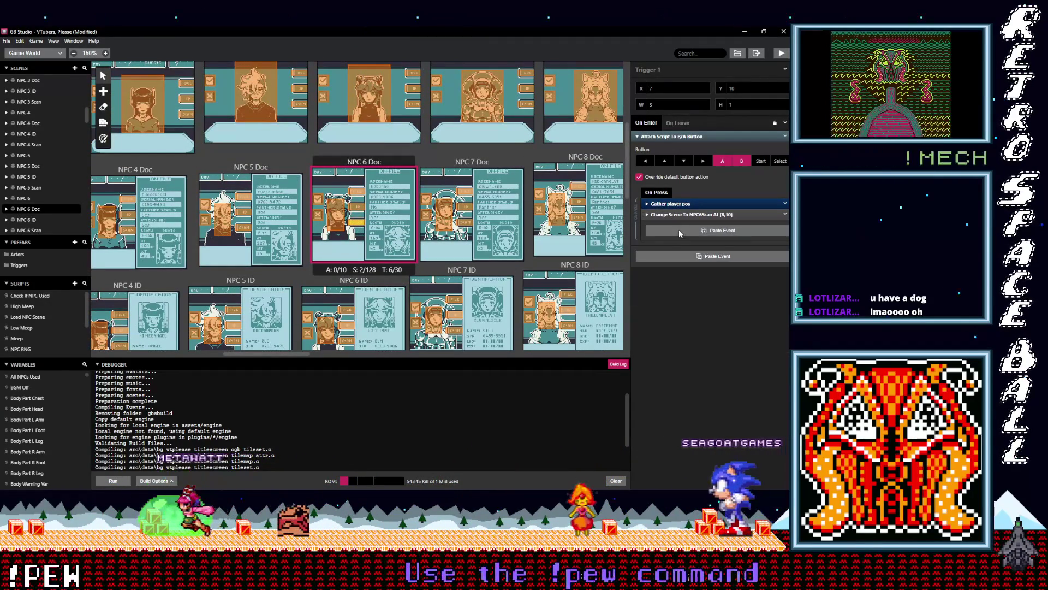
click(680, 232)
click(676, 226)
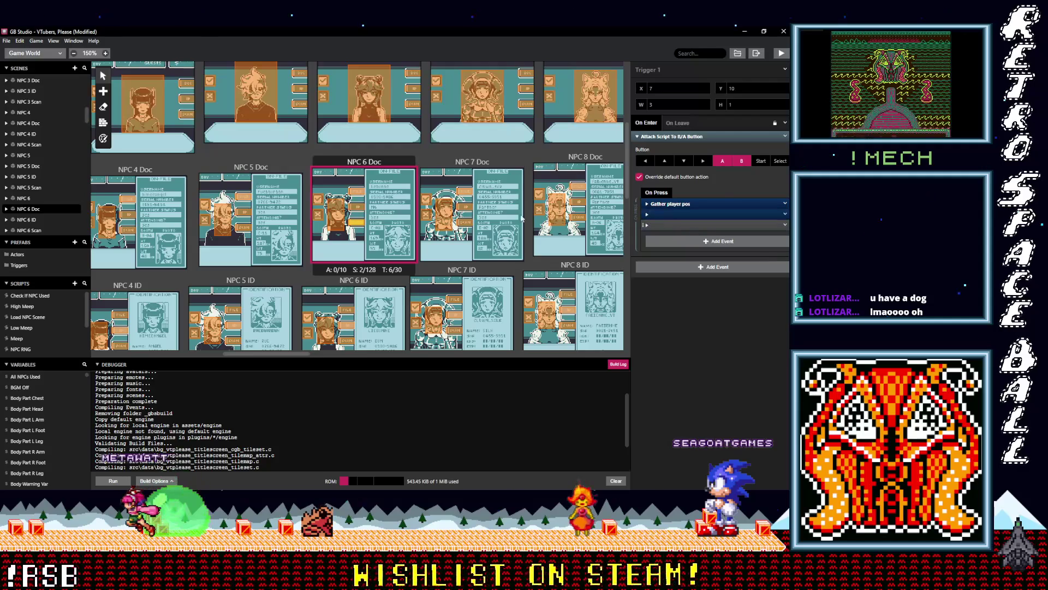
click(365, 212)
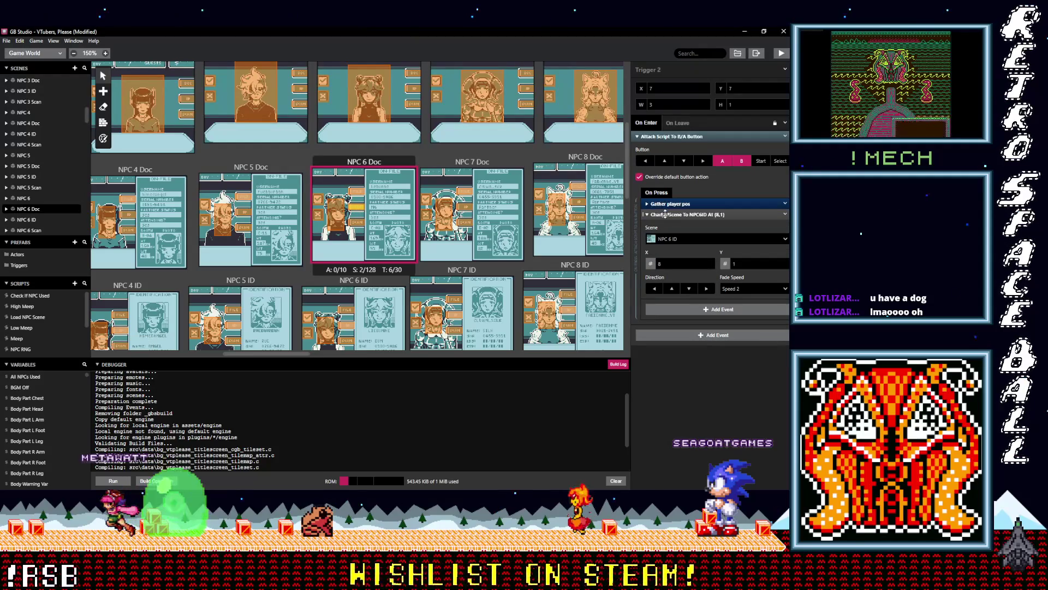
click(665, 214)
alt+click(676, 232)
click(671, 225)
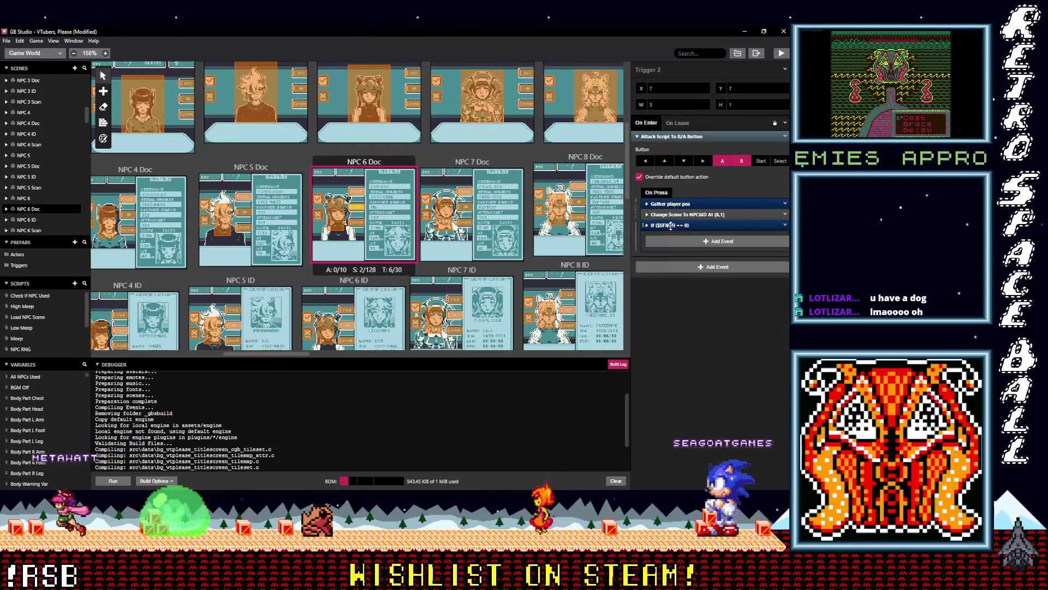
drag(675, 219, 675, 214)
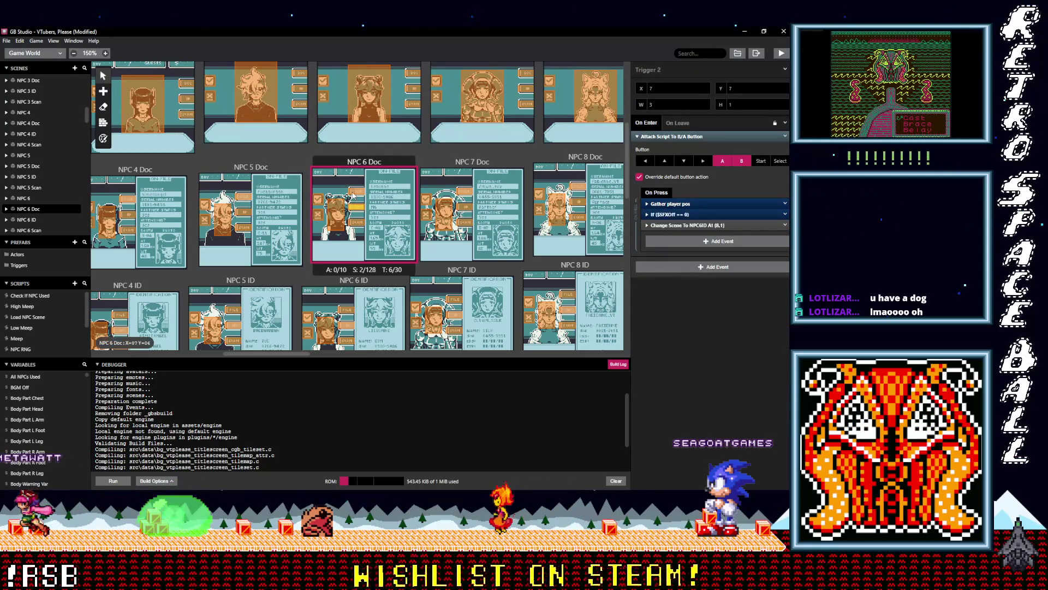
Insert the conditional sound event into the on-press scripts of Triggers 6 and 5.
click(352, 194)
click(664, 214)
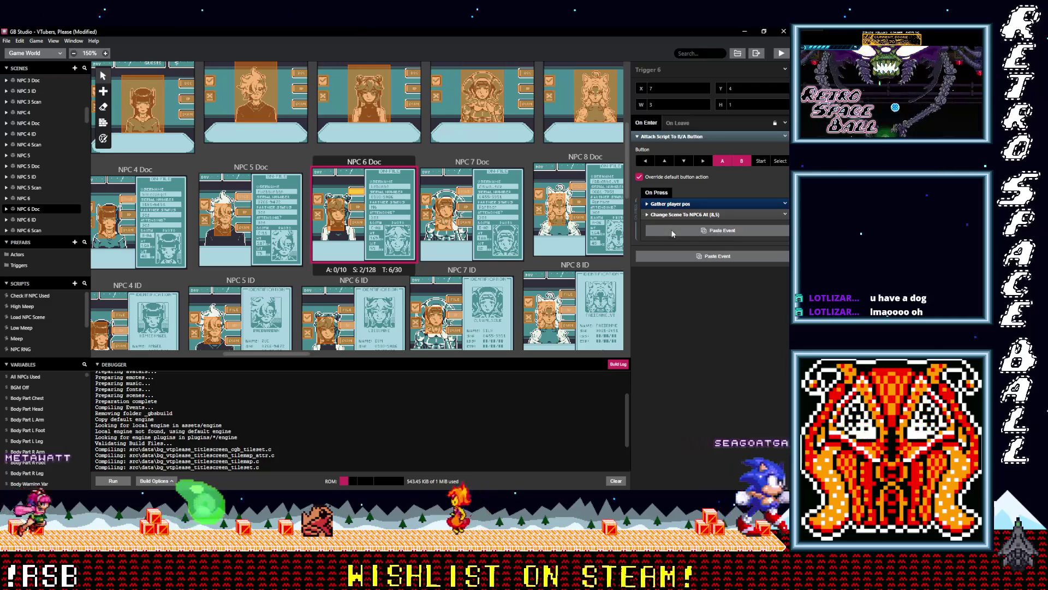
alt+click(672, 229)
click(670, 225)
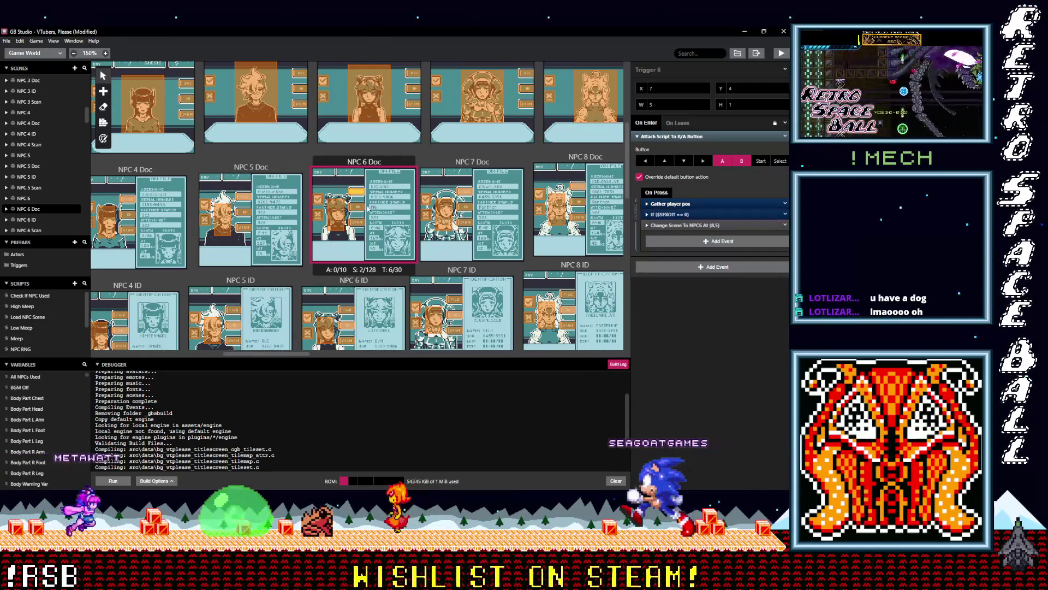
click(342, 222)
click(664, 214)
alt+click(676, 227)
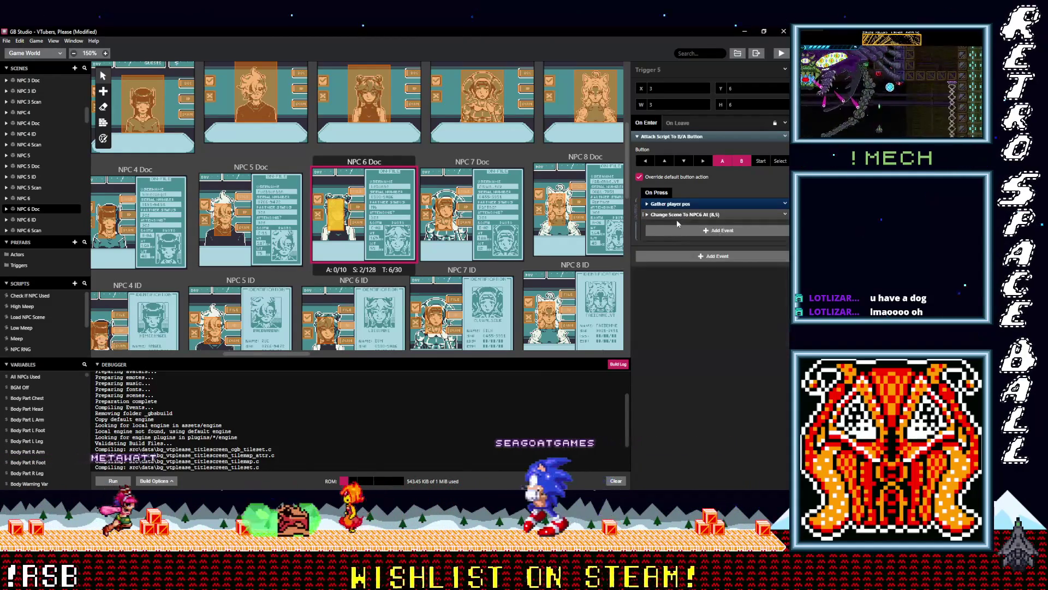
click(676, 224)
click(676, 224)
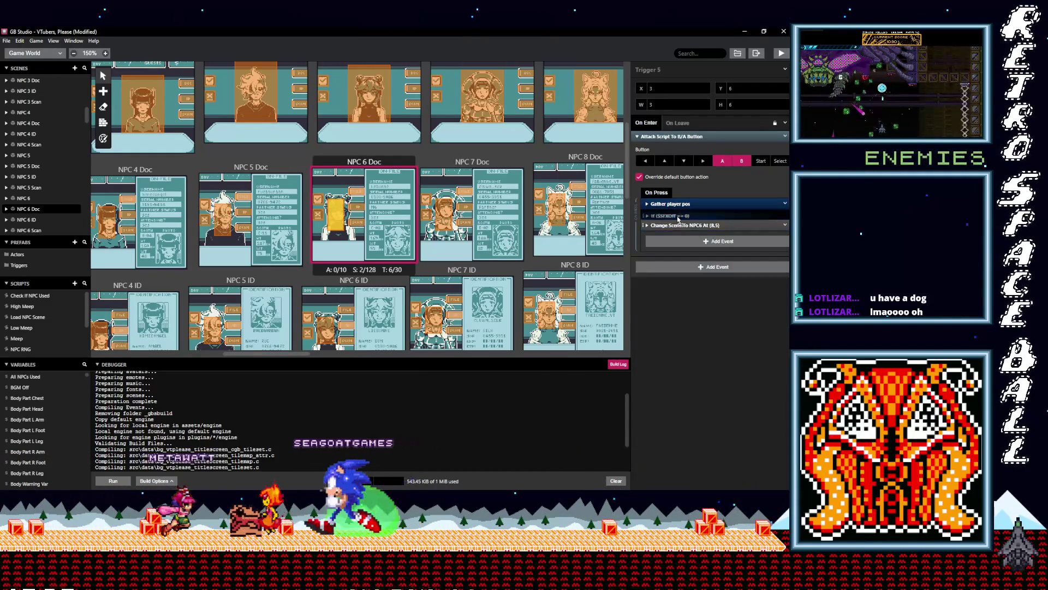
Give NPC 6 Triggers 5, 4 and 3 the If $SFXOff == 0 sound event above their scene change.
scroll(386, 229, up, 3)
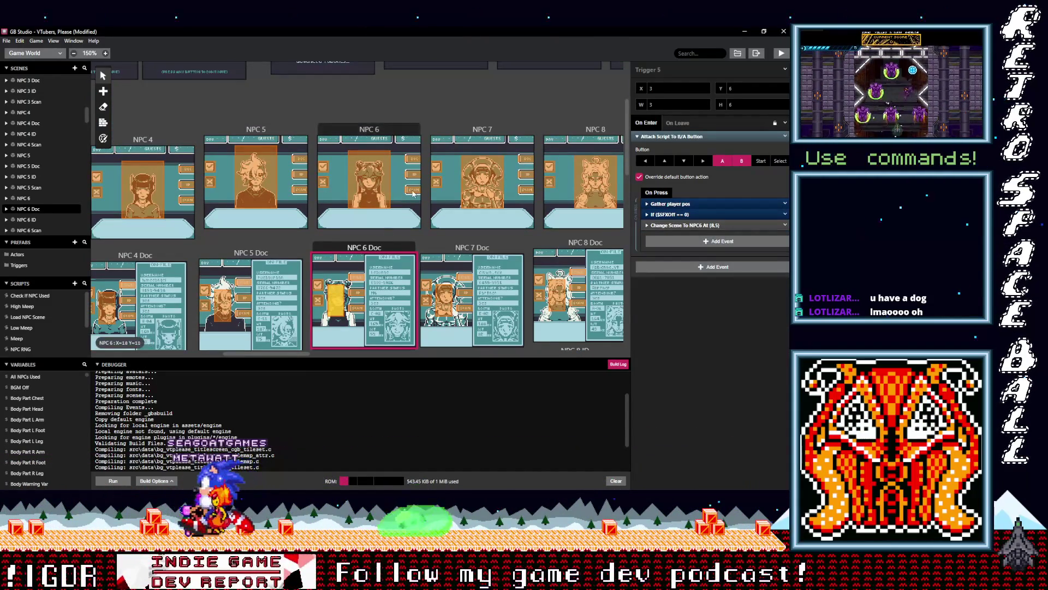
click(413, 194)
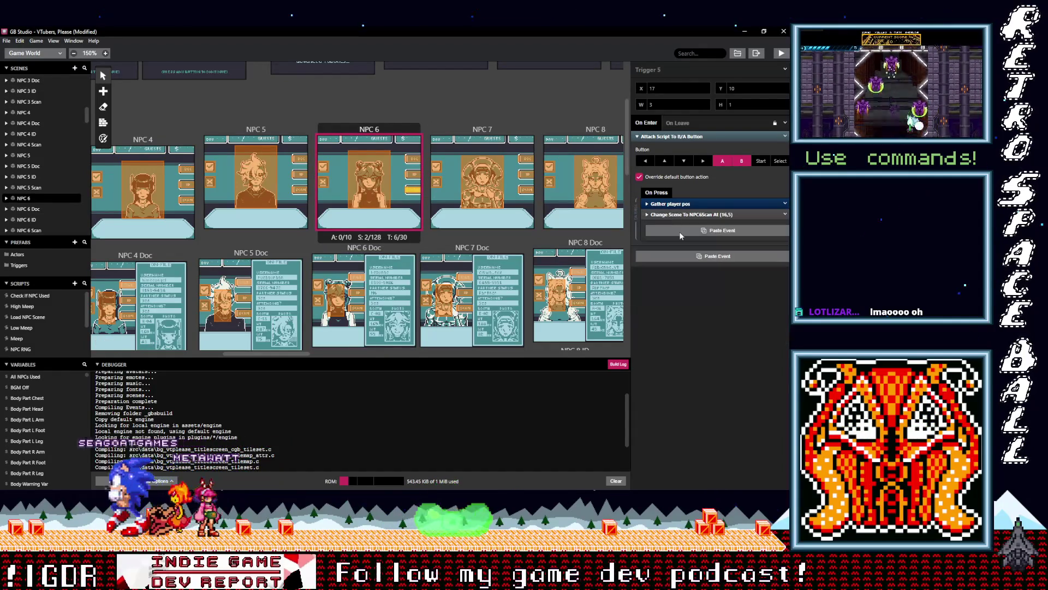
click(676, 231)
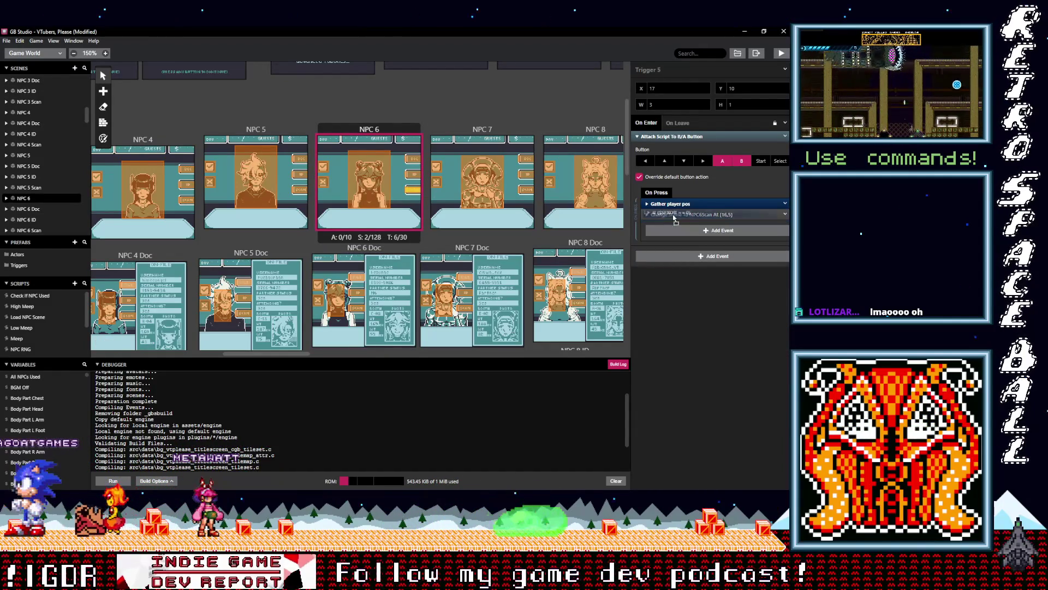
click(421, 175)
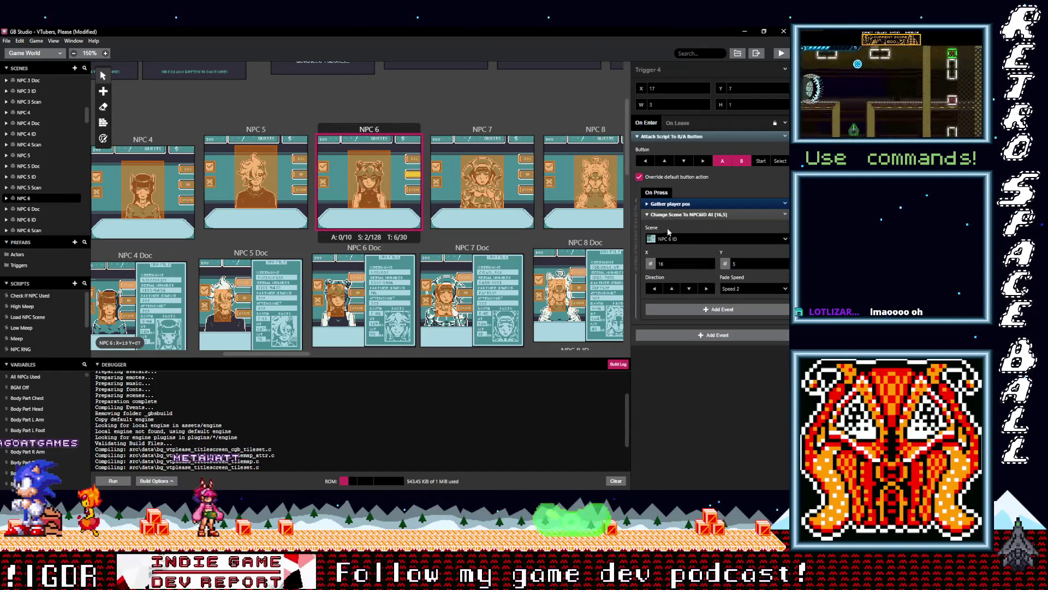
click(673, 214)
click(672, 227)
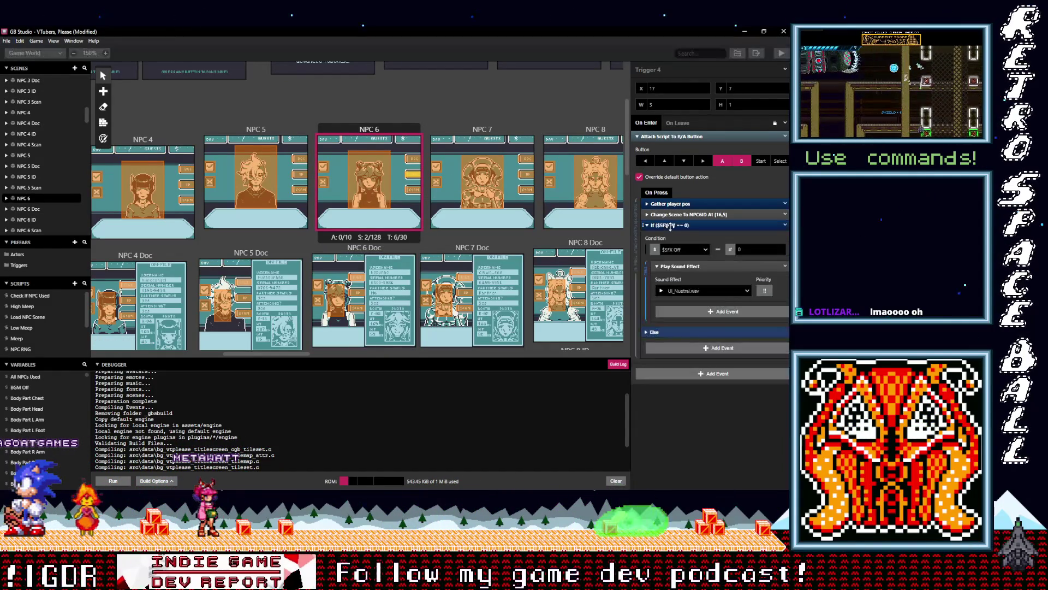
drag(670, 227, 674, 216)
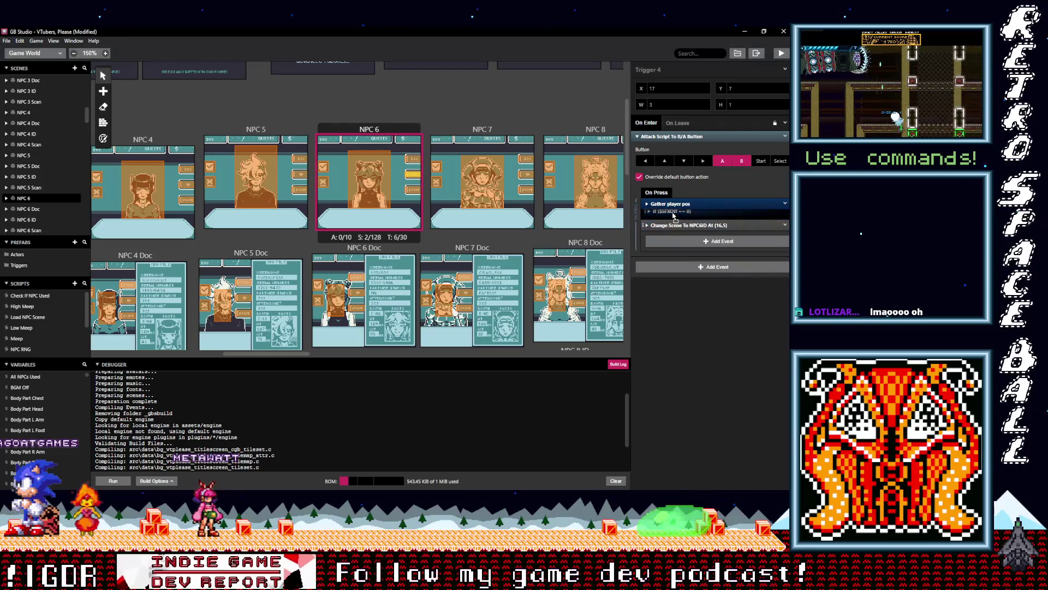
click(415, 160)
click(665, 214)
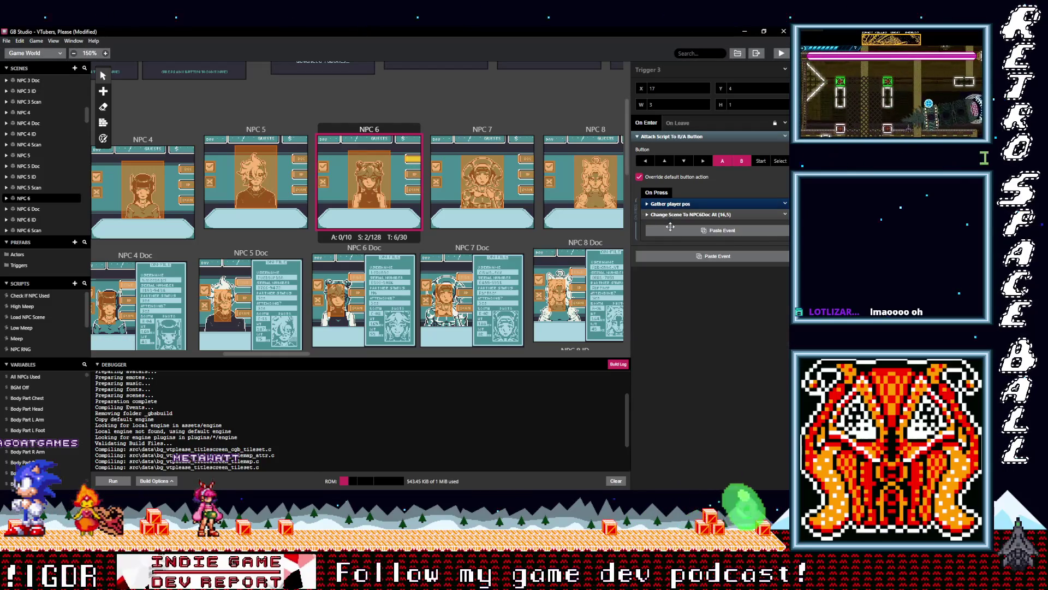
click(670, 225)
click(672, 226)
drag(672, 227, 673, 215)
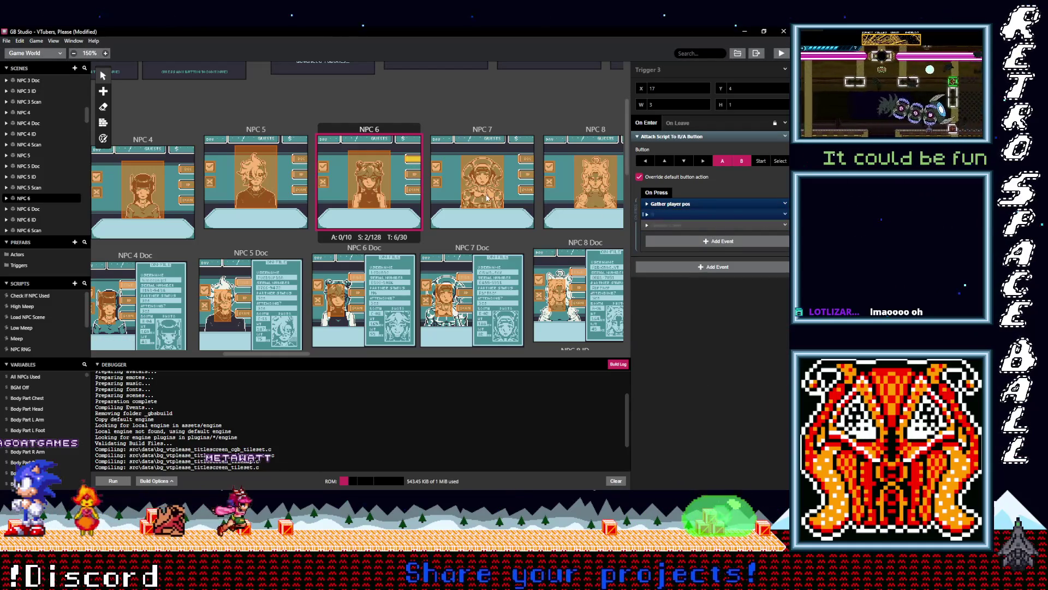
Add the same conditional sound event ahead of the scene change in NPC 7 Triggers 5, 4 and 3.
click(527, 191)
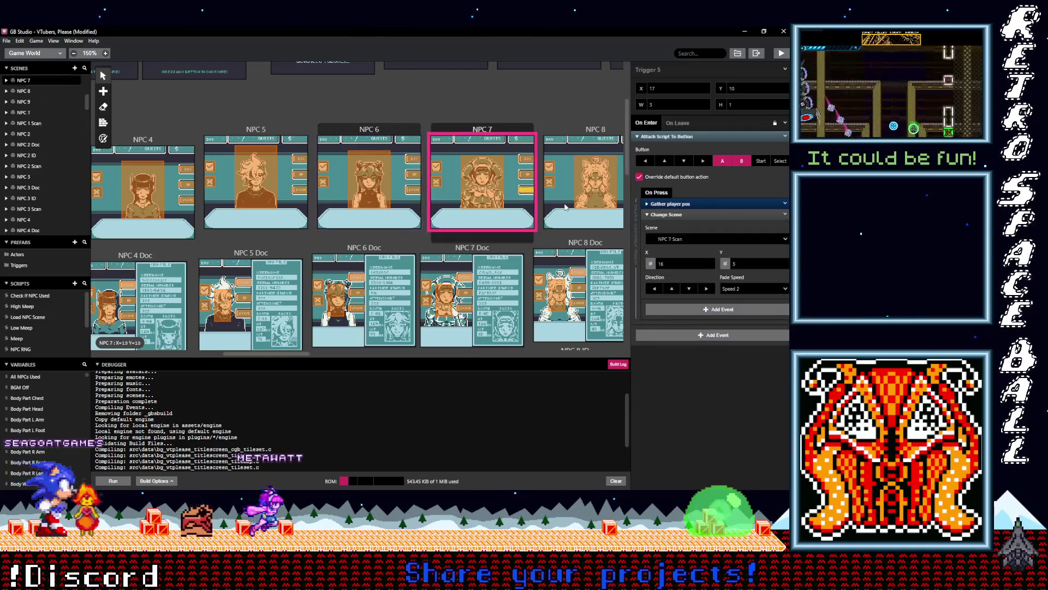
click(677, 214)
key(ctrl+v)
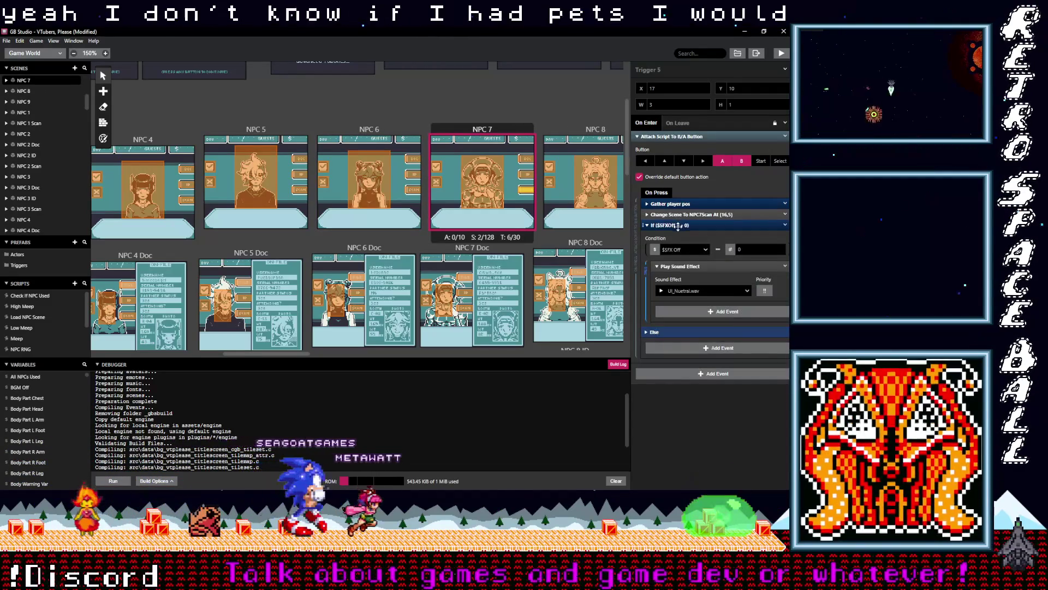
drag(678, 228, 593, 201)
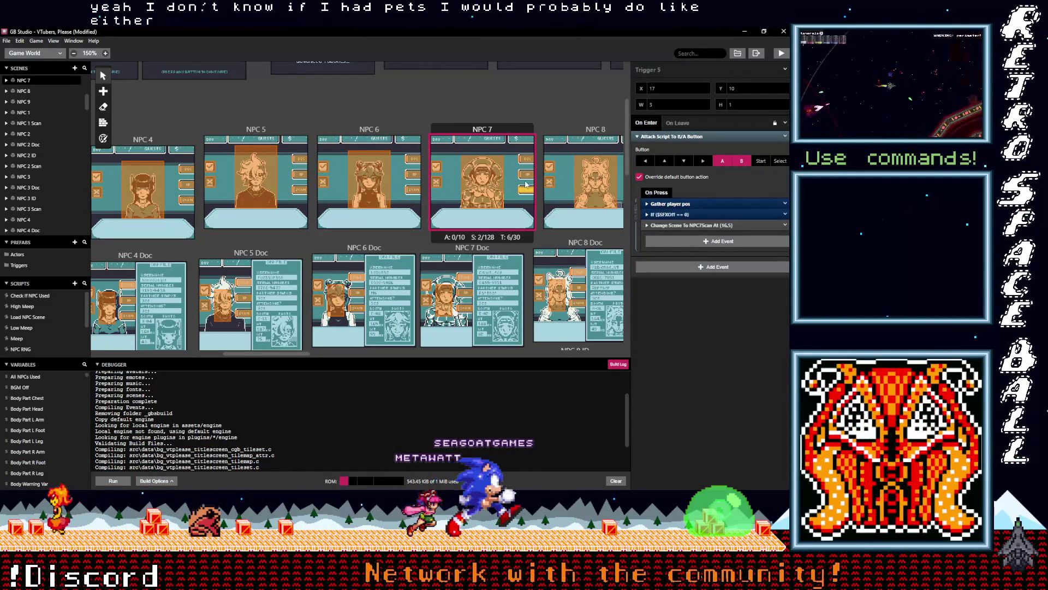
click(594, 201)
click(682, 215)
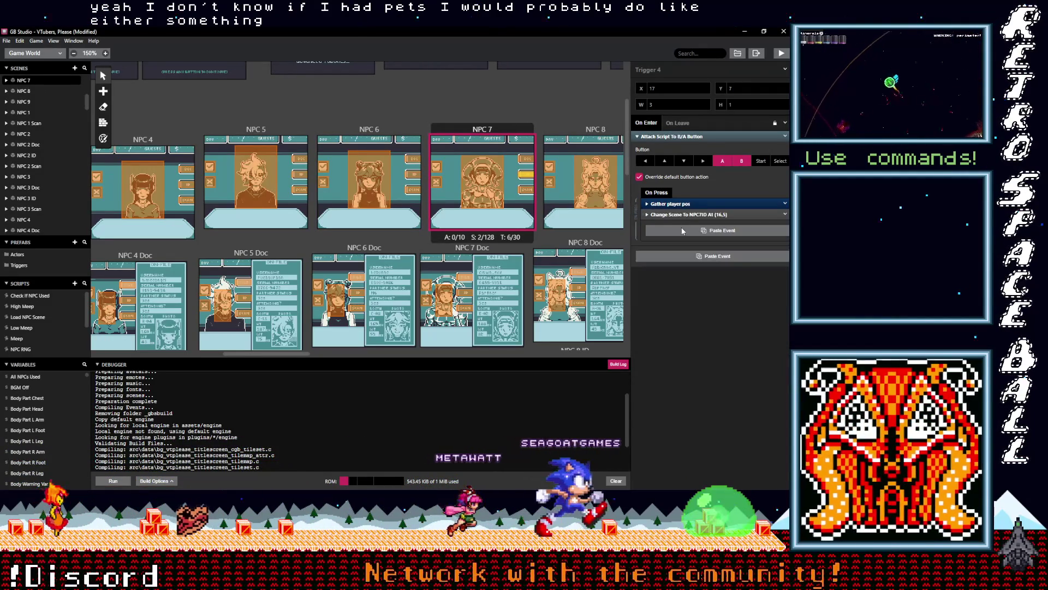
key(ctrl+v)
click(676, 225)
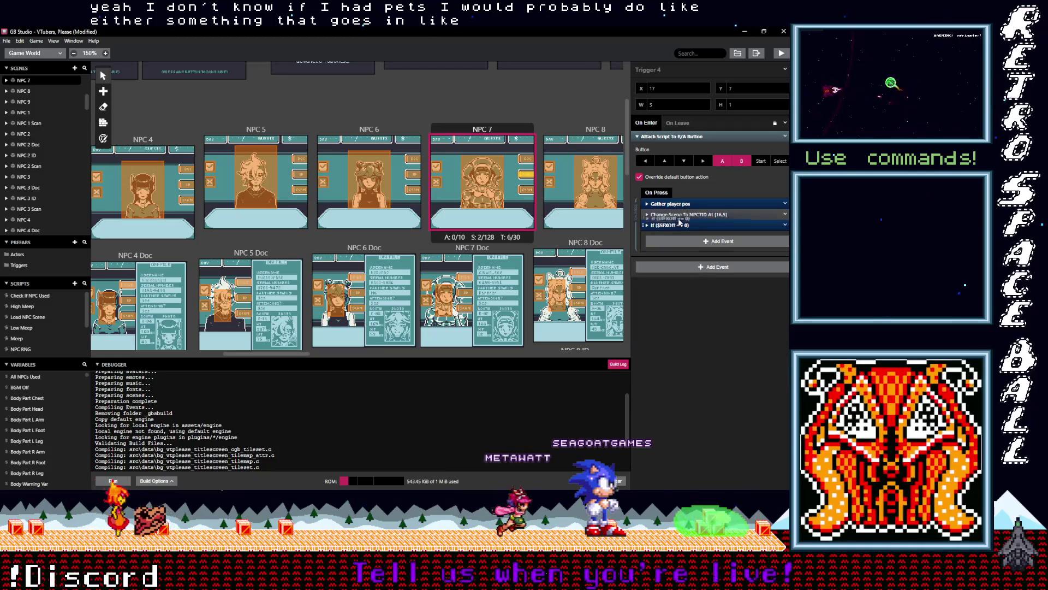
drag(680, 222, 677, 215)
click(525, 159)
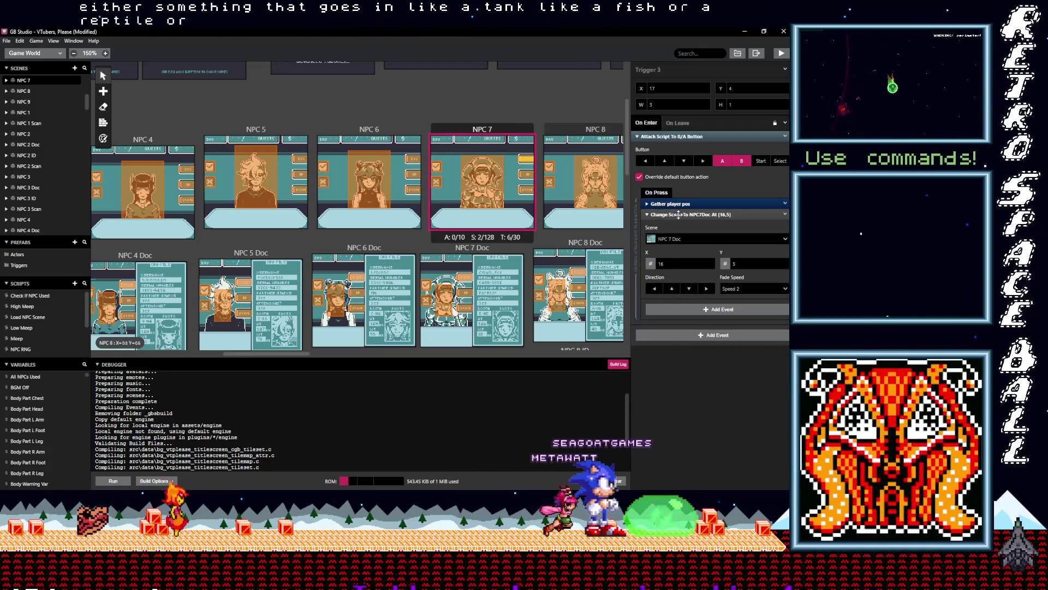
click(677, 217)
key(ctrl+v)
drag(676, 229, 675, 216)
Put the If $SFXOff == 0 sound event before the scene change in NPC 7 Doc Triggers 1 and 2.
scroll(510, 244, down, 2)
click(465, 223)
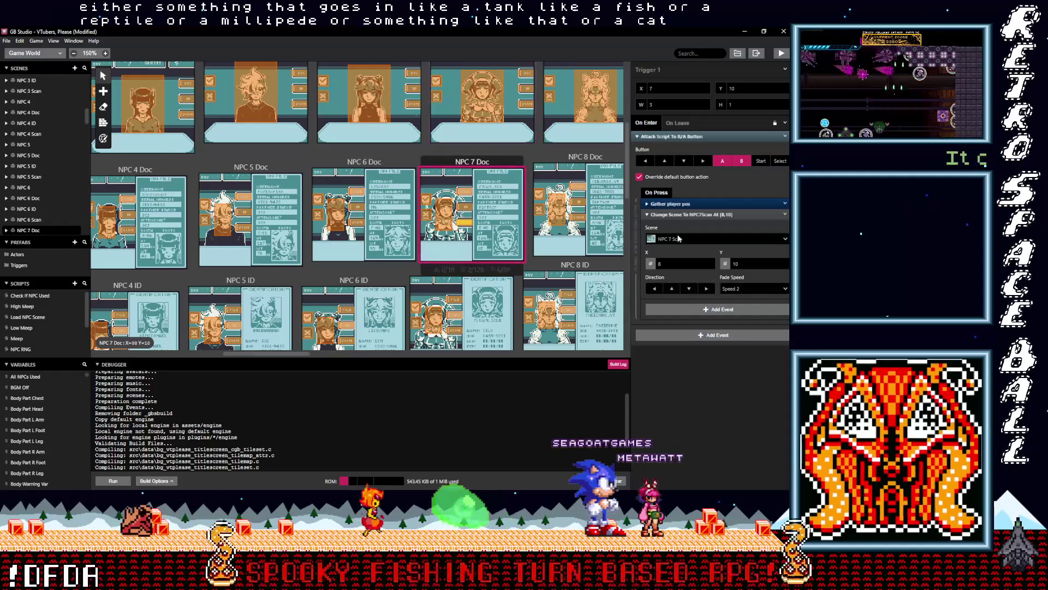
click(678, 216)
key(ctrl+v)
click(679, 224)
drag(679, 224, 679, 215)
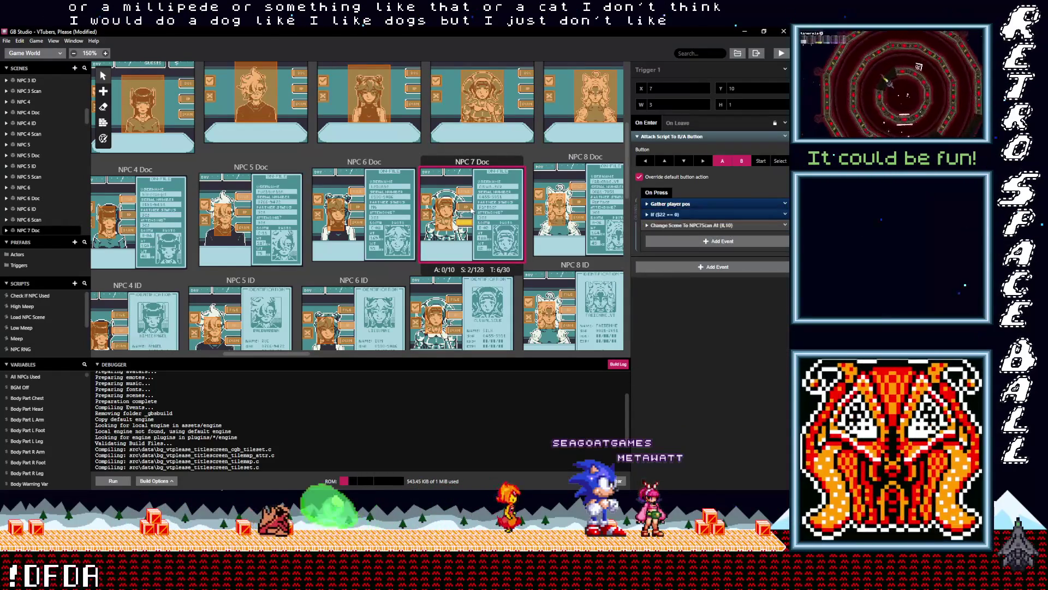
click(480, 211)
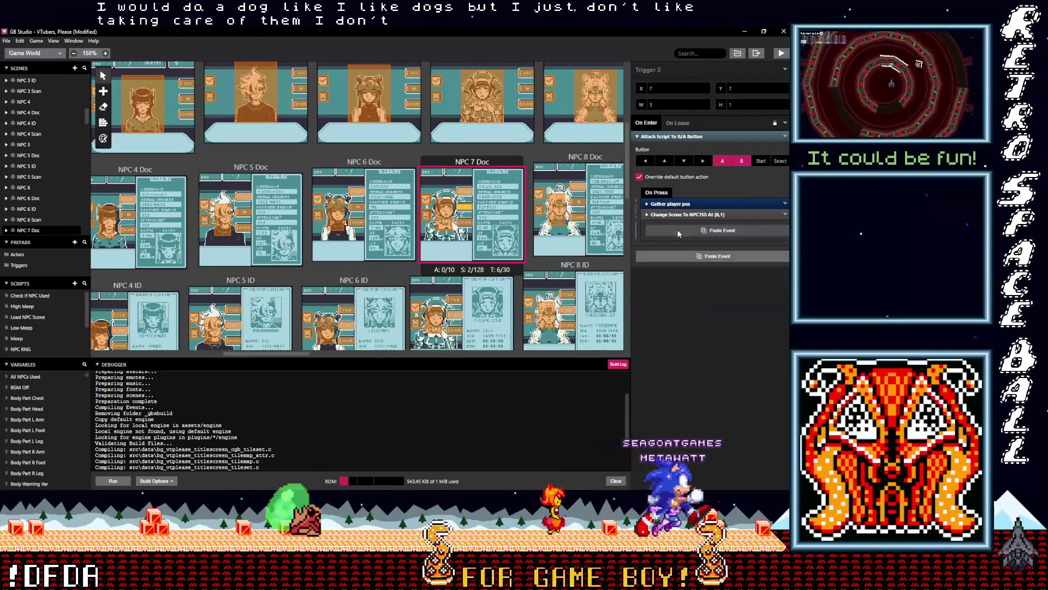
click(679, 232)
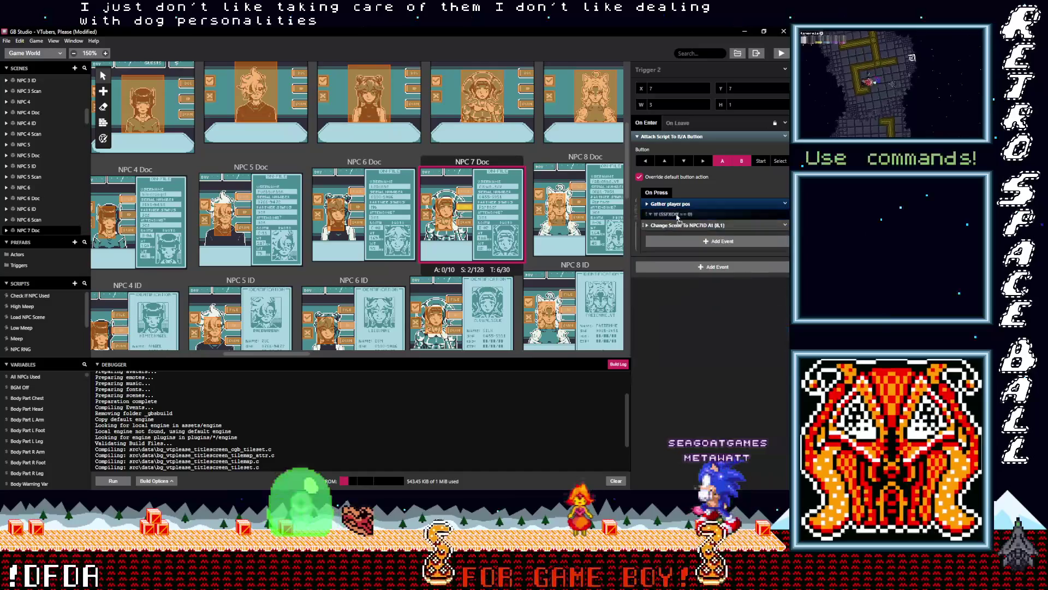
Add the conditional sound event to the on-press scripts of Triggers 6 and 5.
click(464, 191)
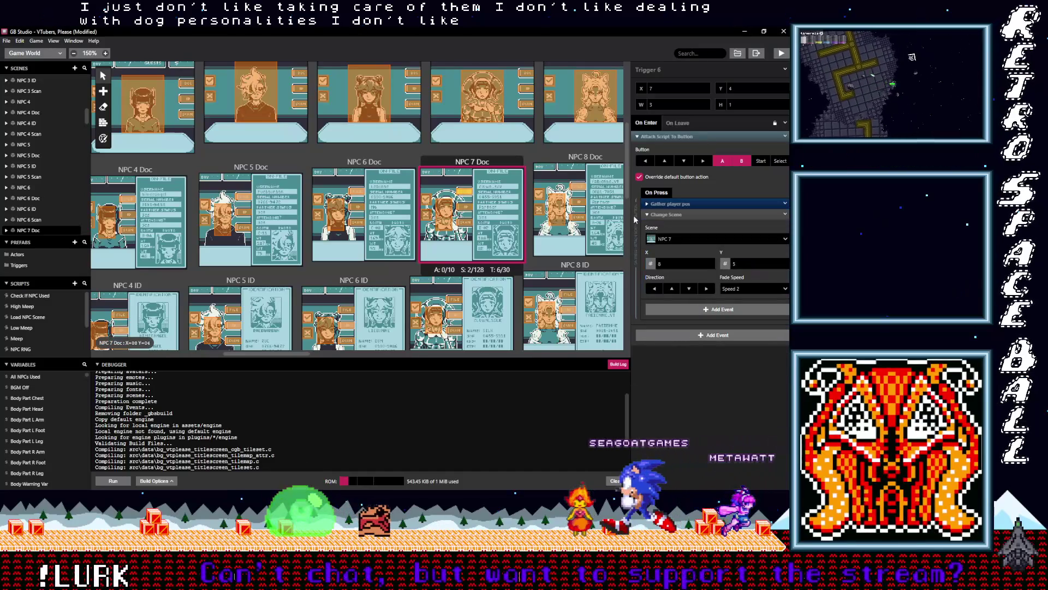
click(670, 215)
click(674, 229)
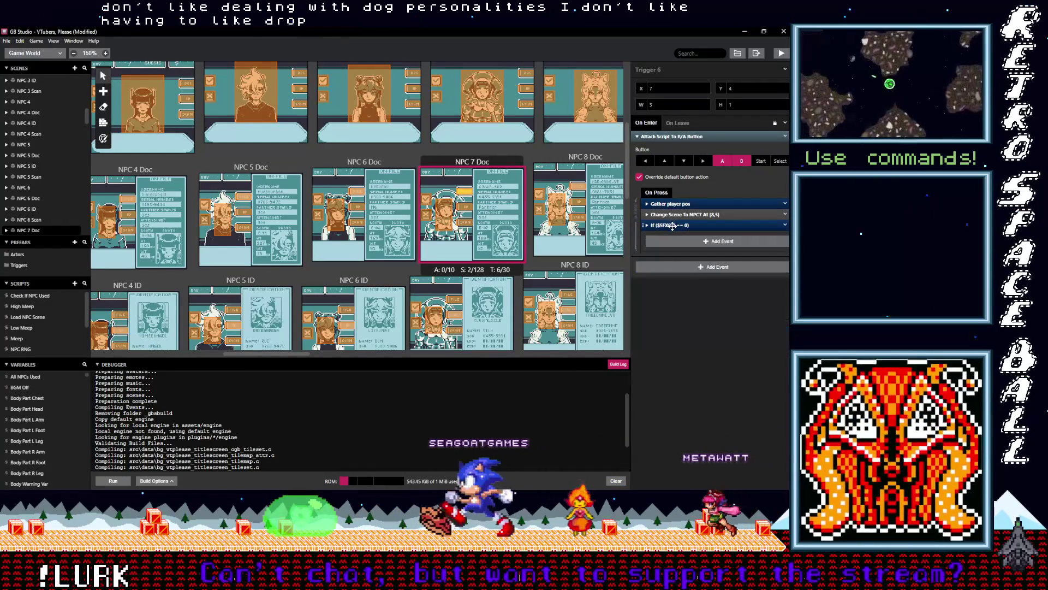
click(445, 212)
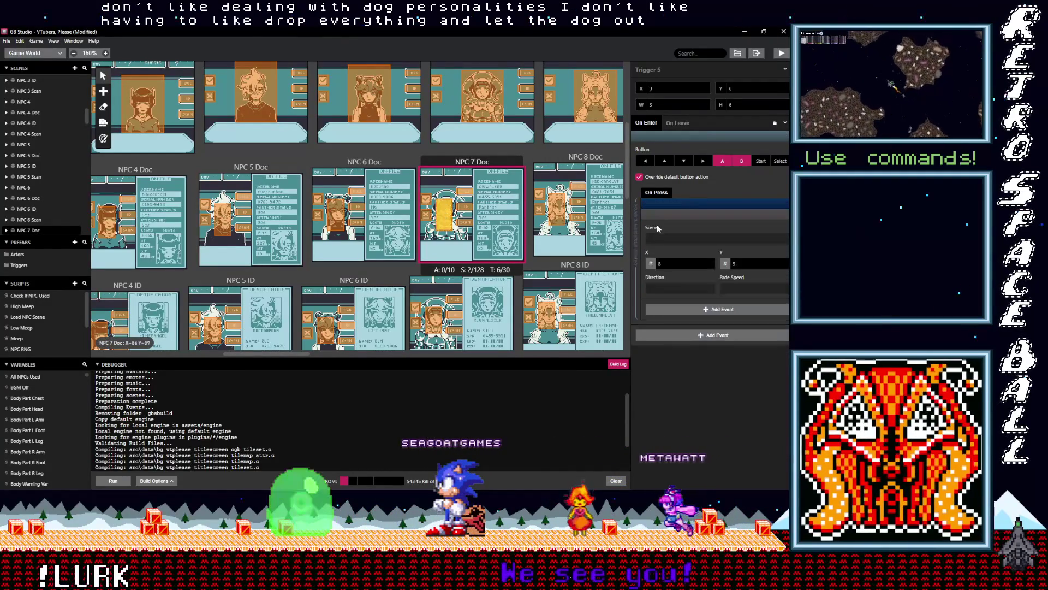
click(680, 233)
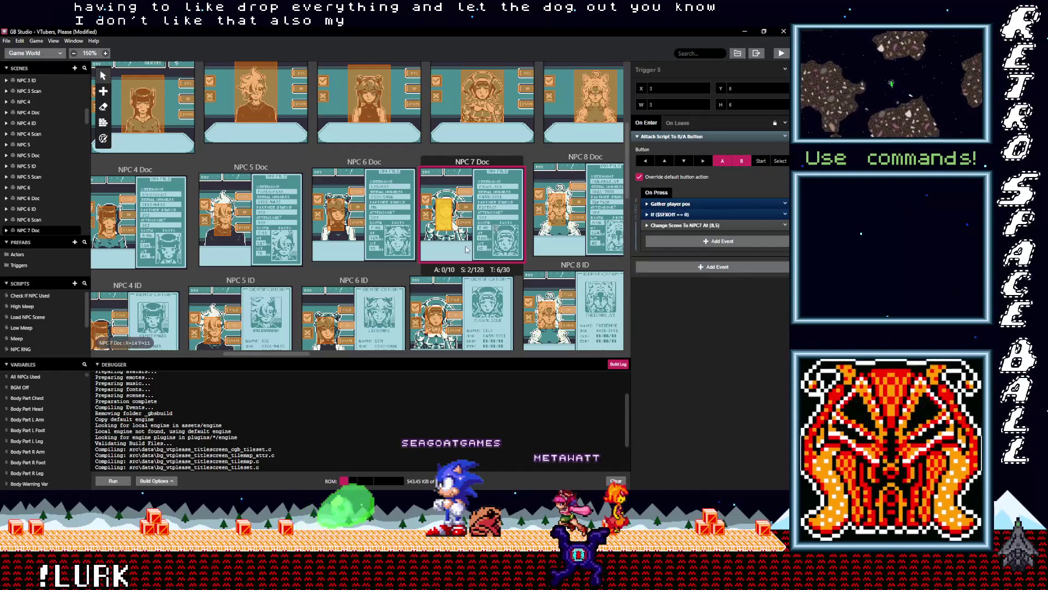
scroll(451, 287, down, 3)
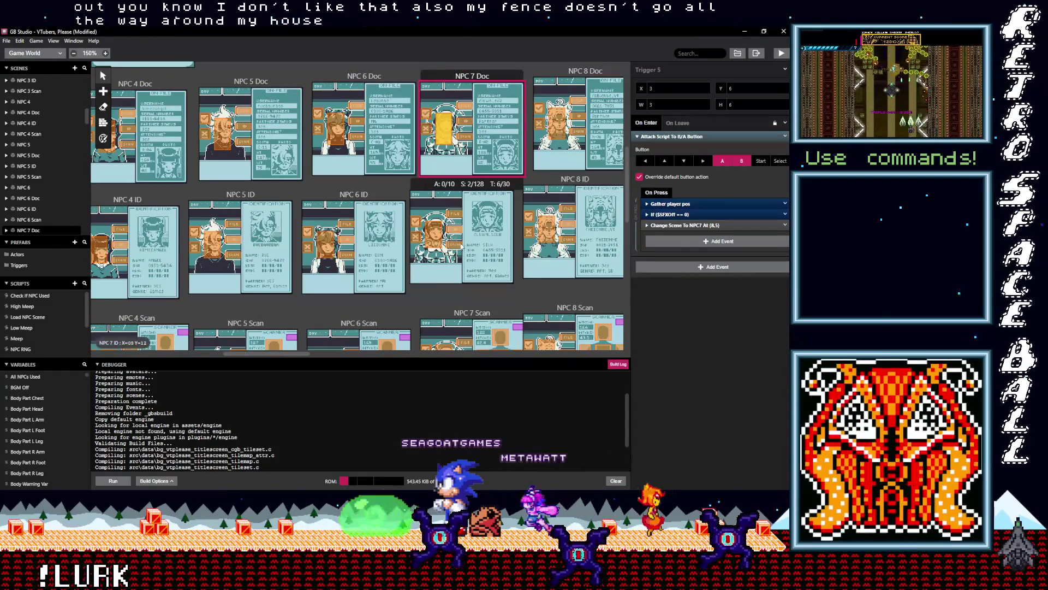
Add the If $SFXOff == 0 sound event before the scene change in NPC 7 ID Triggers 2 and 5.
click(455, 244)
click(676, 215)
drag(673, 226, 671, 212)
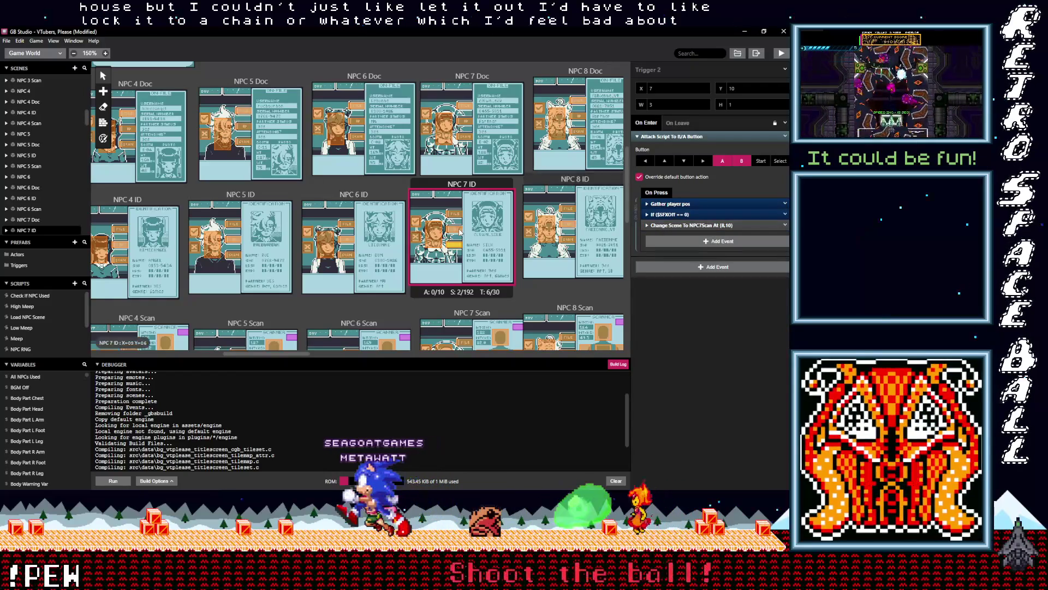
click(460, 231)
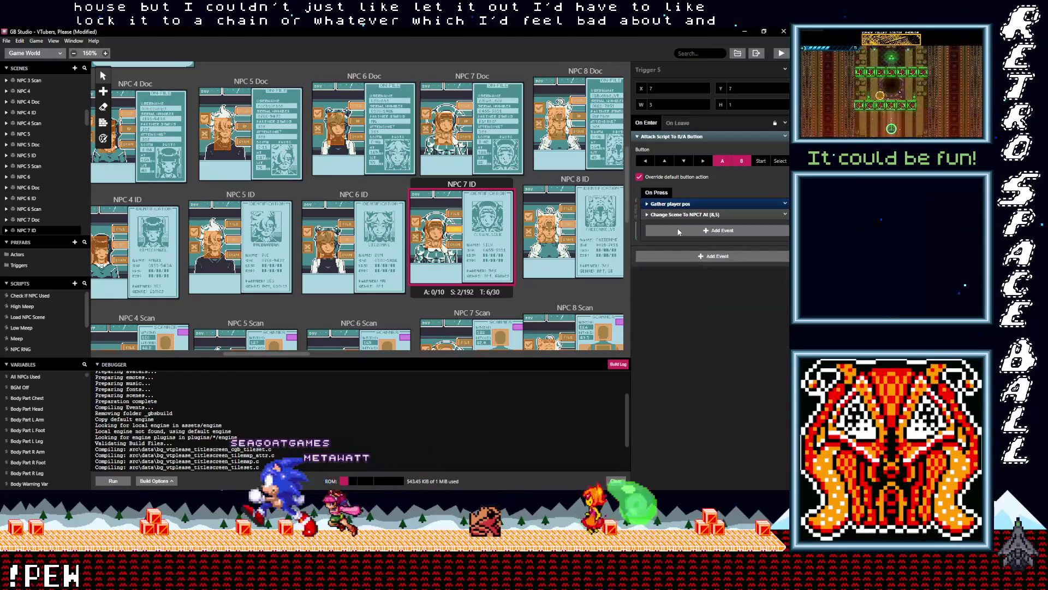
click(679, 232)
click(682, 291)
key(ctrl+z)
key(ctrl+z)
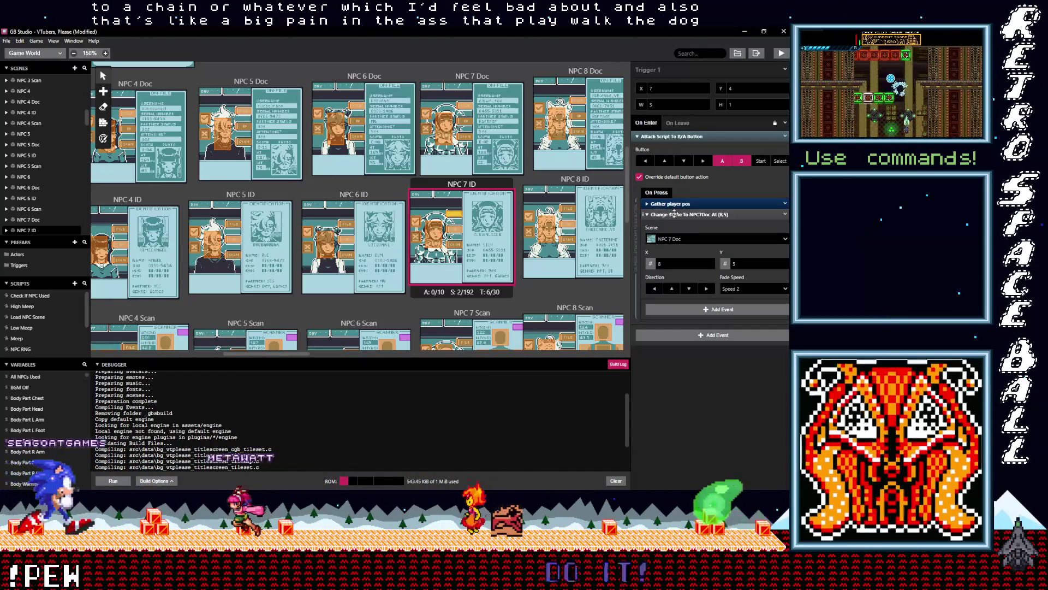
click(673, 213)
click(679, 231)
click(675, 226)
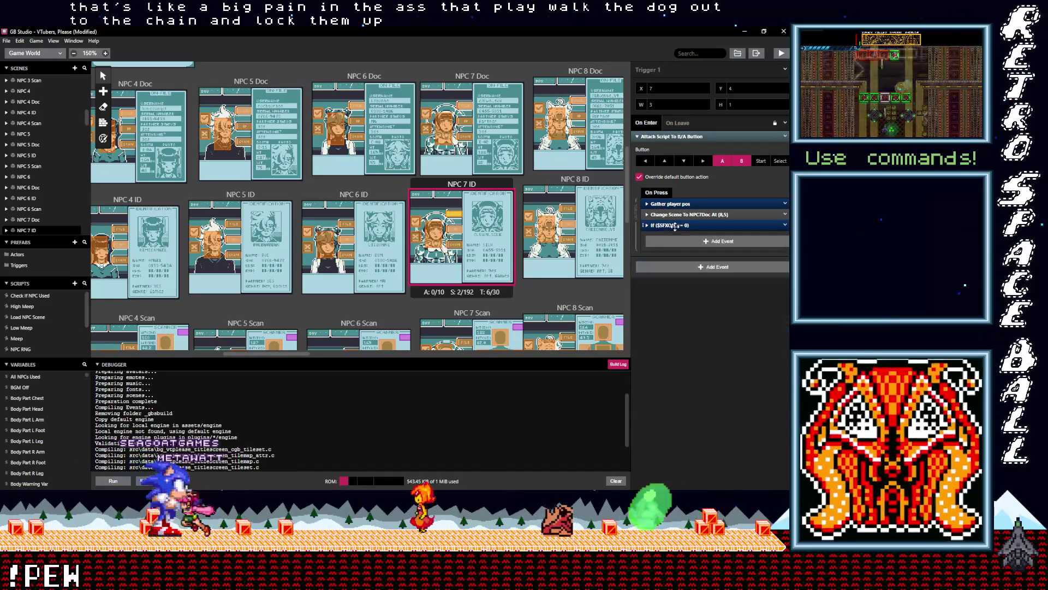
Move the sound condition above Trigger 6's scene change, then check the NPC 7 Doc and Scan triggers.
click(438, 239)
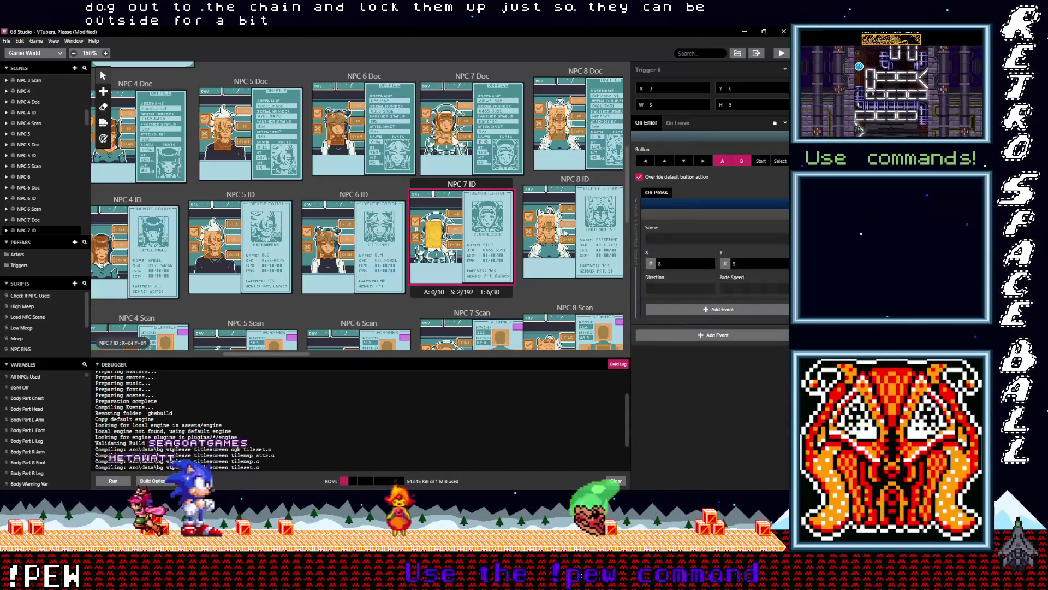
click(677, 214)
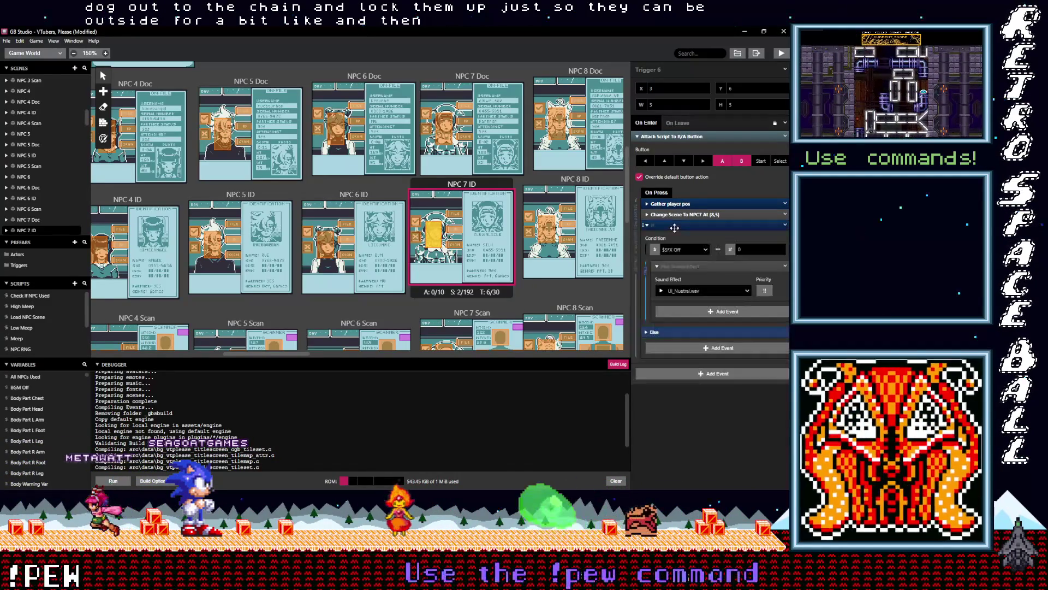
drag(655, 214, 653, 216)
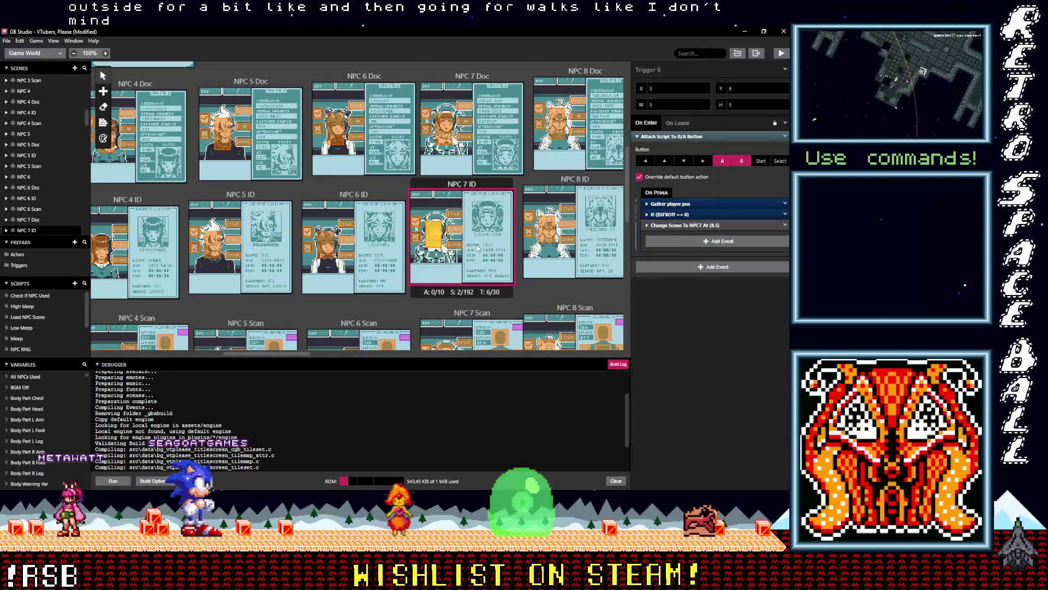
scroll(462, 186, up, 1)
click(464, 181)
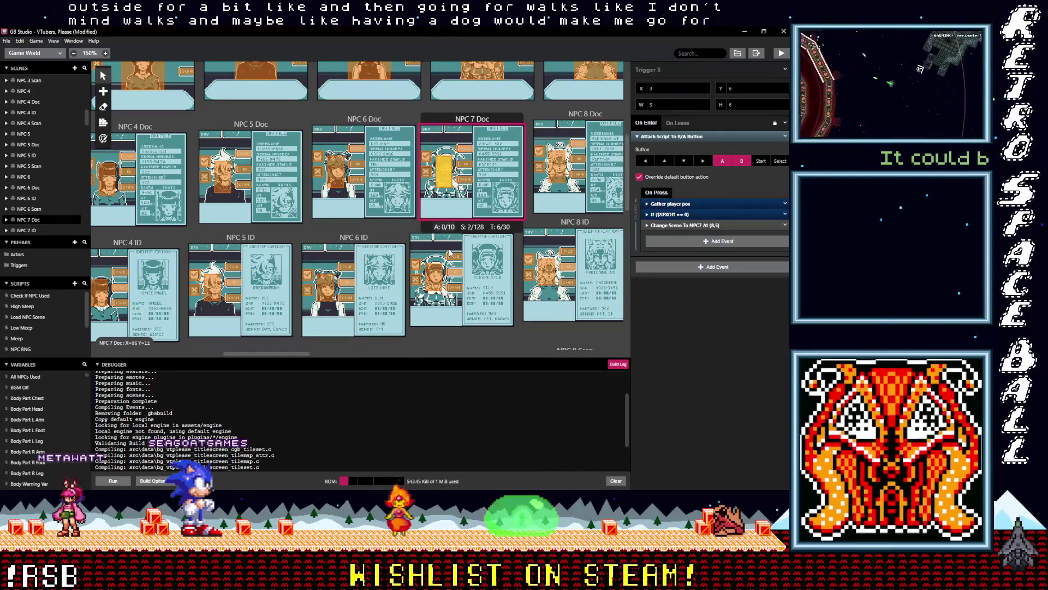
scroll(448, 250, down, 4)
click(465, 244)
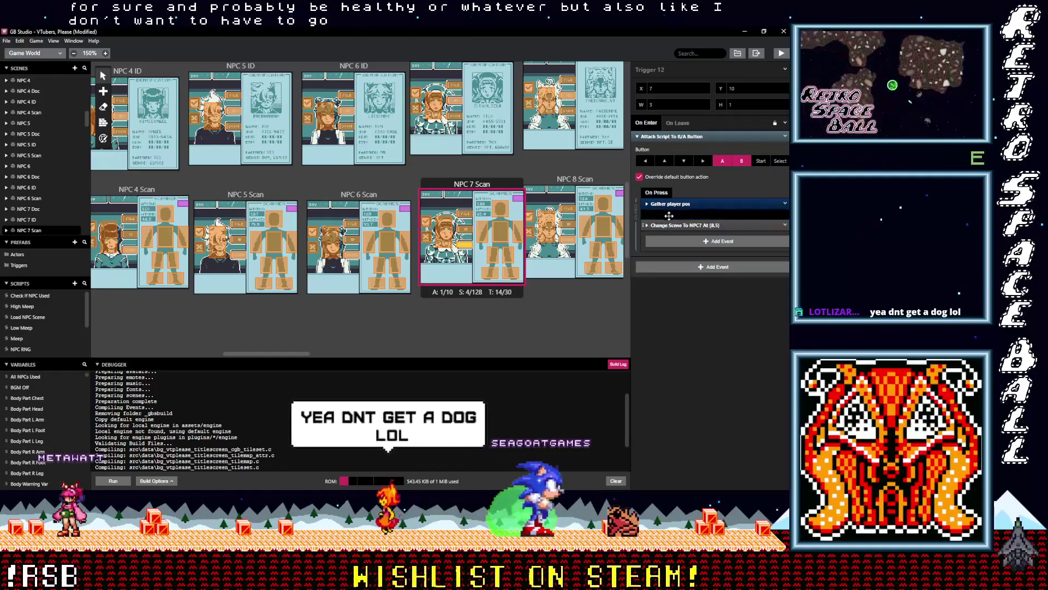
Insert the If $SFXOff == 0 sound event above the scene change in two NPC 7 Scan triggers.
click(465, 228)
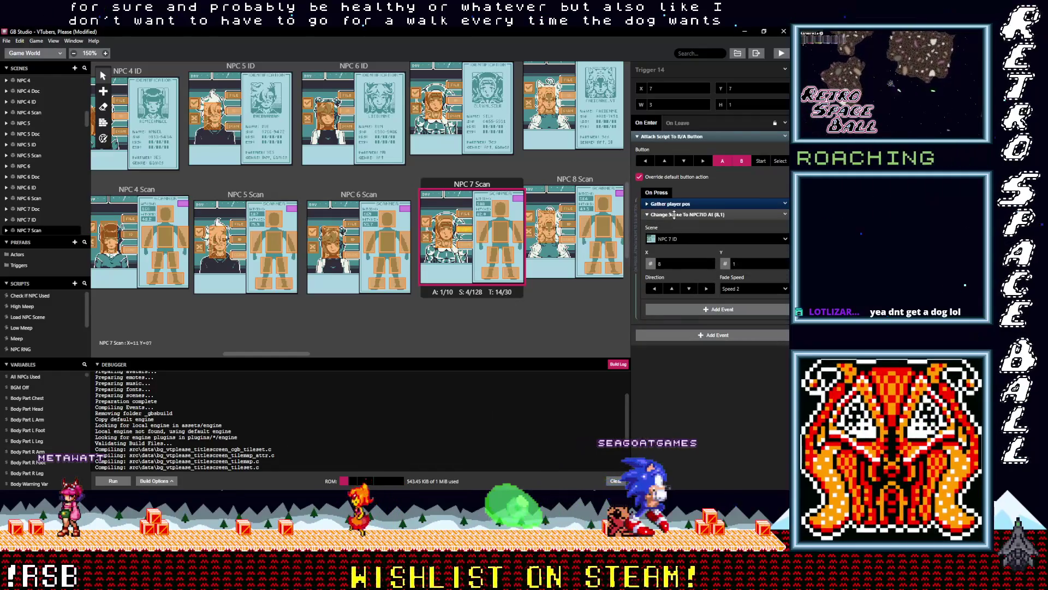
click(675, 215)
key(ctrl+v)
drag(671, 225, 671, 212)
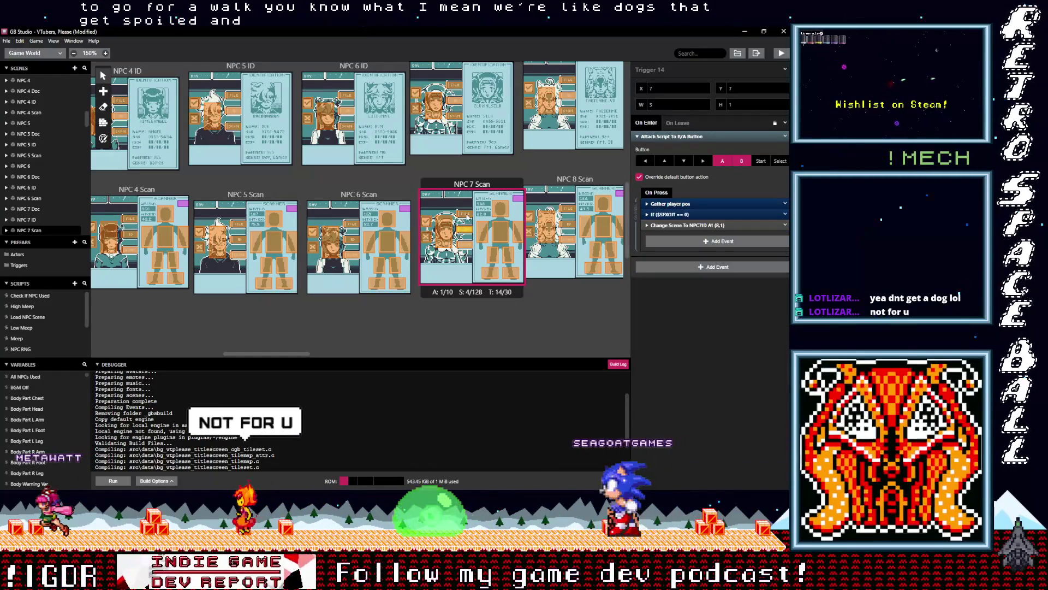
click(467, 217)
click(672, 215)
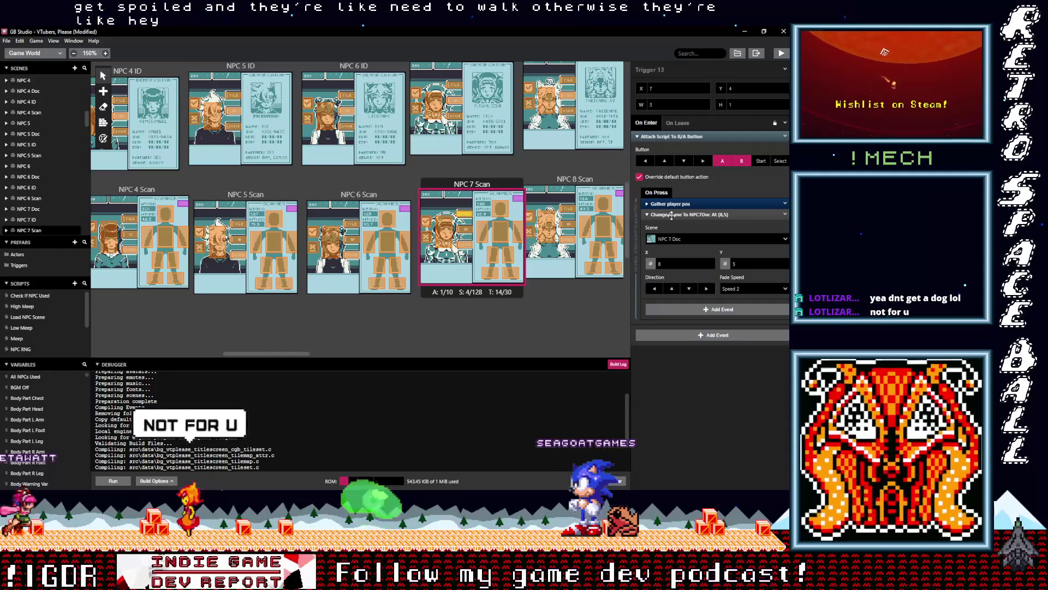
click(675, 216)
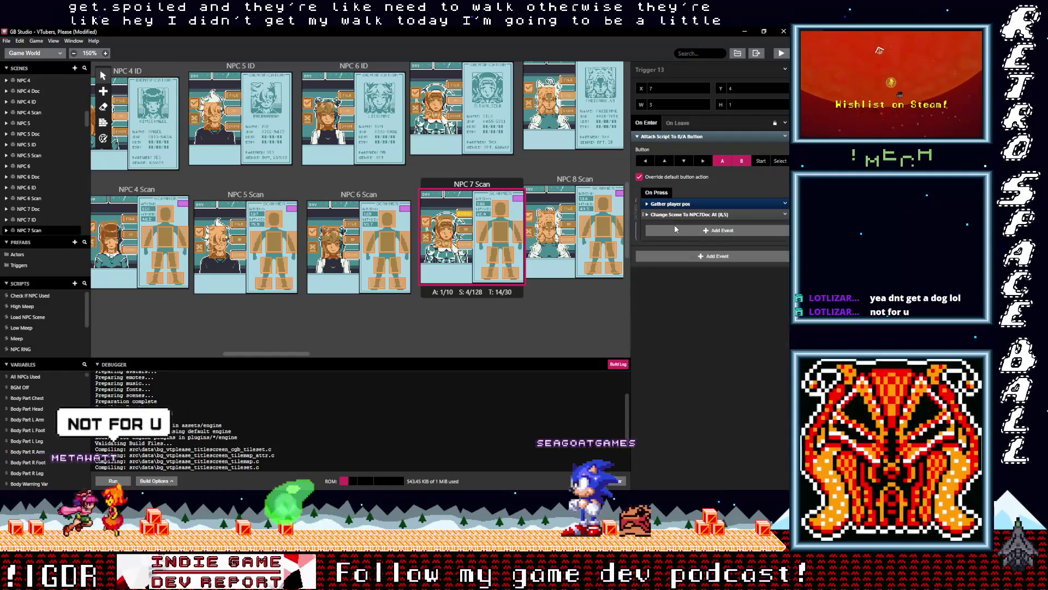
key(ctrl+v)
drag(673, 225, 673, 213)
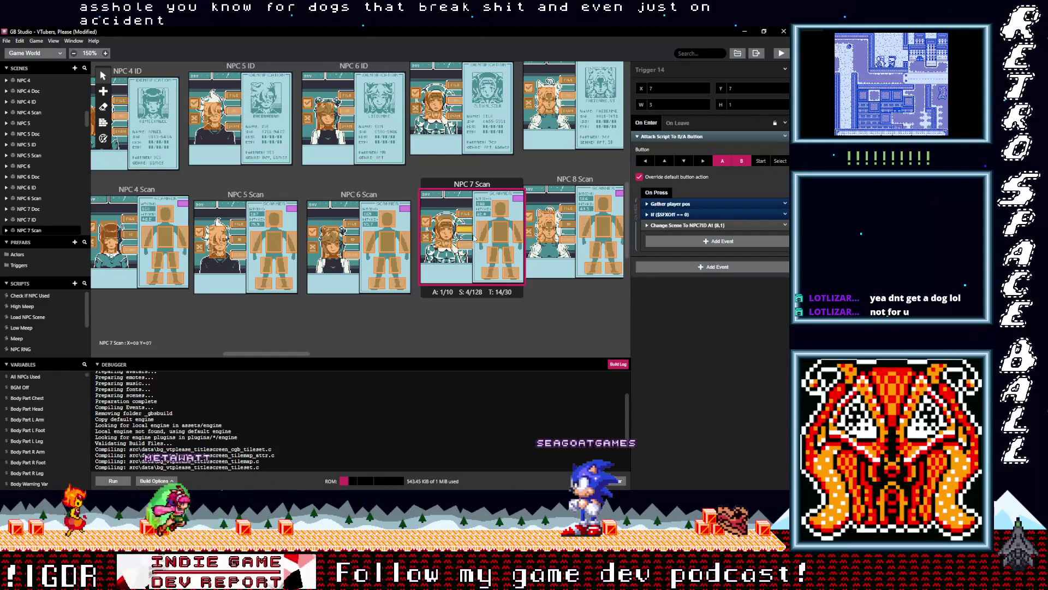
Add the same conditional sound event ahead of the scene change in the remaining NPC 7 Scan trigger.
click(470, 247)
click(447, 239)
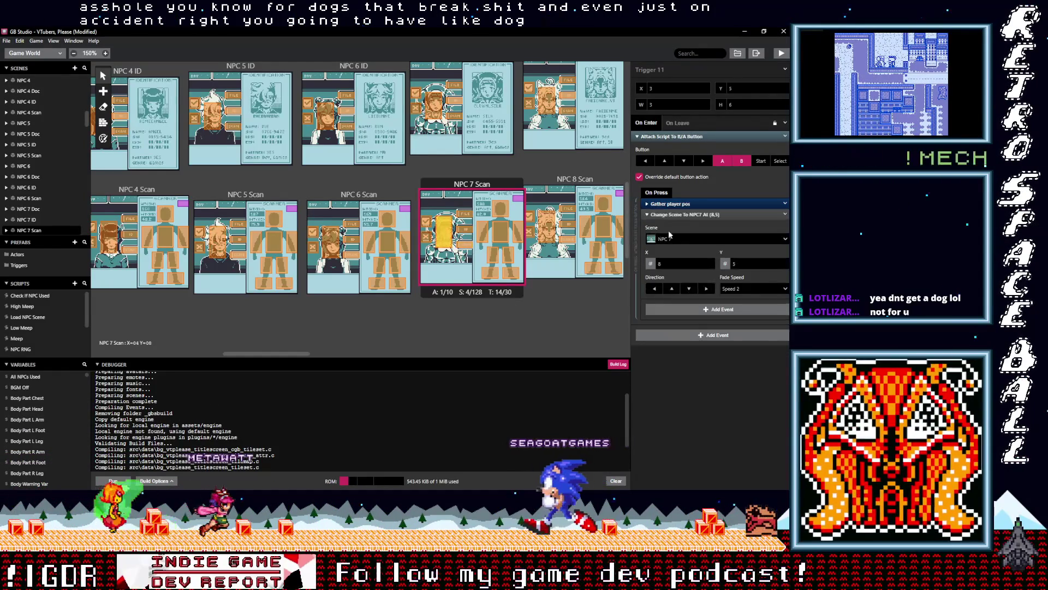
click(674, 216)
key(ctrl+v)
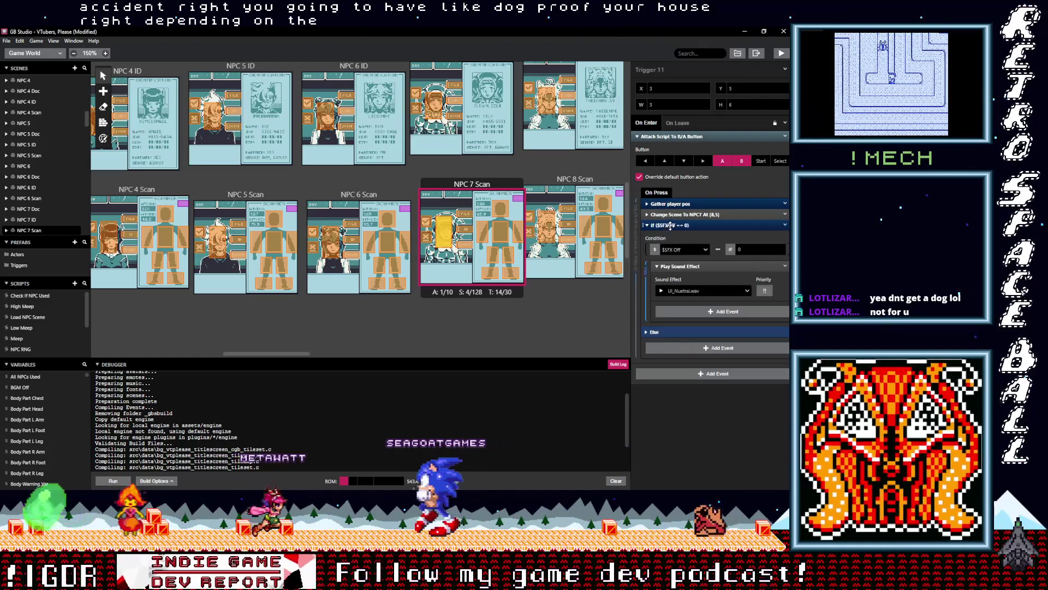
drag(673, 227, 675, 216)
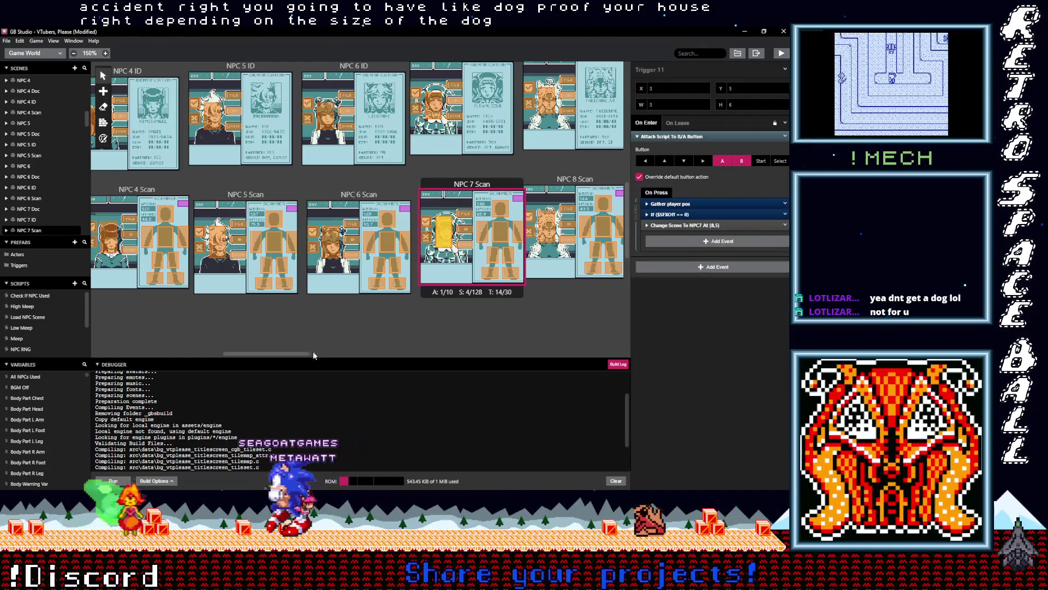
drag(300, 354, 337, 355)
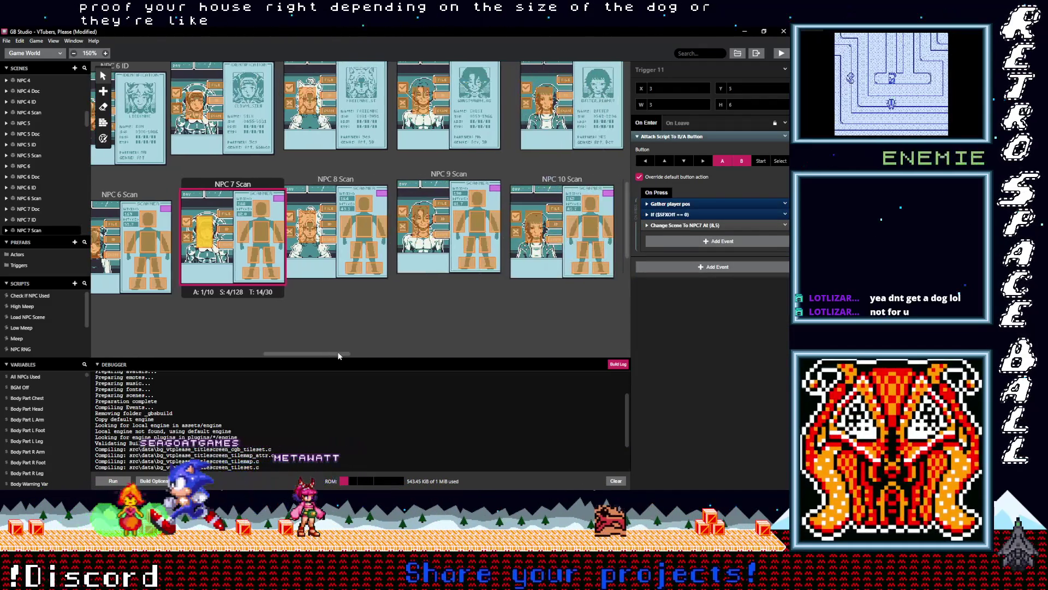
Paste the If $SFXOff == 0 sound event above Change Scene in the first three NPC 8 Scan triggers.
click(331, 242)
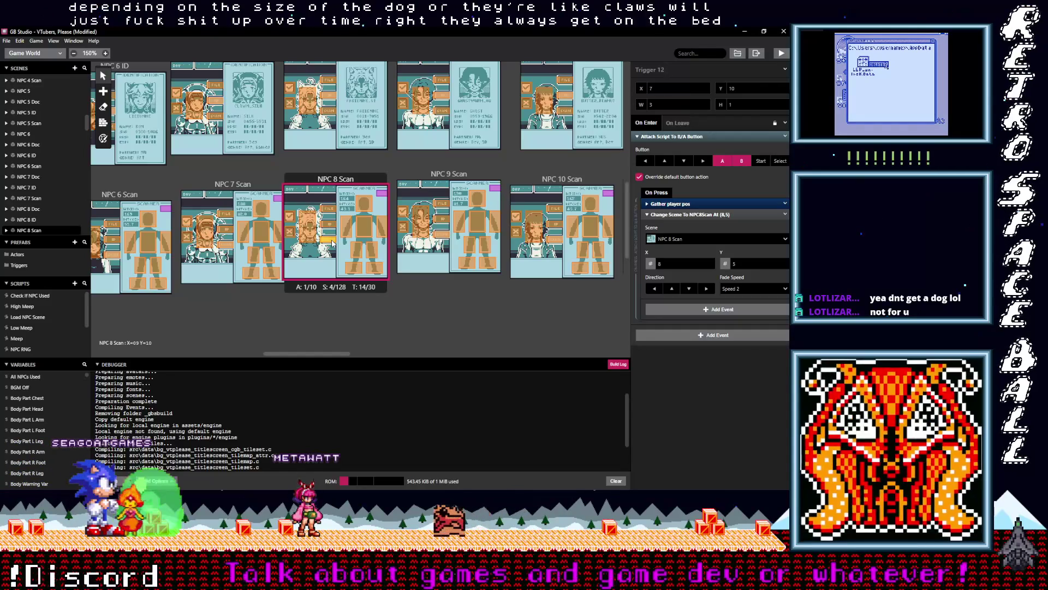
click(687, 214)
click(685, 231)
drag(681, 228, 680, 218)
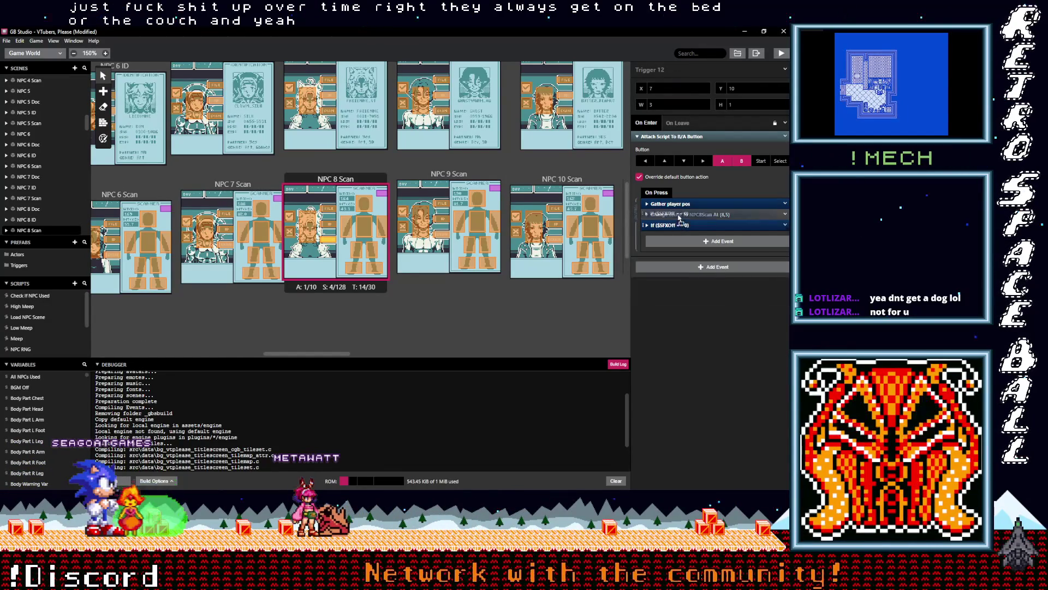
click(331, 228)
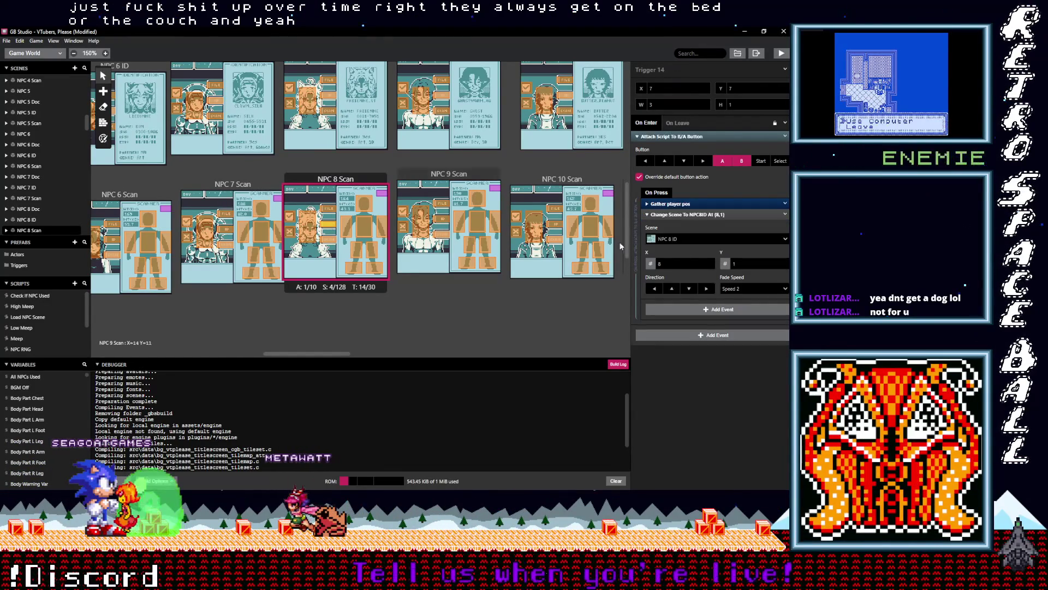
click(674, 232)
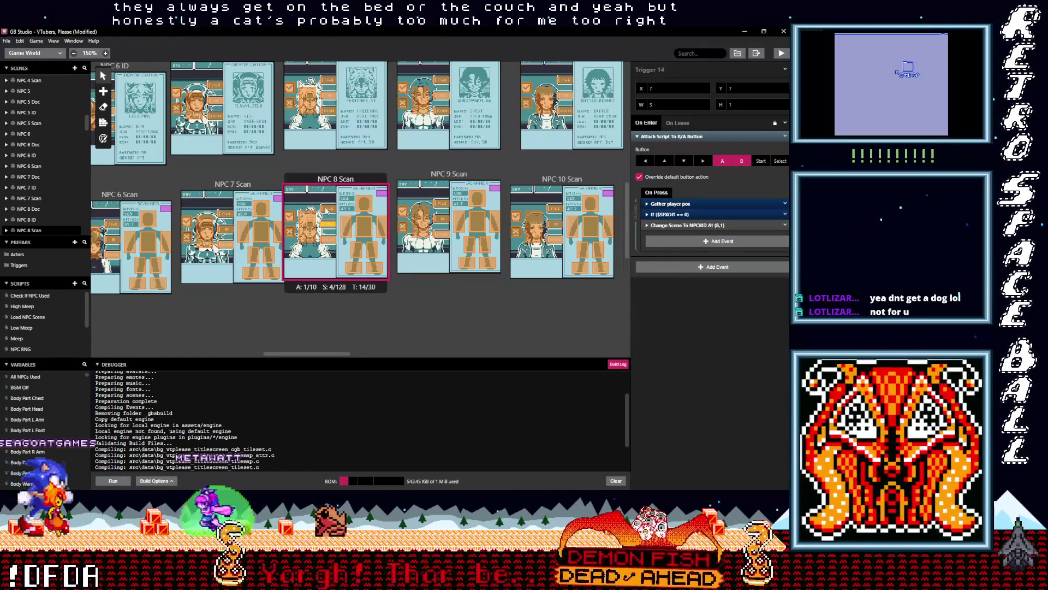
click(328, 209)
click(671, 233)
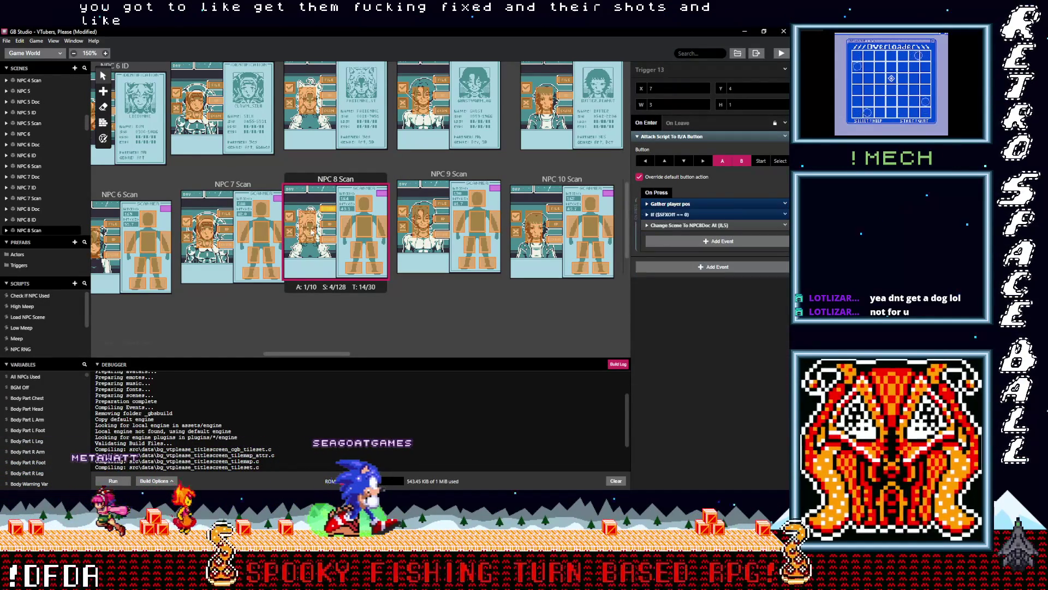
Add the same conditional sound event above Change Scene in the last NPC 8 Scan trigger.
click(322, 238)
click(666, 216)
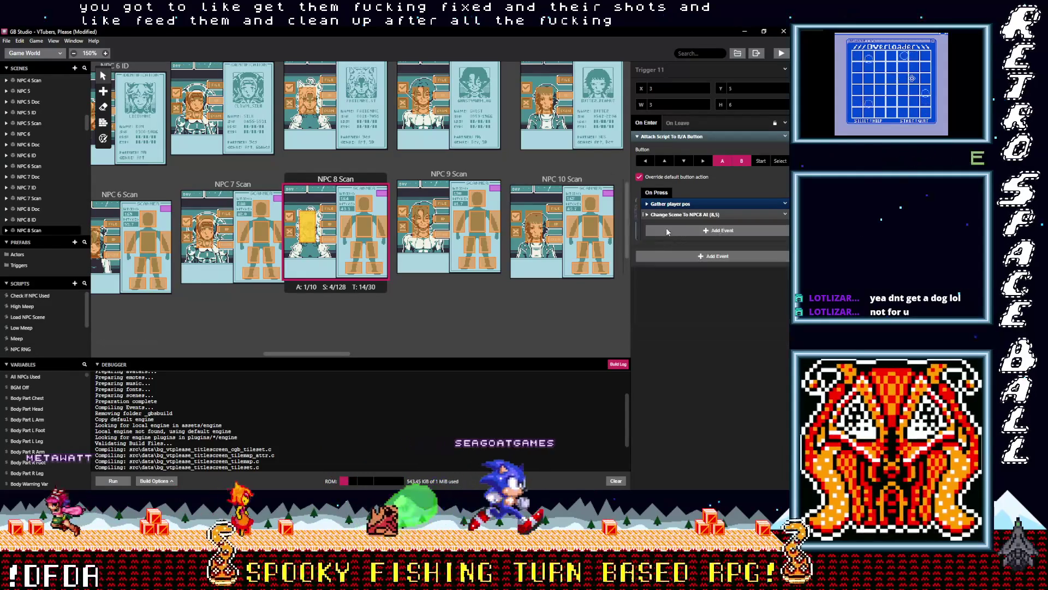
click(669, 229)
click(669, 226)
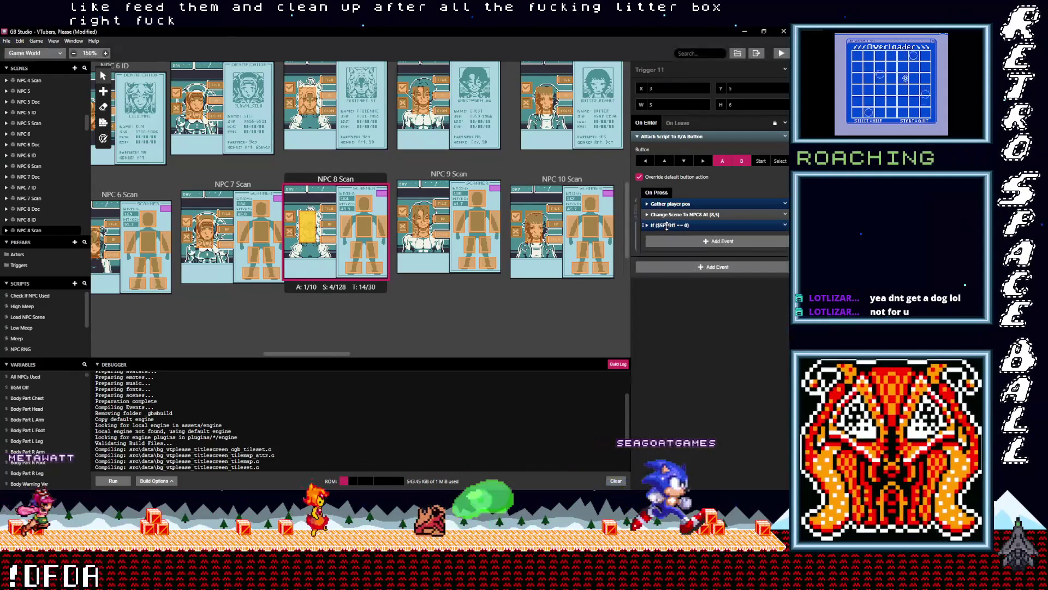
drag(669, 225, 669, 213)
scroll(344, 238, up, 3)
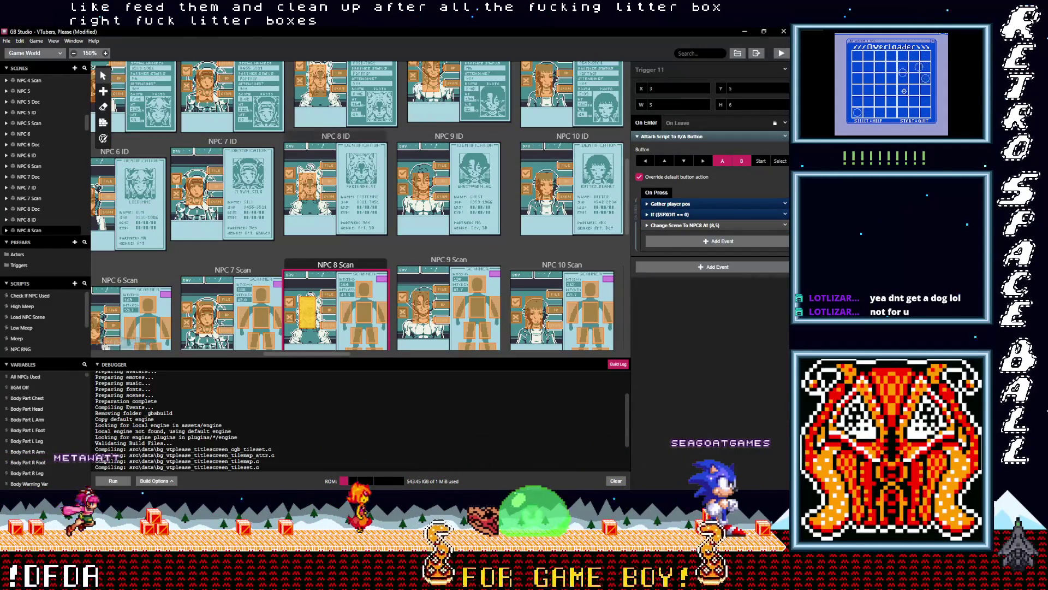
Place the If $SFXOff == 0 sound event before Change Scene in the first two NPC 8 ID triggers.
click(328, 194)
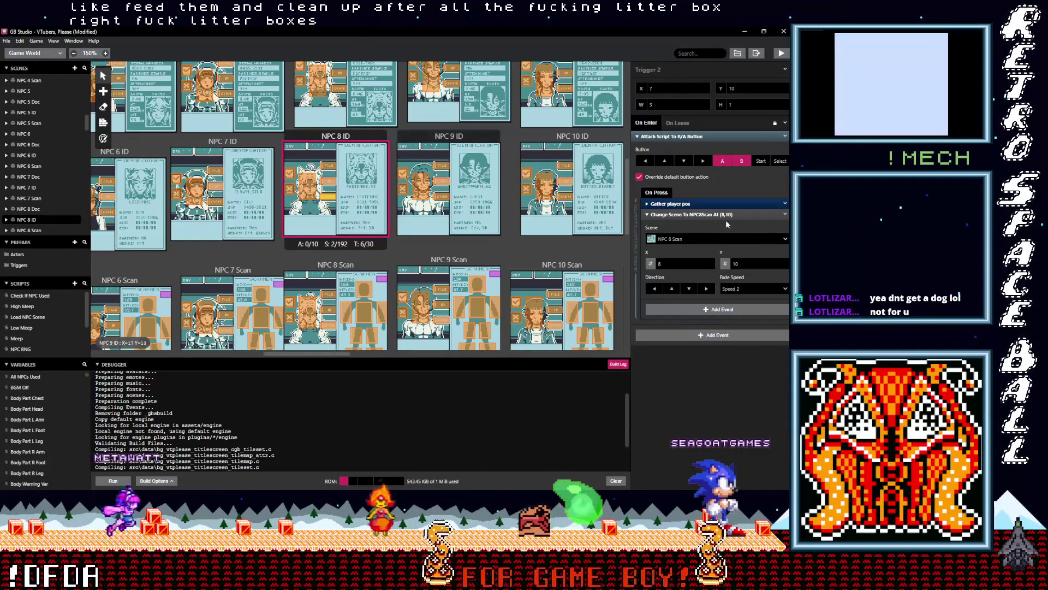
click(706, 214)
click(686, 227)
click(681, 226)
drag(682, 214, 551, 221)
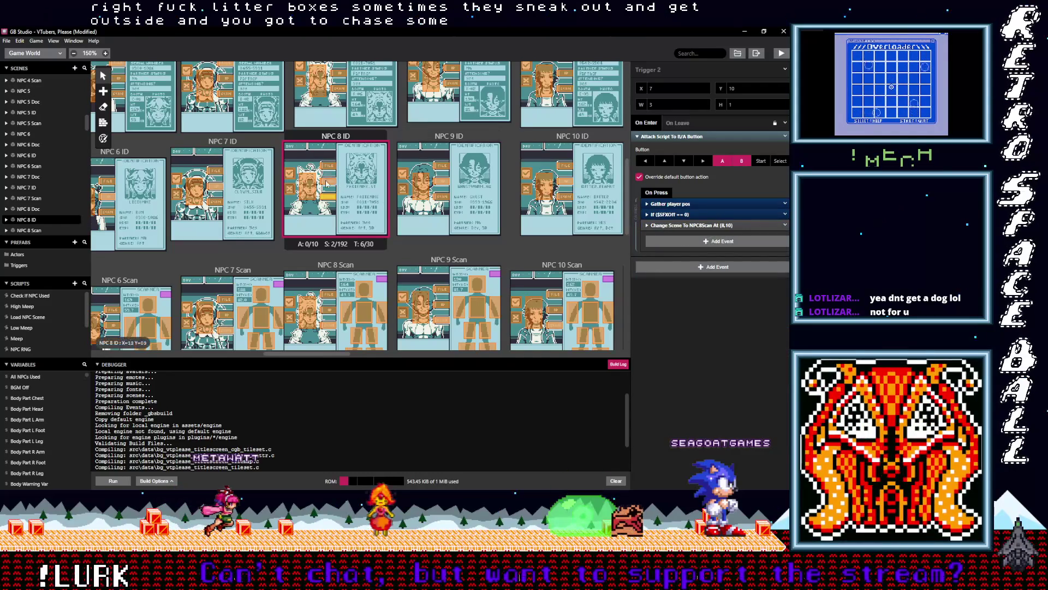
click(327, 181)
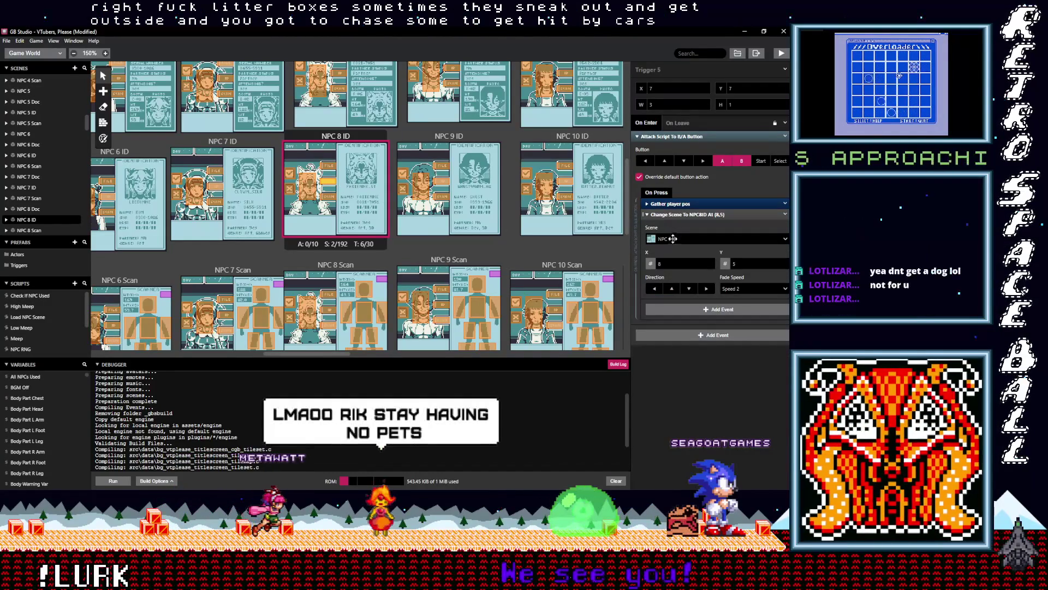
click(674, 214)
mouse_move(689, 230)
mouse_down()
mouse_move(689, 218)
mouse_move(650, 235)
mouse_move(674, 228)
mouse_up()
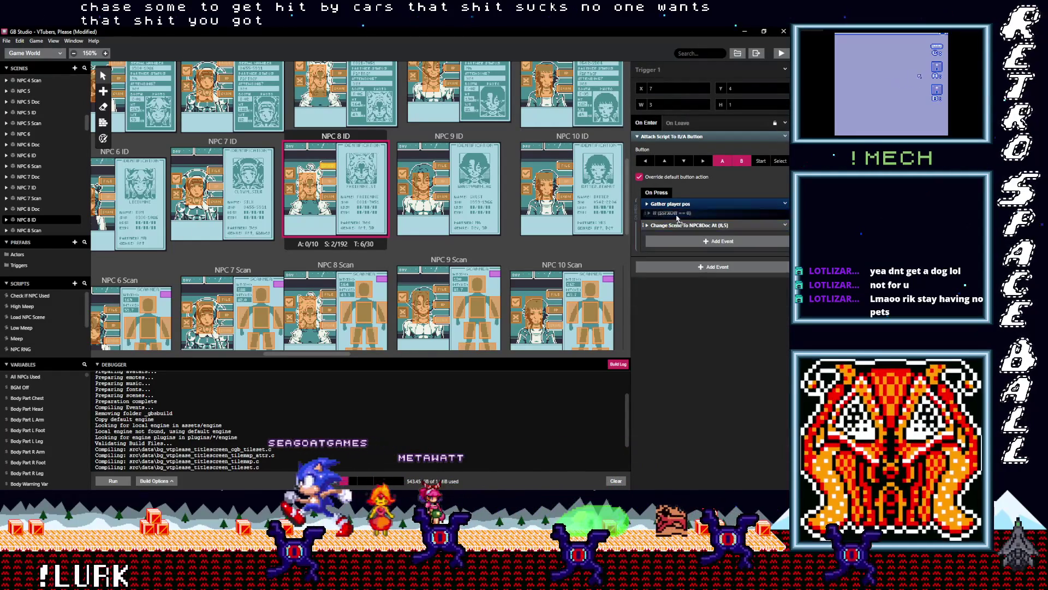
Move the pasted sound condition above Change Scene in the third NPC 8 ID trigger.
click(312, 187)
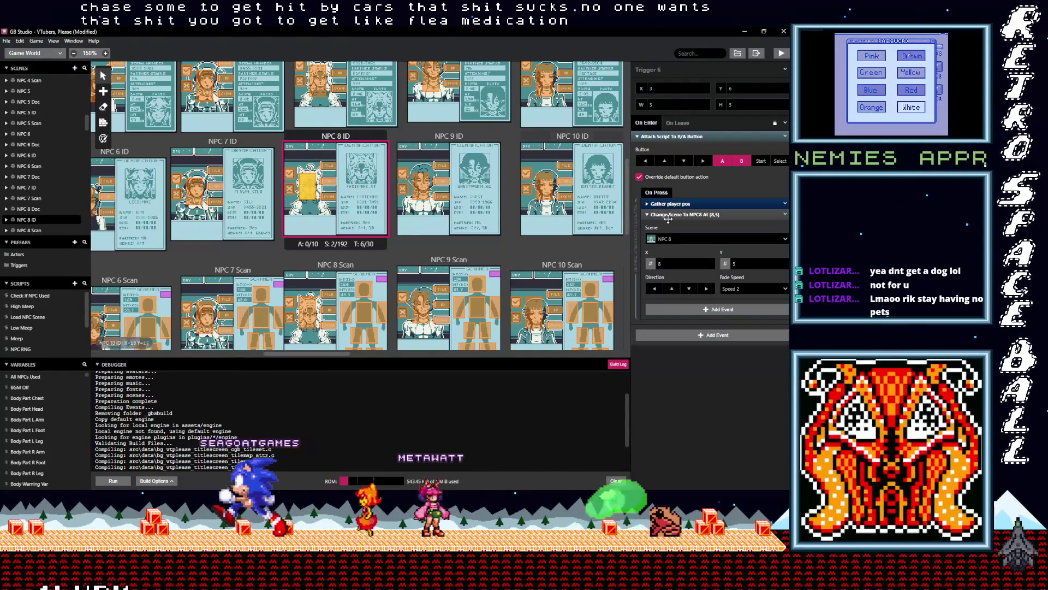
click(668, 216)
click(672, 227)
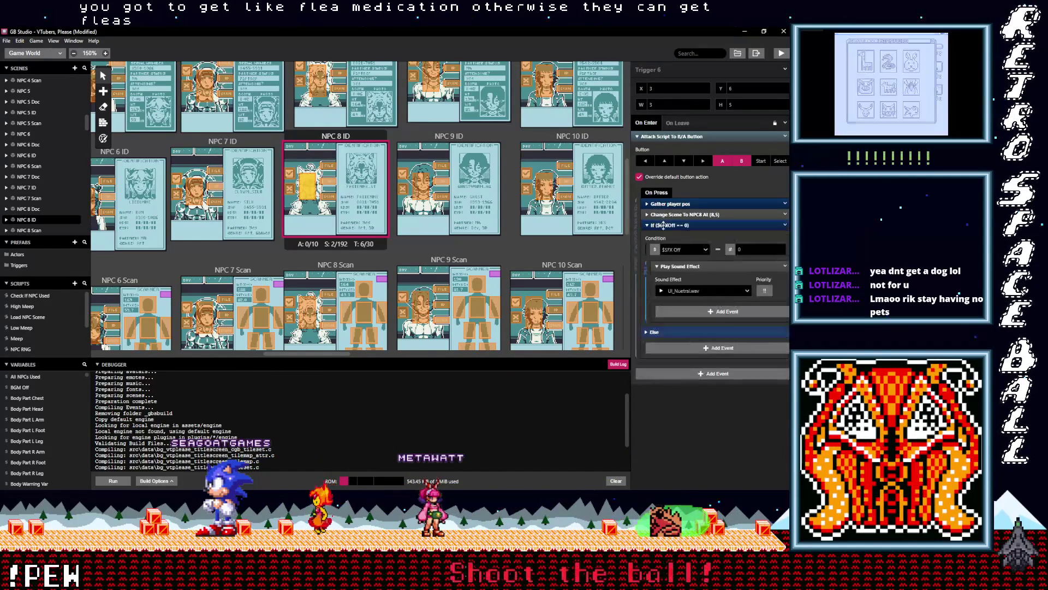
drag(670, 225, 647, 220)
scroll(380, 246, up, 3)
Paste the If $SFXOff == 0 sound event ahead of Change Scene in the first two NPC 8 Doc triggers.
click(339, 174)
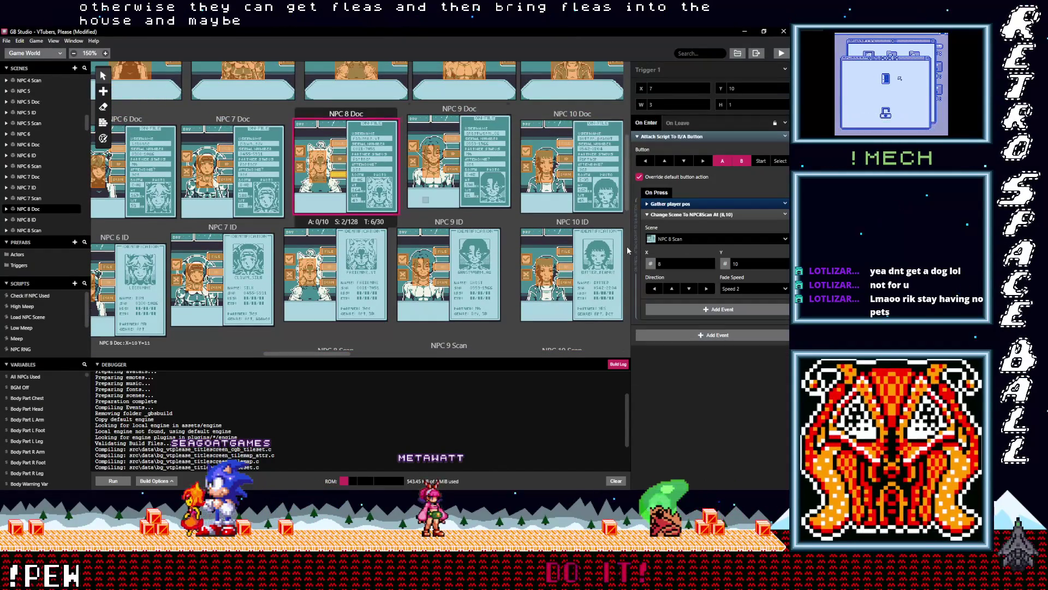
click(691, 215)
key(ctrl+v)
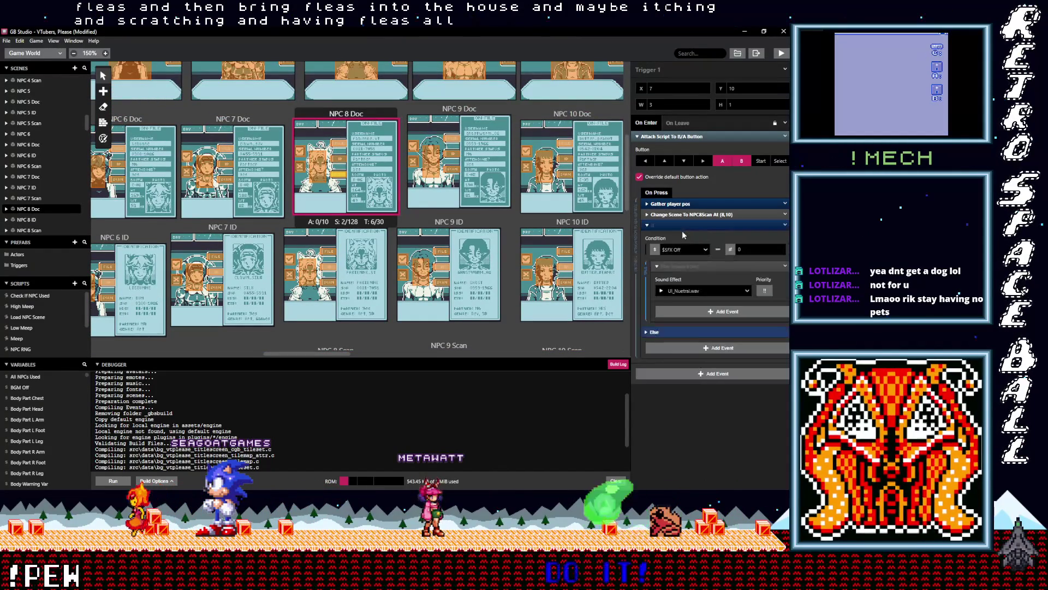
click(678, 225)
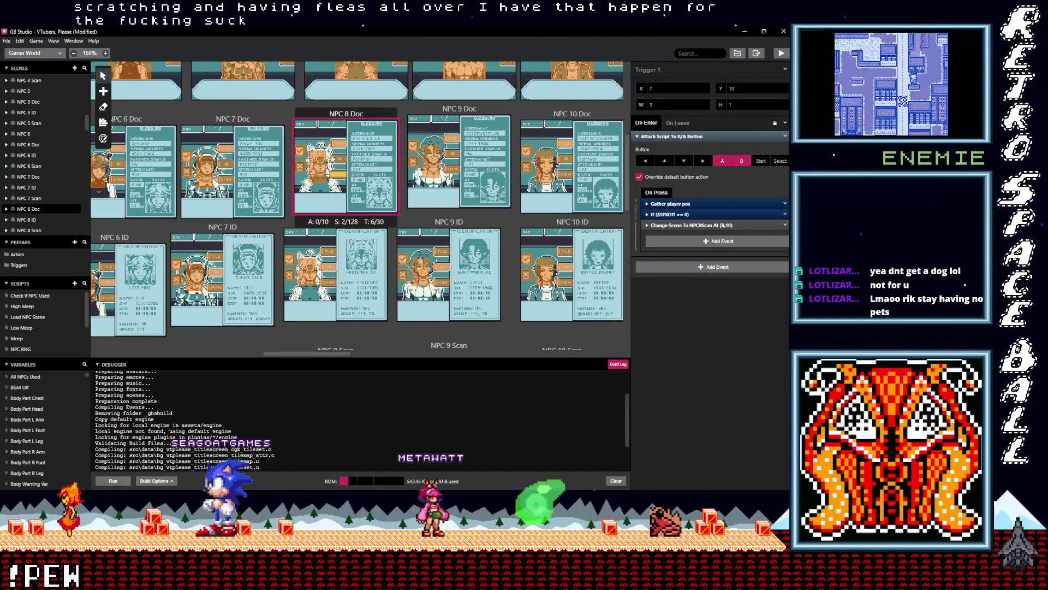
click(342, 160)
click(683, 215)
drag(682, 215, 684, 224)
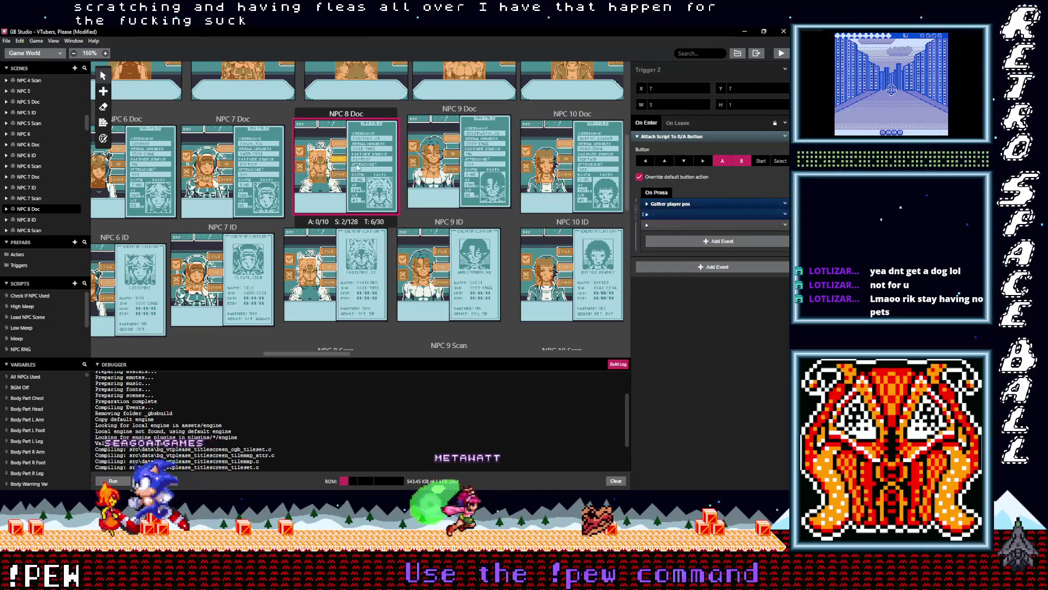
Add the conditional sound event to the remaining NPC 8 Doc triggers, including Trigger 5.
click(340, 144)
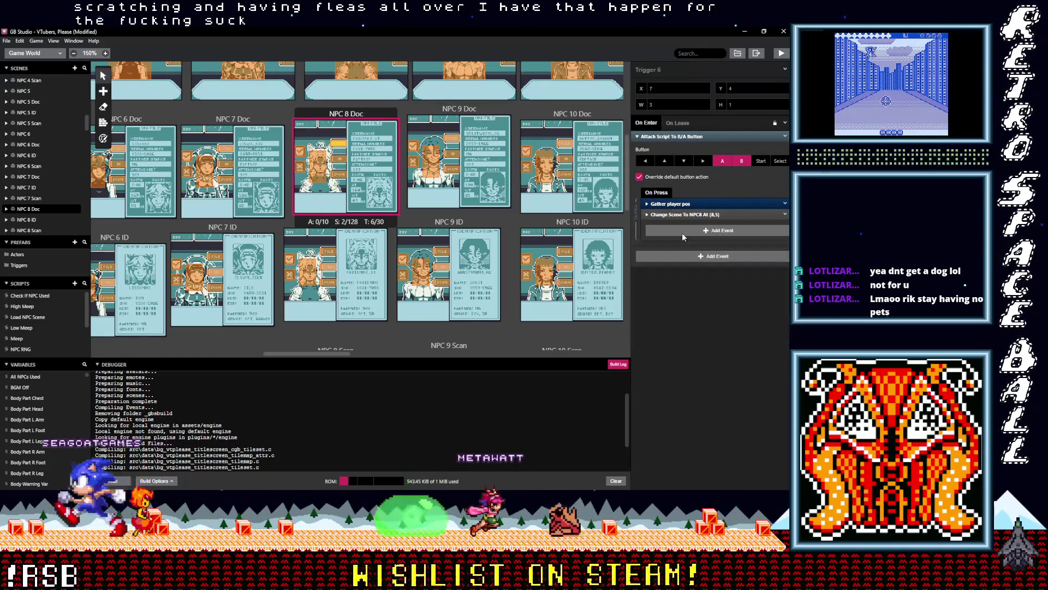
drag(680, 214, 381, 189)
click(318, 166)
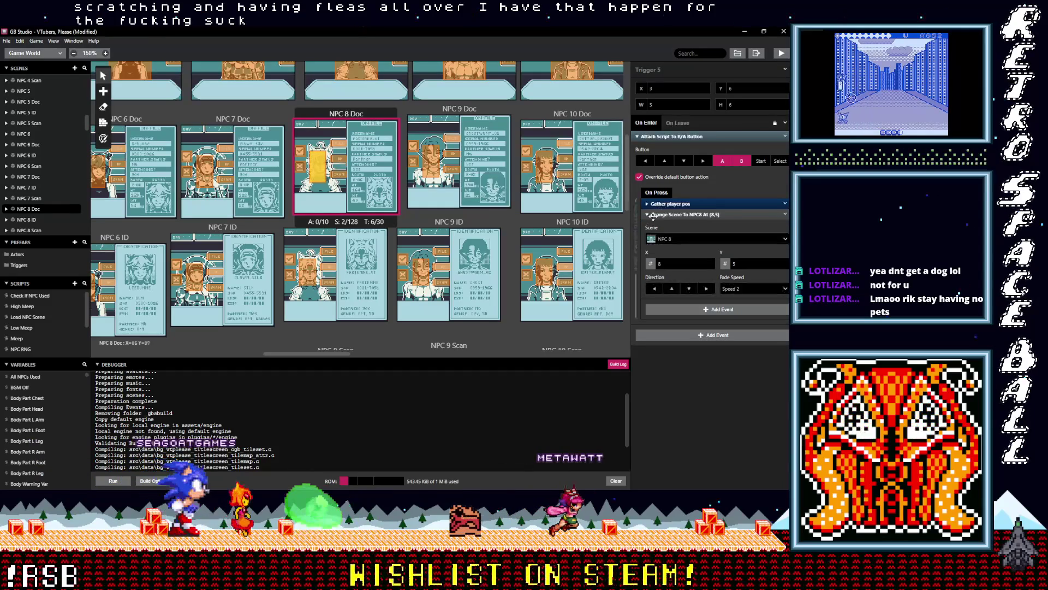
click(675, 232)
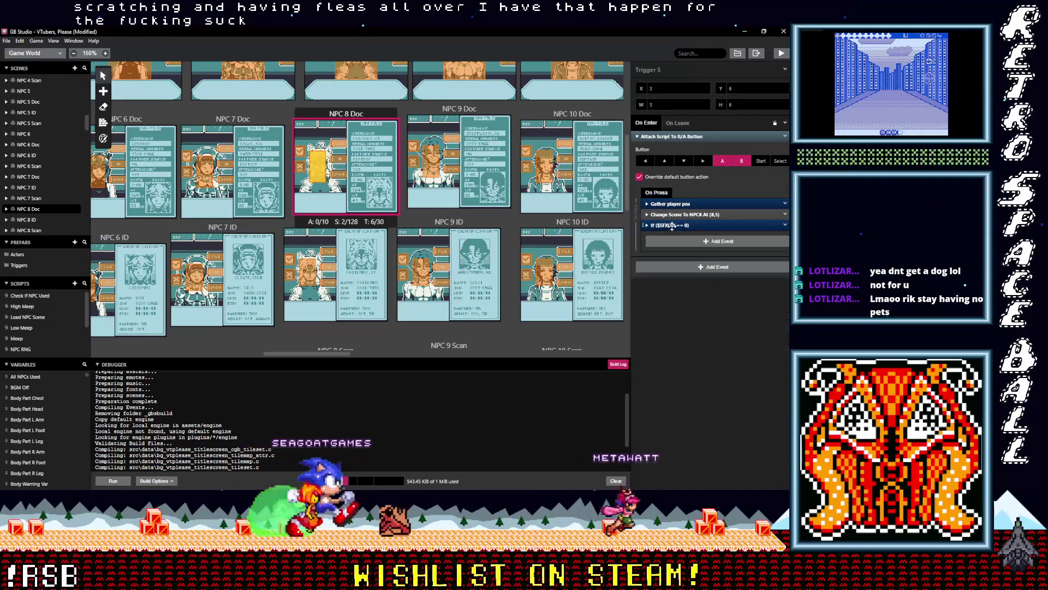
scroll(500, 218, up, 3)
Add the If $SFXOff == 0 sound event above Change Scene in the first two NPC 8 triggers.
click(400, 189)
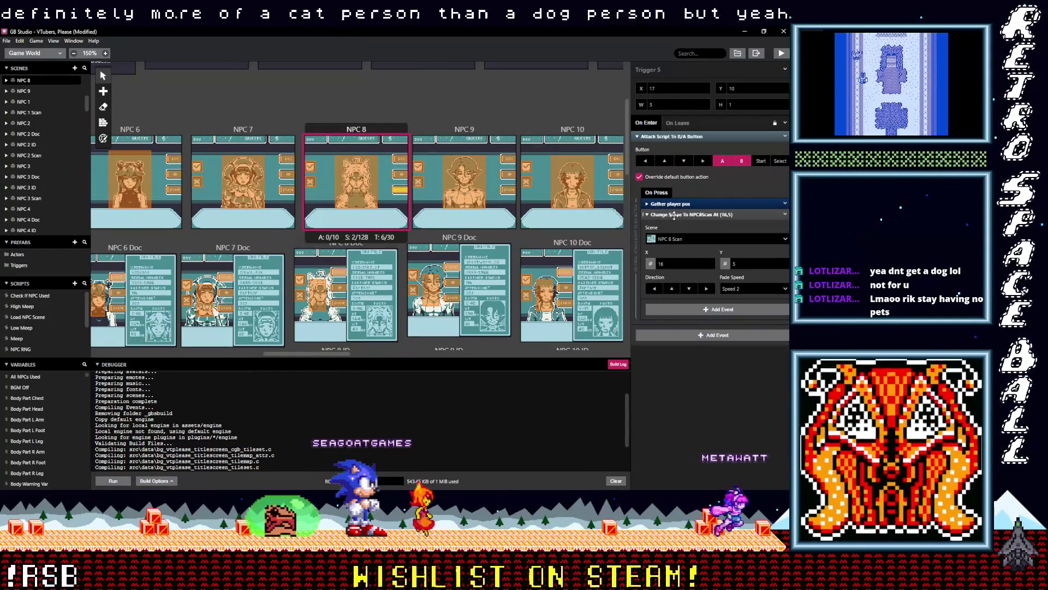
click(669, 237)
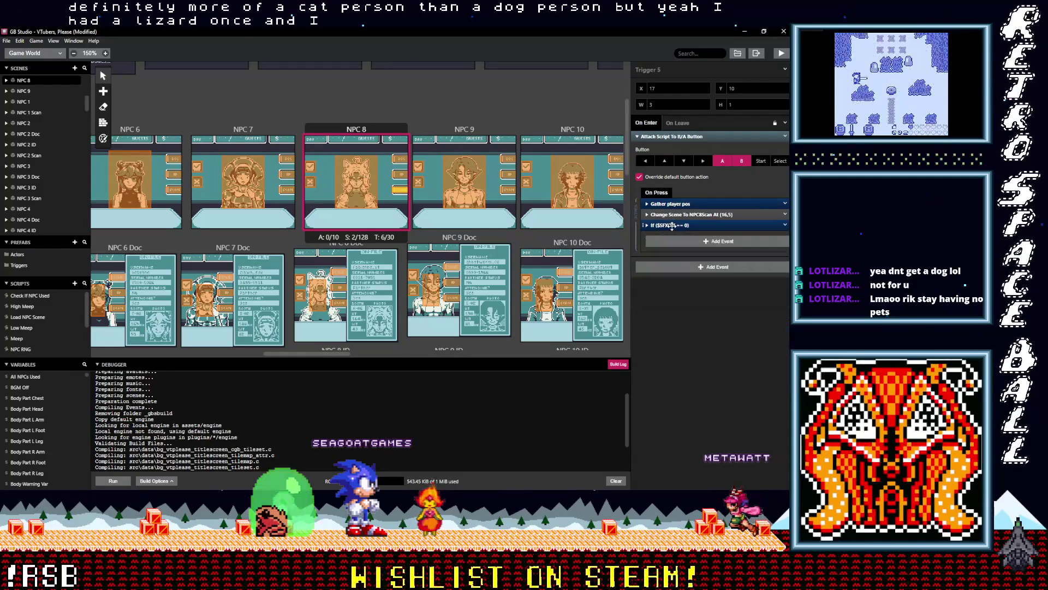
click(403, 175)
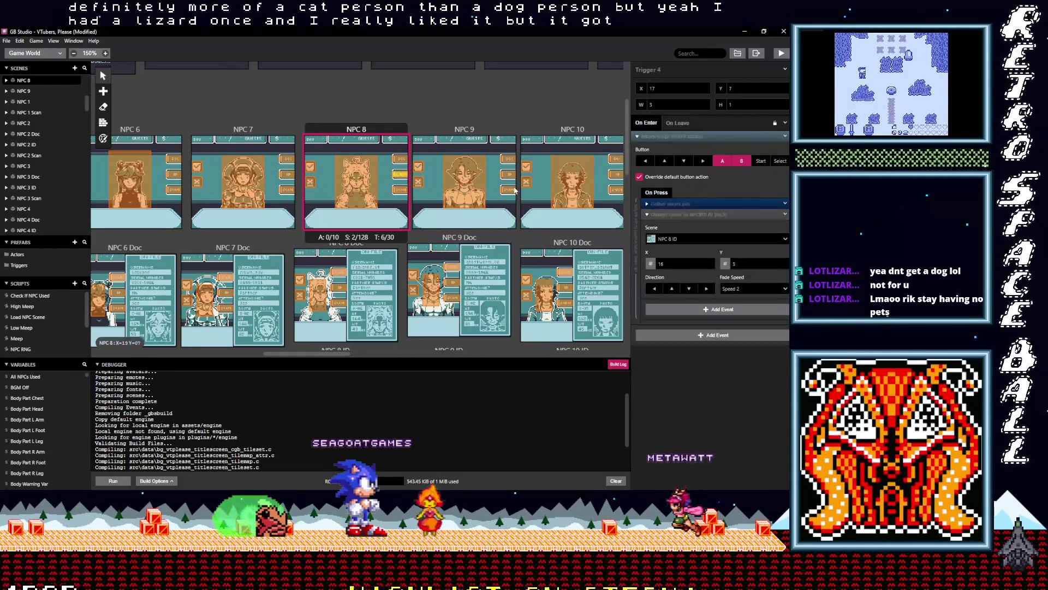
click(672, 219)
click(673, 225)
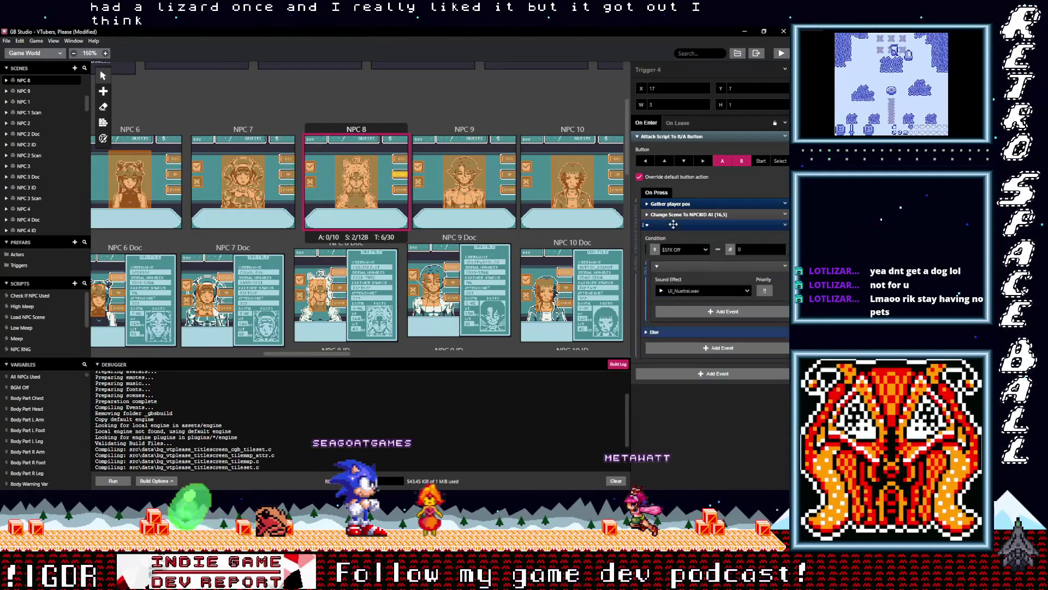
drag(675, 226, 640, 214)
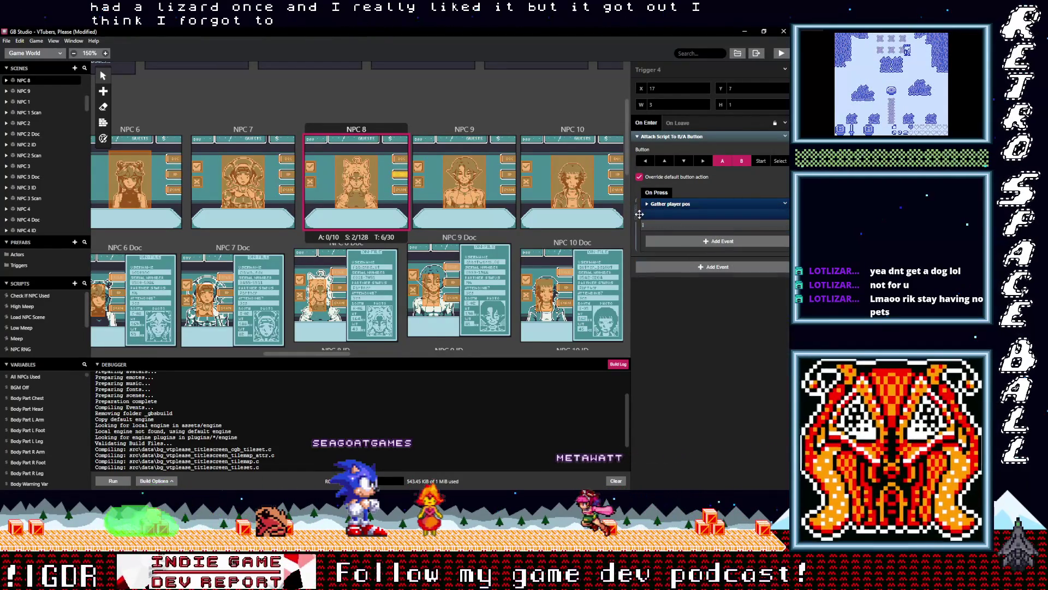
Paste the sound condition above Change Scene in another NPC 8 trigger.
click(400, 159)
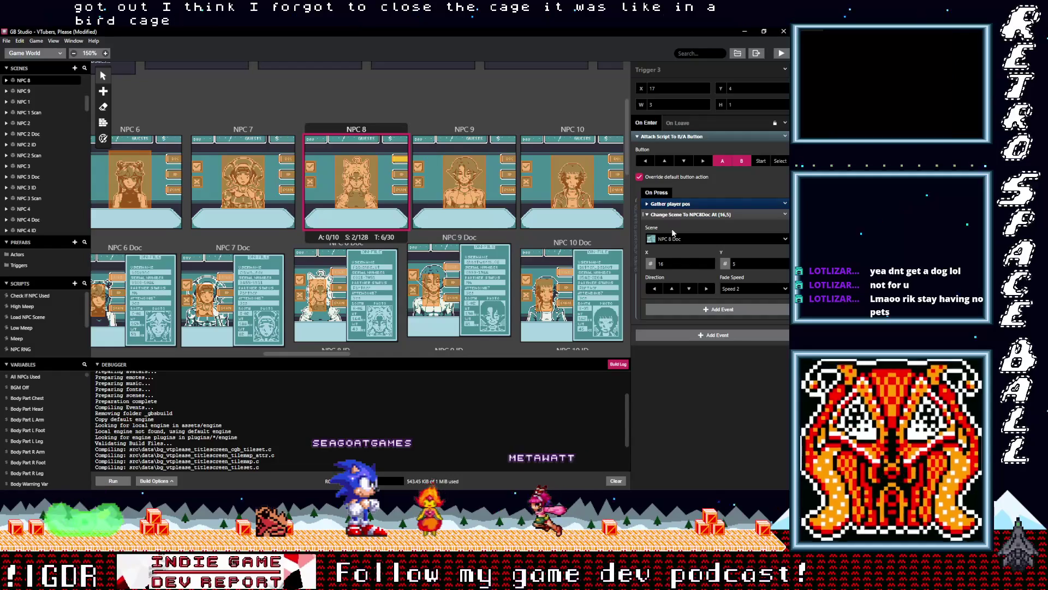
click(672, 216)
click(675, 232)
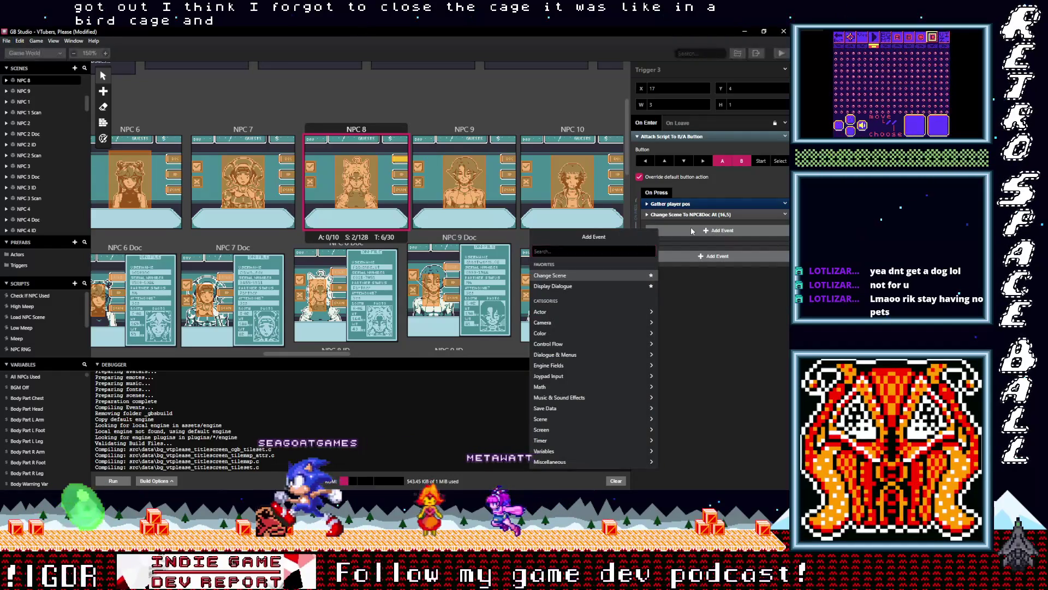
click(690, 231)
alt+click(676, 231)
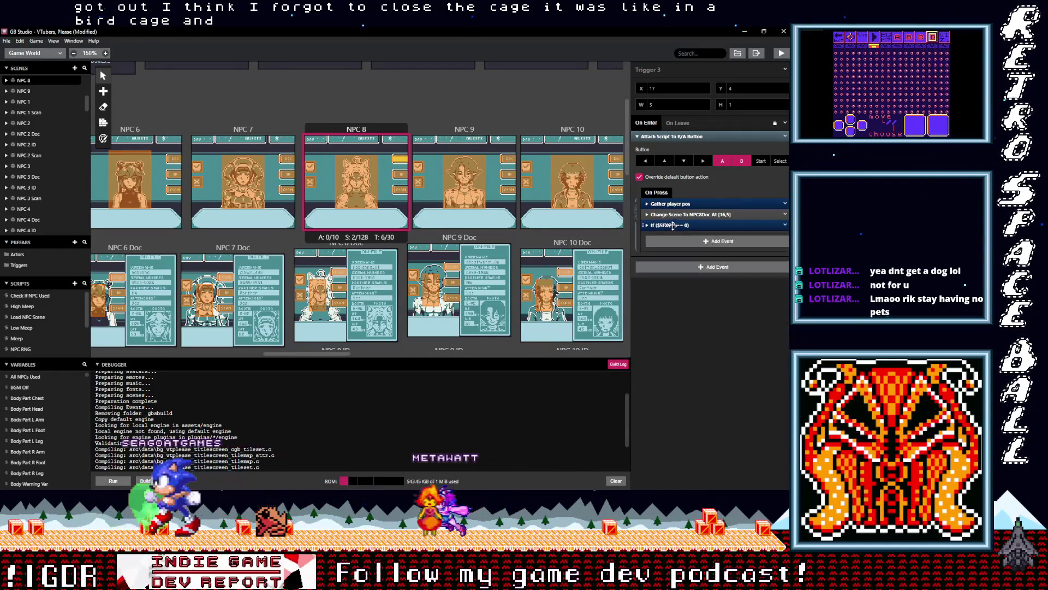
drag(673, 227, 675, 217)
click(356, 185)
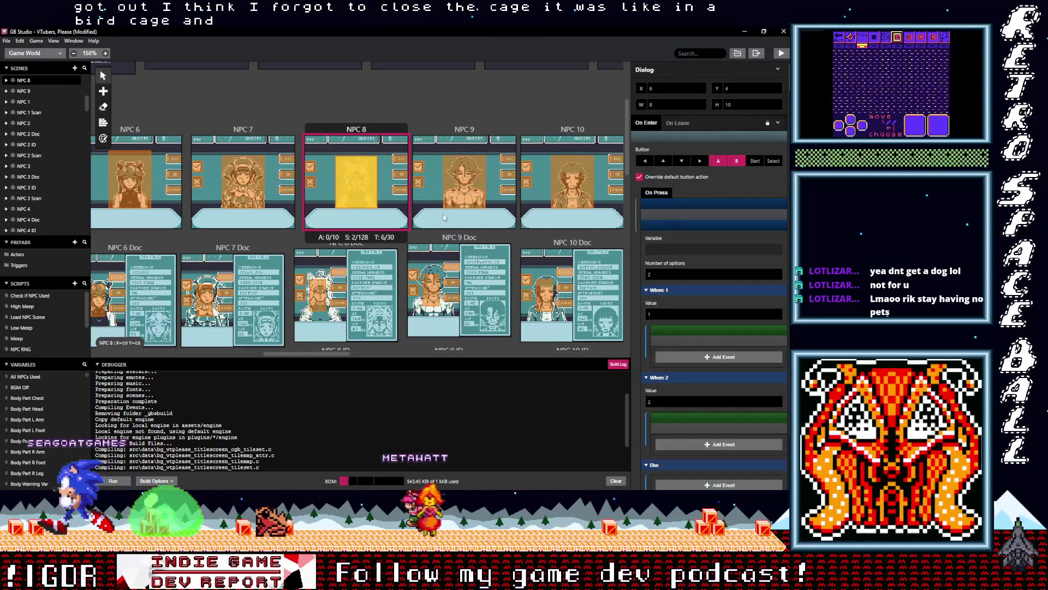
scroll(356, 186, down, 2)
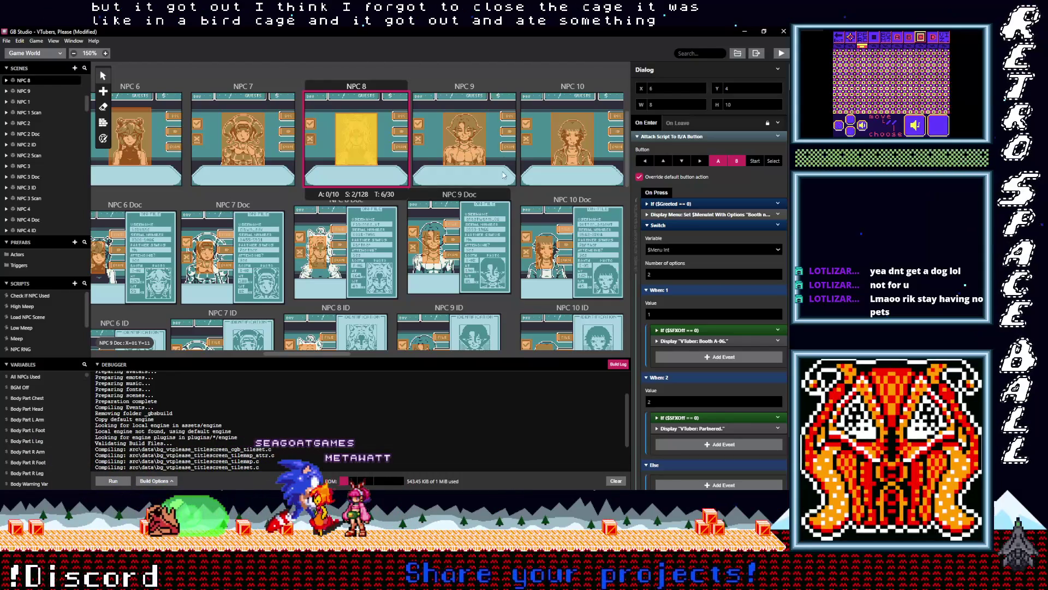
click(503, 116)
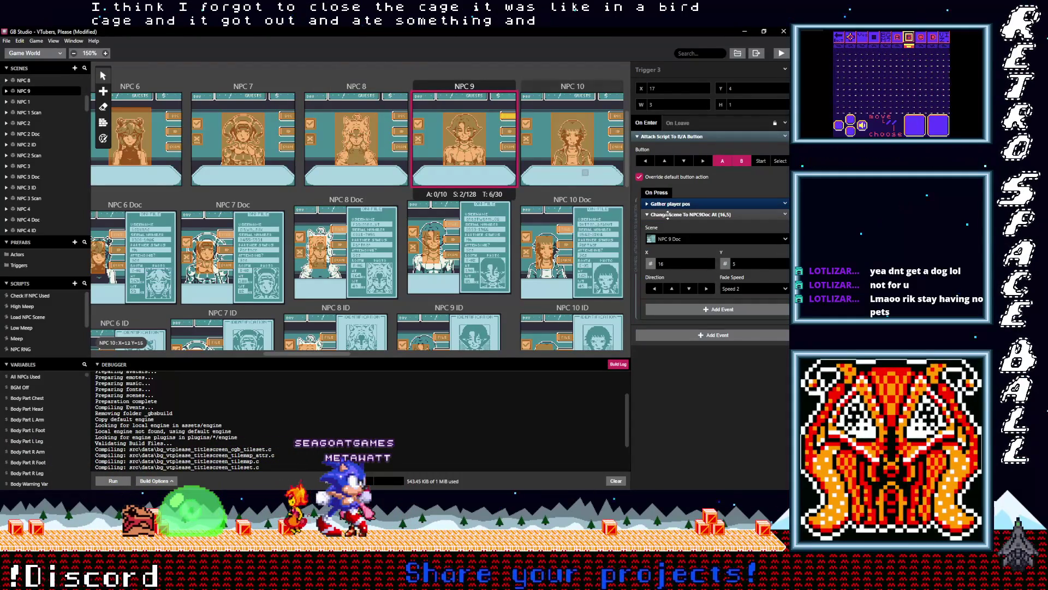
Paste the If $SFXOff == 0 sound event above Change Scene in the three NPC 9 triggers.
click(667, 215)
click(682, 231)
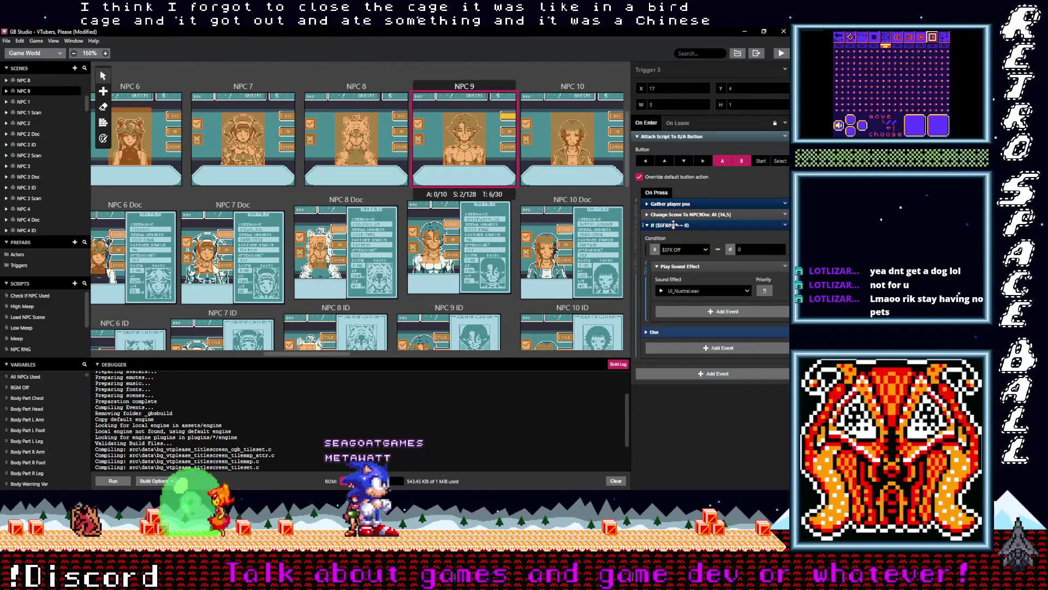
click(683, 251)
drag(677, 236, 673, 213)
click(508, 134)
click(679, 228)
click(673, 224)
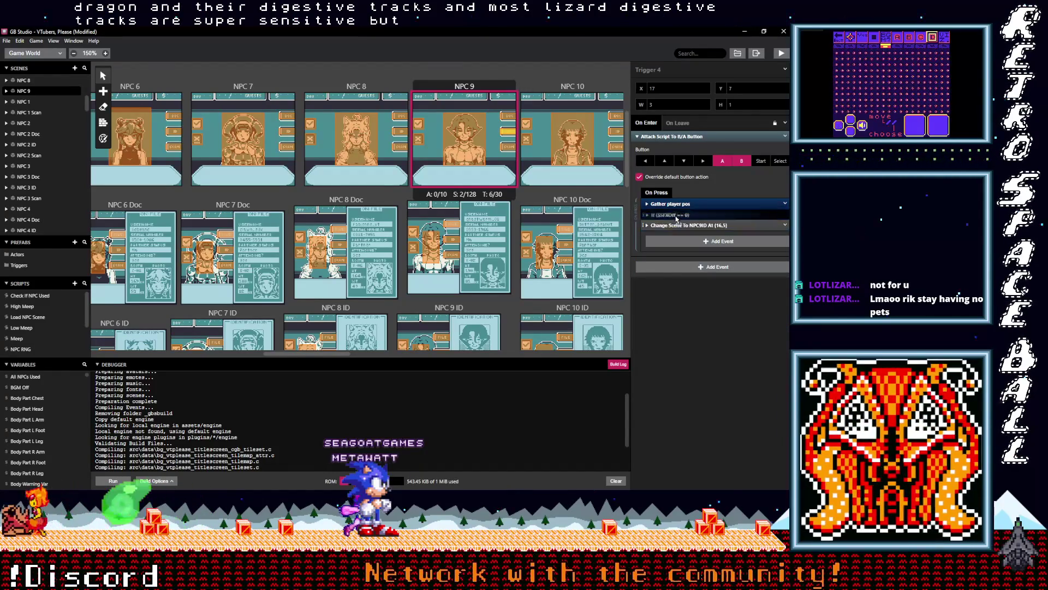
click(508, 146)
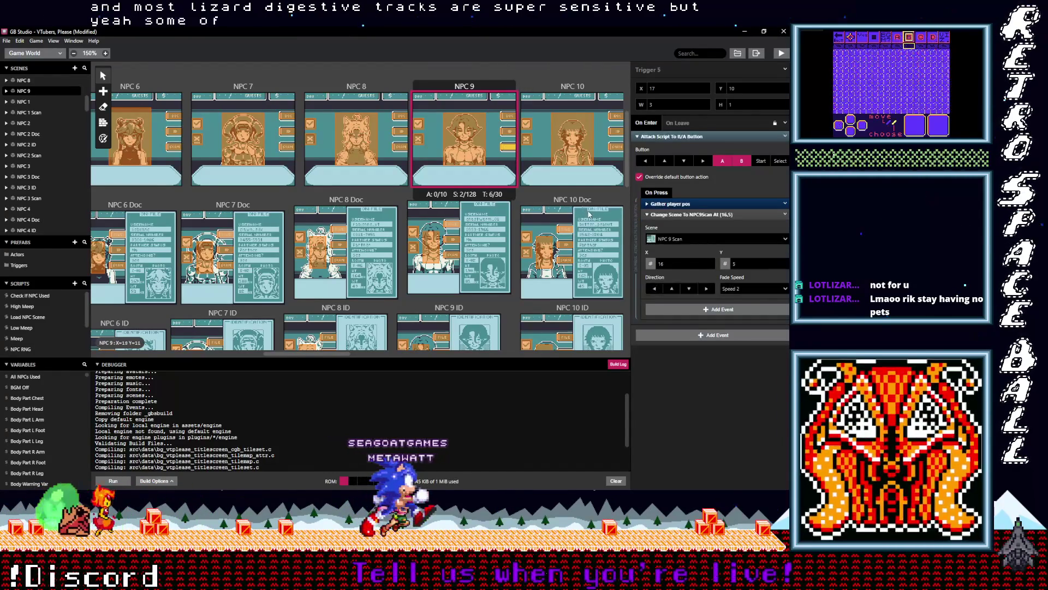
click(676, 232)
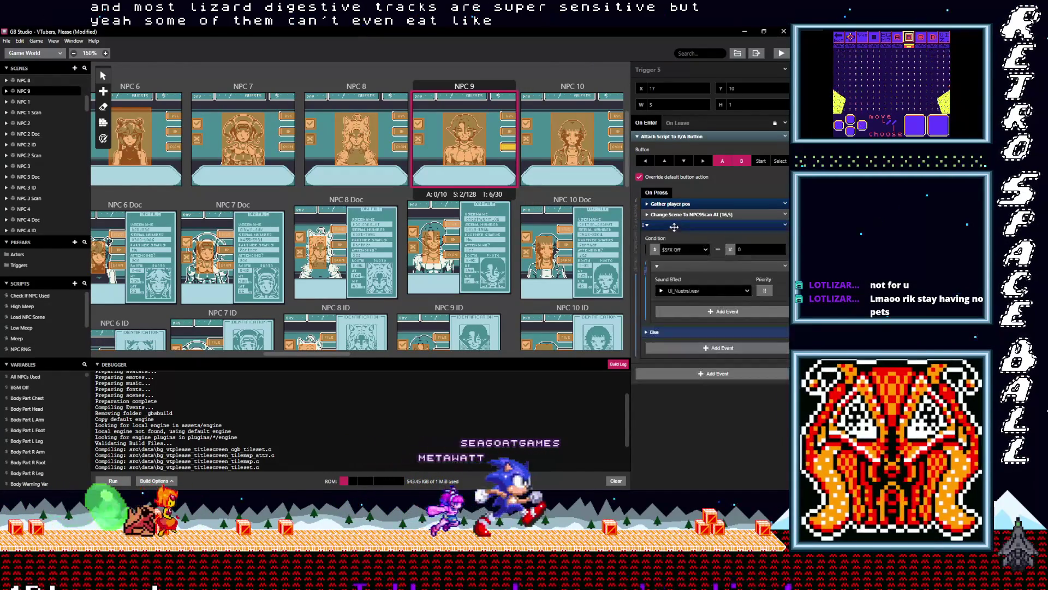
drag(675, 225, 675, 216)
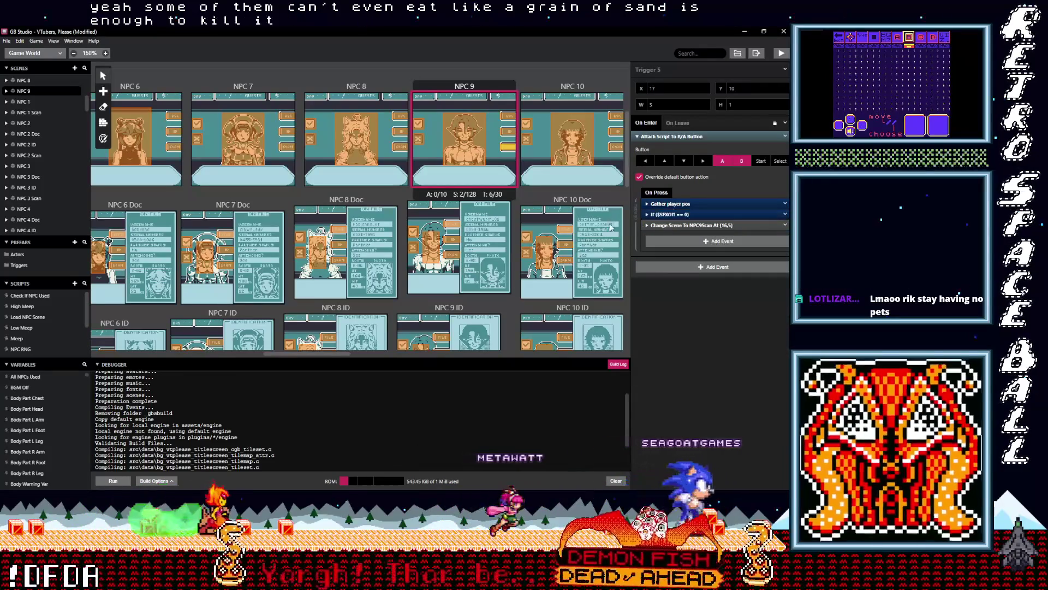
Put the sound condition above Change Scene in the first two NPC 9 Doc triggers.
click(454, 227)
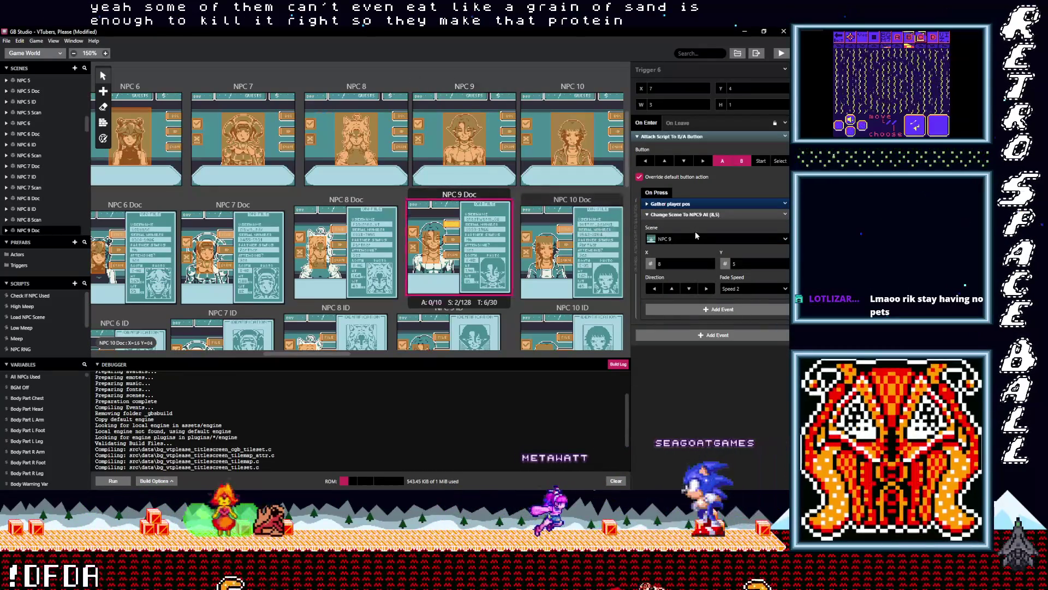
click(687, 231)
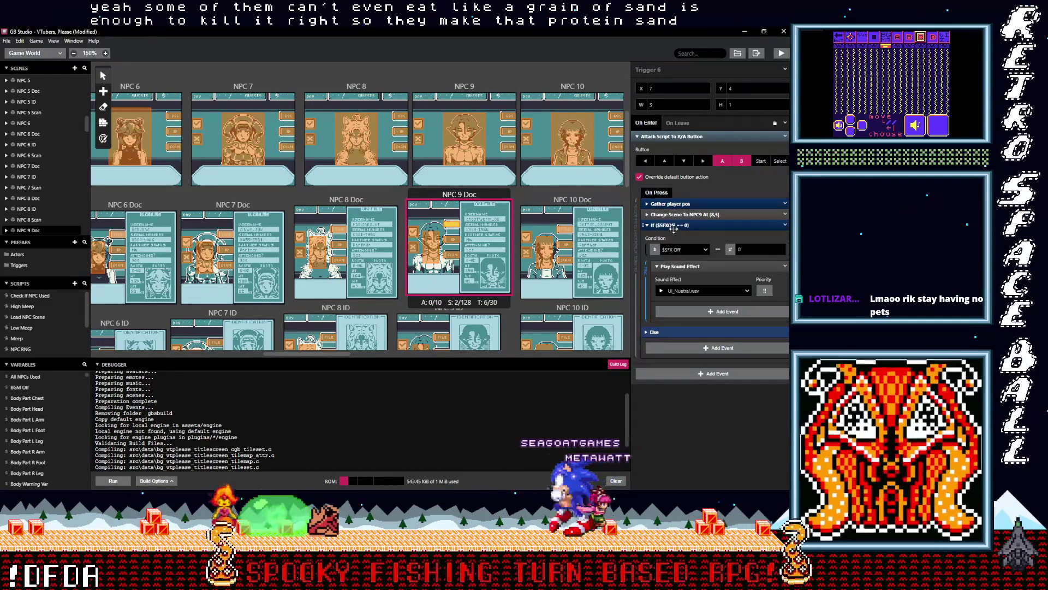
click(704, 291)
drag(674, 225, 676, 215)
click(454, 240)
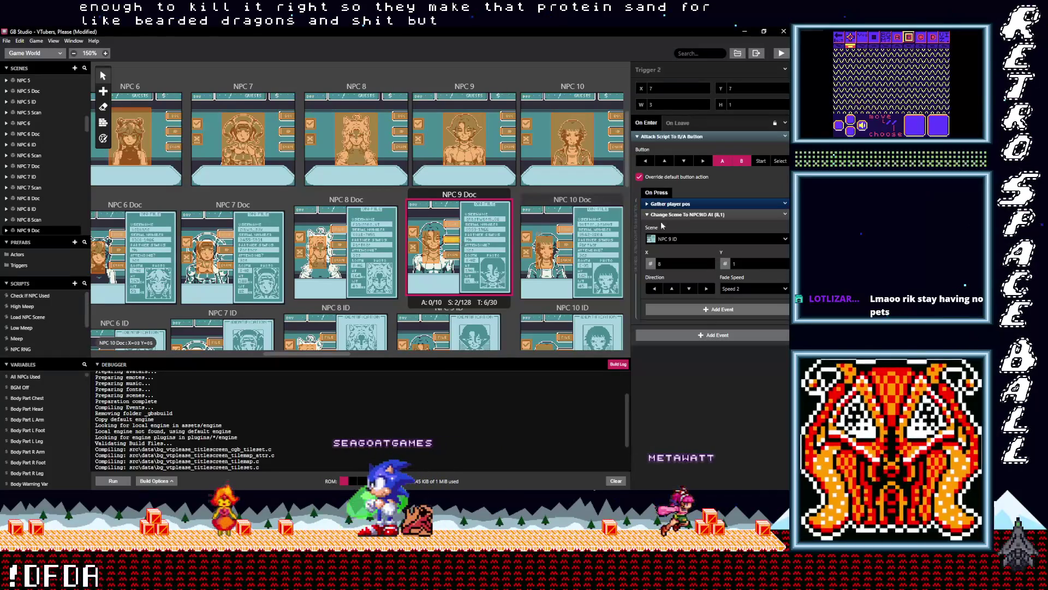
click(682, 215)
click(674, 230)
key(Return)
drag(671, 228, 675, 216)
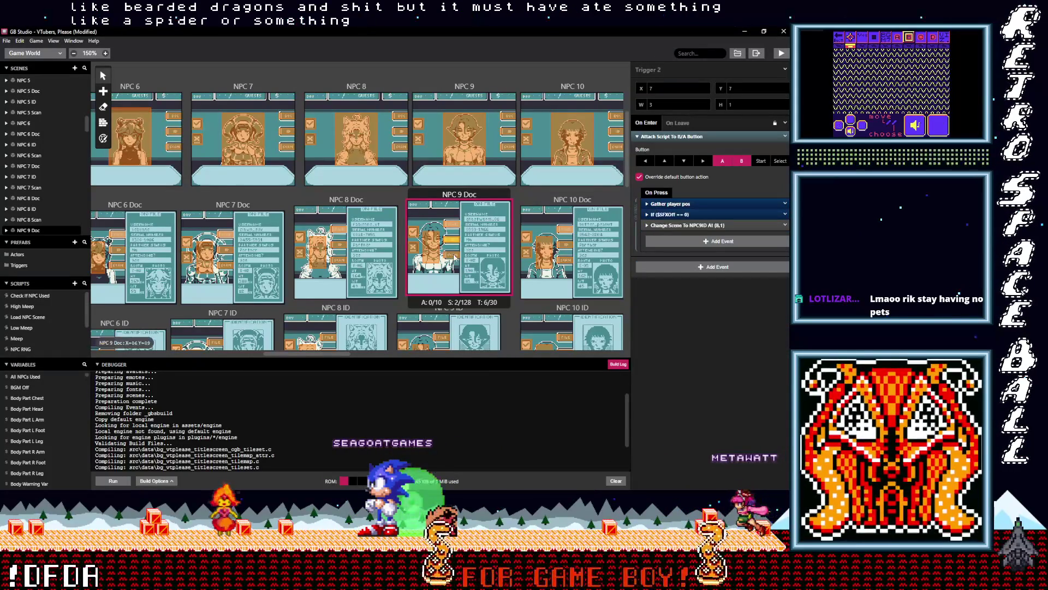
Move the pasted sound condition above Change Scene in the third NPC 9 Doc trigger.
click(452, 255)
click(681, 215)
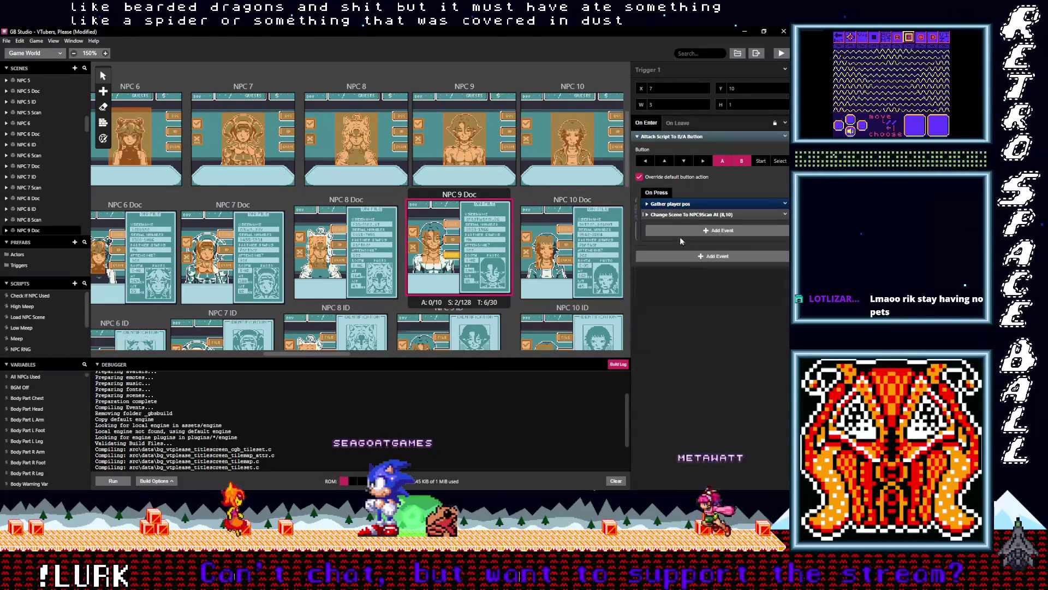
alt+click(678, 232)
click(674, 227)
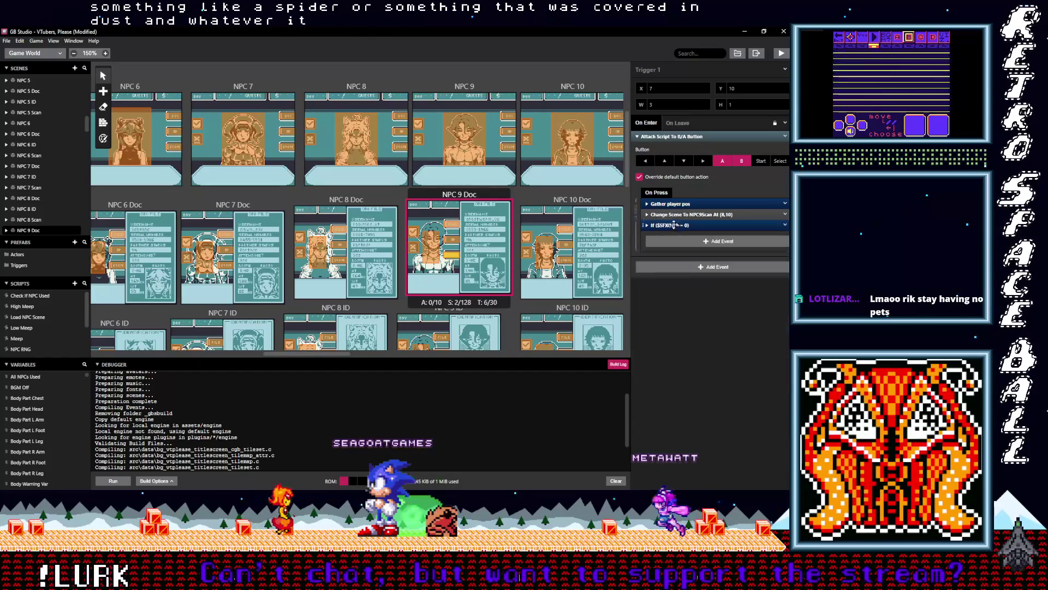
drag(673, 225, 675, 215)
scroll(437, 256, down, 3)
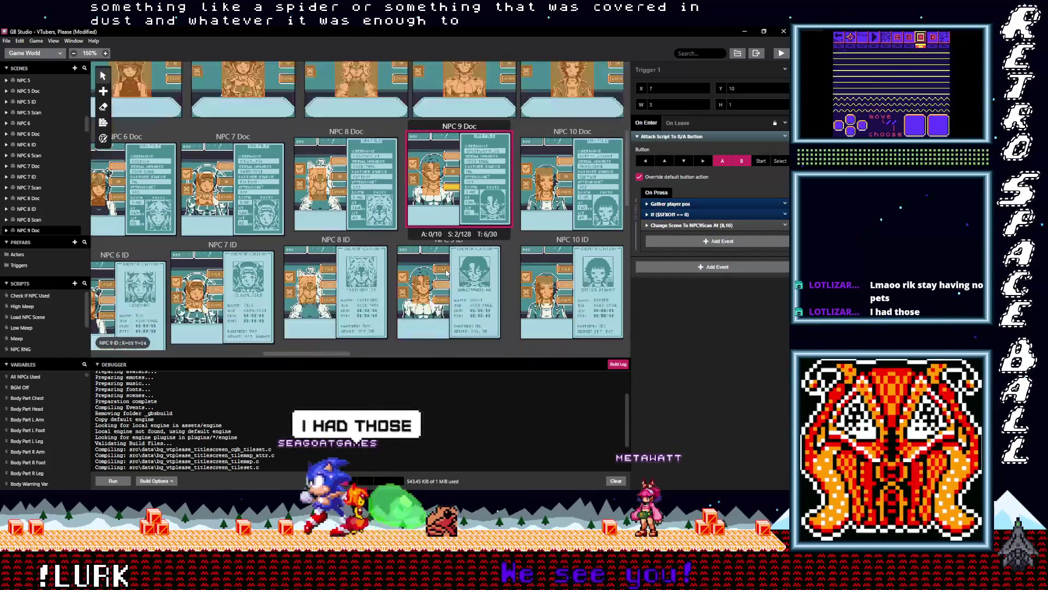
Place the If $SFXOff == 0 sound event before Change Scene in NPC 9 ID's triggers, including Triggers 1 and 2.
click(441, 251)
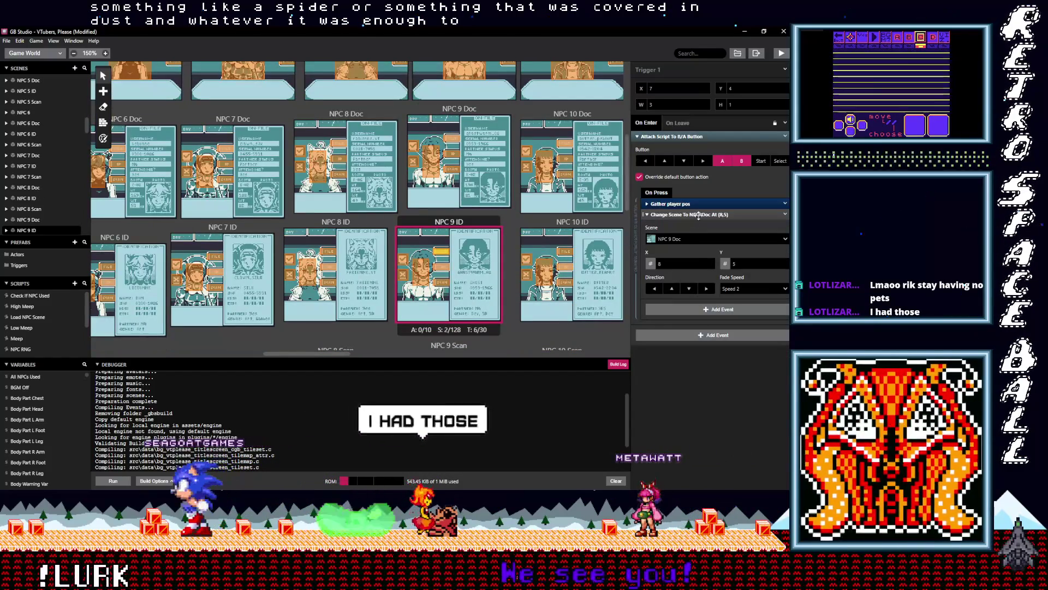
click(683, 215)
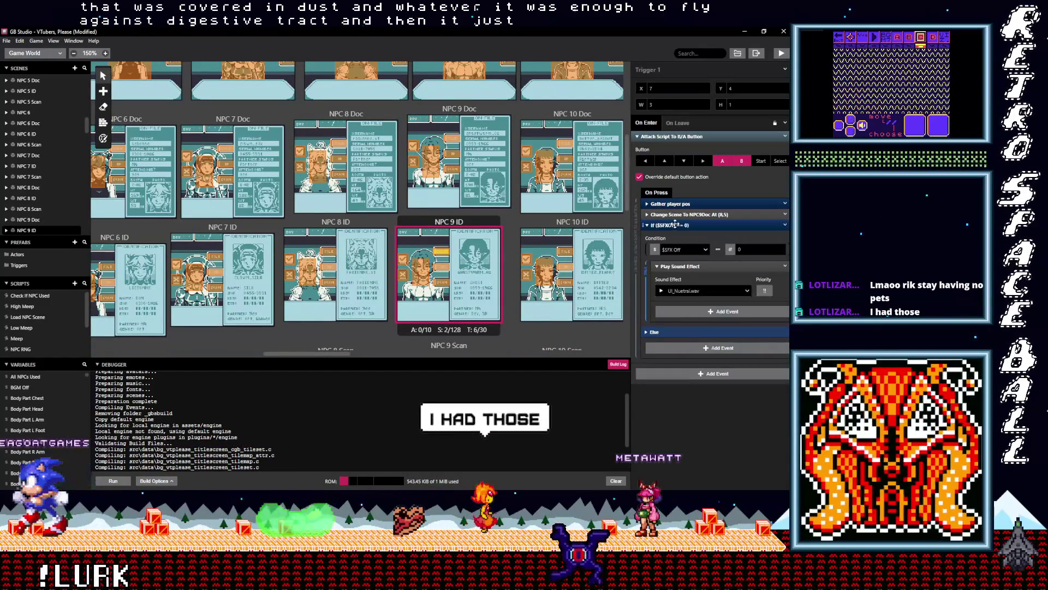
drag(683, 214, 464, 266)
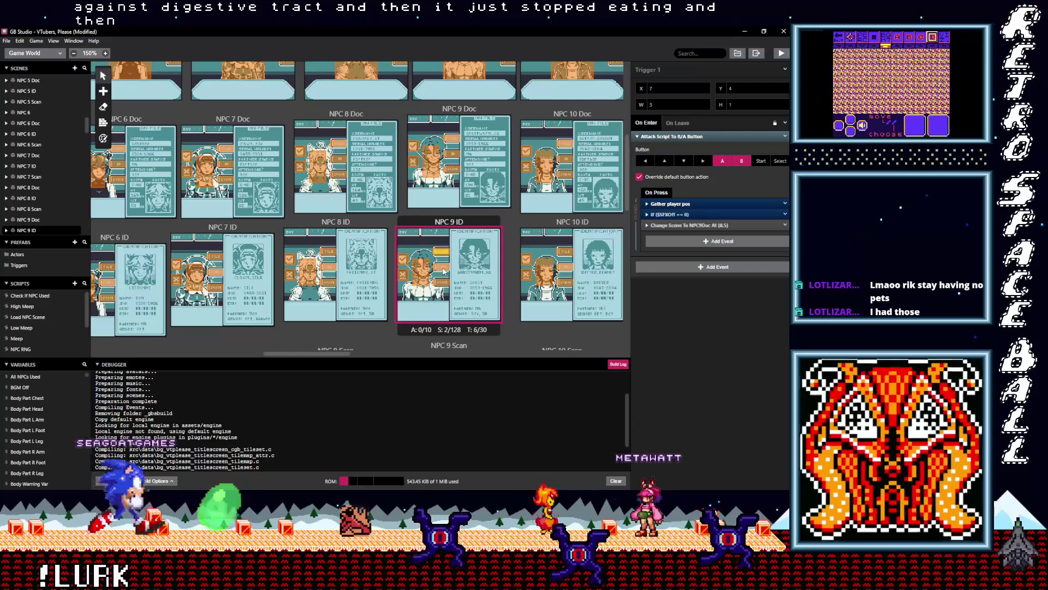
click(442, 268)
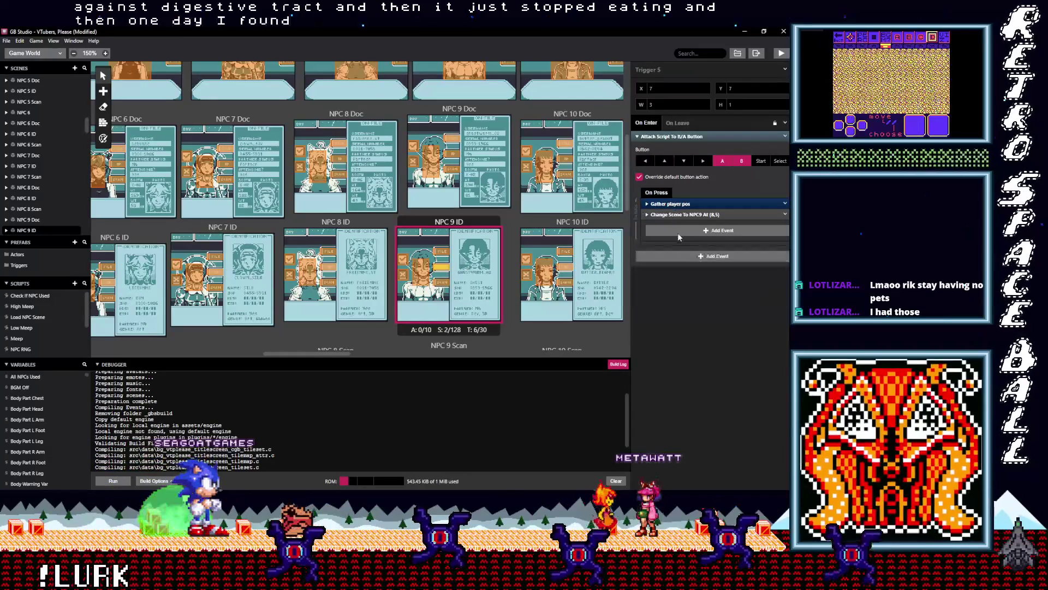
drag(682, 215, 682, 217)
click(445, 283)
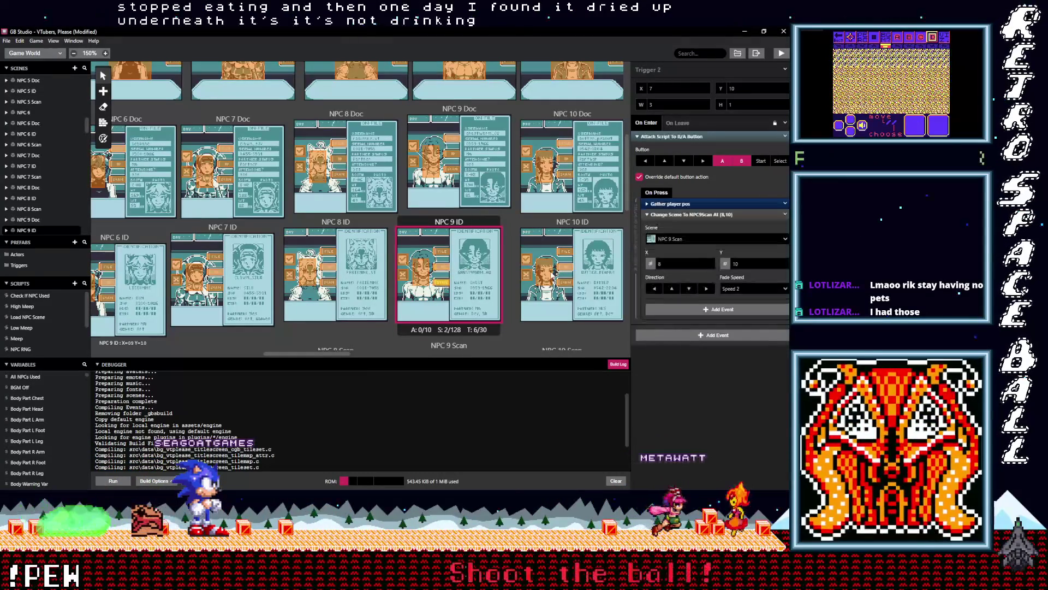
click(661, 214)
key(ctrl+v)
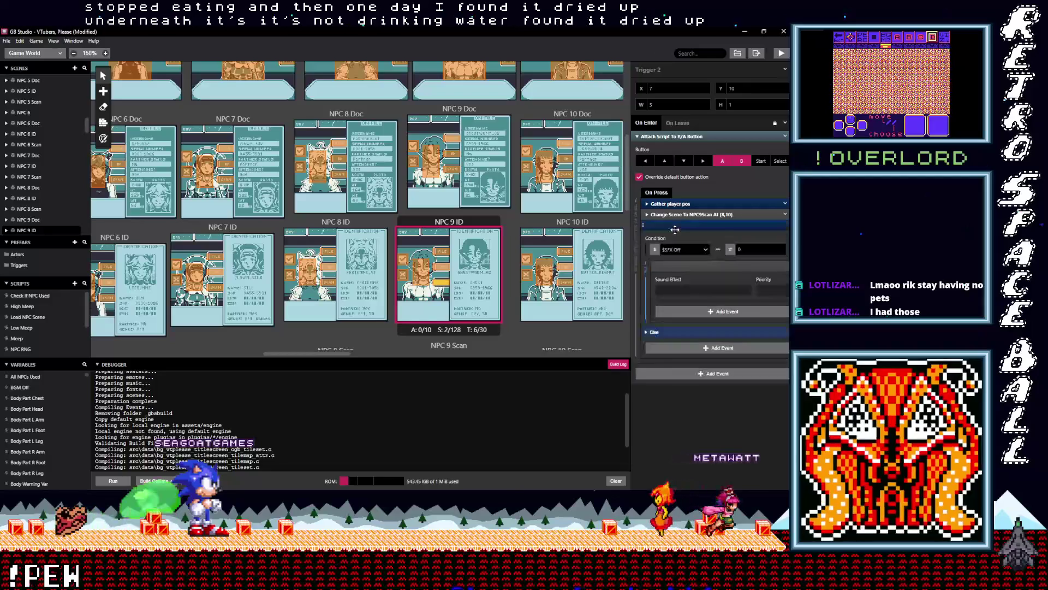
drag(675, 227, 677, 218)
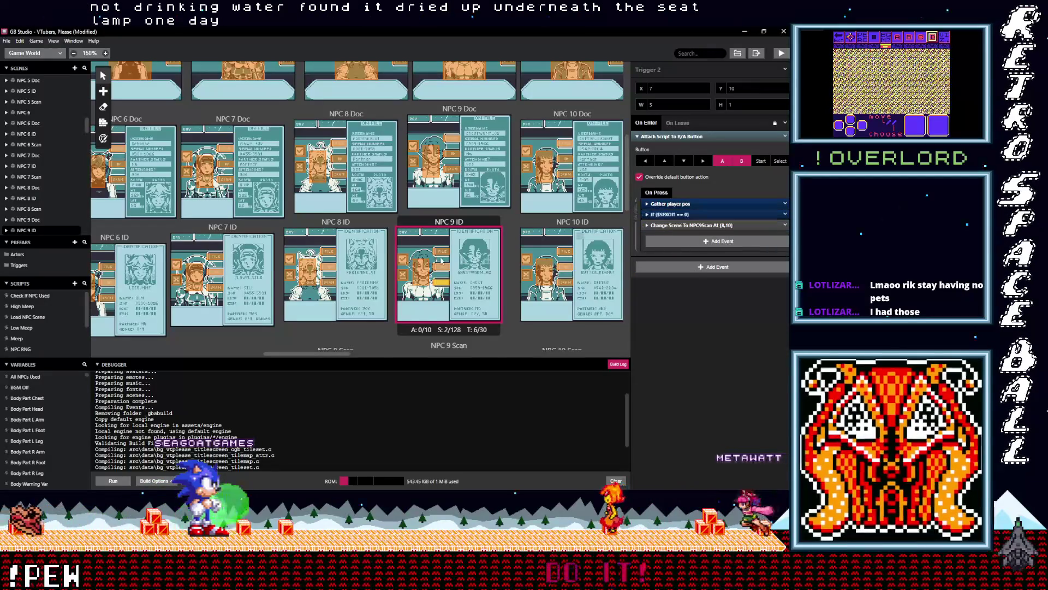
scroll(472, 306, down, 3)
Paste the If $SFXOff == 0 sound condition above Change Scene in the first two NPC 9 Scan triggers.
scroll(472, 306, down, 2)
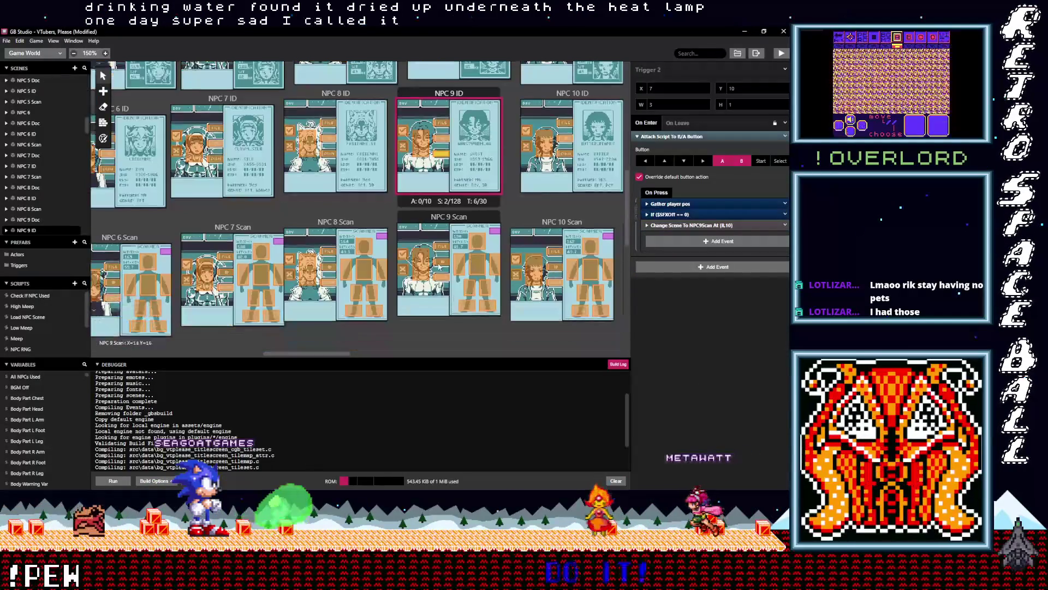
click(440, 249)
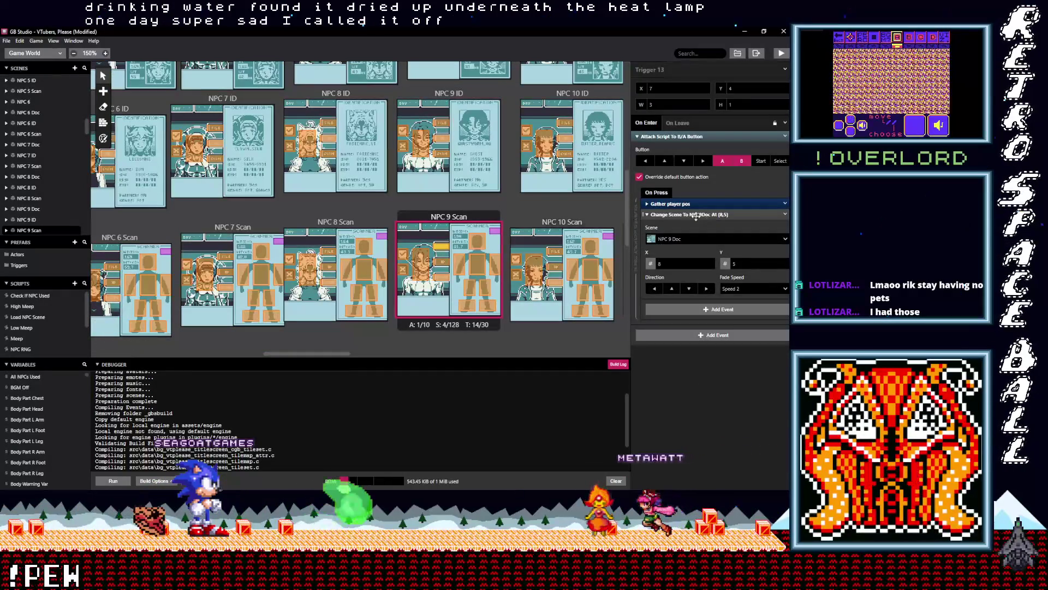
click(696, 215)
click(673, 226)
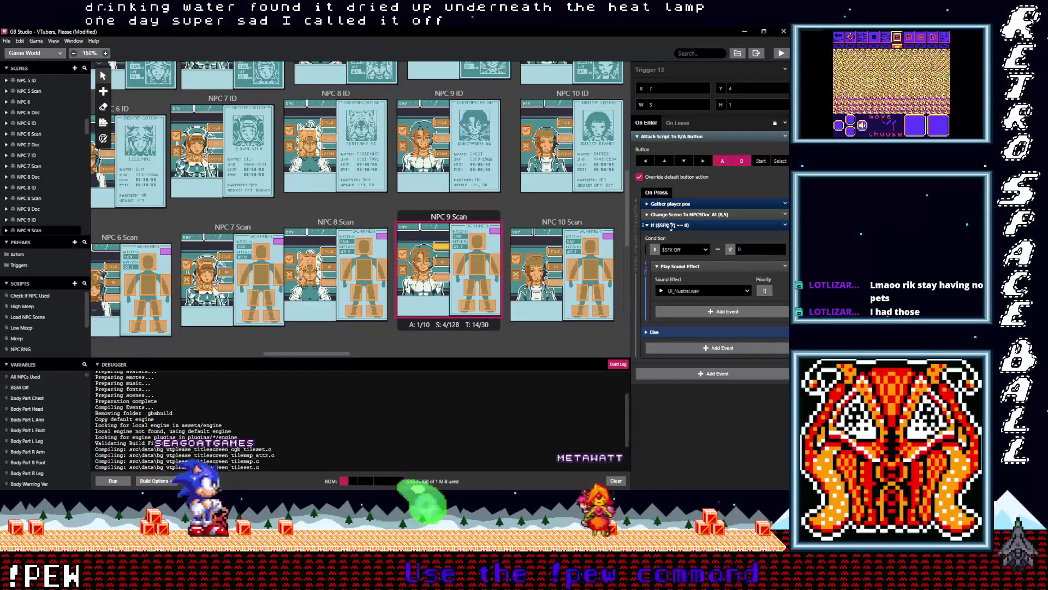
click(670, 226)
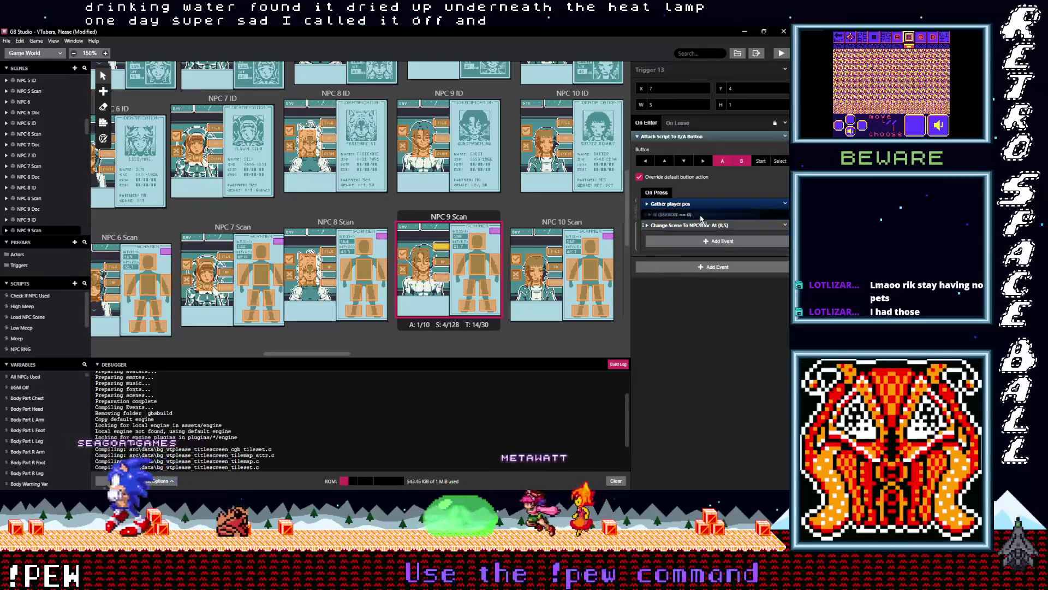
click(445, 264)
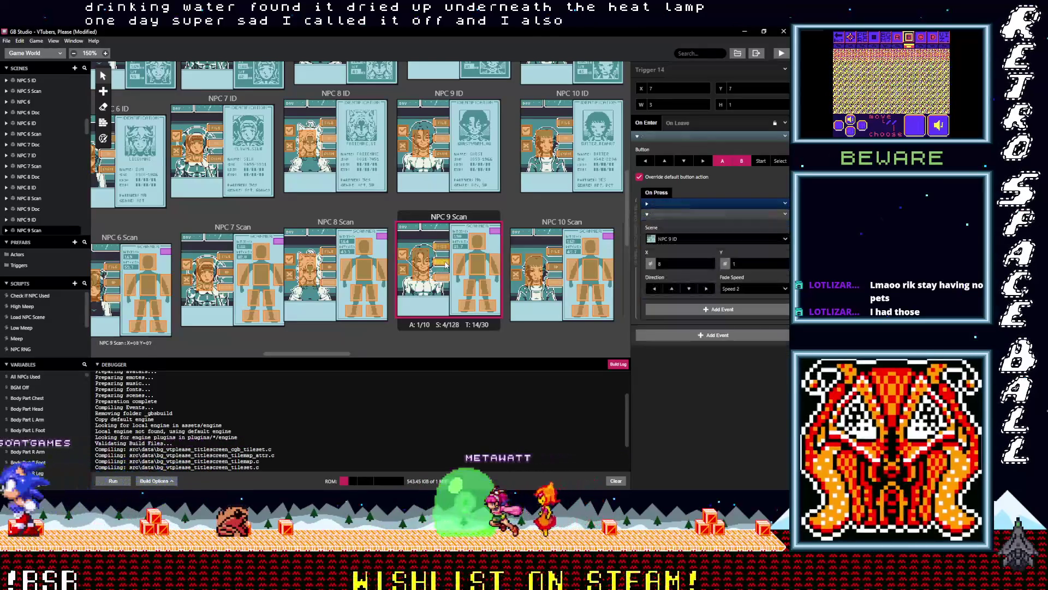
click(682, 215)
click(679, 225)
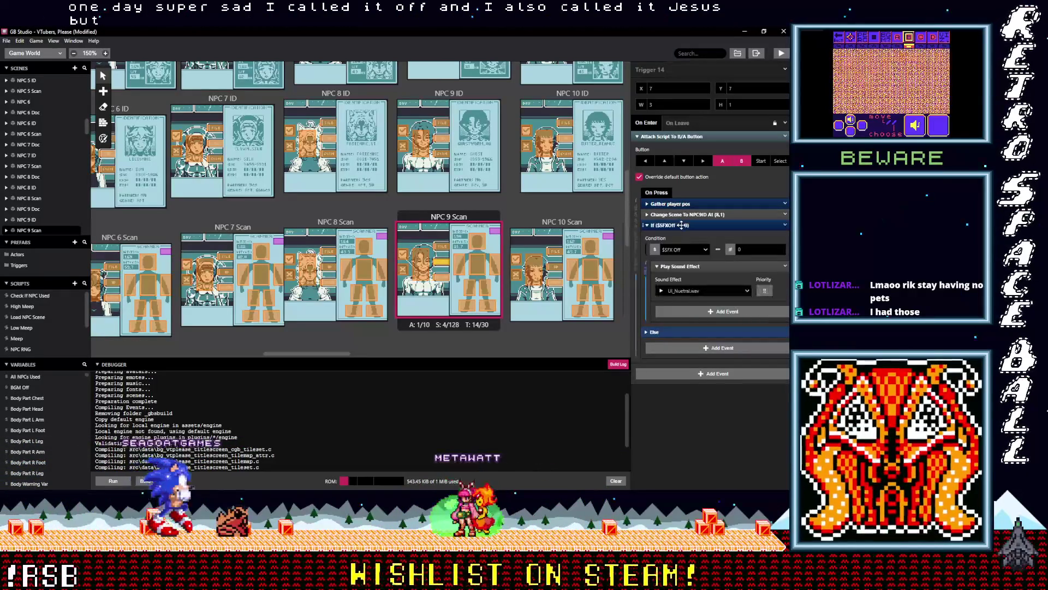
drag(681, 225, 524, 257)
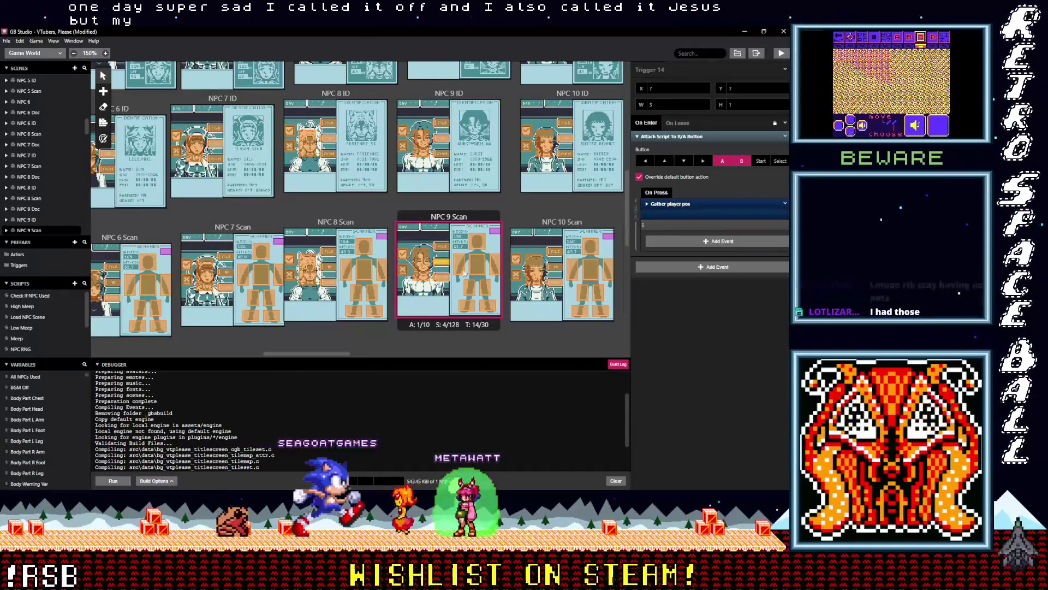
Add the sound condition above Change Scene in NPC 9 Scan Triggers 12 and 11.
click(441, 280)
click(676, 215)
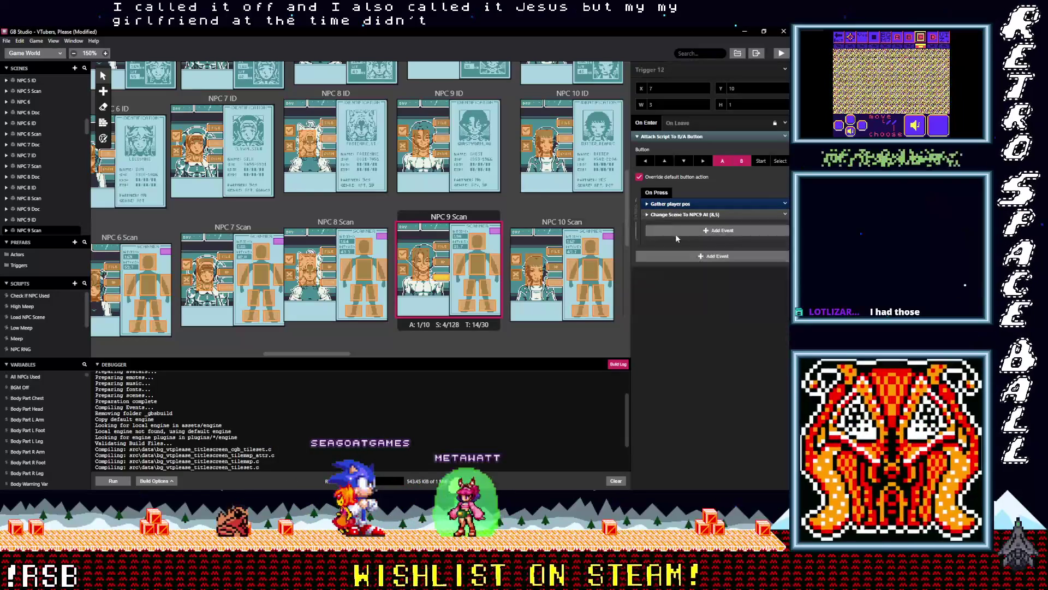
click(676, 226)
drag(682, 226, 682, 214)
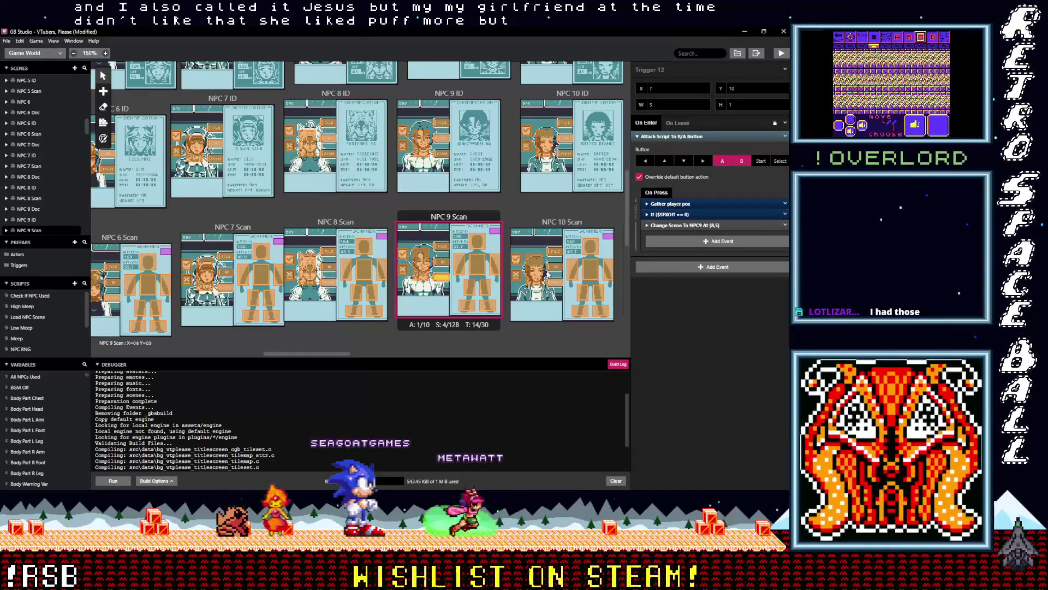
key(ctrl+z)
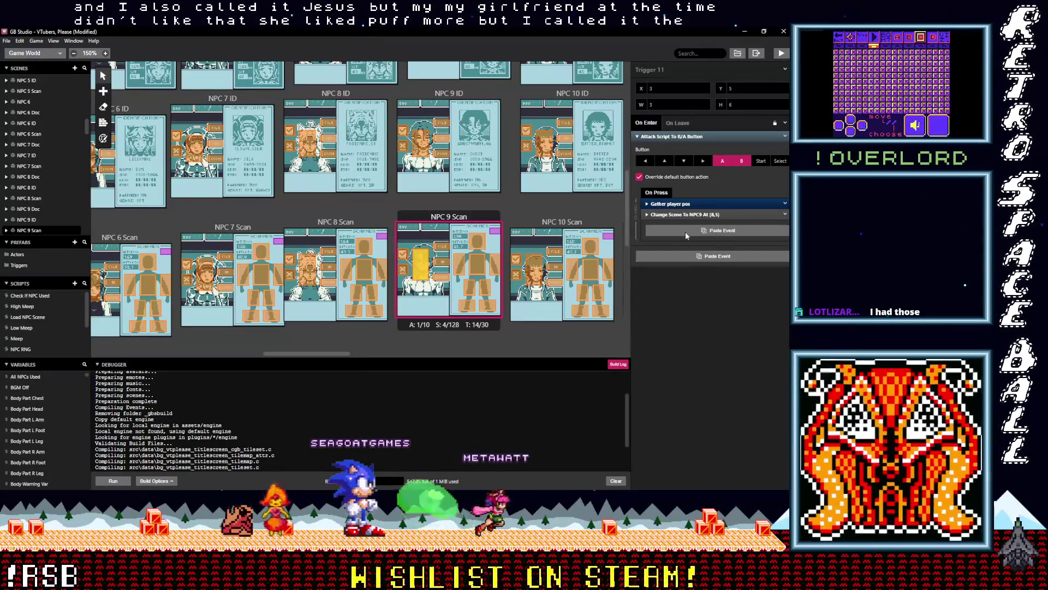
key(ctrl+v)
drag(683, 221, 683, 214)
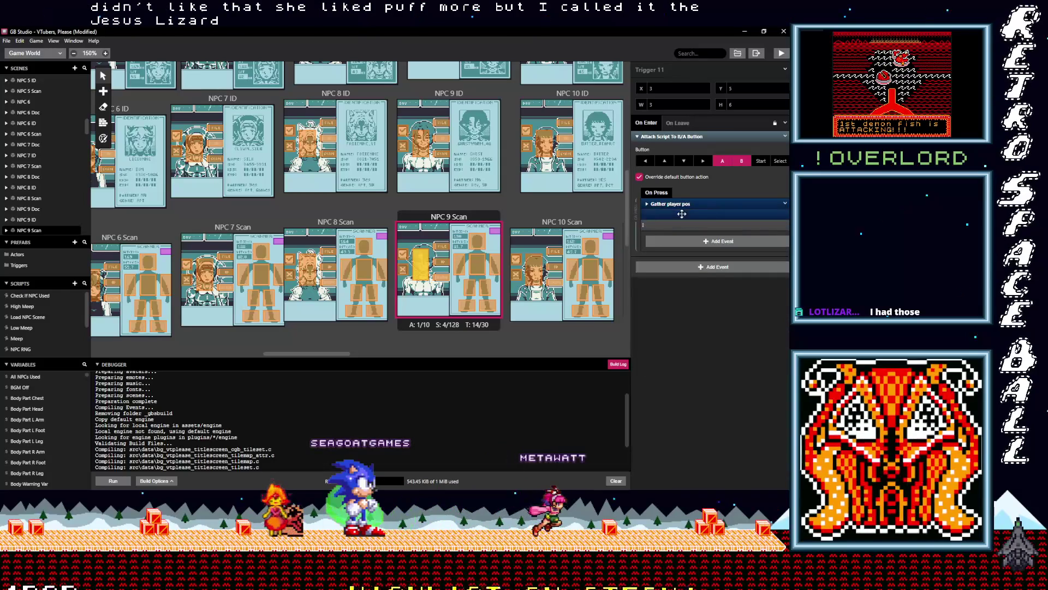
Insert the If $SFXOff == 0 sound event before Change Scene in NPC 9 ID Trigger 6.
click(422, 147)
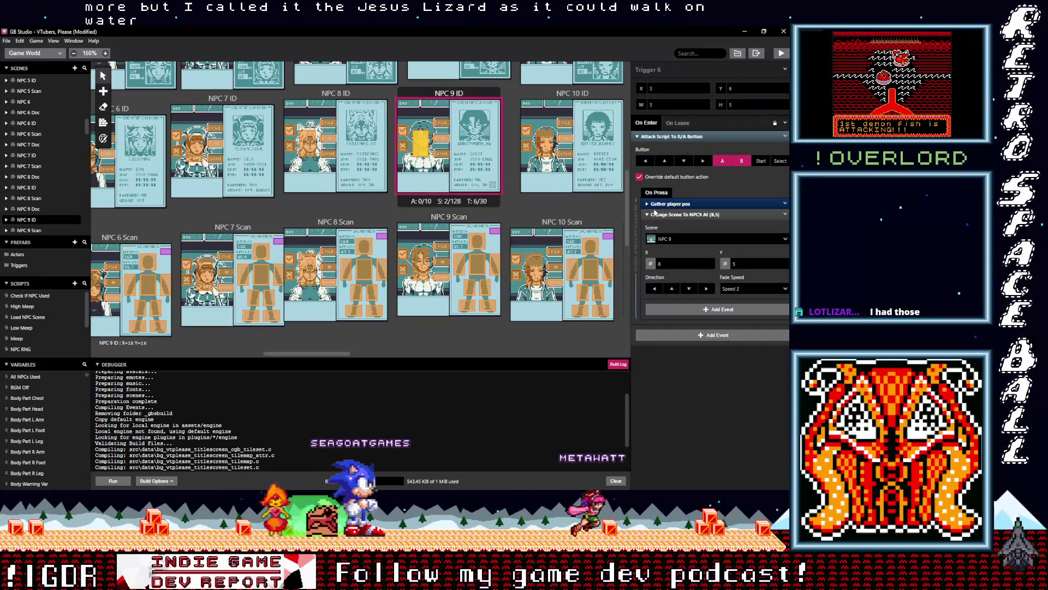
click(672, 215)
alt+click(676, 230)
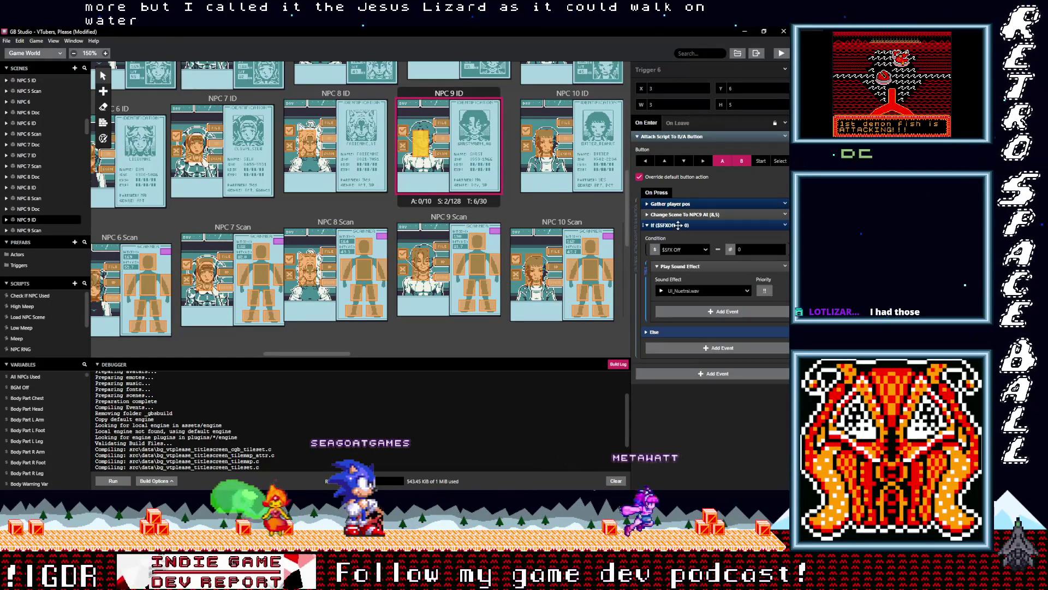
scroll(440, 238, up, 3)
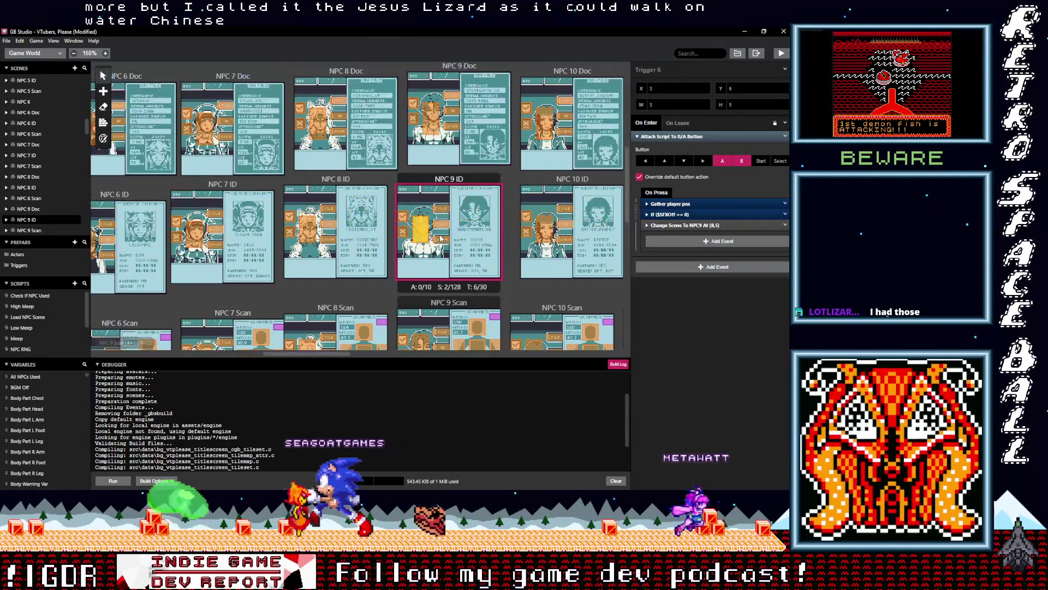
Paste the sound condition above Change Scene in NPC 9 Doc Trigger 5.
click(431, 118)
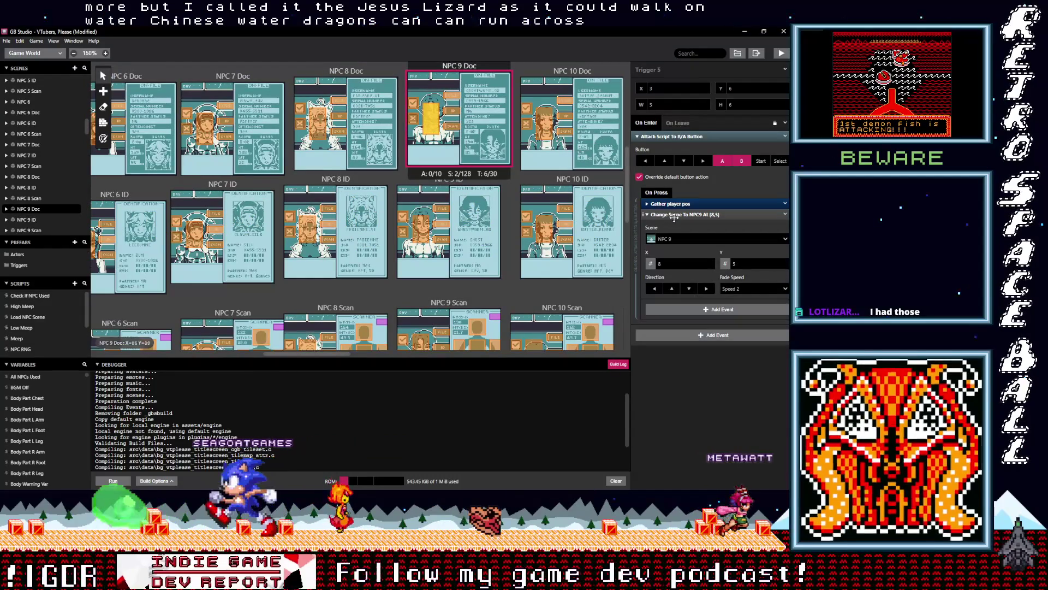
click(644, 215)
alt+click(677, 229)
drag(677, 225, 677, 214)
scroll(445, 212, up, 3)
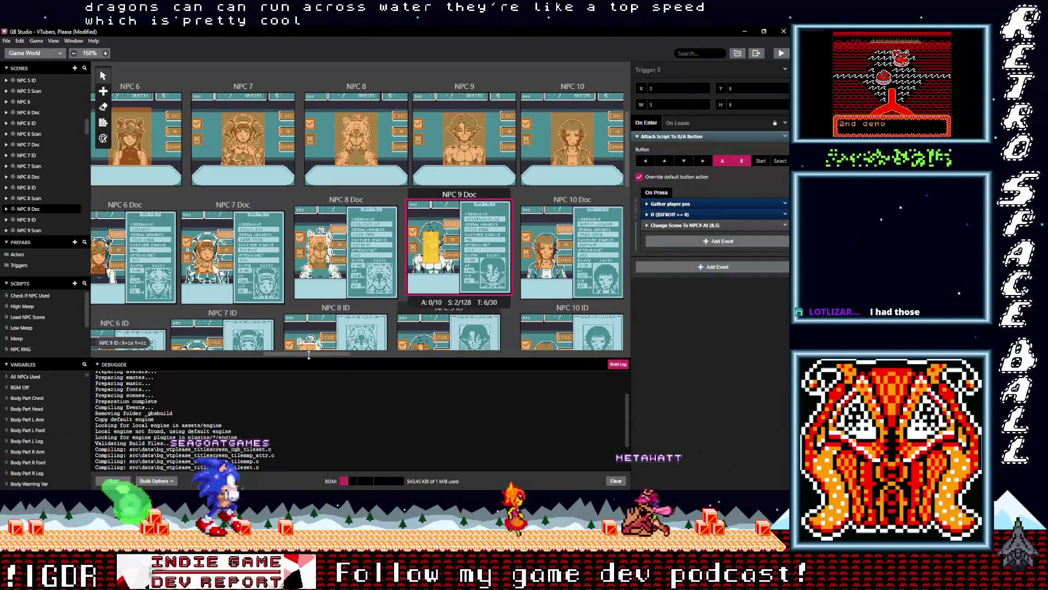
drag(309, 352, 355, 355)
Paste the If $SFXOff == 0 sound event above Change Scene in NPC 10 Triggers 3, 4 and 5.
click(417, 119)
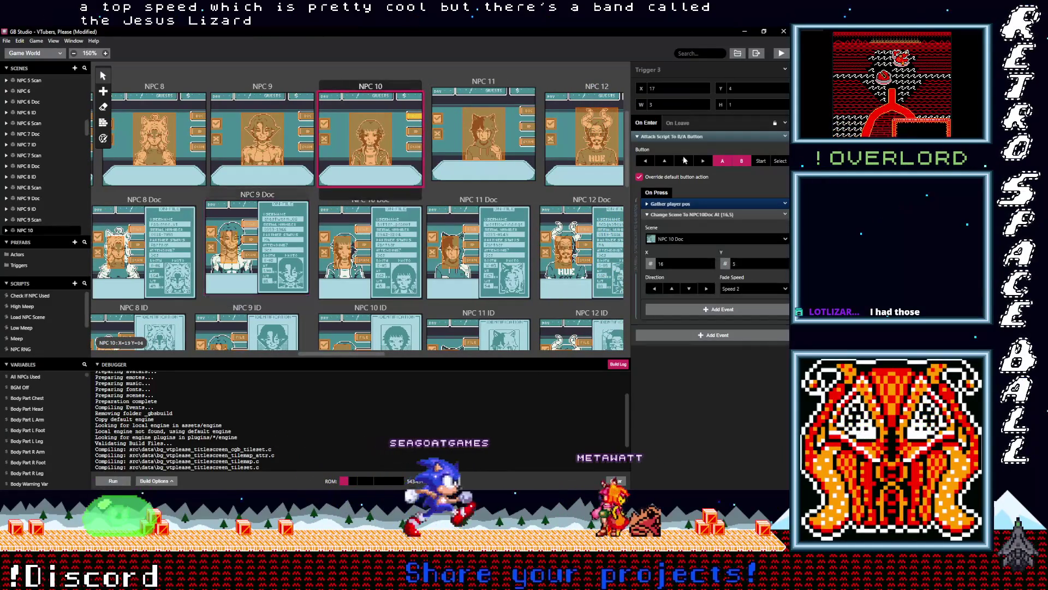
click(702, 232)
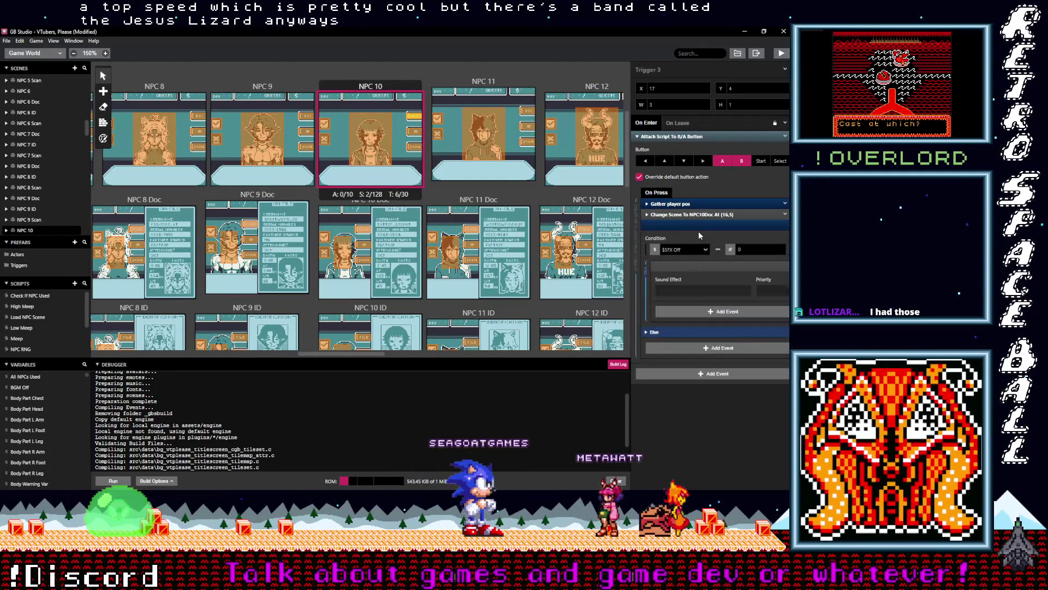
drag(686, 225, 681, 212)
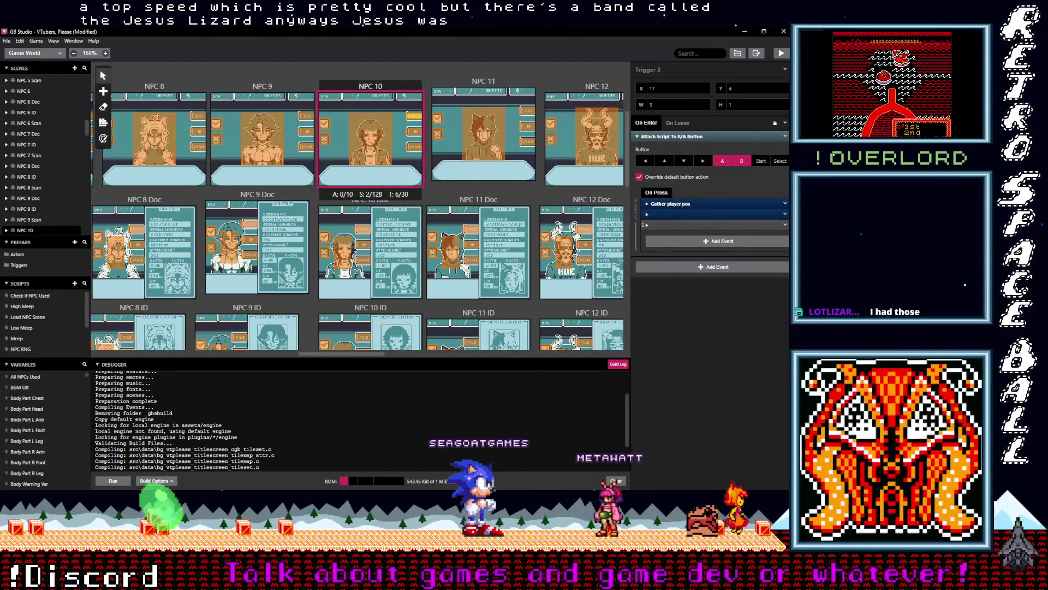
click(418, 131)
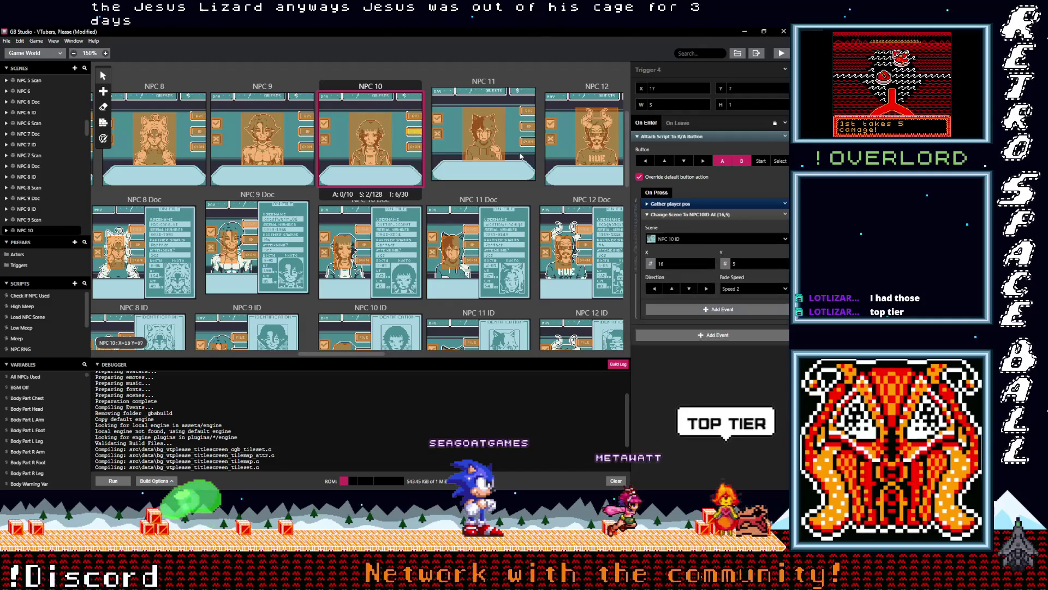
click(687, 215)
key(ctrl+v)
click(683, 226)
drag(675, 225, 676, 214)
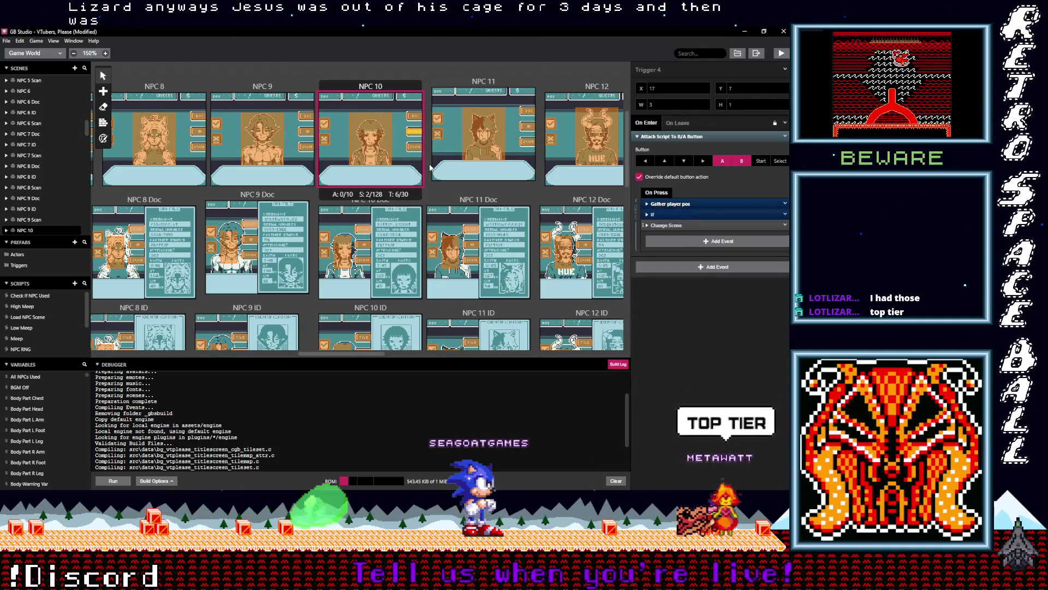
click(418, 148)
key(ctrl+v)
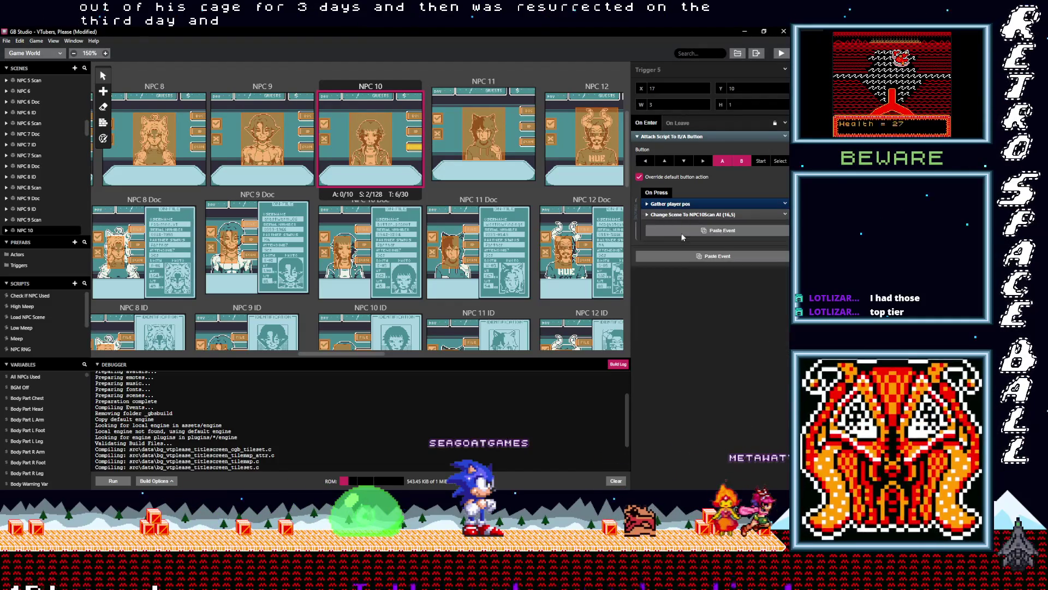
click(681, 231)
drag(679, 226, 678, 215)
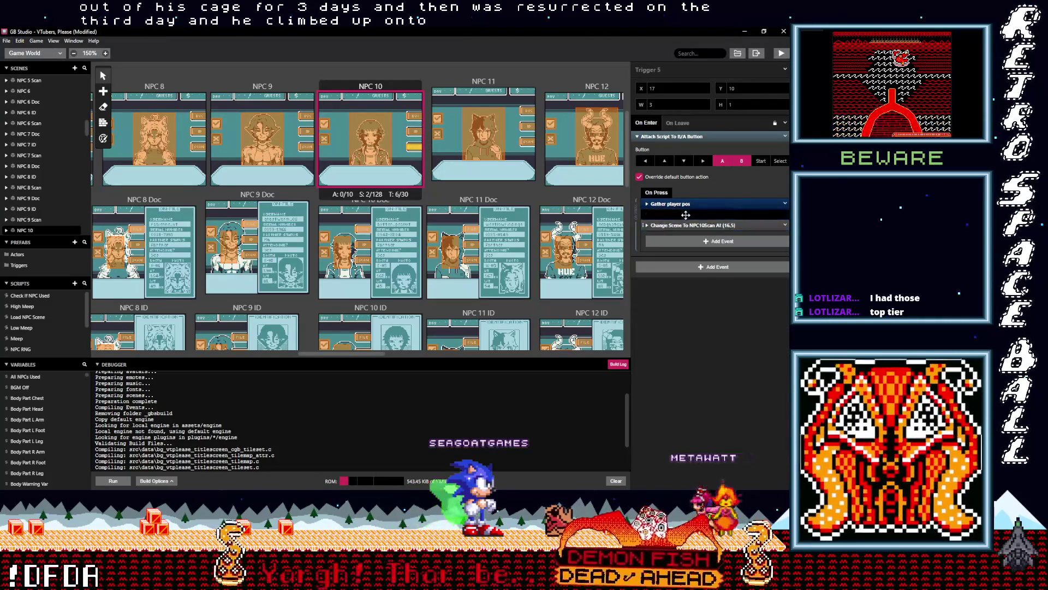
Paste the conditional sound event into NPC 10 Doc Trigger 6's on-press script.
click(363, 229)
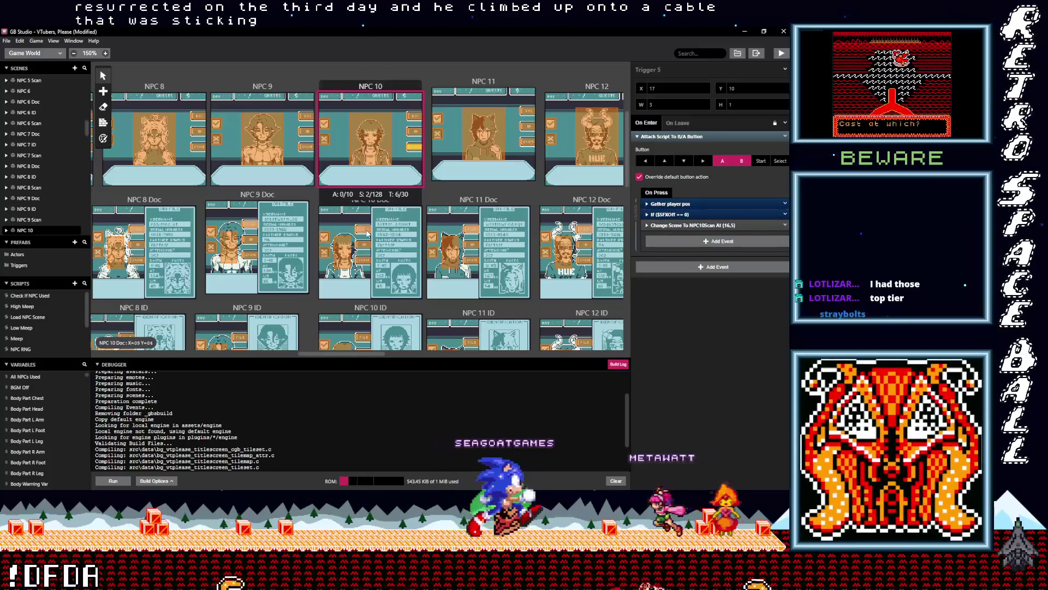
click(676, 215)
click(675, 215)
key(ctrl+v)
click(674, 226)
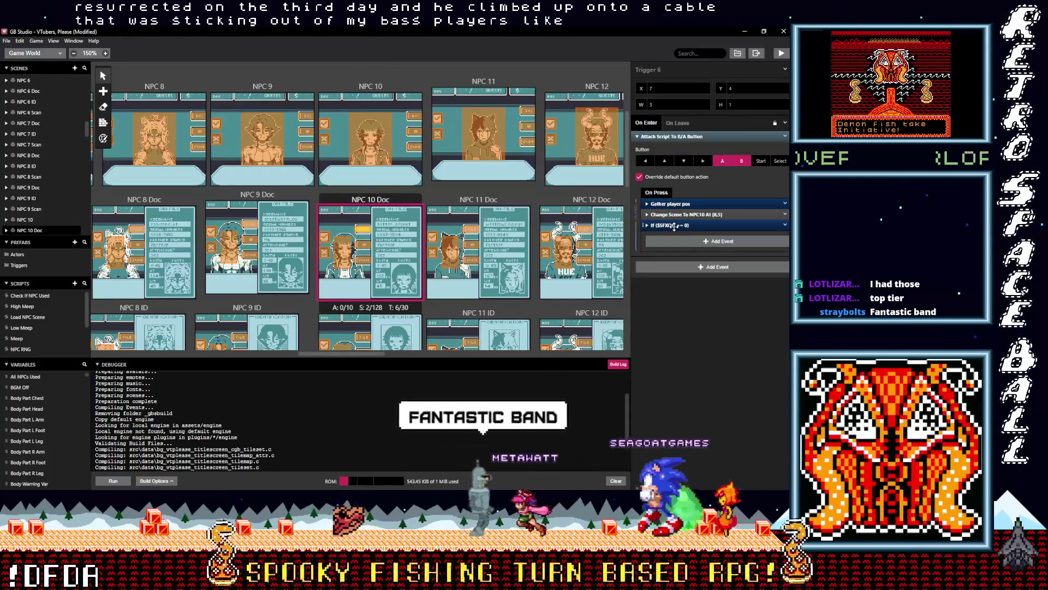
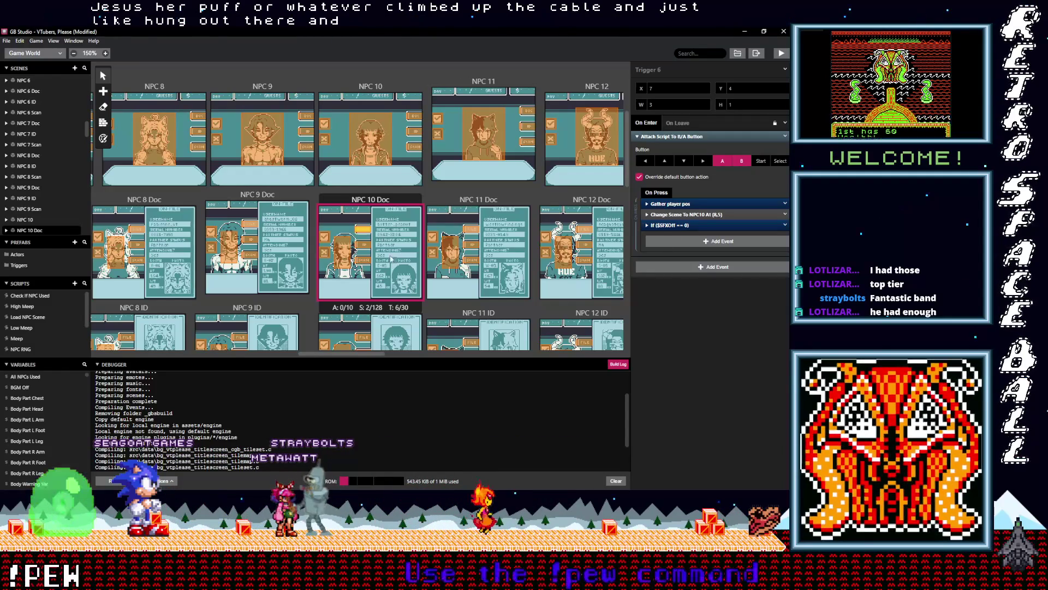
Paste the If $SFXOff == 0 sound check above Change Scene in Triggers 2, 1 and 5.
click(361, 245)
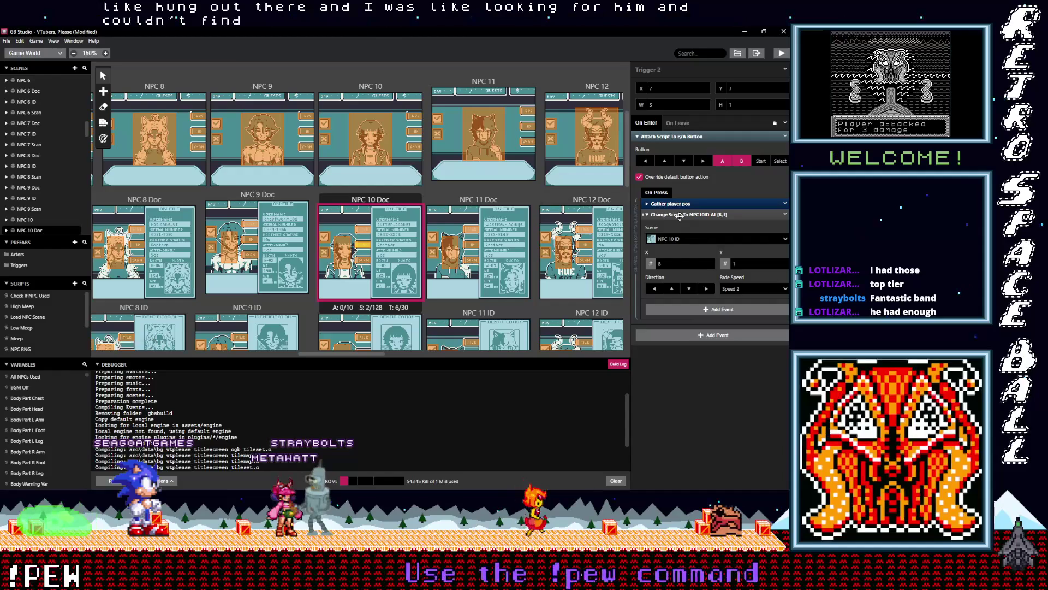
click(674, 230)
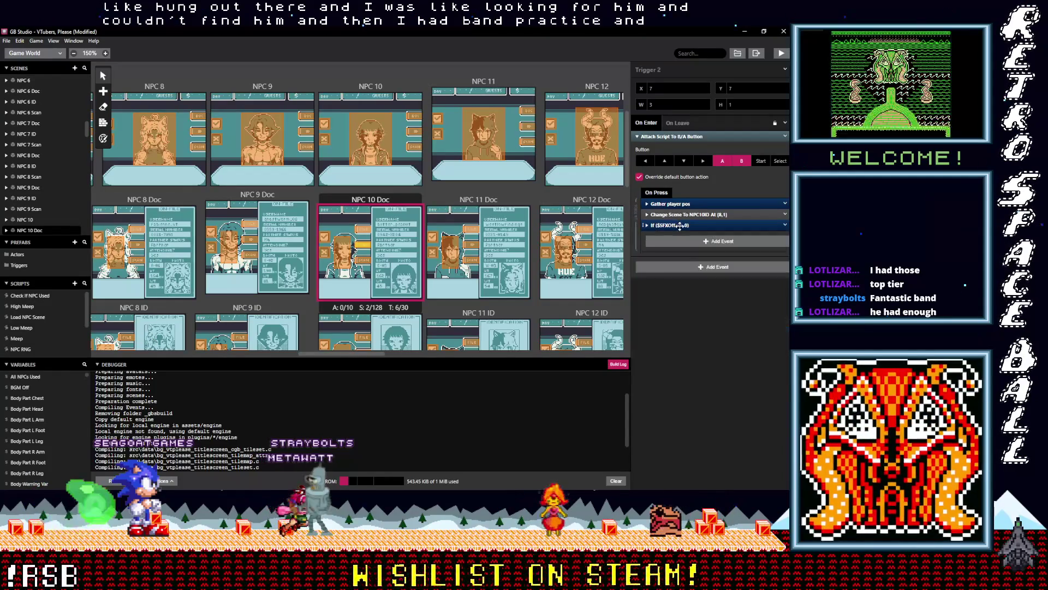
drag(683, 224, 682, 215)
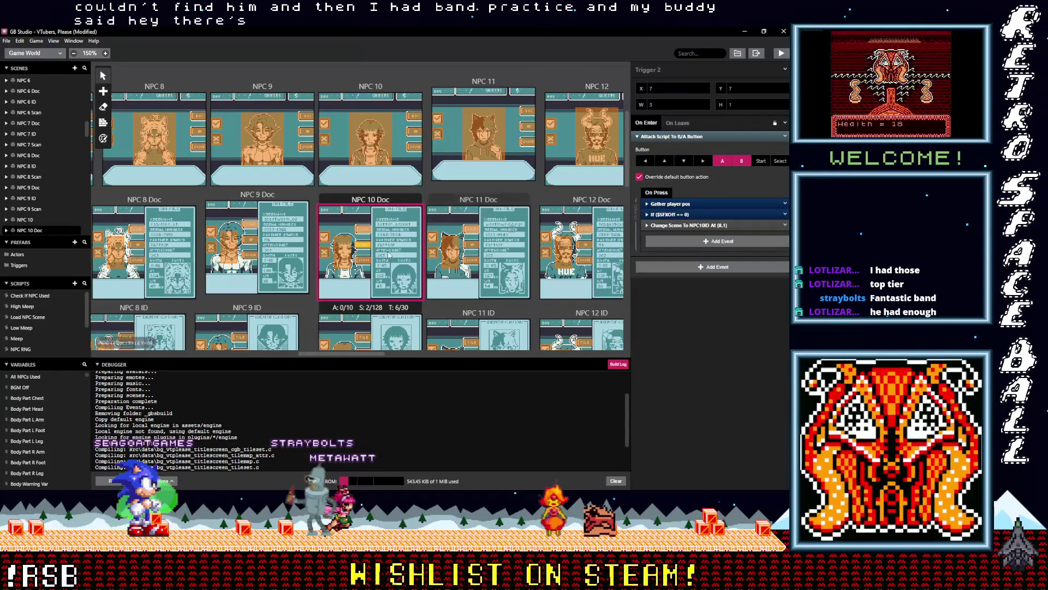
click(360, 262)
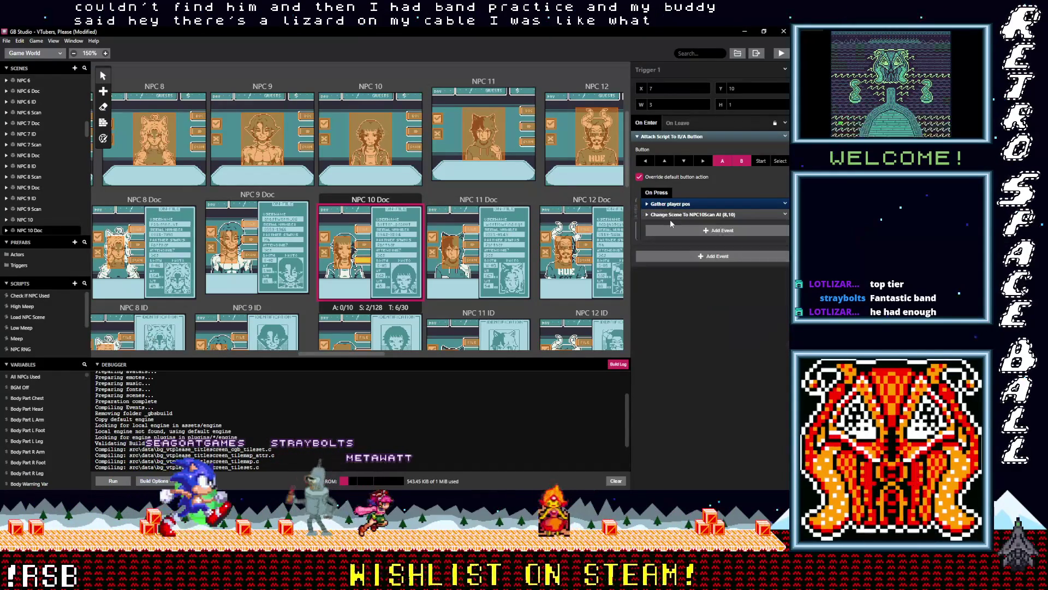
click(672, 229)
drag(677, 225, 677, 215)
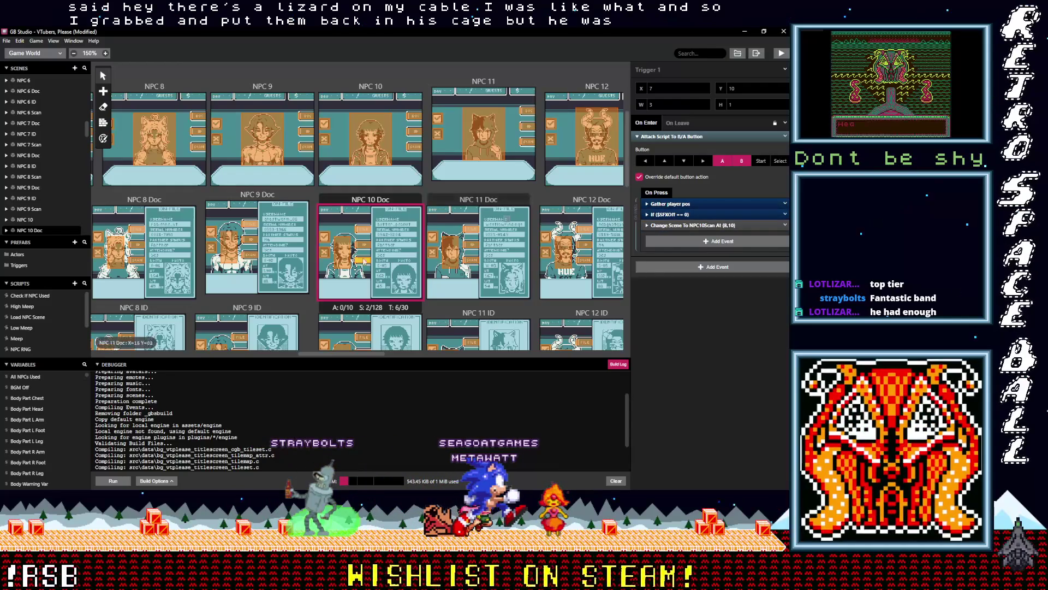
click(345, 255)
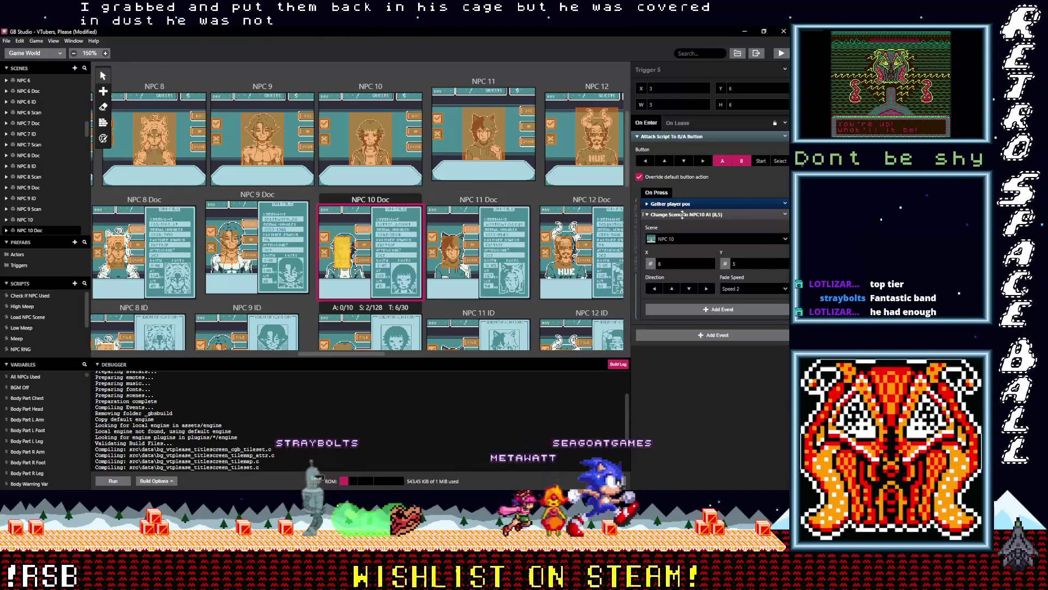
click(682, 214)
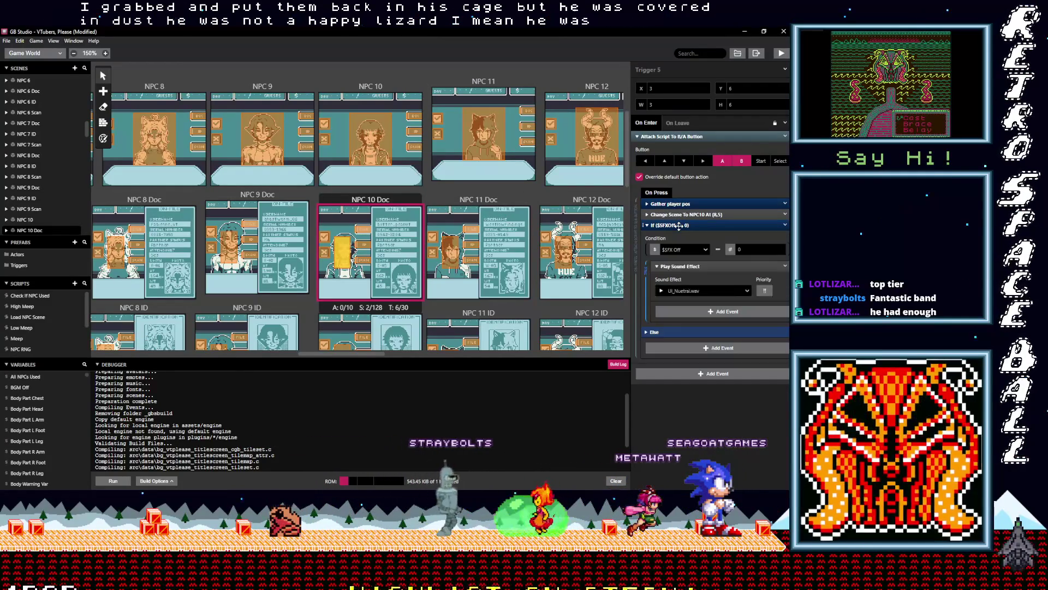
drag(678, 225, 690, 219)
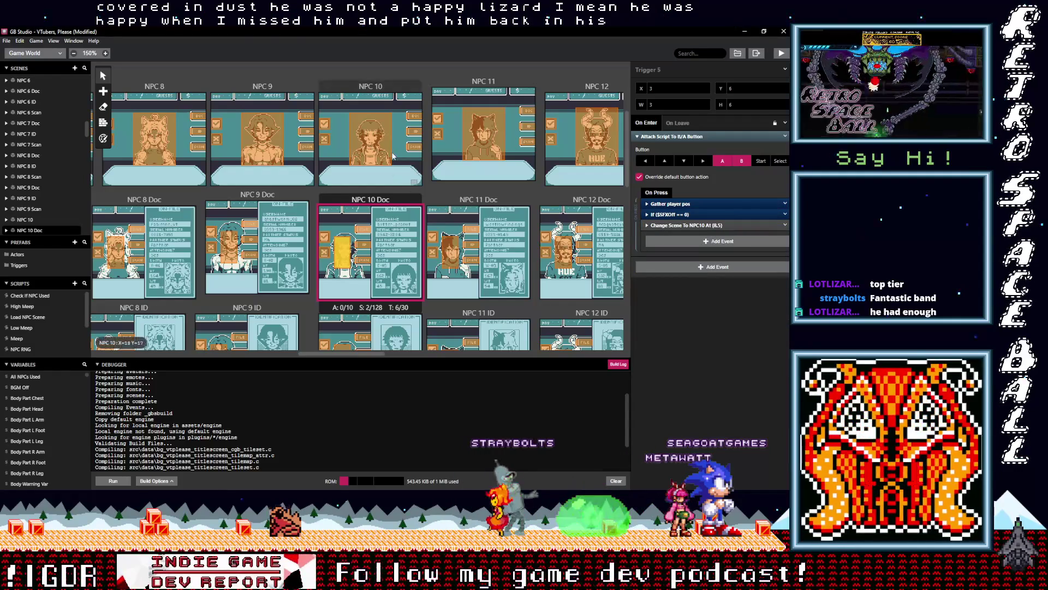
scroll(368, 245, down, 2)
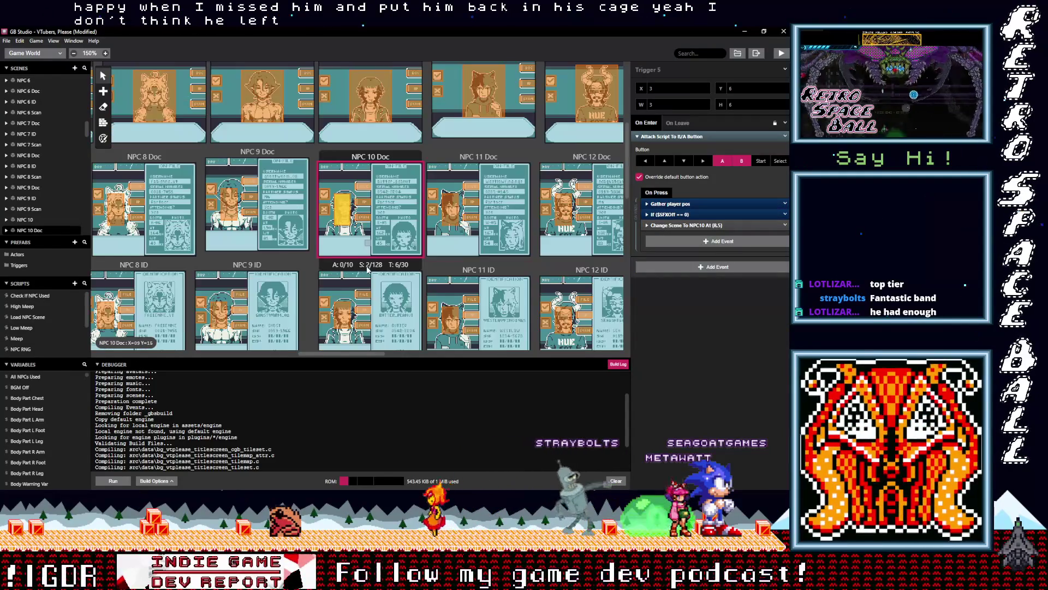
Paste the If $SFXOff == 0 sound check into the first two NPC 10 ID triggers.
click(366, 253)
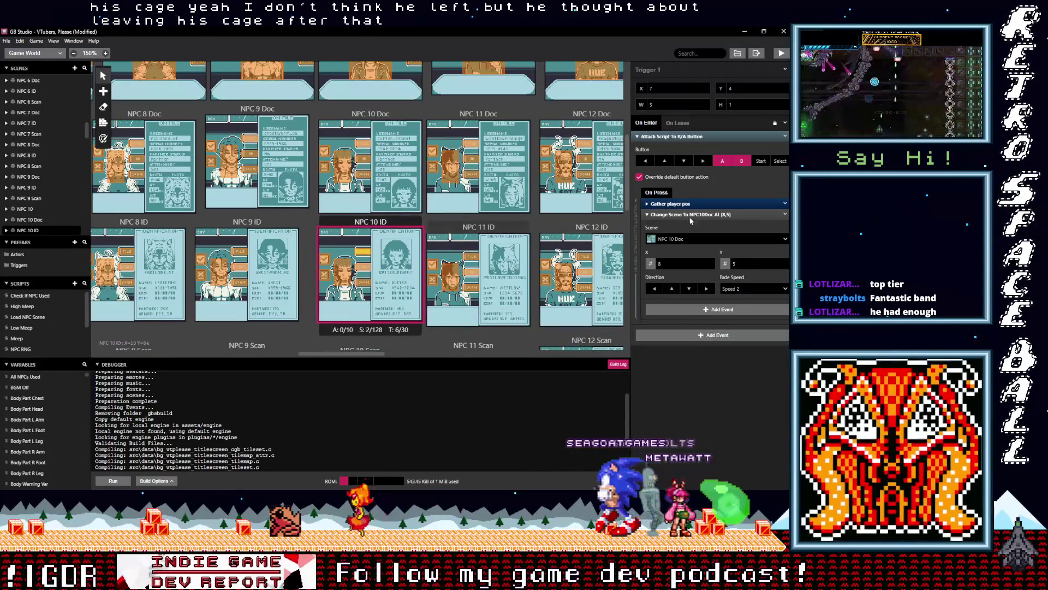
click(691, 214)
alt+click(684, 231)
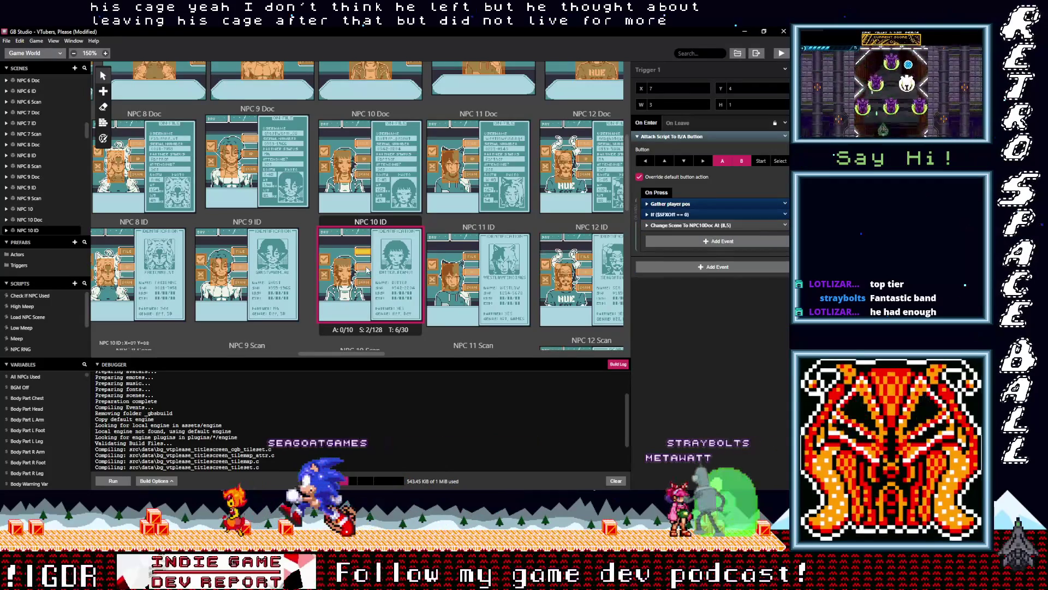
click(365, 267)
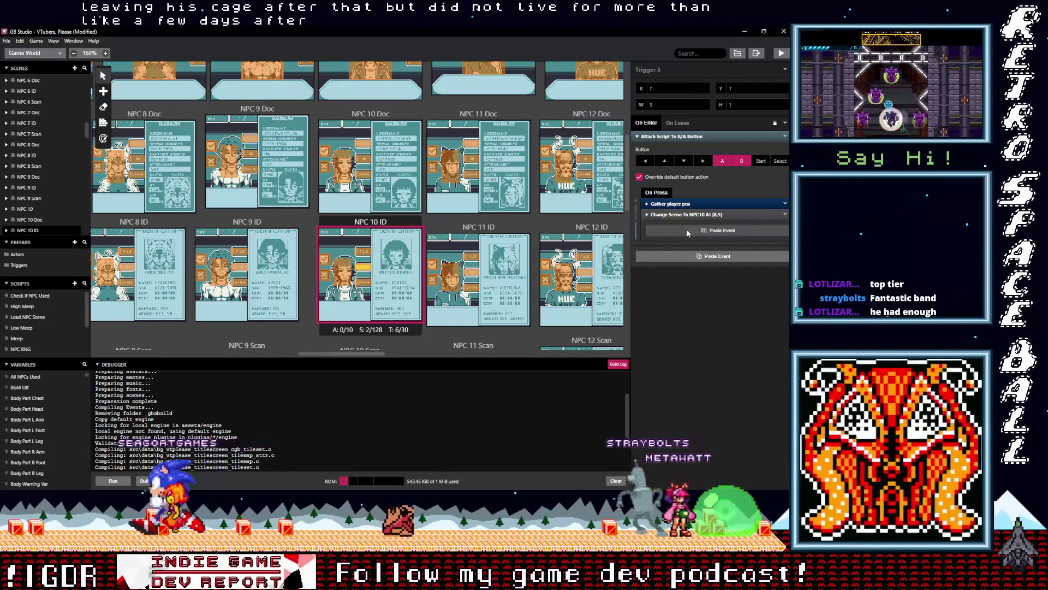
alt+click(688, 234)
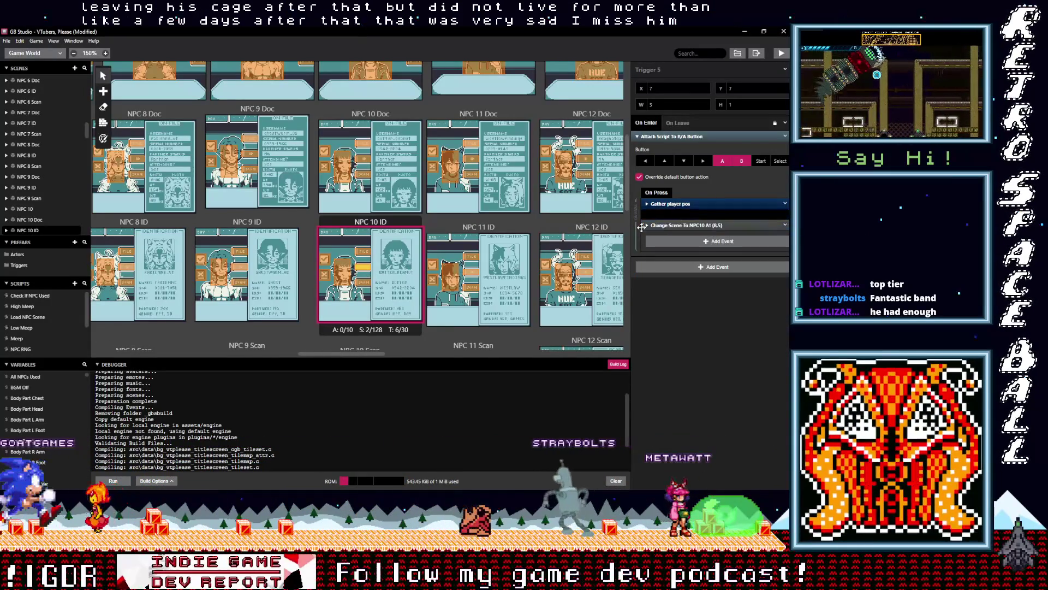
key(ctrl+z)
click(668, 215)
alt+click(680, 231)
click(680, 226)
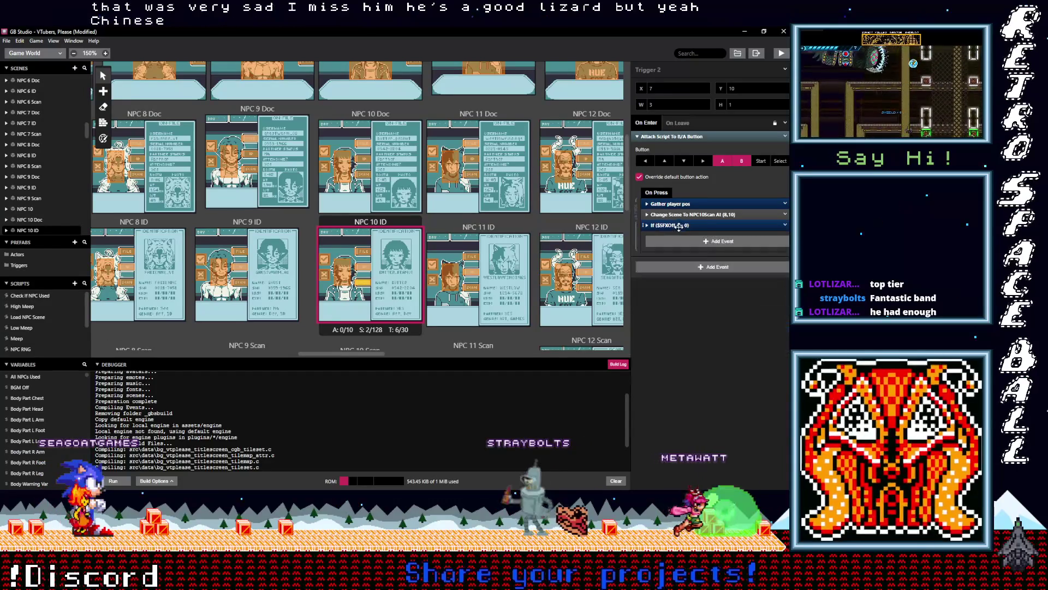
Add the sound check to Trigger 6 and move it ahead of Change Scene.
click(345, 278)
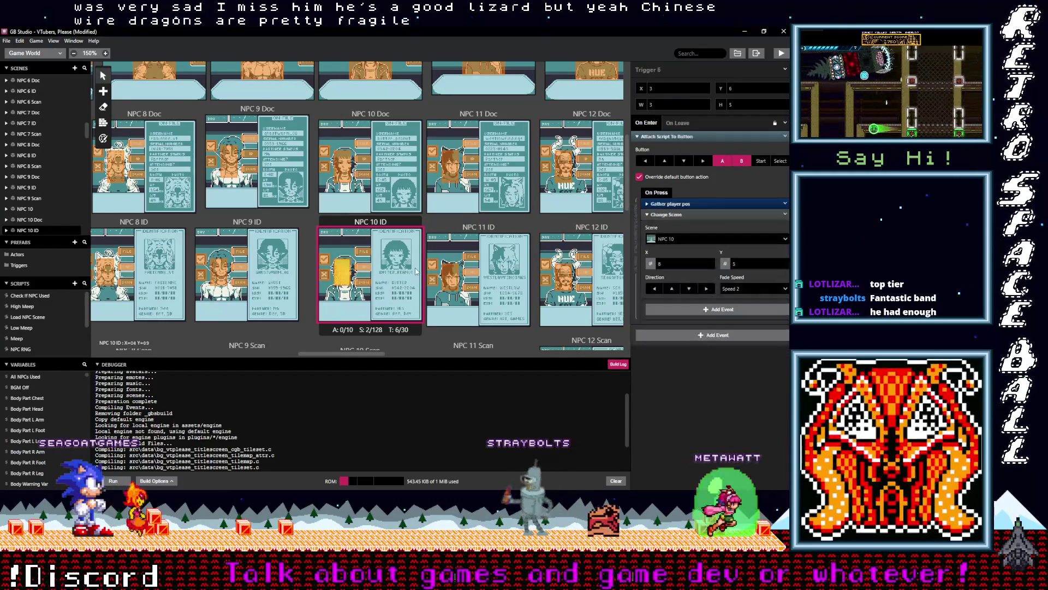
click(670, 214)
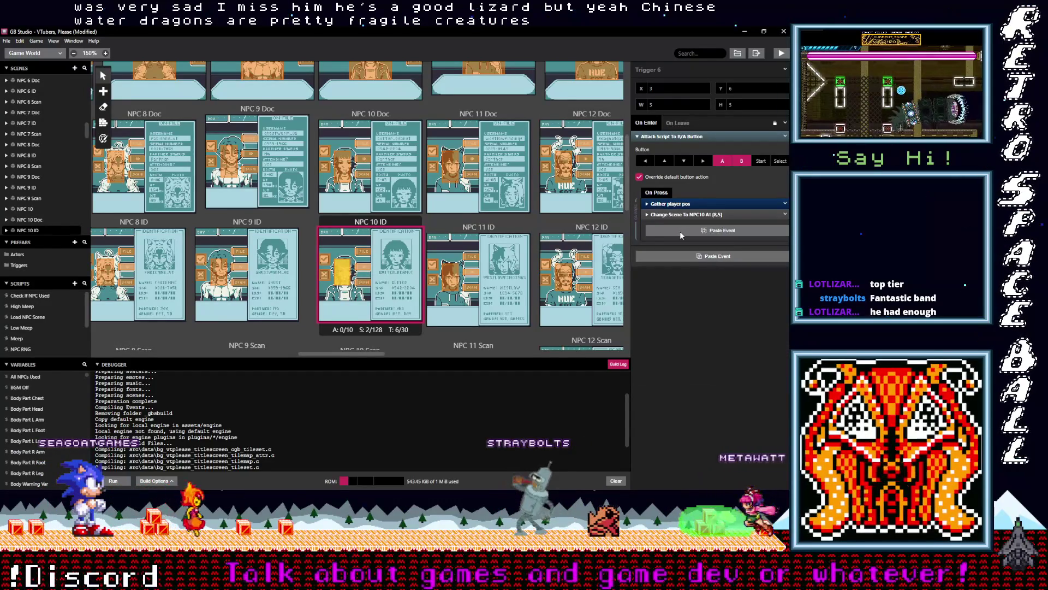
alt+click(680, 230)
click(680, 225)
drag(686, 220, 687, 224)
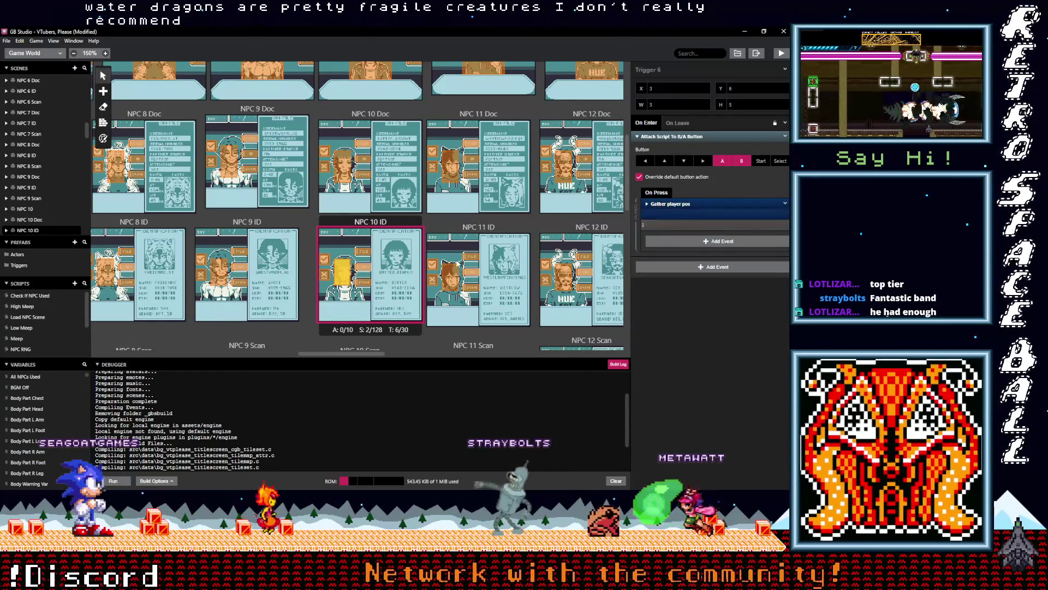
scroll(415, 279, down, 3)
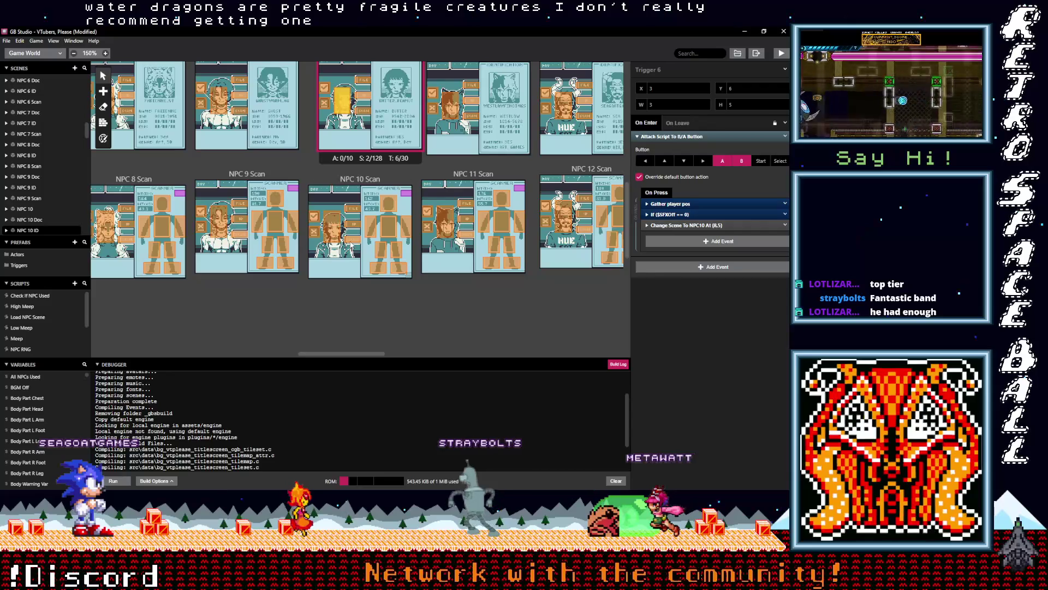
Paste the If $SFXOff == 0 check before Change Scene in the first NPC 10 Scan trigger.
click(353, 239)
click(680, 213)
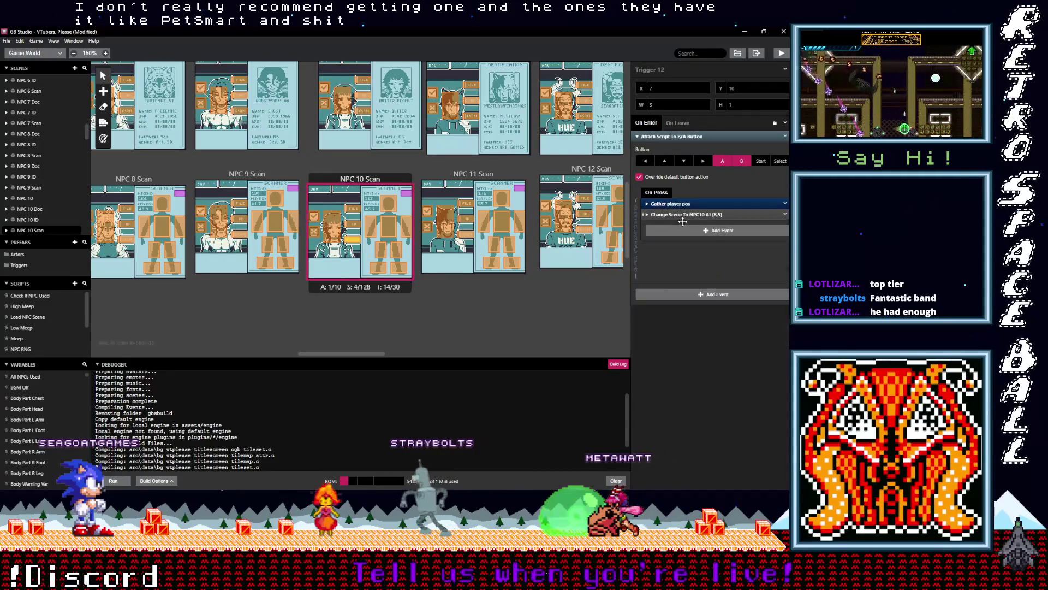
click(677, 225)
drag(674, 225, 673, 214)
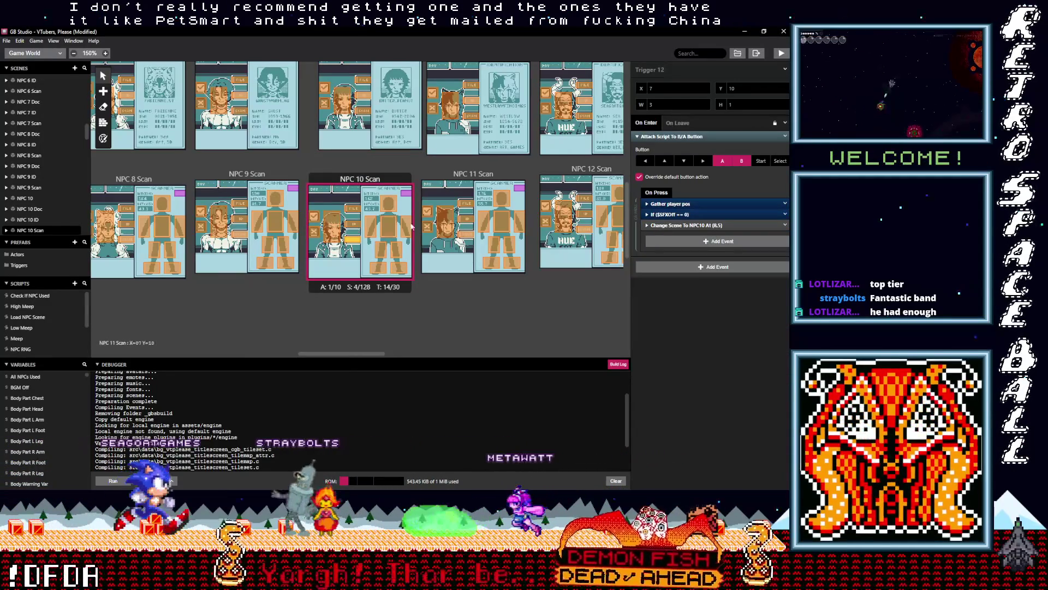
key(ctrl+z)
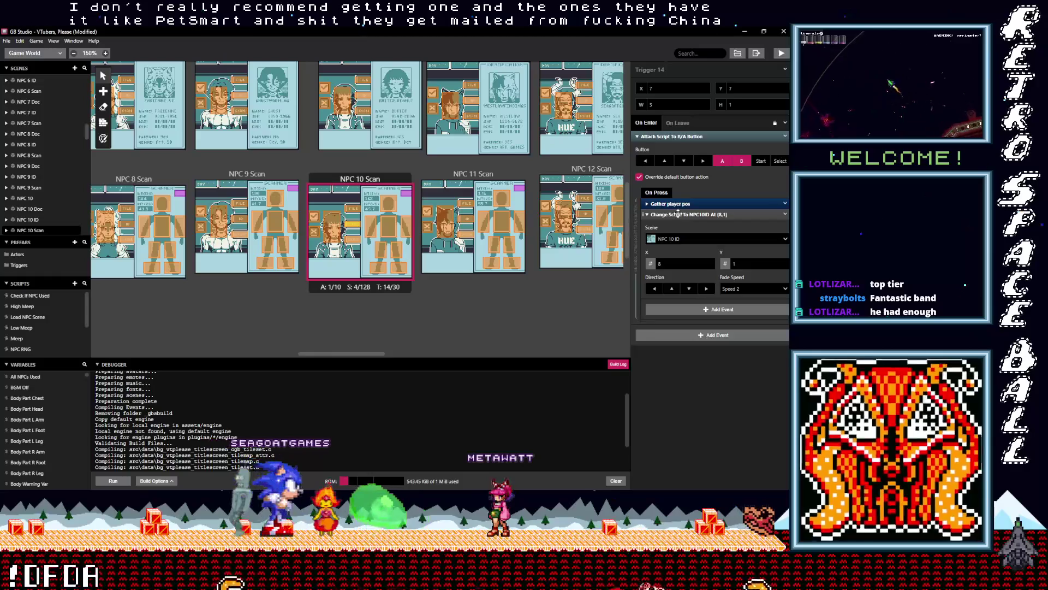
key(alt)
click(681, 232)
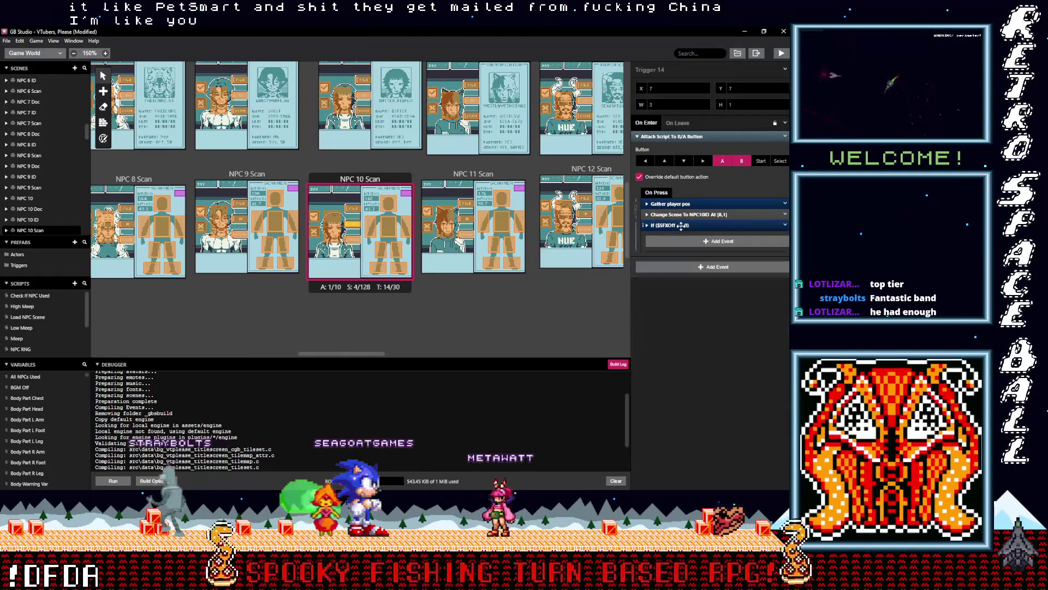
Move the pasted sound check above Change Scene in the next two NPC 10 Scan triggers.
click(357, 210)
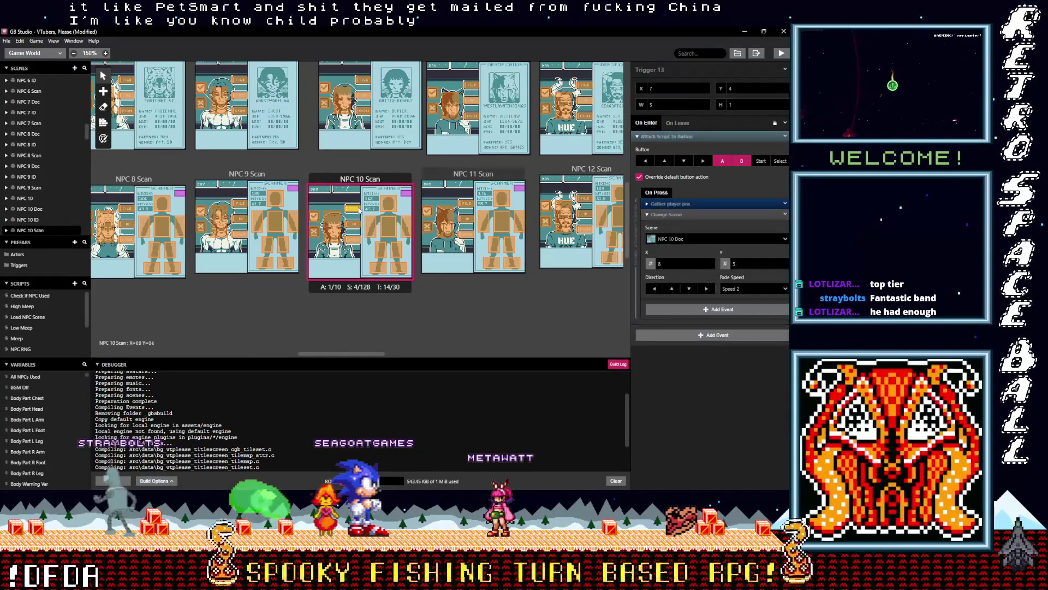
click(681, 215)
alt+click(680, 228)
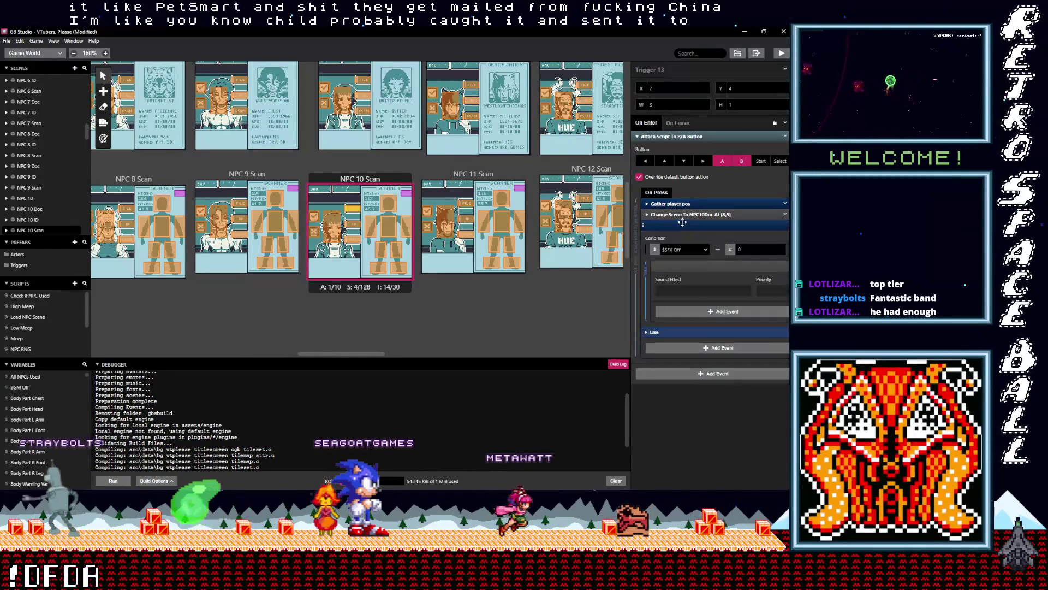
drag(684, 224, 685, 218)
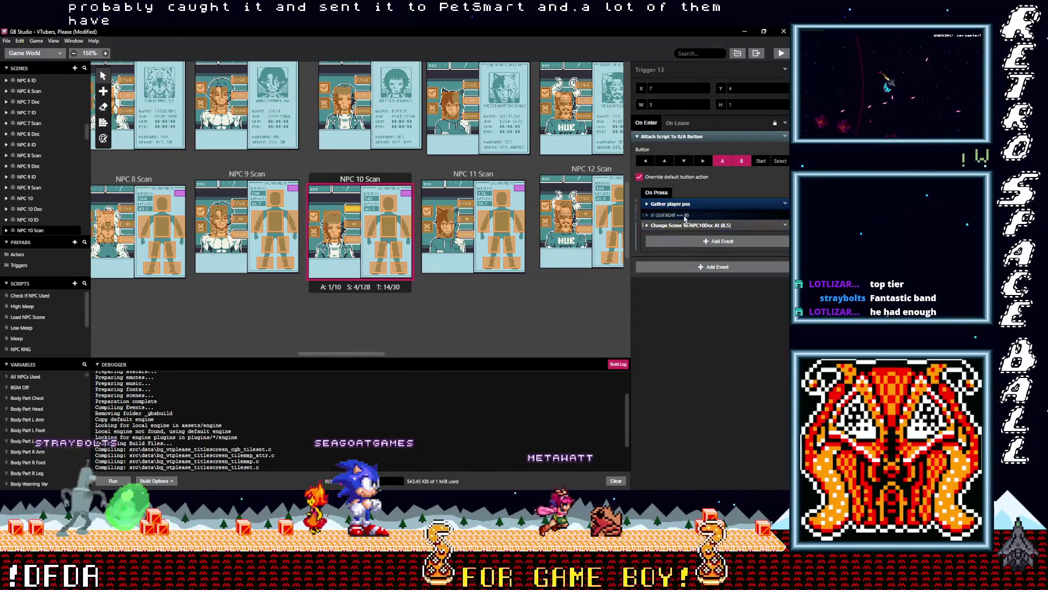
click(334, 228)
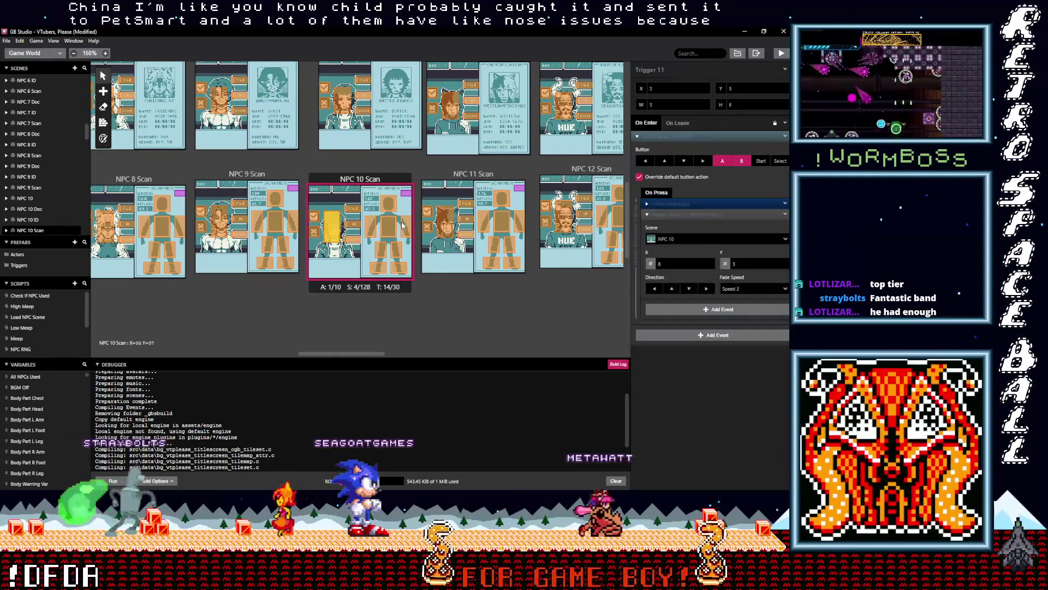
click(677, 215)
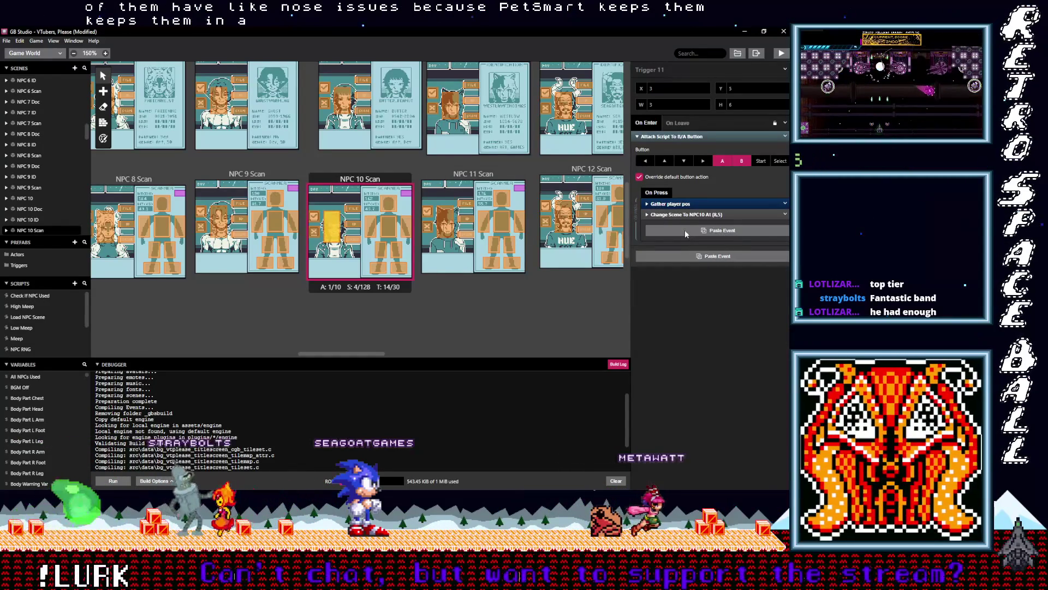
alt+click(684, 230)
click(676, 224)
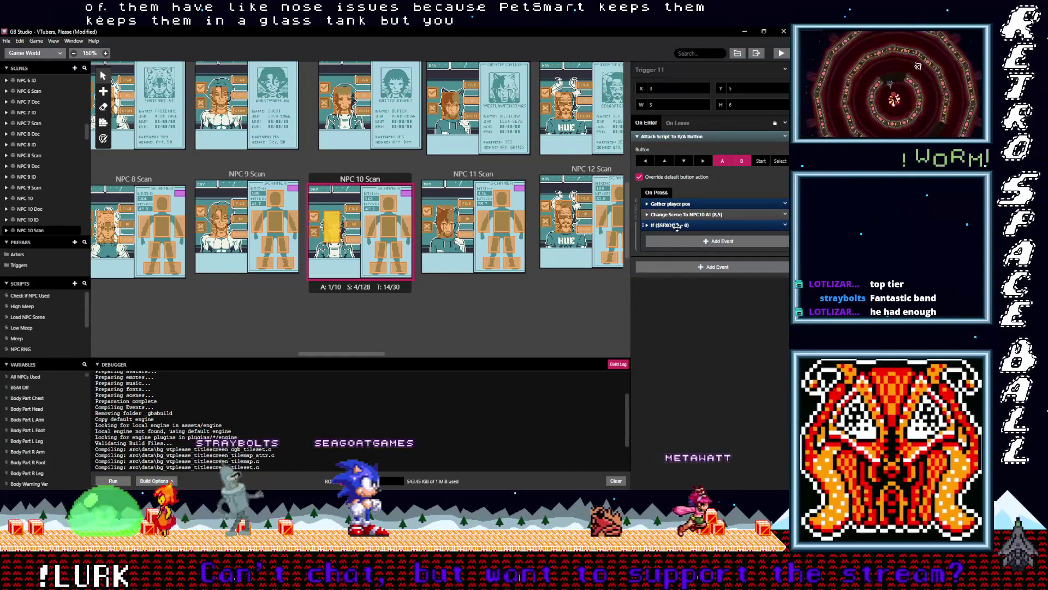
drag(677, 226, 680, 220)
scroll(415, 237, up, 2)
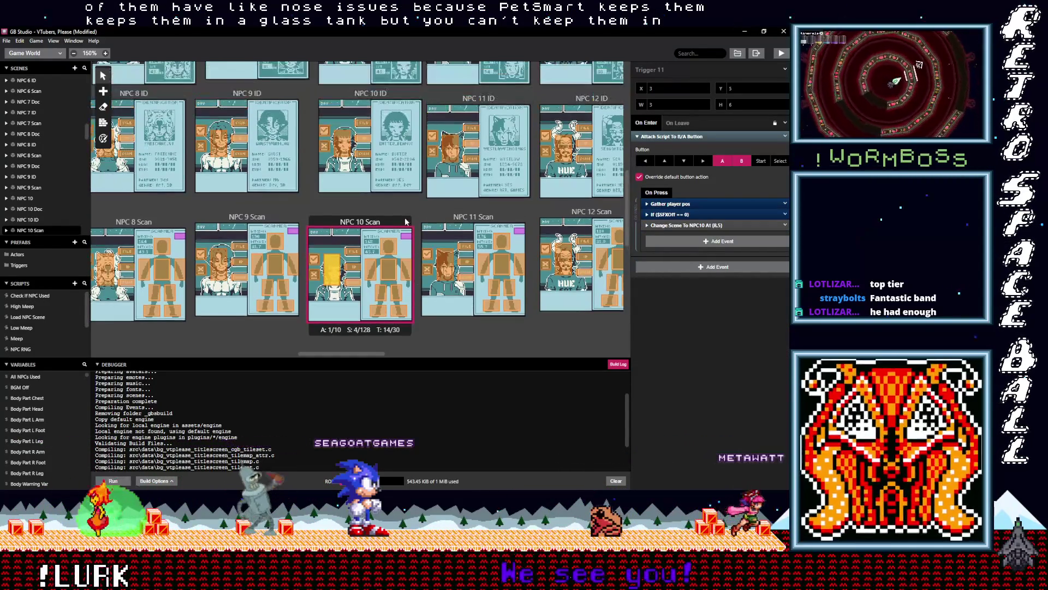
click(345, 150)
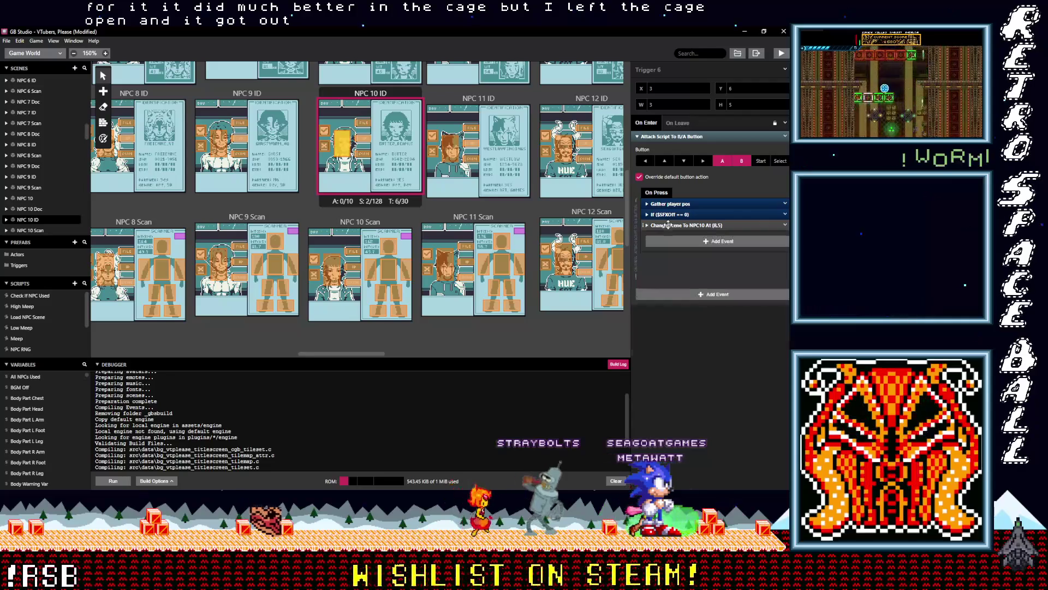
Scroll the scene canvas to bring the NPC 10 ID trigger into view.
scroll(374, 205, up, 1)
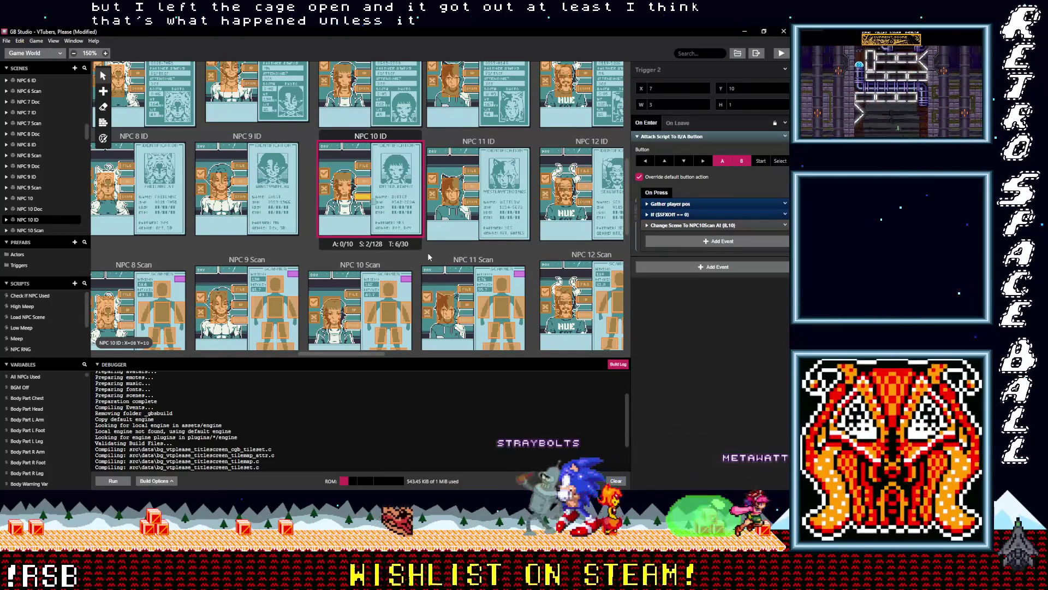
scroll(431, 261, down, 1)
scroll(431, 260, right, 2)
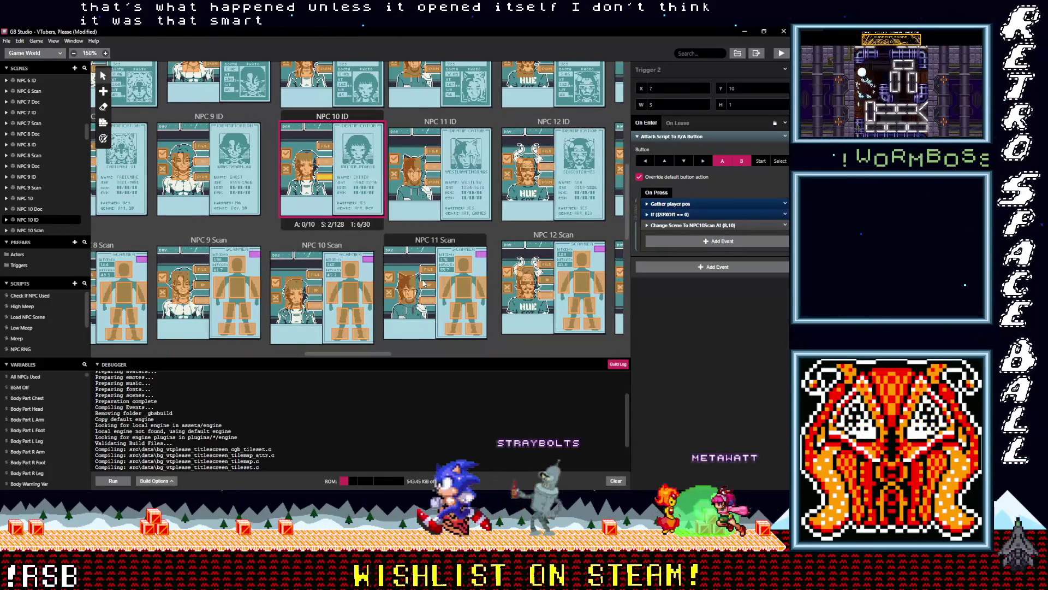
Put the If $SFXOff == 0 check above Change Scene in the first NPC 11 Scan trigger and Trigger 14.
click(431, 302)
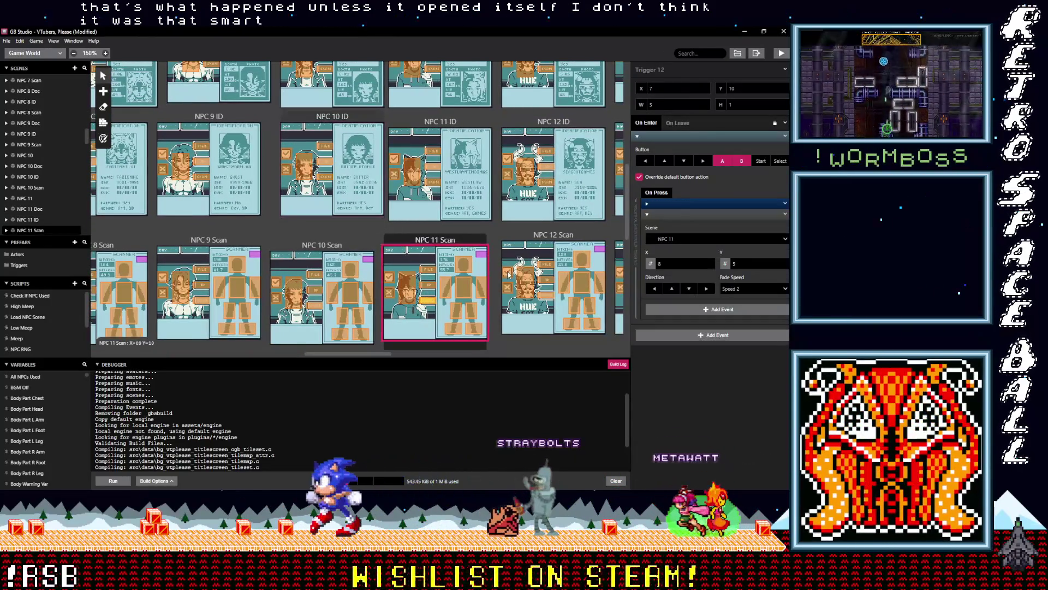
click(666, 215)
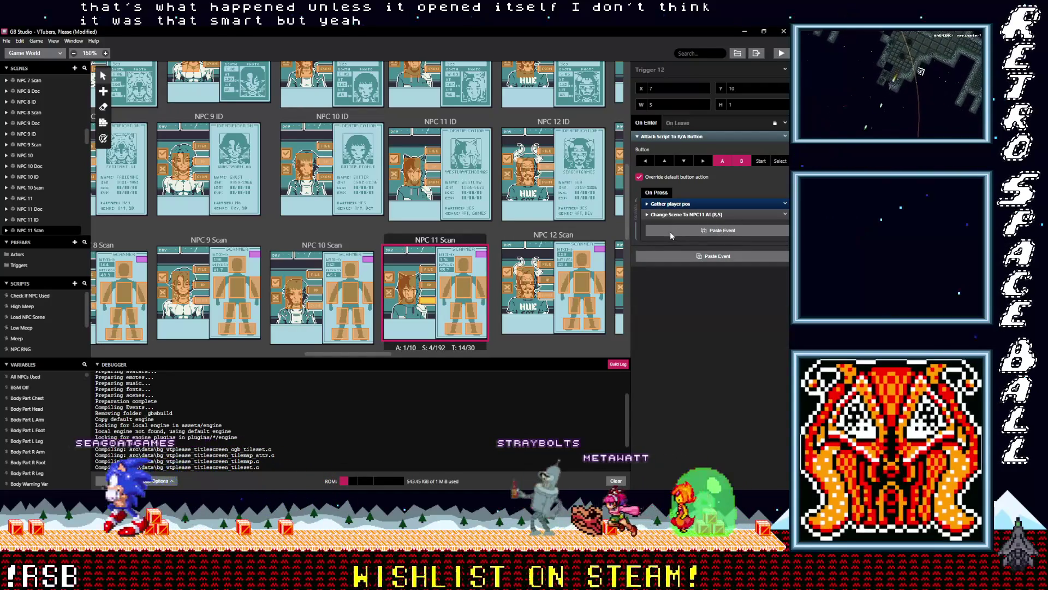
click(672, 230)
drag(673, 225, 673, 213)
click(429, 289)
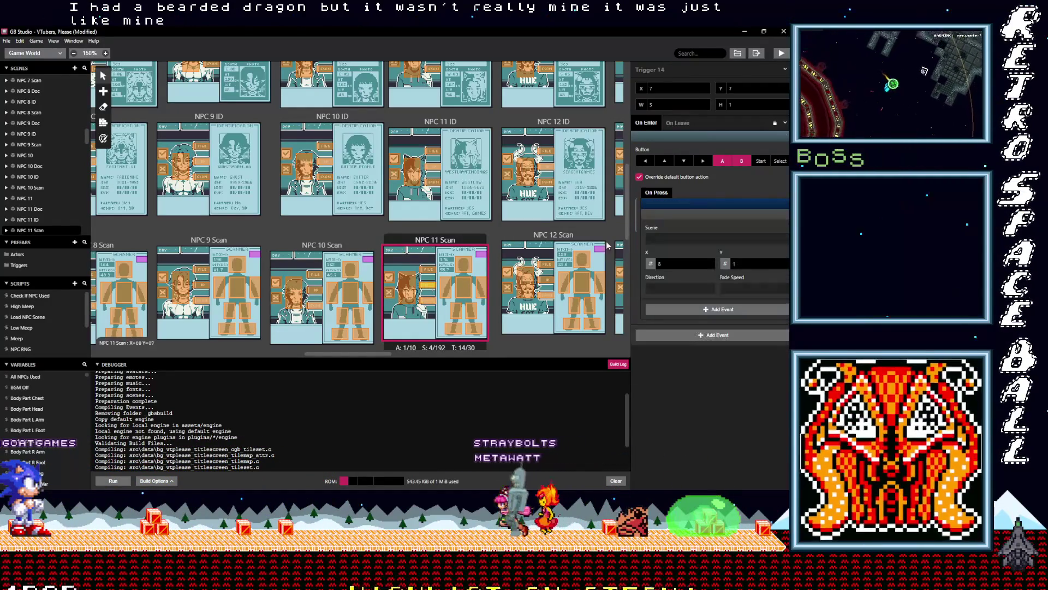
click(673, 215)
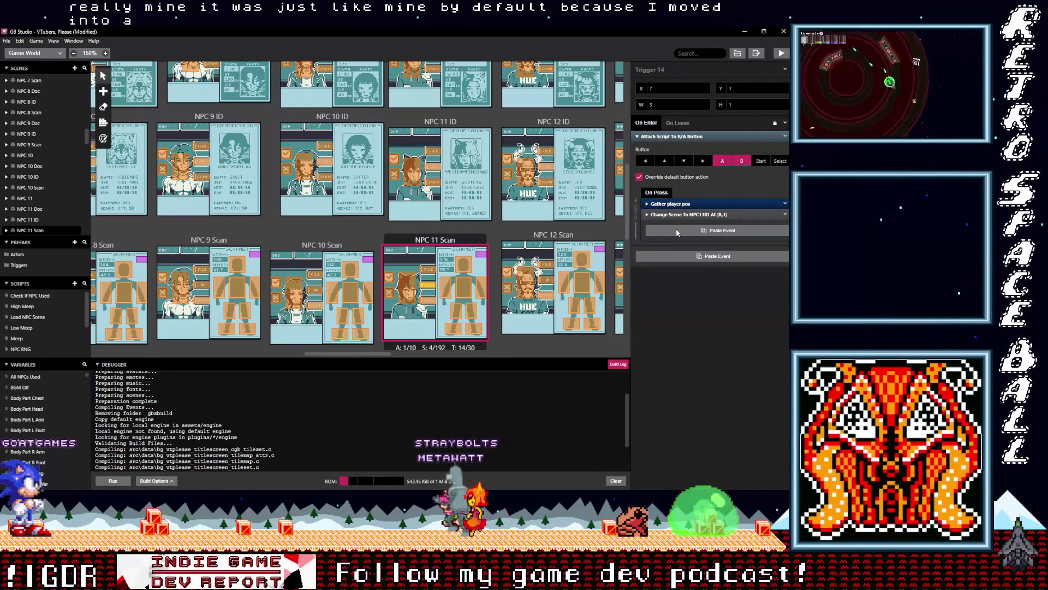
key(ctrl+v)
click(676, 225)
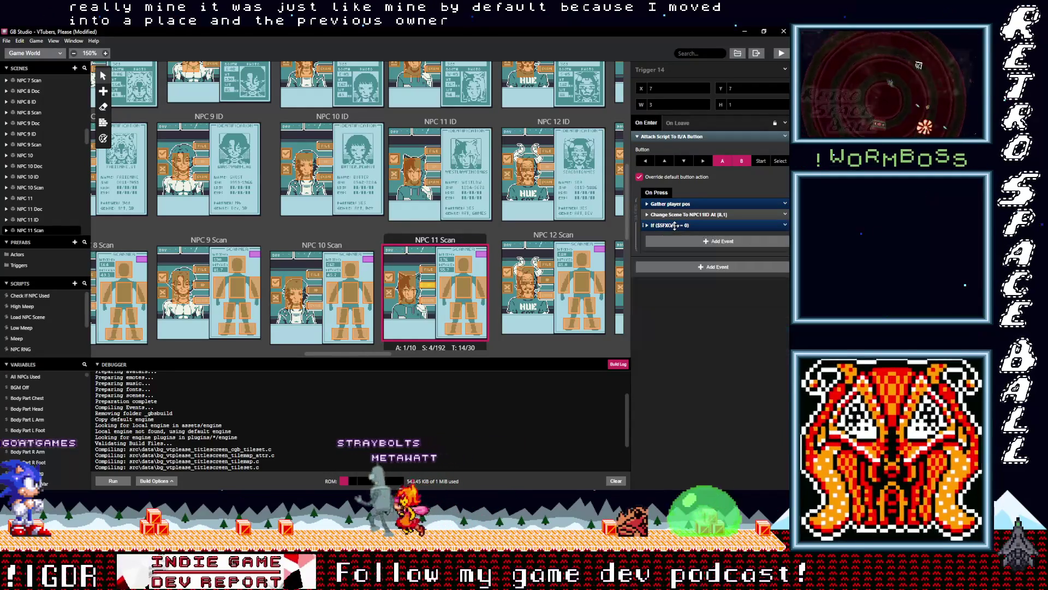
drag(677, 219, 677, 214)
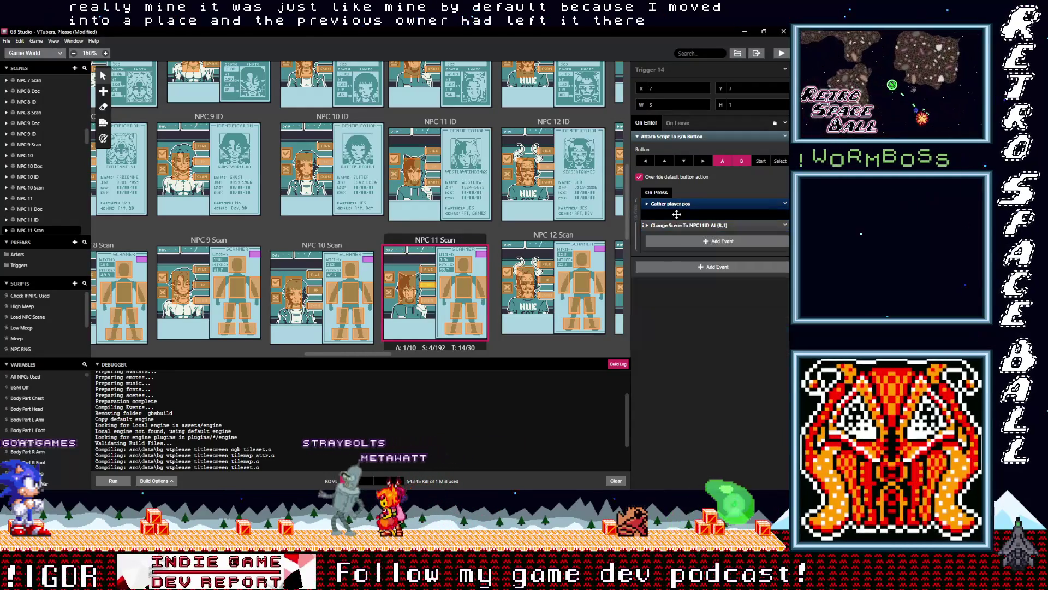
Add the SFX check before Change Scene in Triggers 13 and 11, then expand it to verify the sound.
click(428, 268)
click(673, 214)
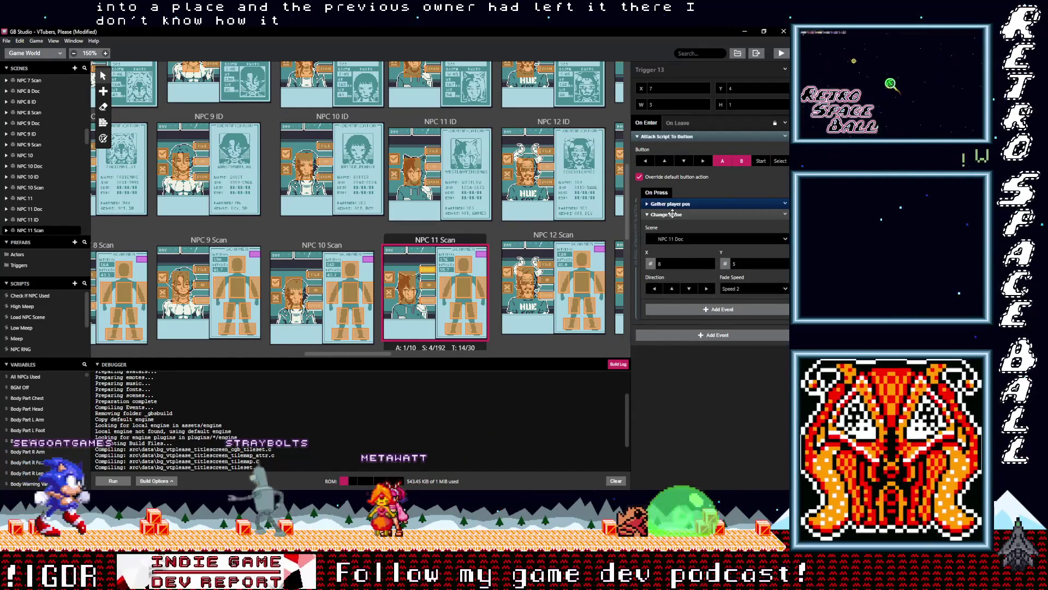
click(672, 214)
click(675, 227)
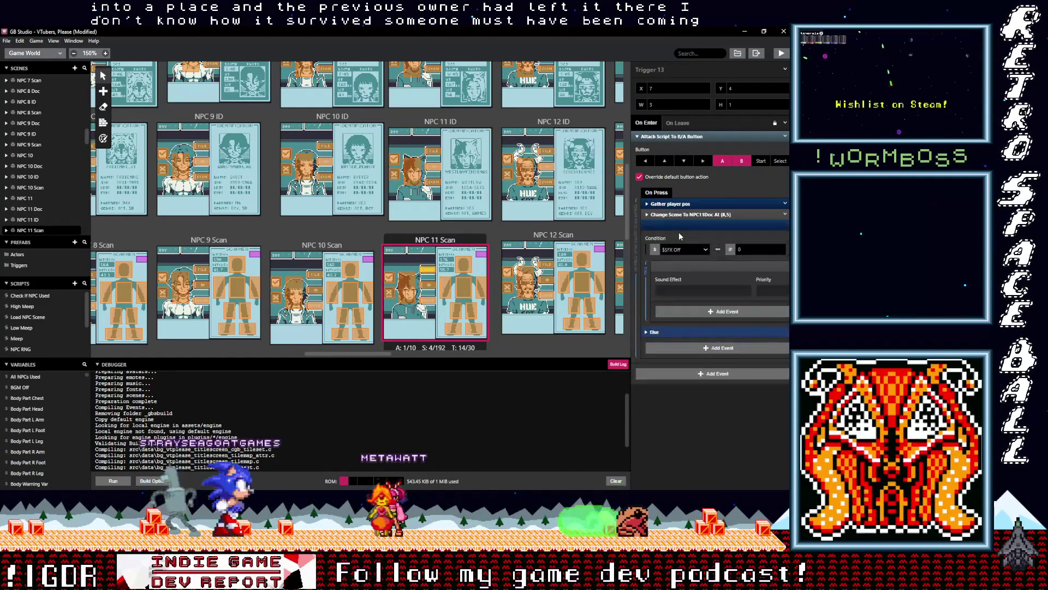
drag(678, 224, 677, 214)
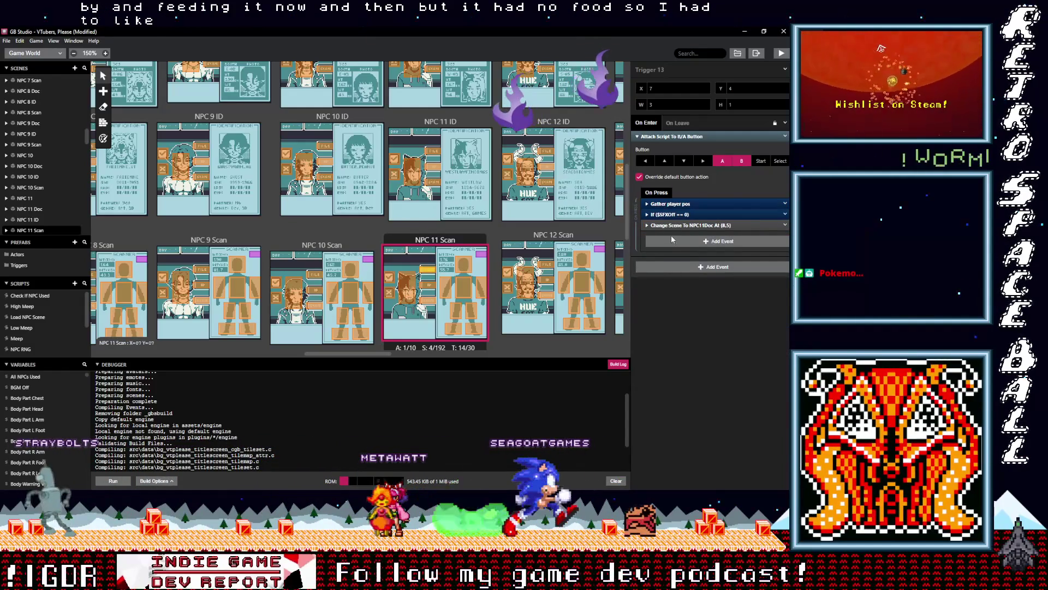
click(407, 288)
key(alt)
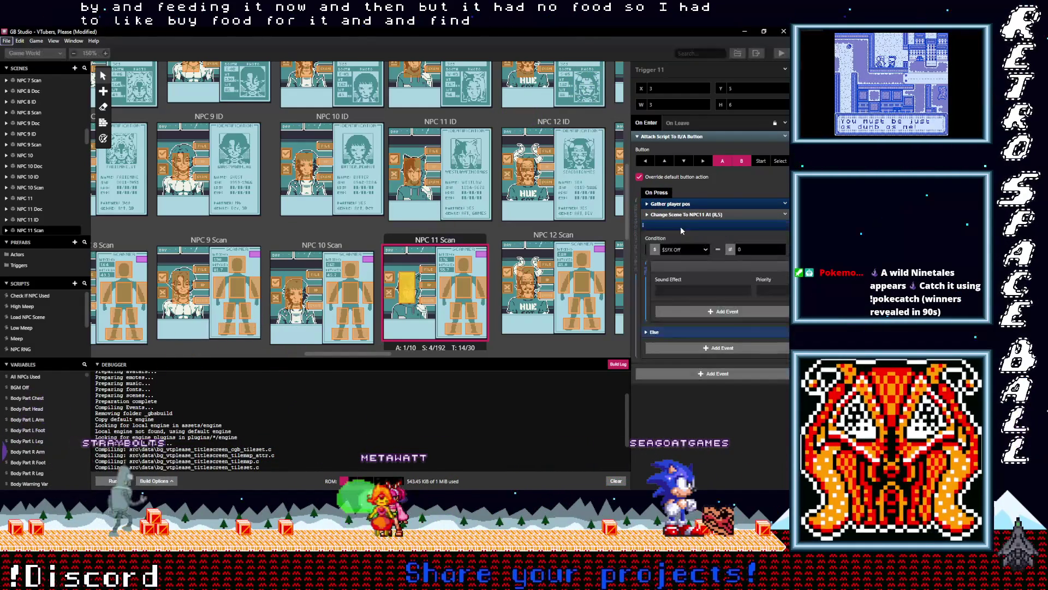
click(680, 230)
drag(681, 217, 456, 238)
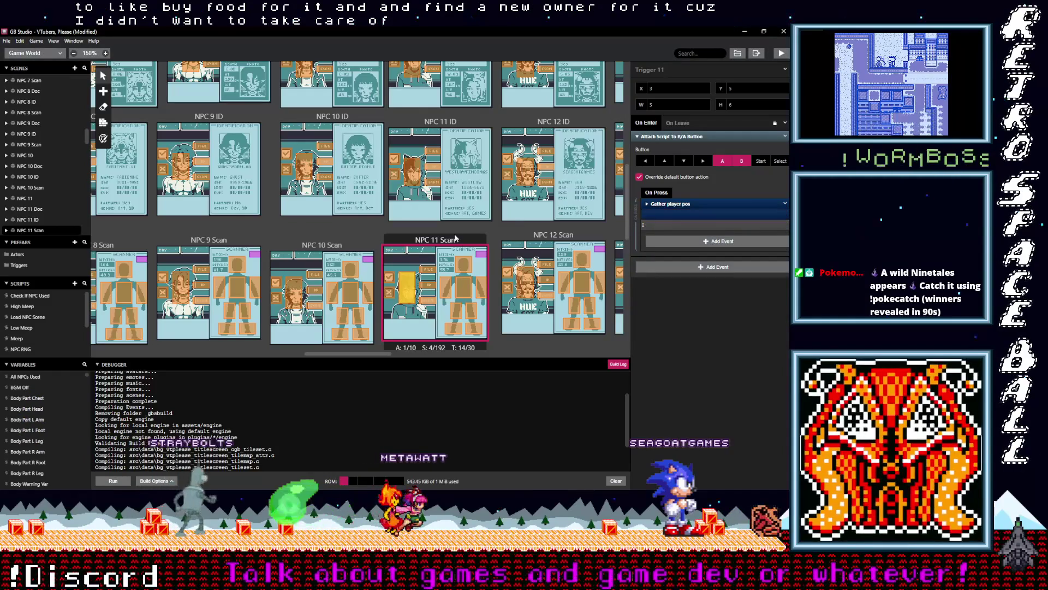
scroll(474, 249, up, 2)
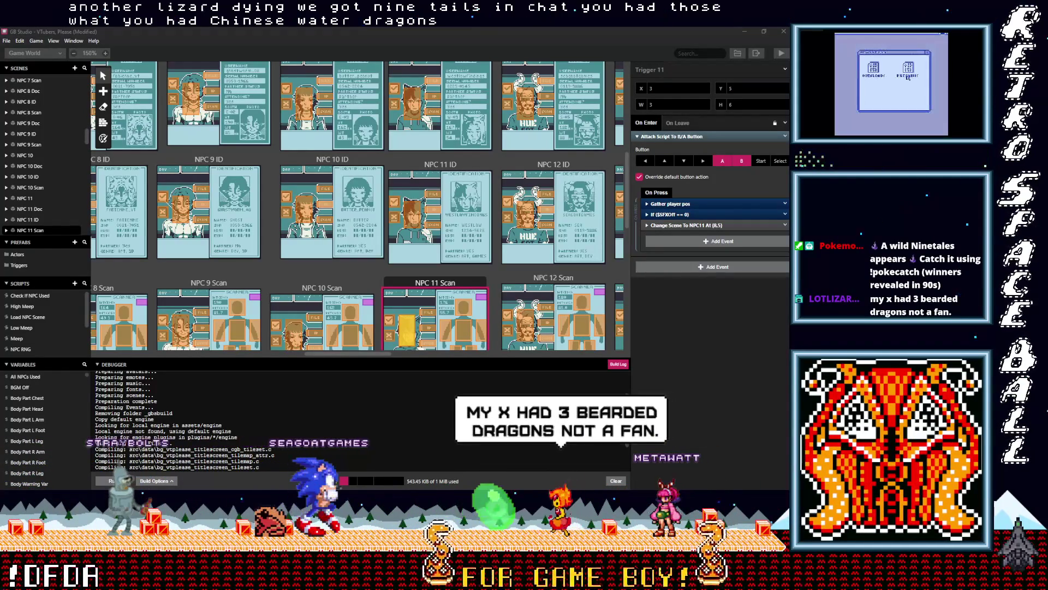
key(z)
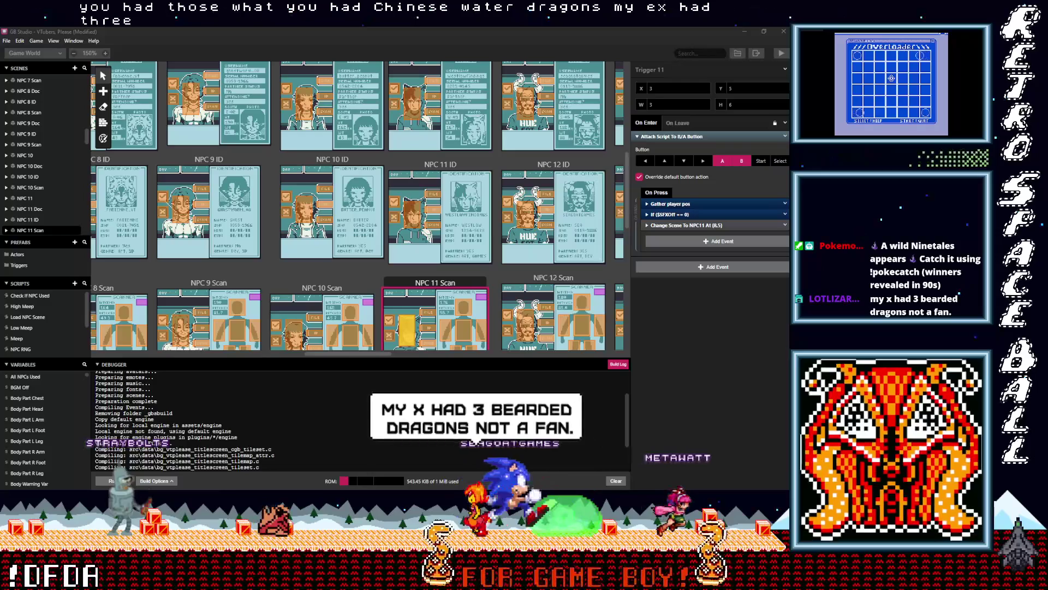
key(Right)
key(Right)
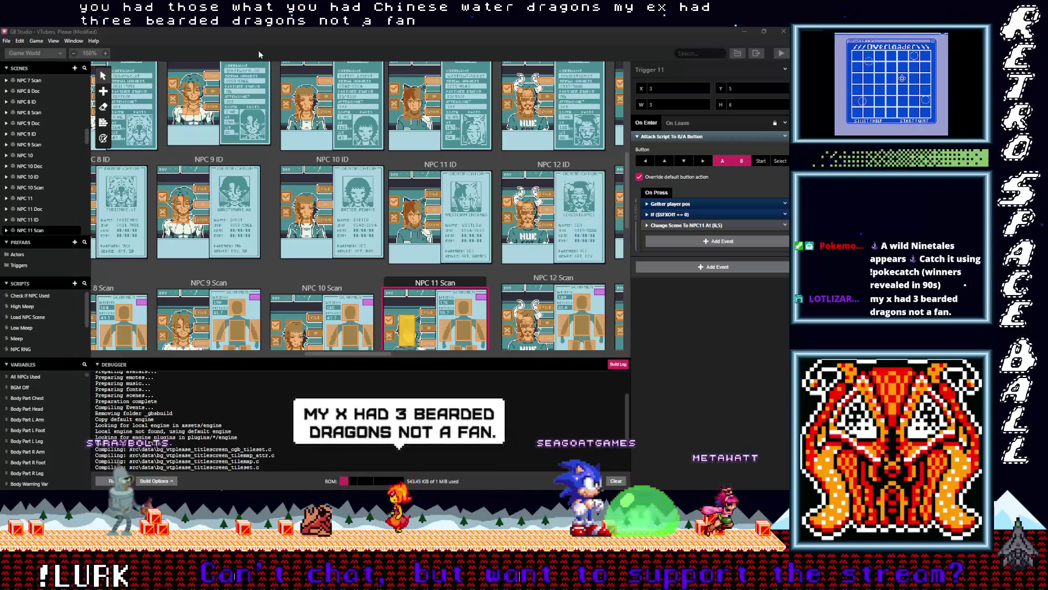
click(673, 216)
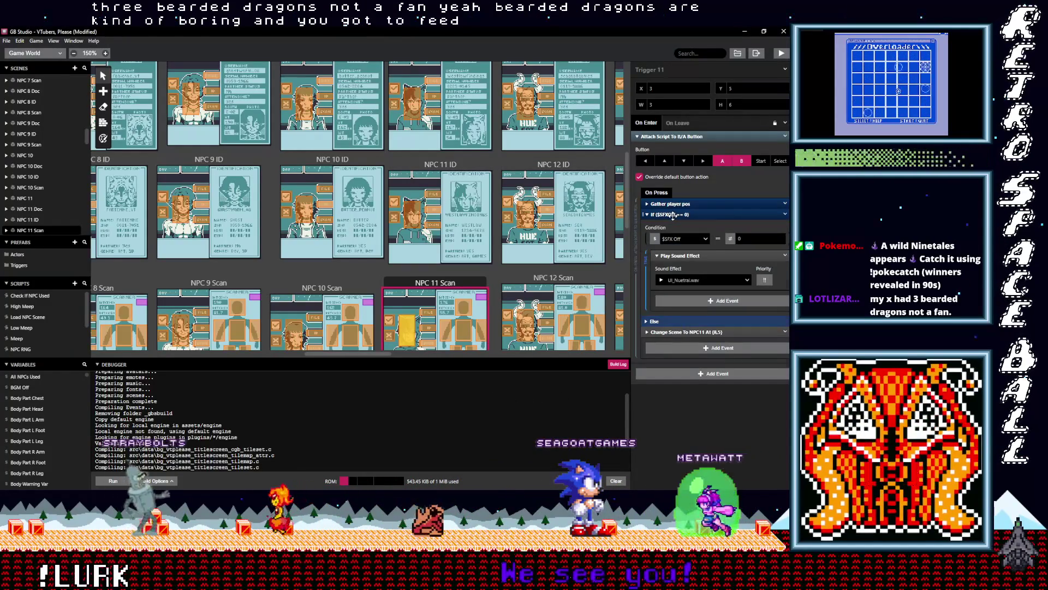
Place the If $SFXOff == 0 check above Change Scene in NPC 11 ID Triggers 2 and 5.
click(673, 215)
click(431, 225)
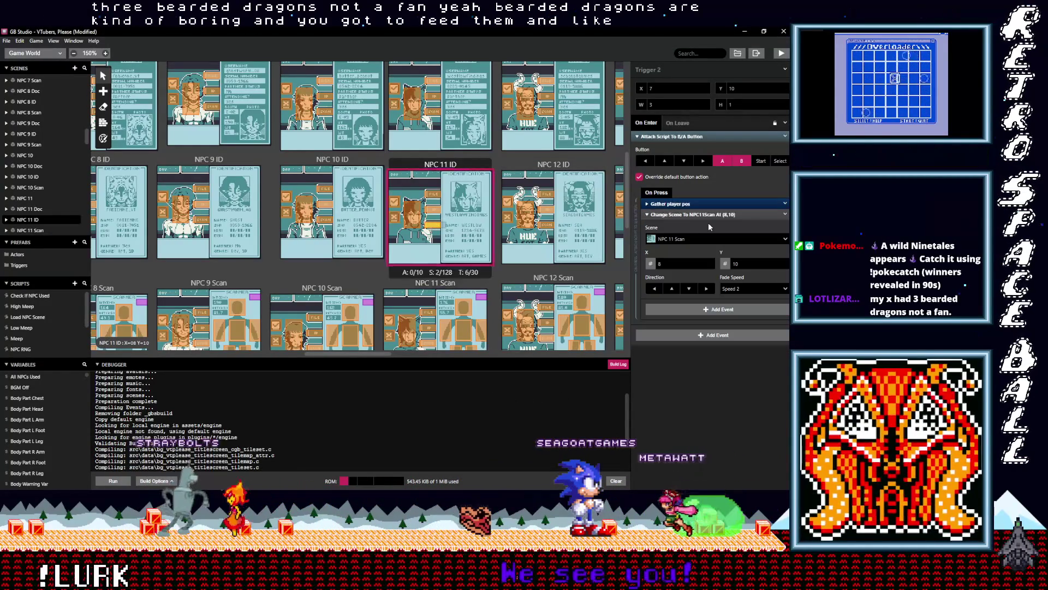
click(676, 215)
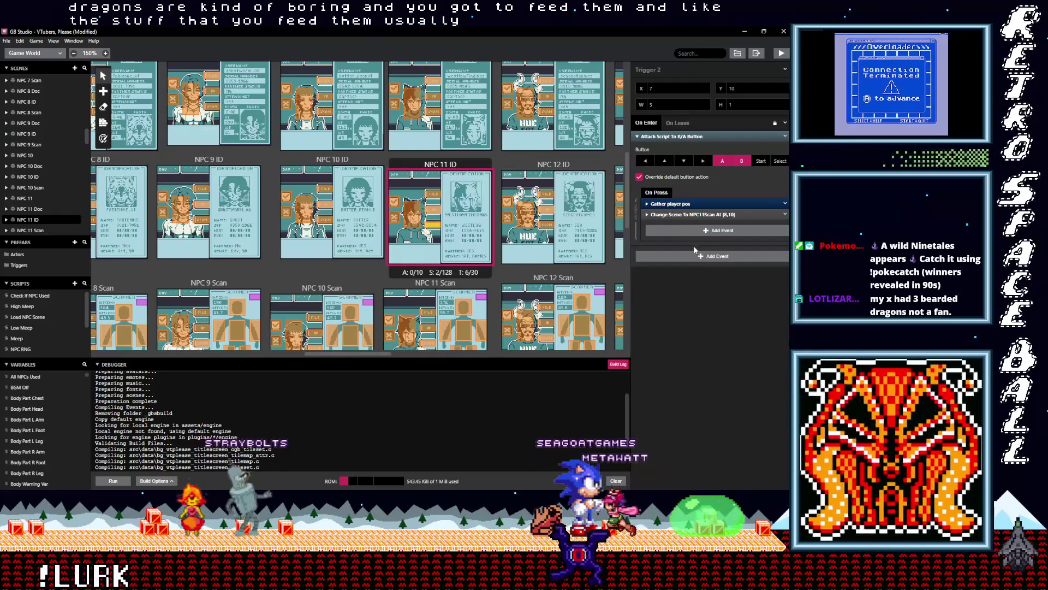
click(692, 231)
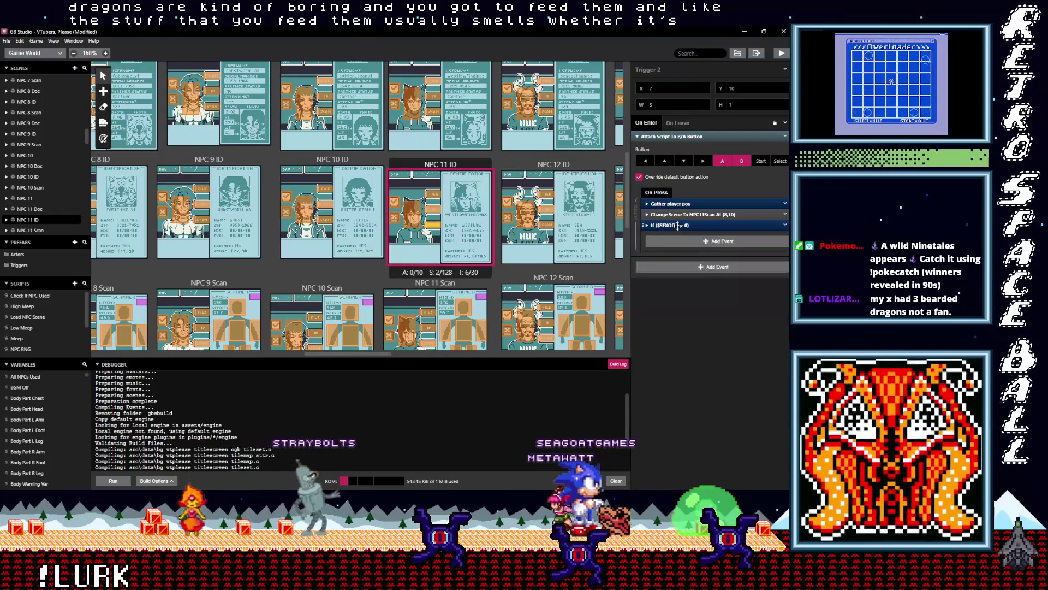
drag(677, 241, 681, 217)
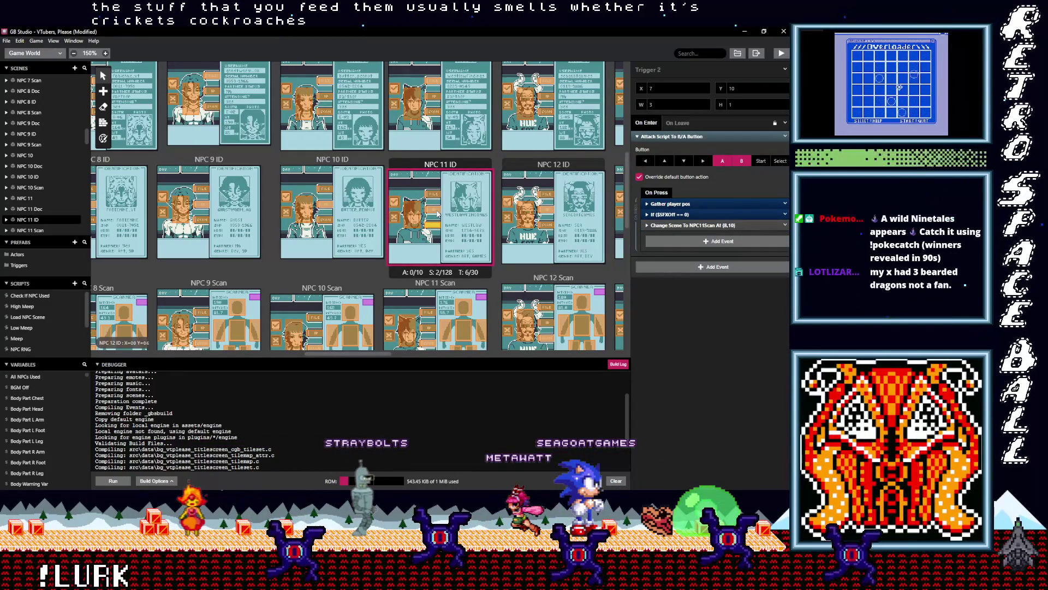
click(437, 213)
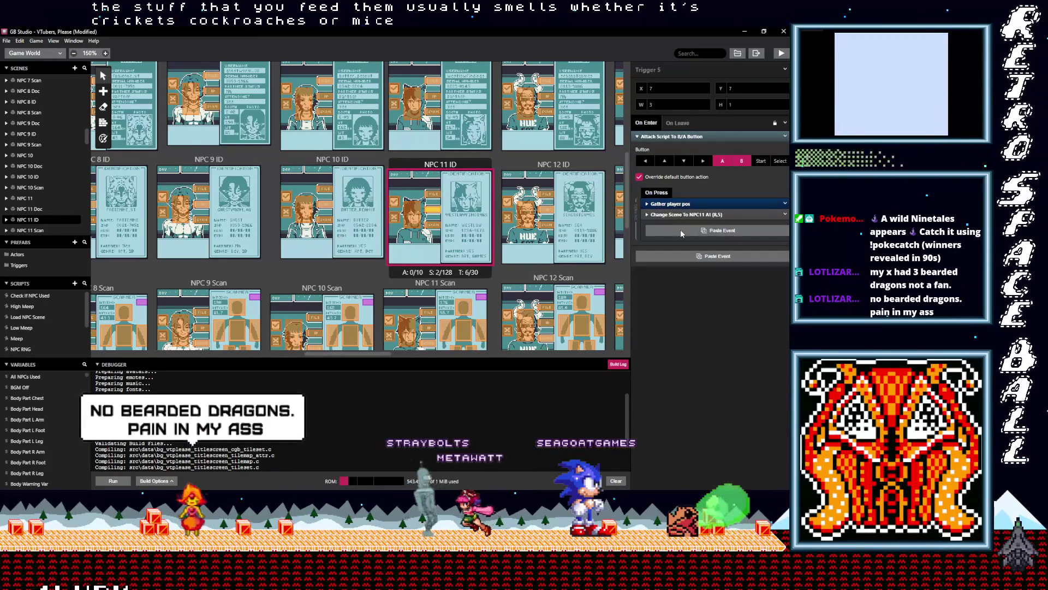
drag(681, 225, 682, 214)
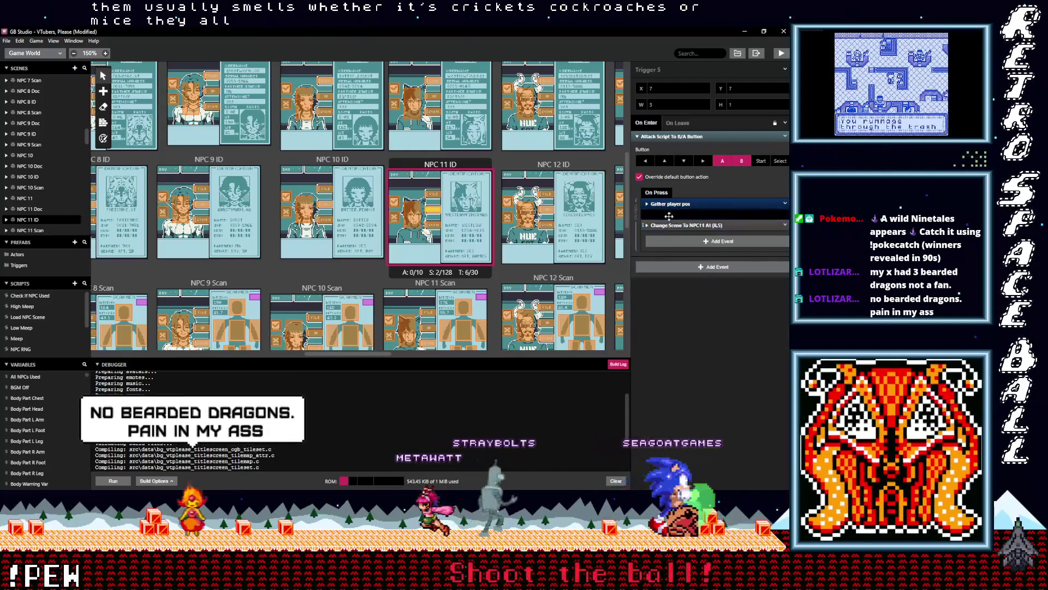
Add the same SFX check ahead of Change Scene in Triggers 1 and 6.
click(431, 194)
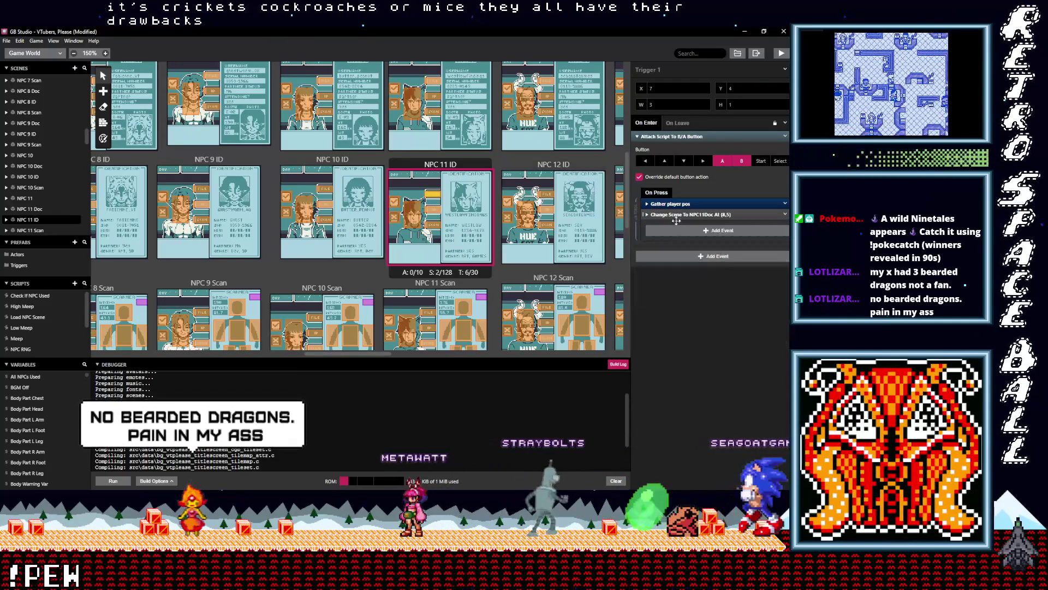
click(673, 236)
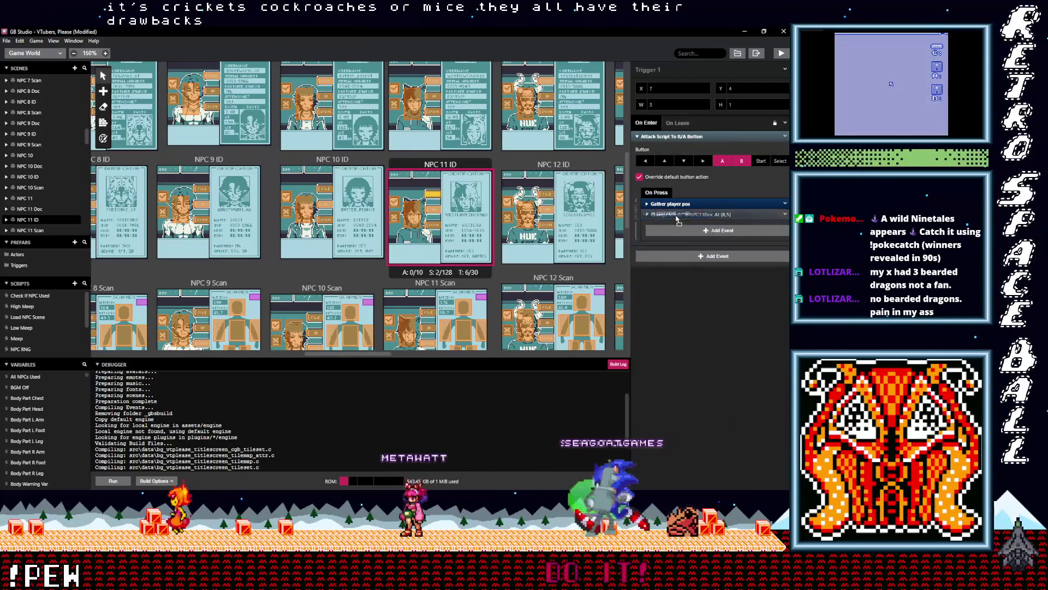
click(413, 216)
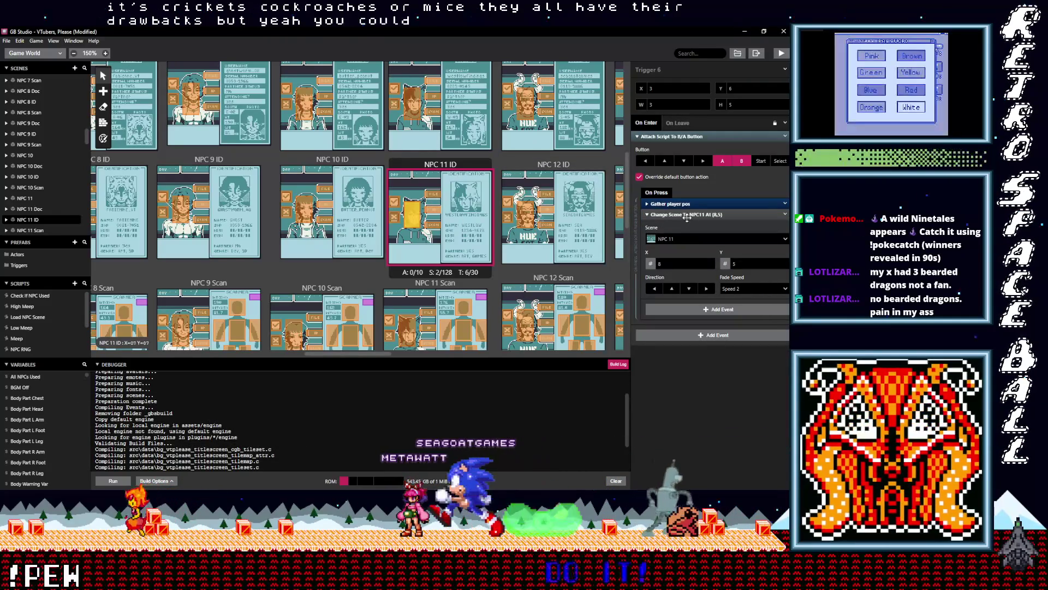
key(ctrl+v)
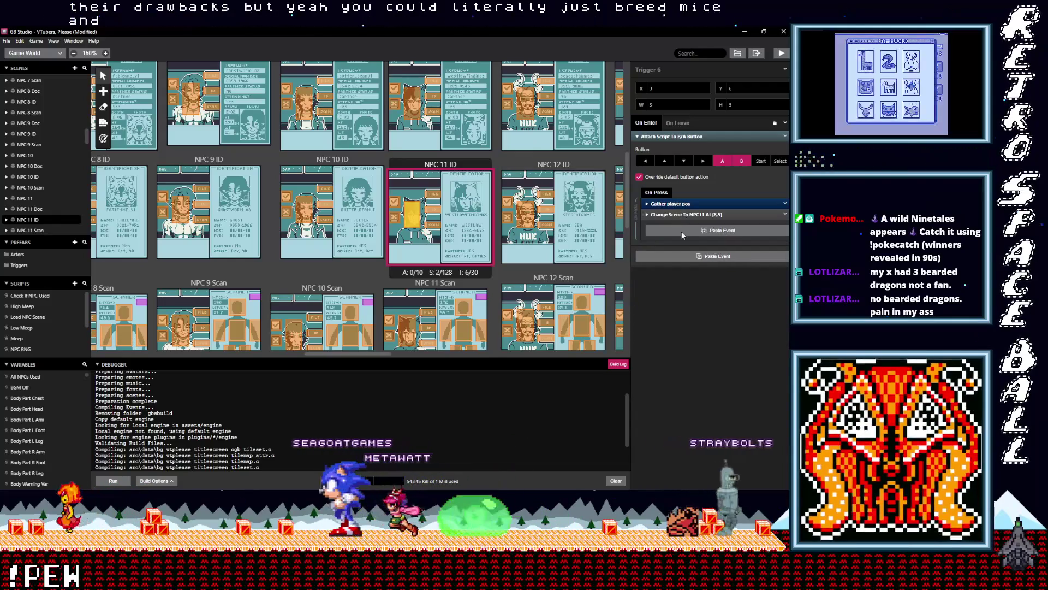
click(674, 224)
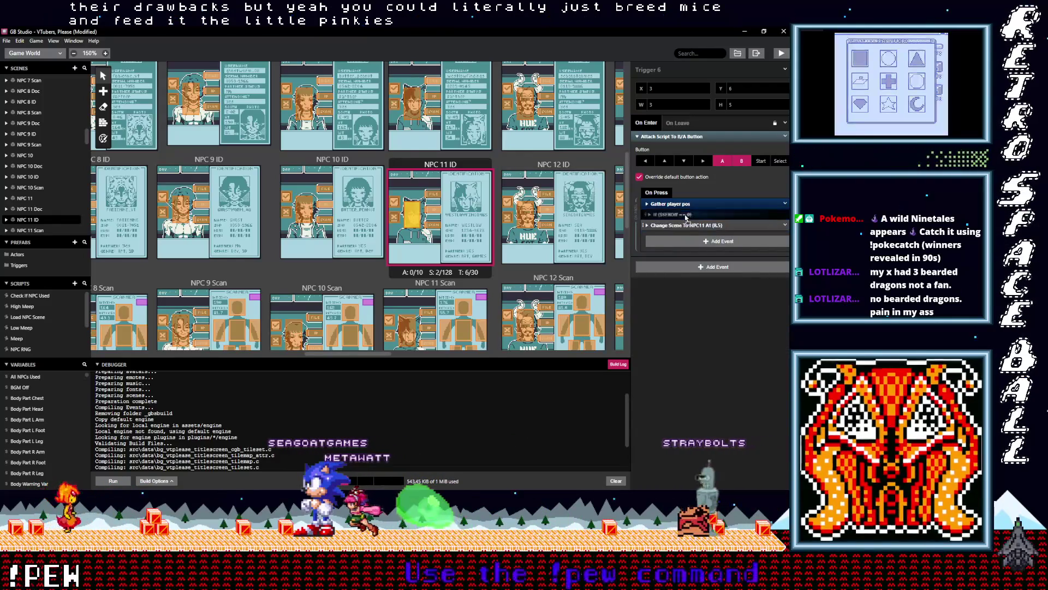
drag(675, 224, 675, 212)
scroll(427, 224, up, 3)
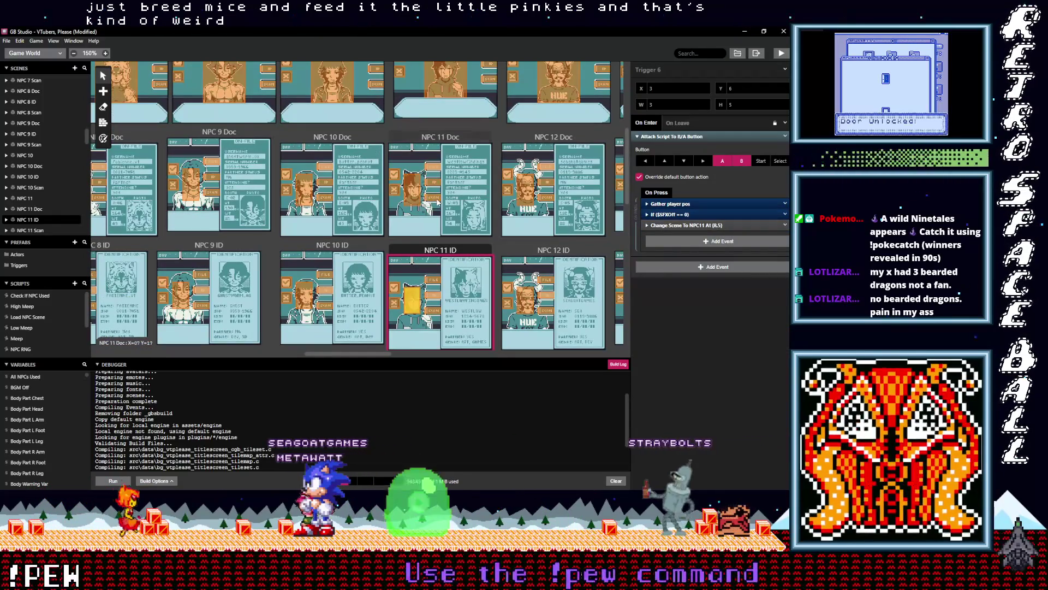
Paste the If $SFXOff == 0 check above Change Scene in the first NPC 11 Doc trigger and Trigger 2.
click(434, 198)
key(alt)
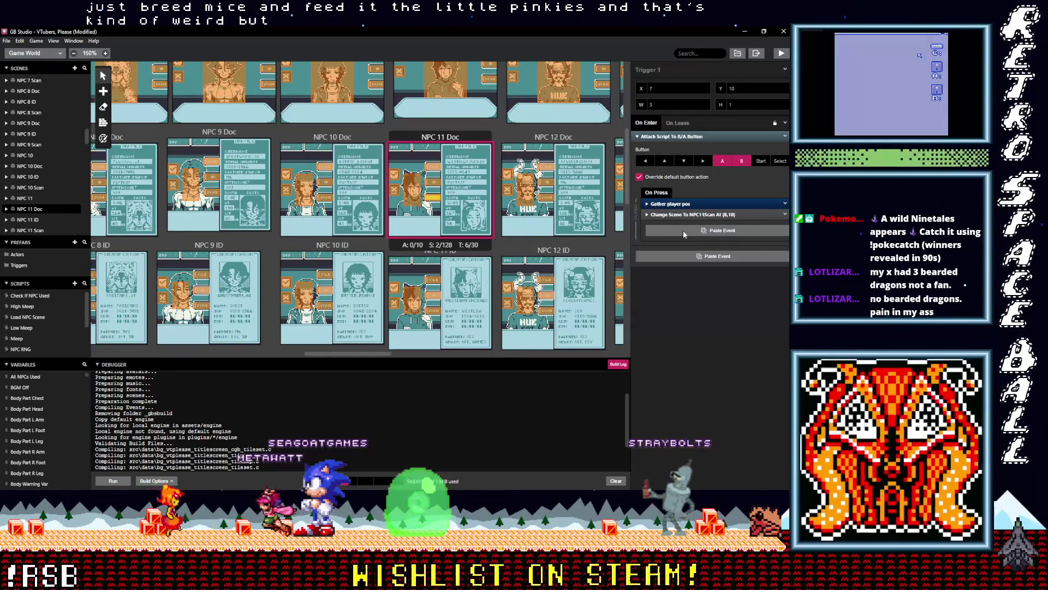
click(683, 232)
drag(682, 225, 681, 217)
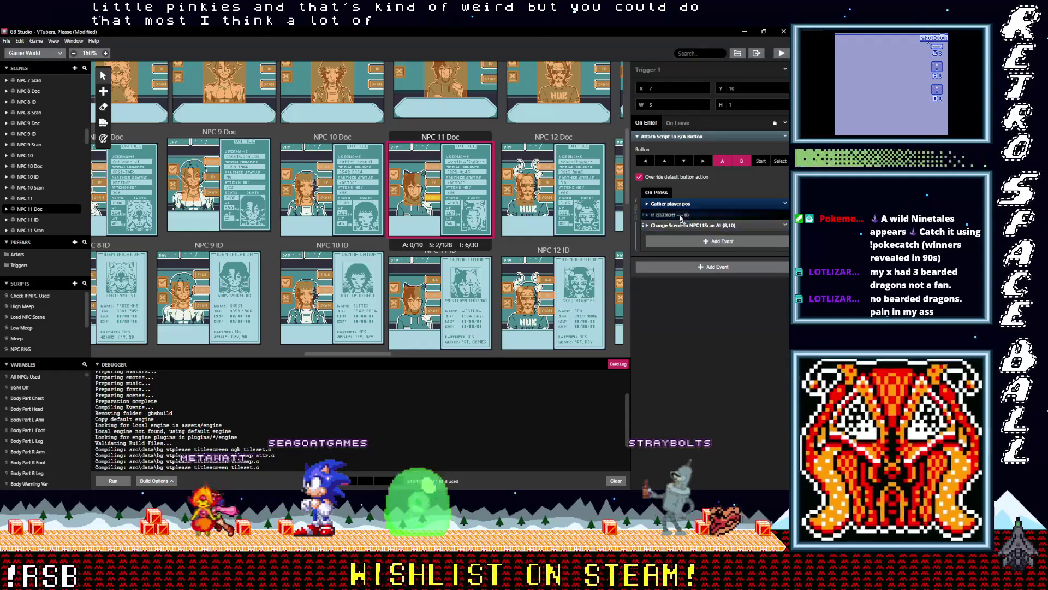
click(433, 182)
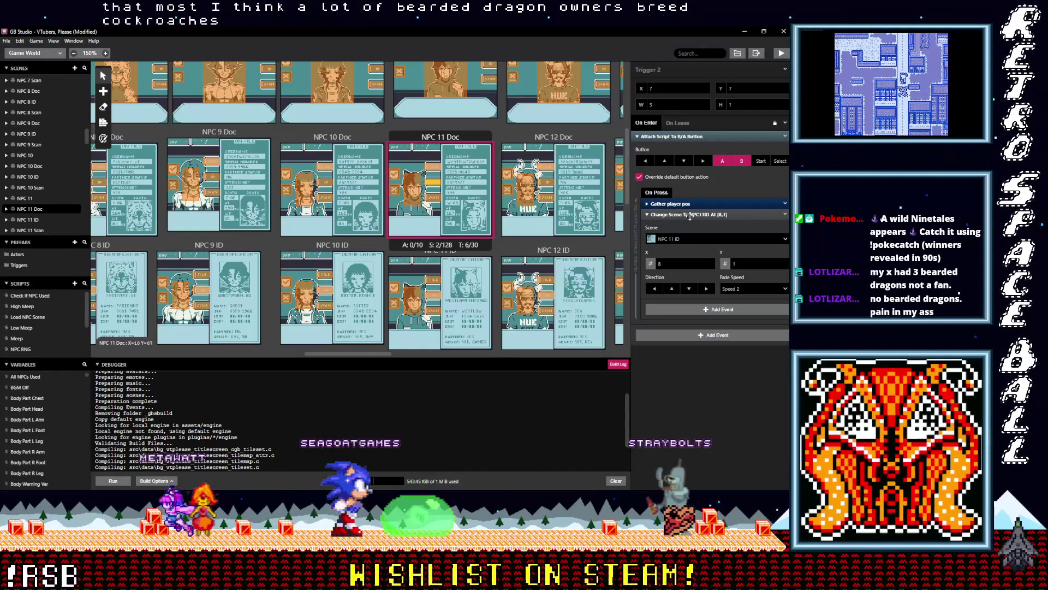
click(680, 215)
alt+click(677, 231)
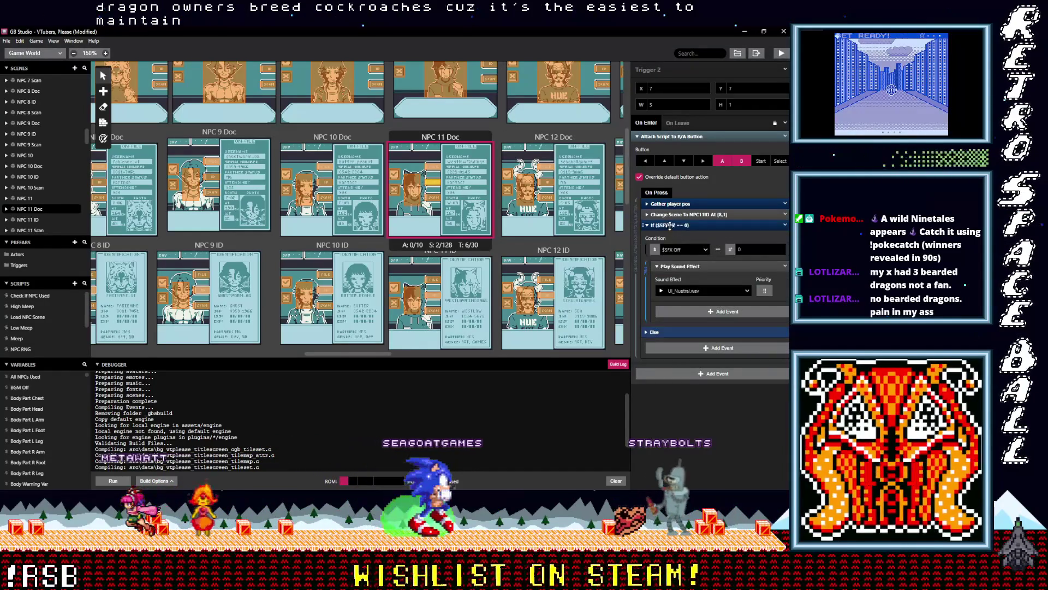
click(671, 226)
drag(670, 225, 672, 215)
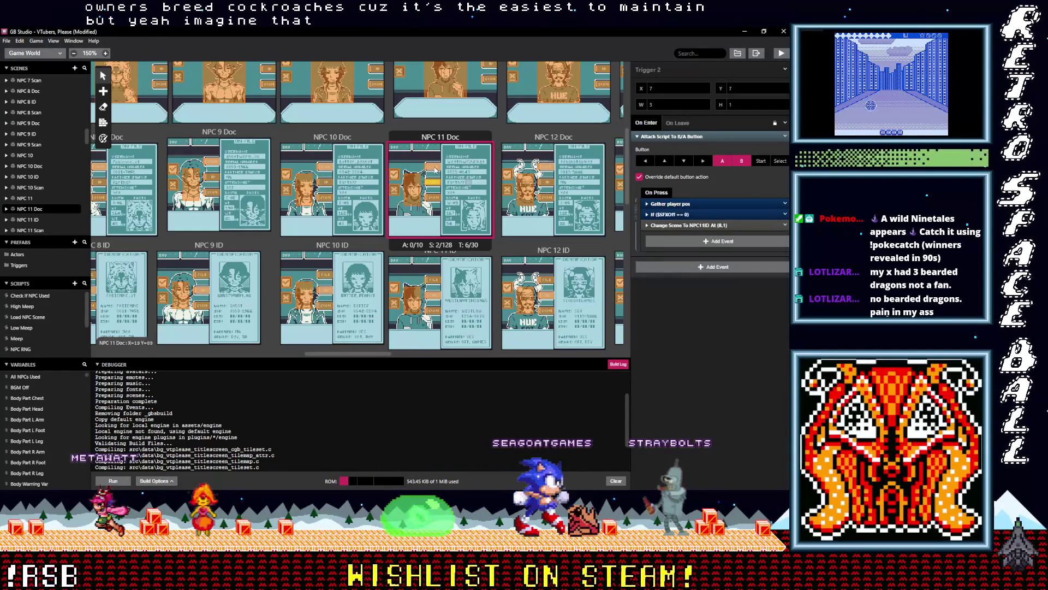
Add the sound check ahead of Change Scene in Trigger 5.
click(434, 166)
alt+click(685, 232)
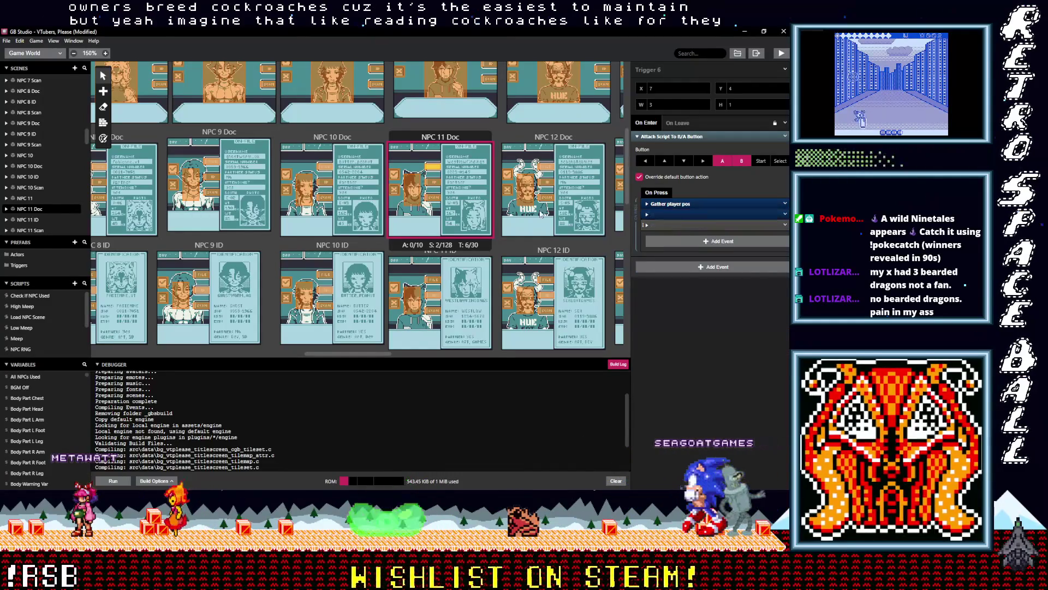
key(ctrl+z)
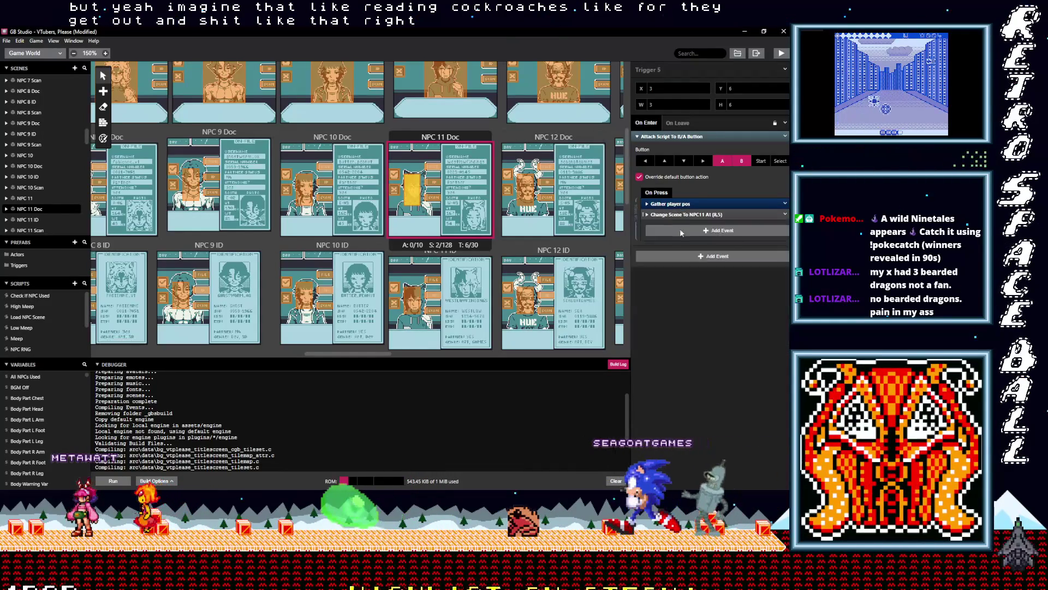
alt+click(681, 230)
drag(682, 227, 683, 215)
scroll(492, 244, up, 3)
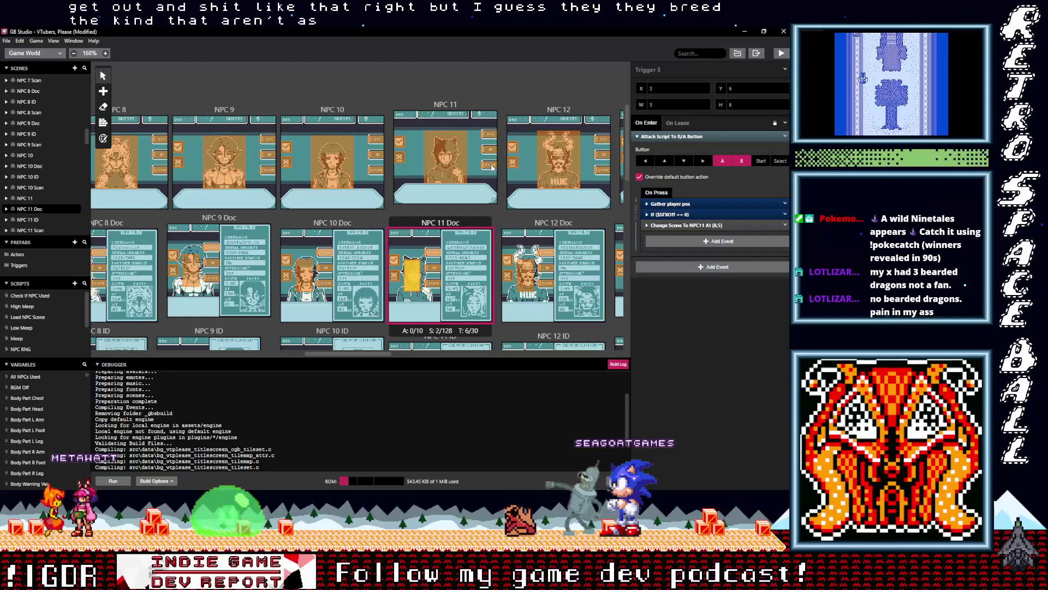
Insert the If $SFXOff == 0 check above Change Scene in NPC 11 Triggers 5, 4 and 3.
click(491, 165)
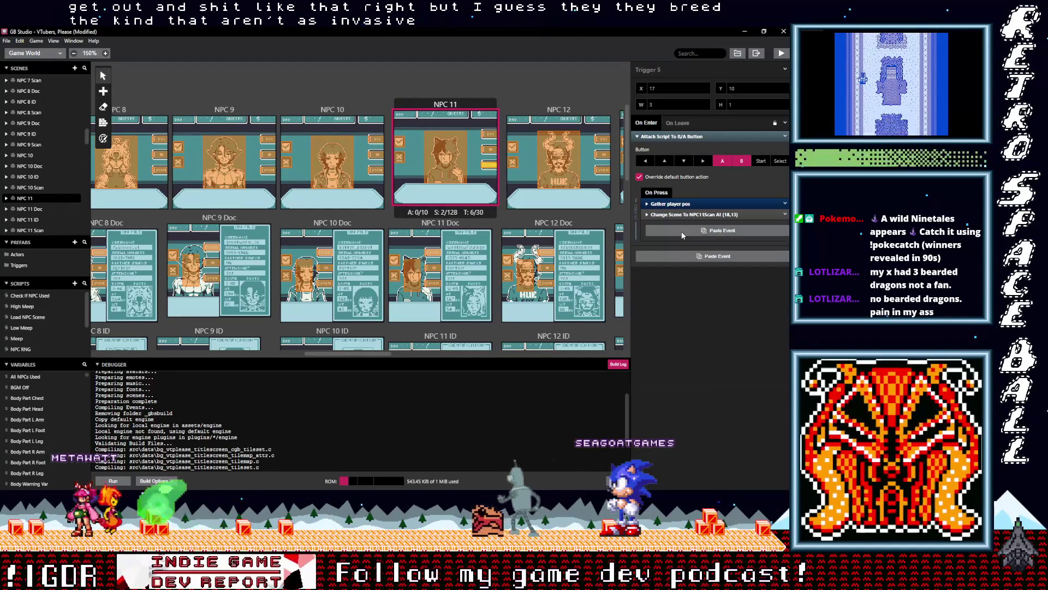
alt+click(682, 231)
drag(683, 225, 687, 218)
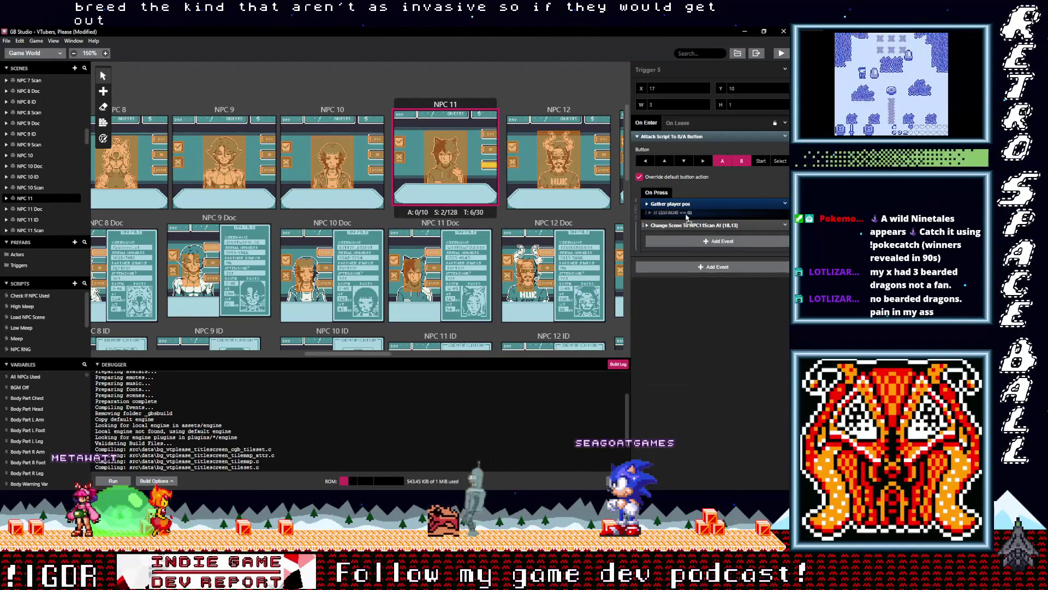
click(491, 152)
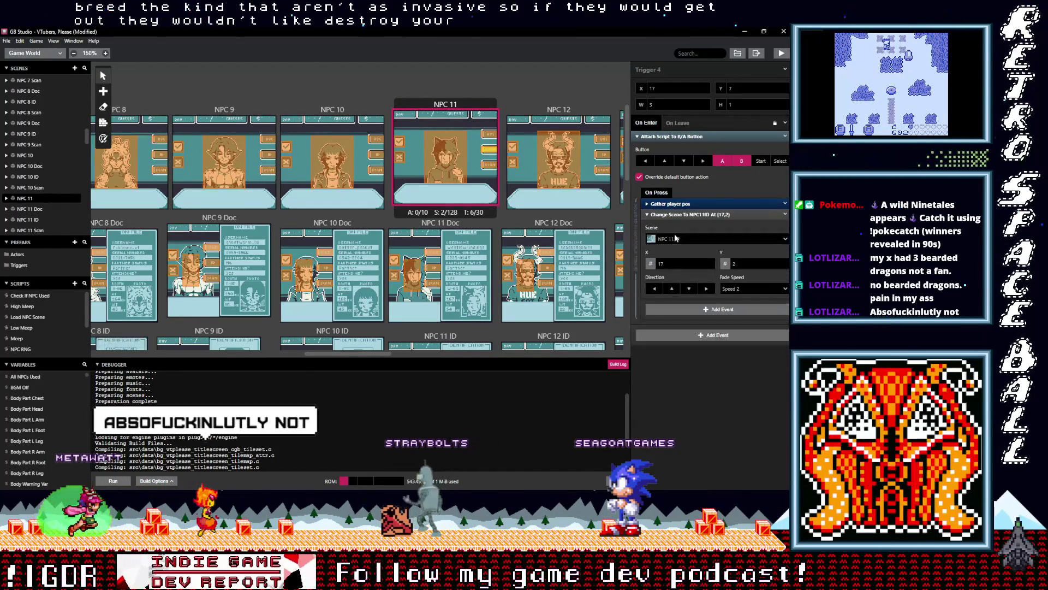
click(683, 213)
alt+click(680, 231)
drag(680, 225, 678, 219)
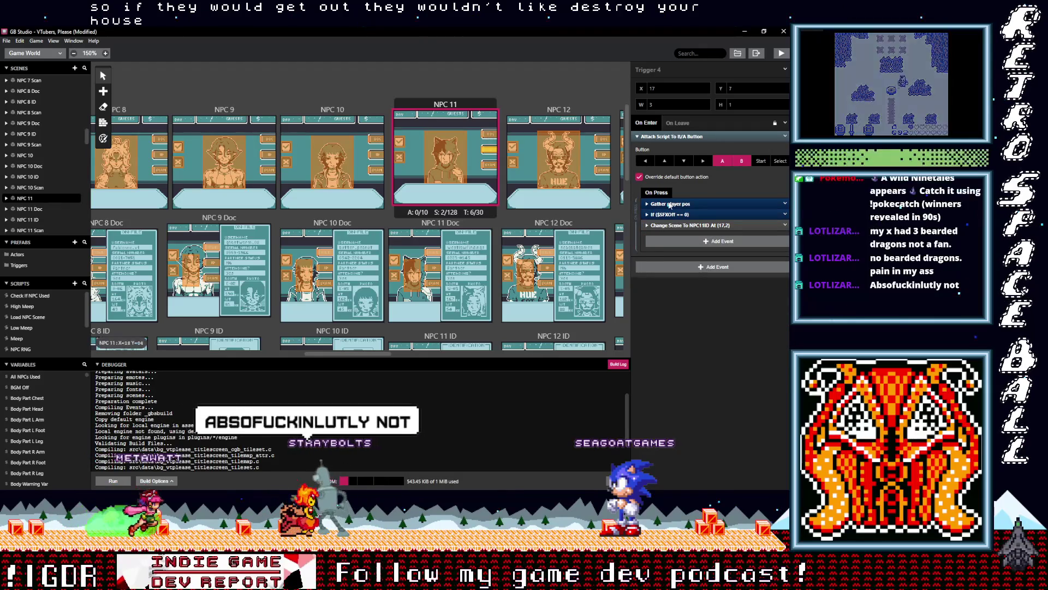
click(487, 133)
click(673, 214)
alt+click(678, 225)
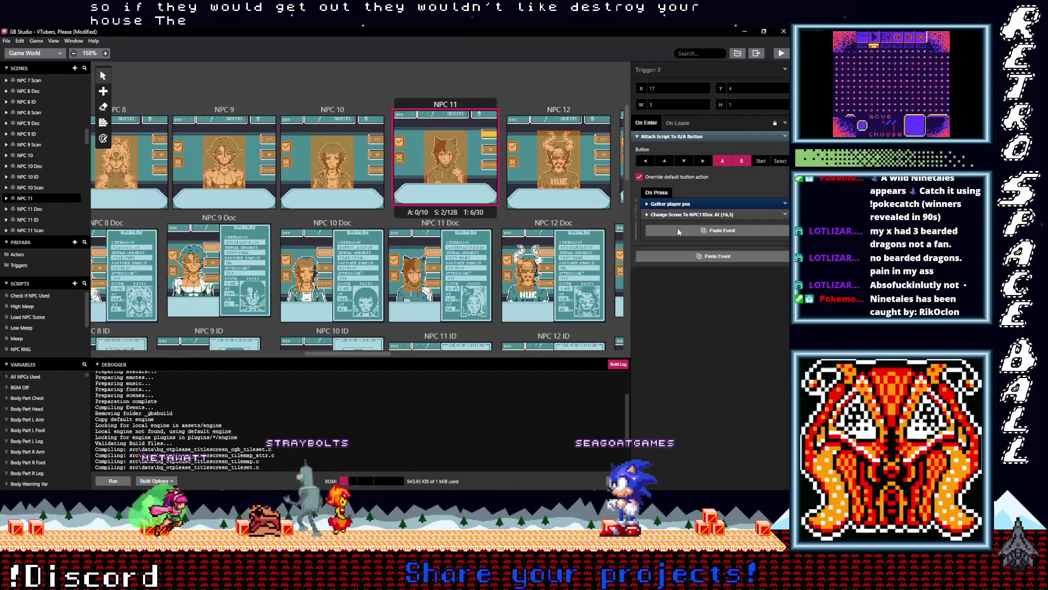
click(678, 225)
drag(678, 225, 677, 215)
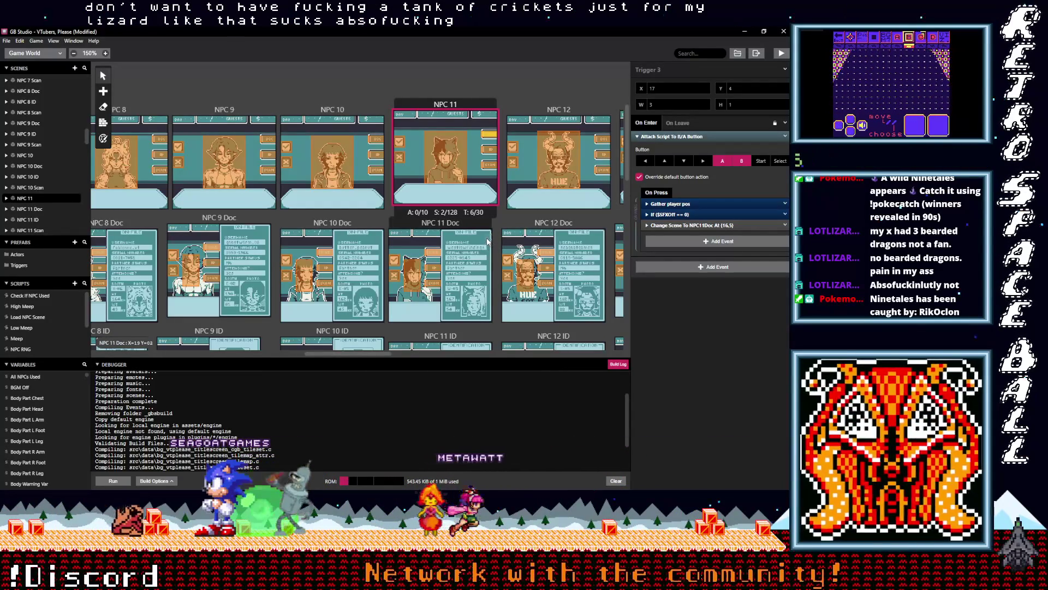
Put the If $SFXOff == 0 check above Change Scene in Trigger 3, which leads to NPC12Doc.
scroll(485, 229, down, 2)
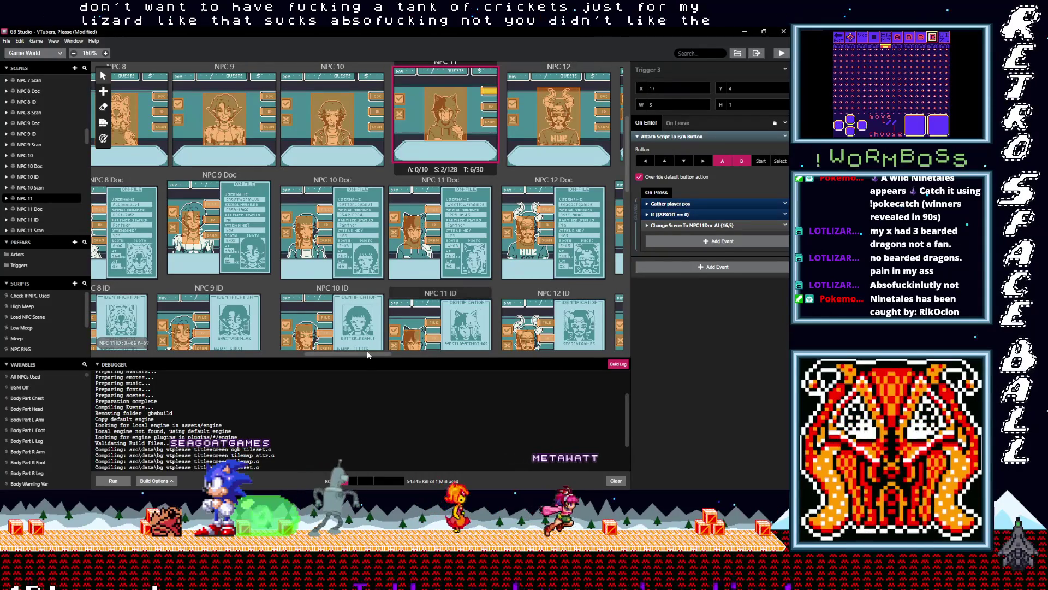
scroll(381, 352, right, 1)
scroll(384, 352, right, 5)
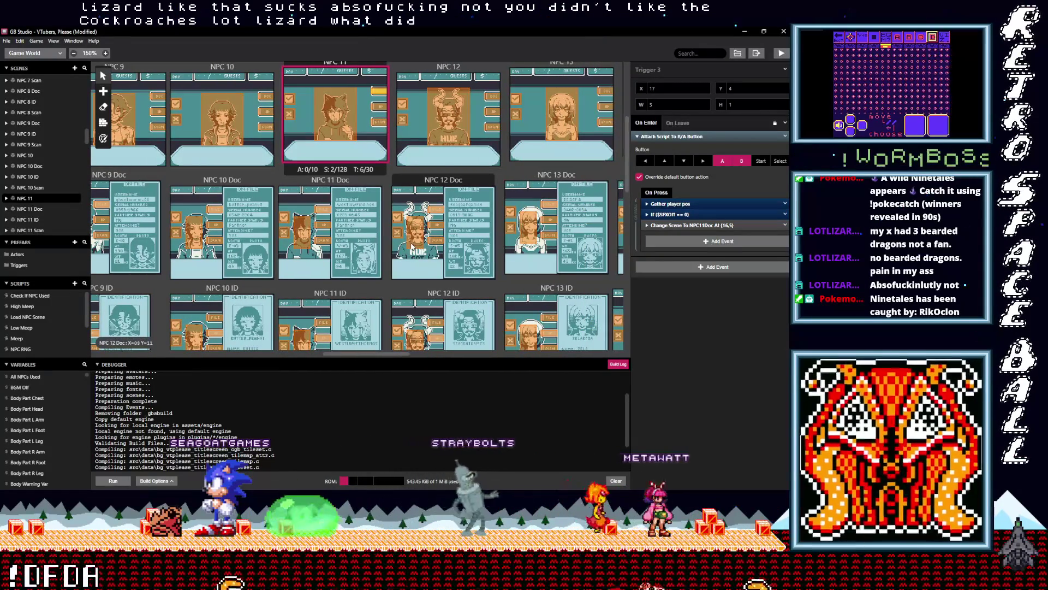
click(494, 97)
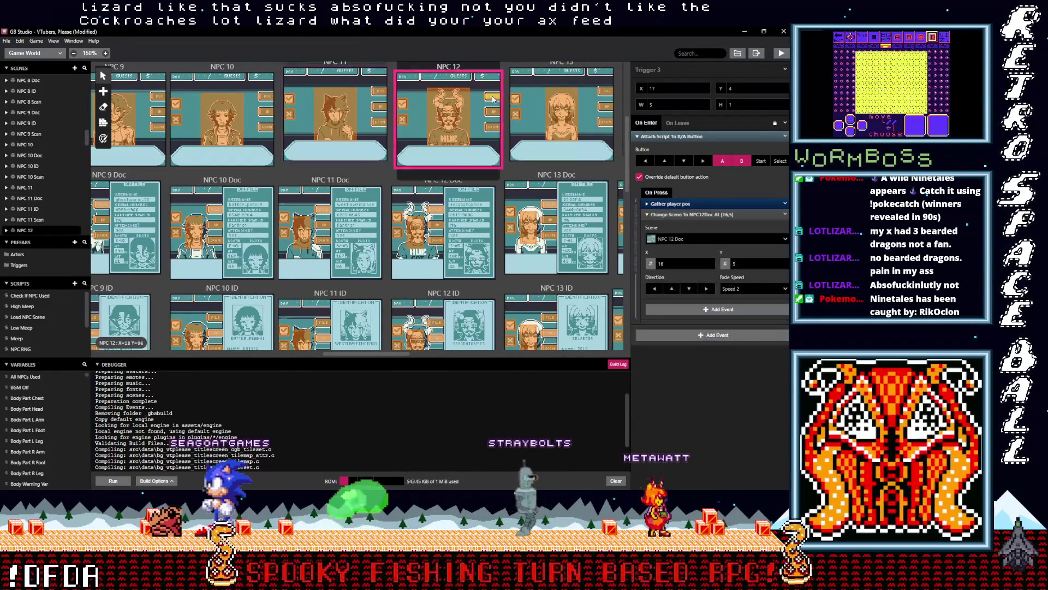
click(688, 211)
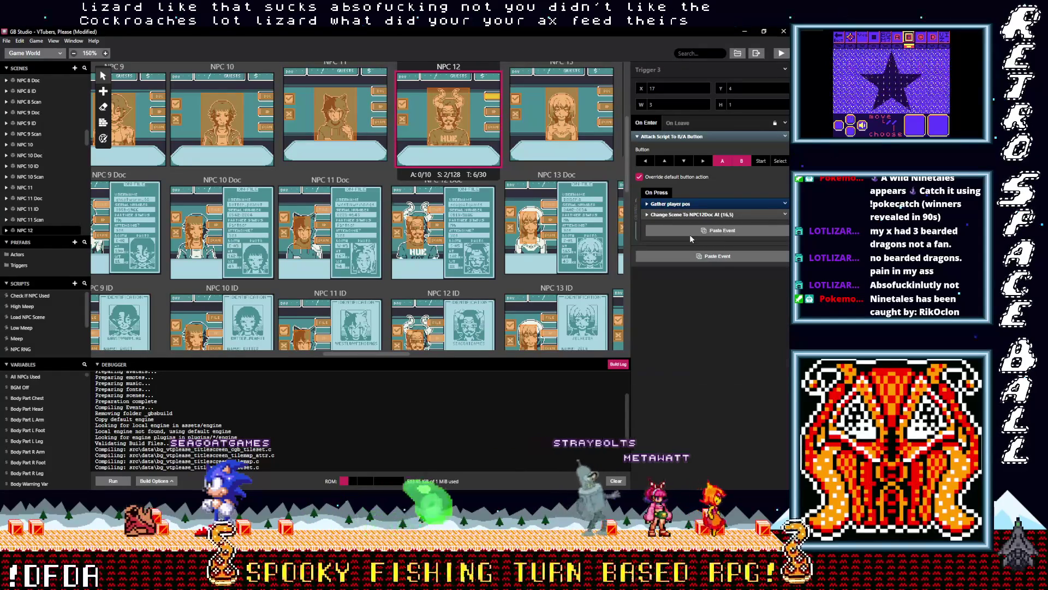
click(689, 236)
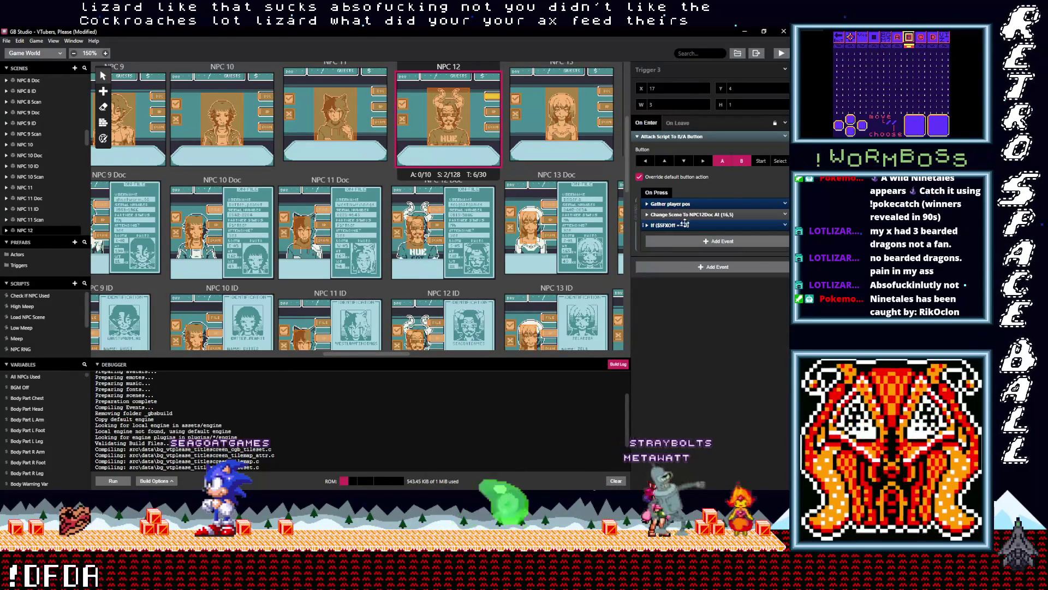
drag(685, 223, 692, 215)
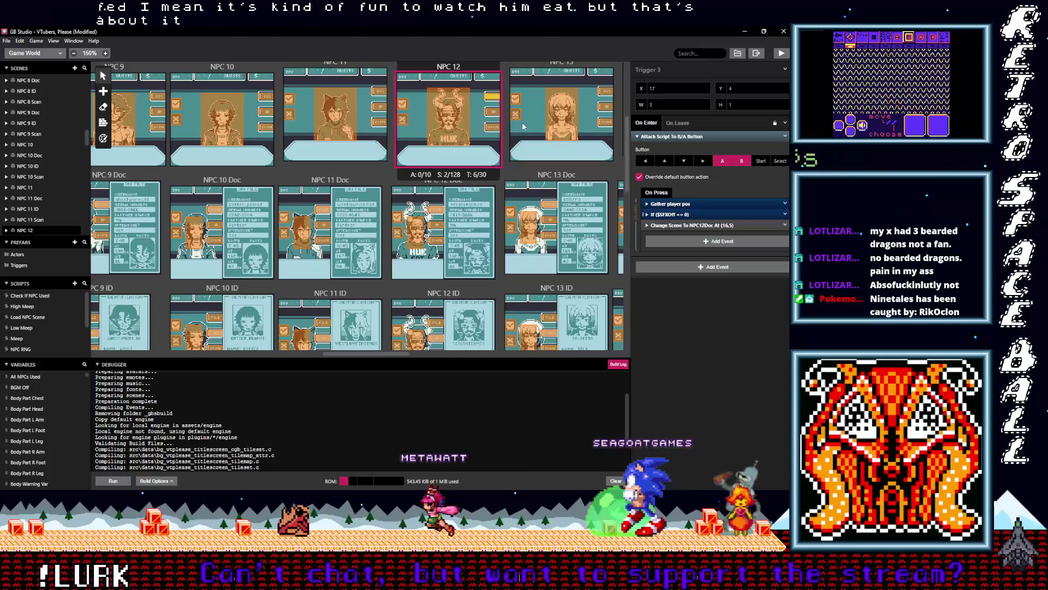
Add the sound check before Change Scene in Triggers 4 and 5, leading to NPC12ID and NPC12Scan.
click(494, 113)
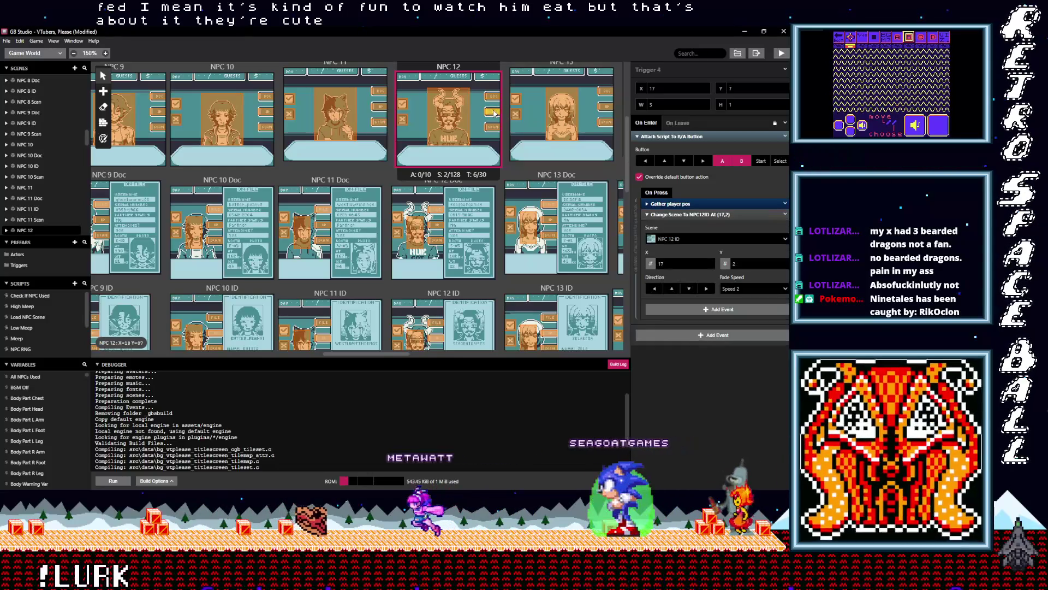
click(683, 214)
key(ctrl+v)
click(679, 227)
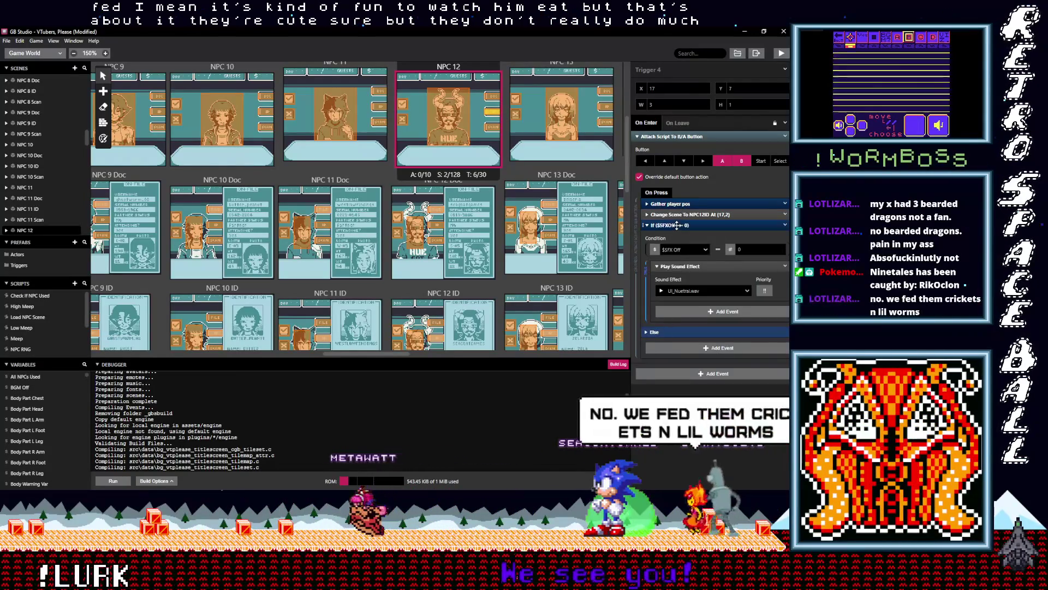
click(677, 226)
drag(676, 225, 677, 210)
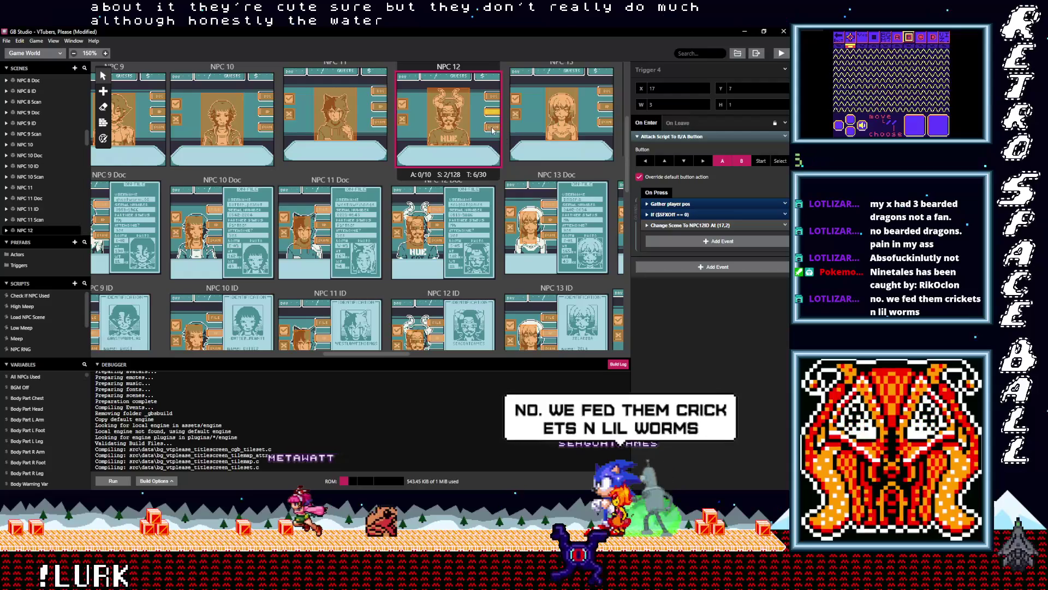
click(493, 130)
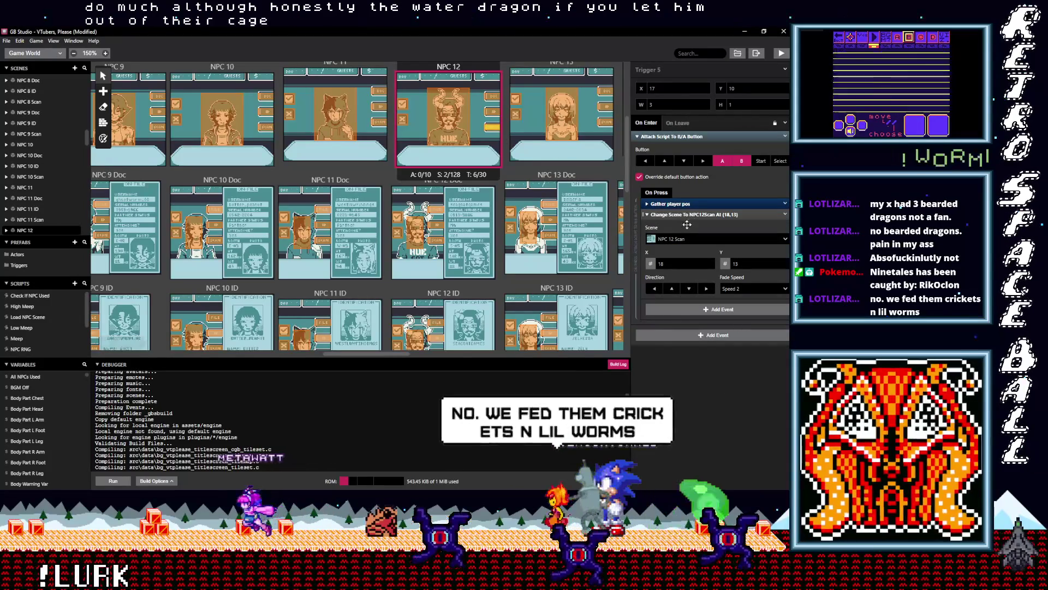
click(685, 214)
key(ctrl+v)
click(685, 225)
drag(685, 225, 682, 213)
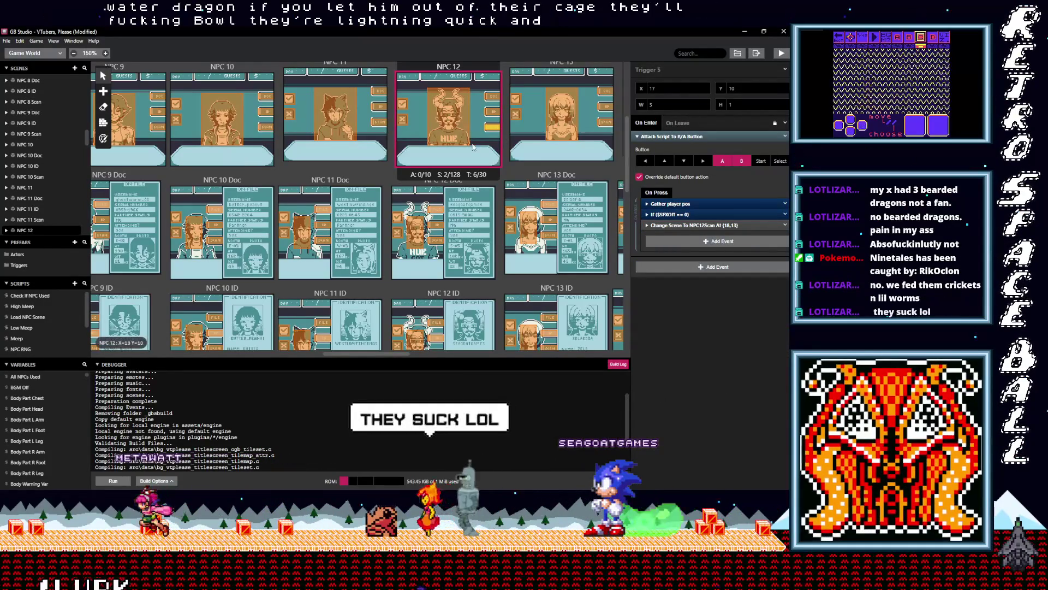
Place the If $SFXOff == 0 check above Change Scene To NPC12 in Trigger 6.
click(436, 210)
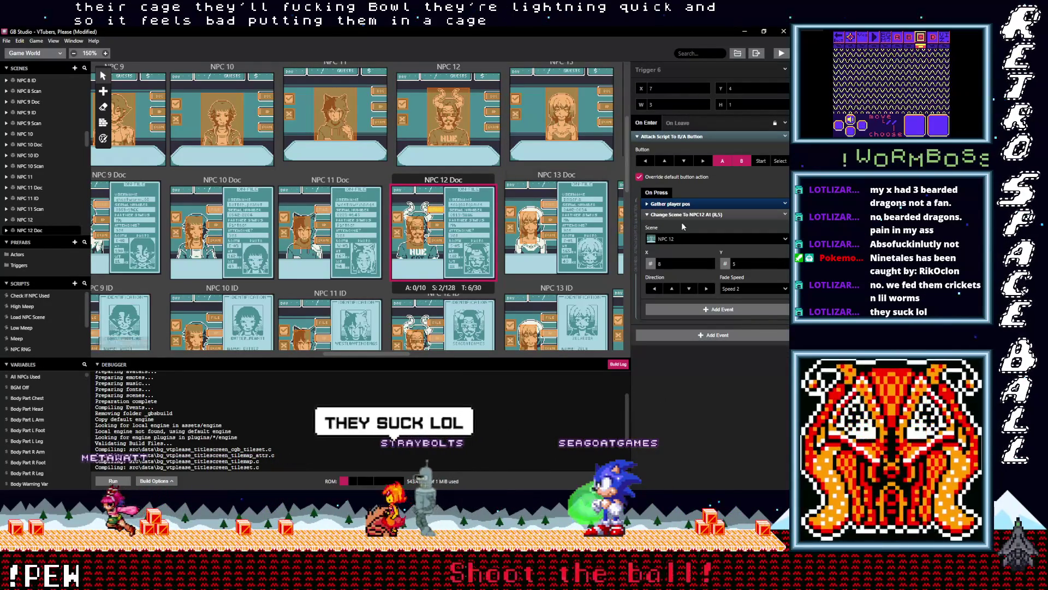
click(682, 215)
click(686, 229)
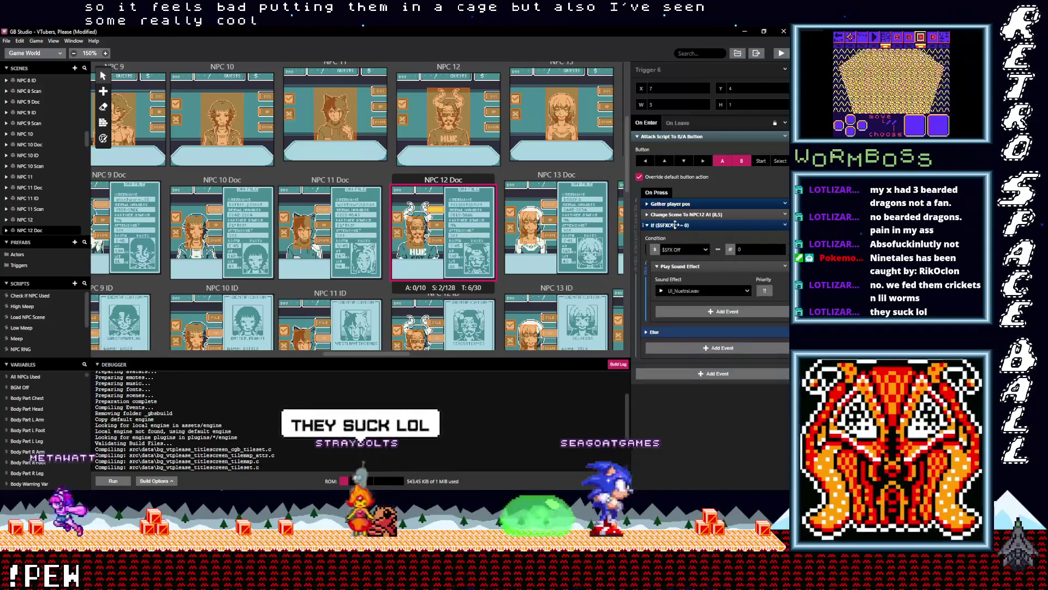
click(676, 225)
drag(675, 225, 676, 215)
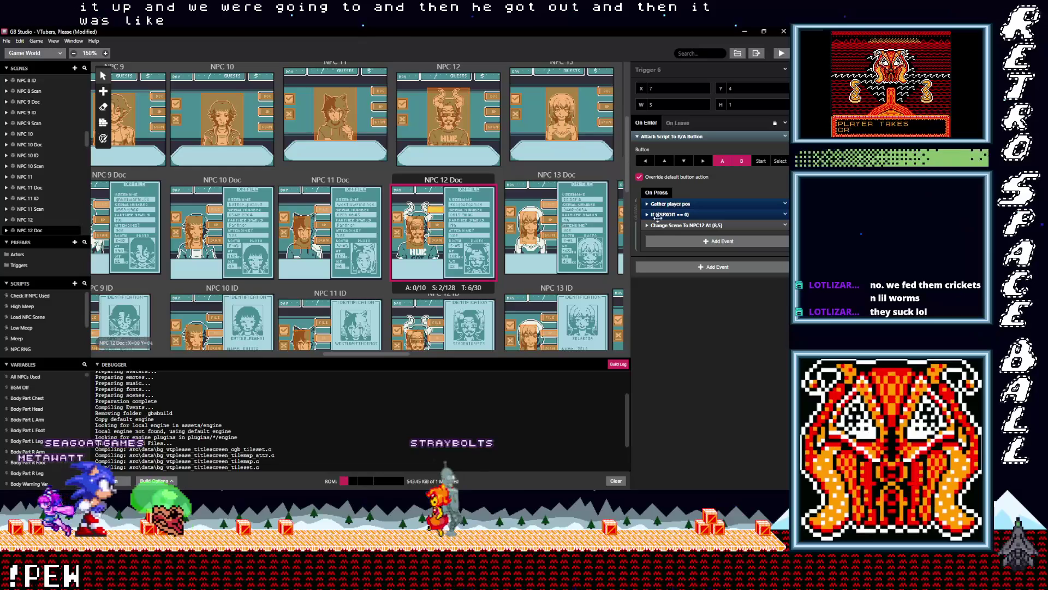
Paste the If $SFXOff check above Change Scene in the NPC 12 Doc trigger leading to NPC12ID.
click(442, 230)
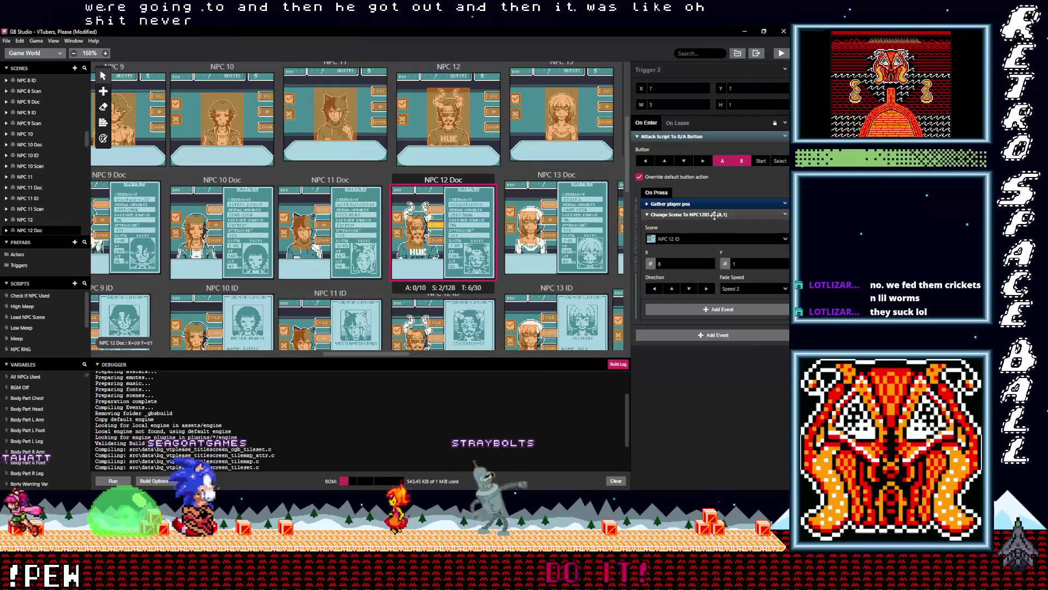
click(714, 215)
click(690, 232)
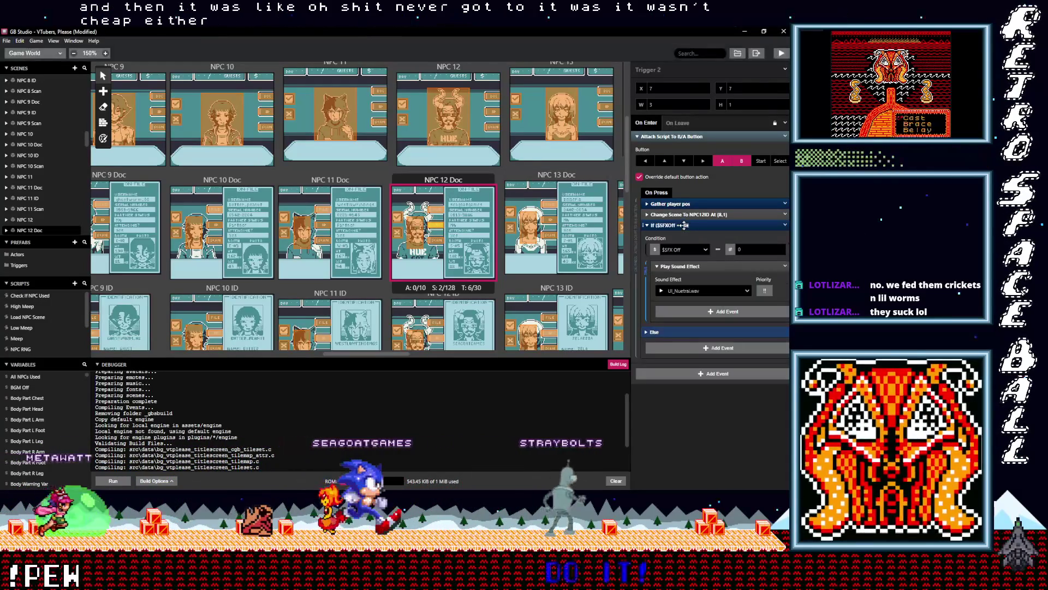
click(684, 225)
drag(684, 225, 682, 211)
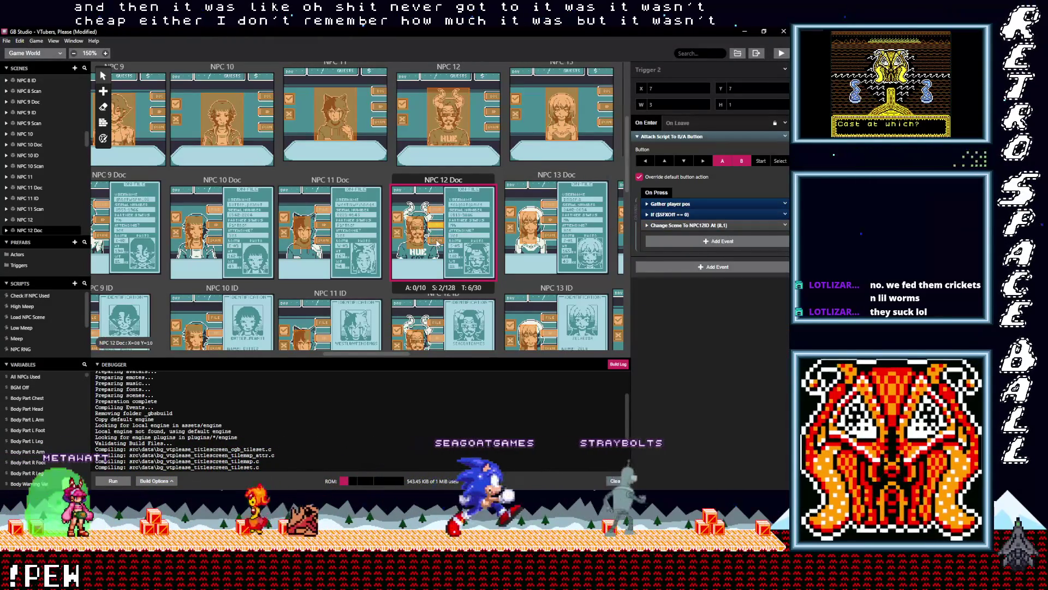
Place the $SFXOff check above the scene change in the trigger leading to NPC12Scan.
click(437, 241)
click(671, 230)
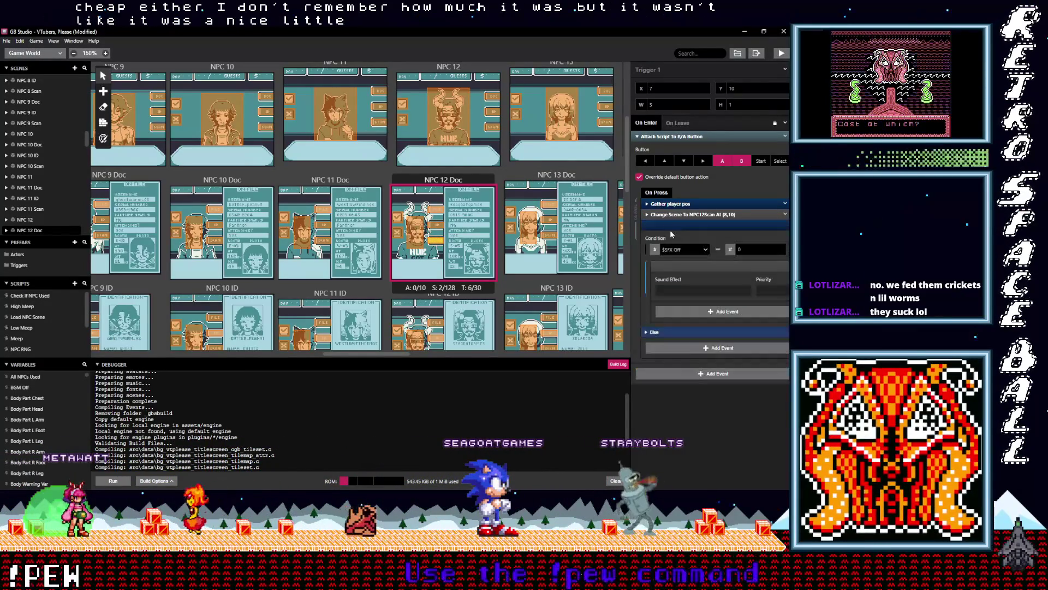
click(672, 225)
drag(671, 225, 671, 212)
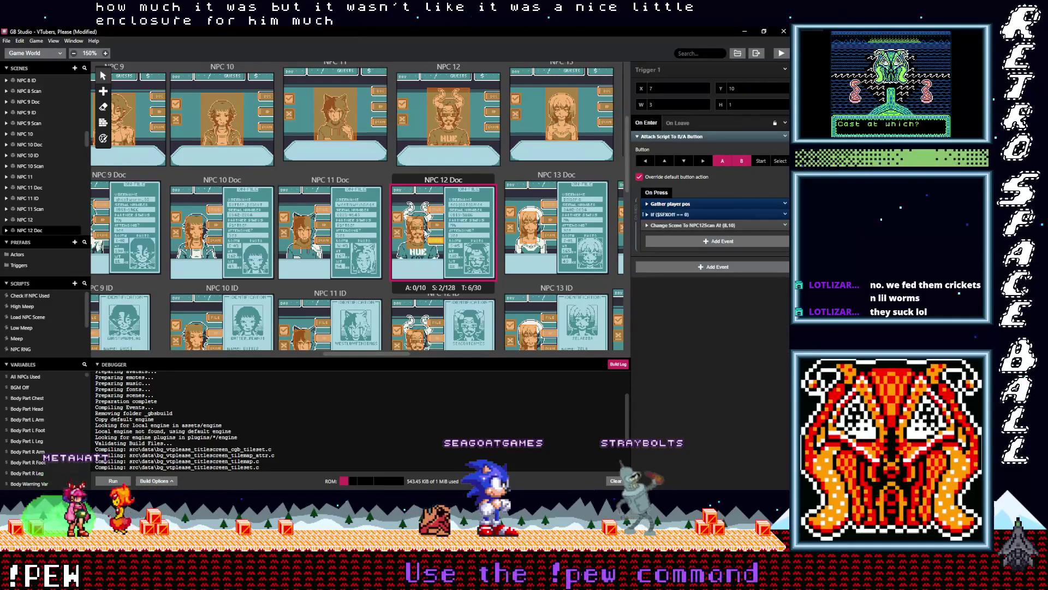
Paste the $SFXOff check into the next NPC 12 Doc trigger and review Trigger 6.
click(416, 238)
key(alt)
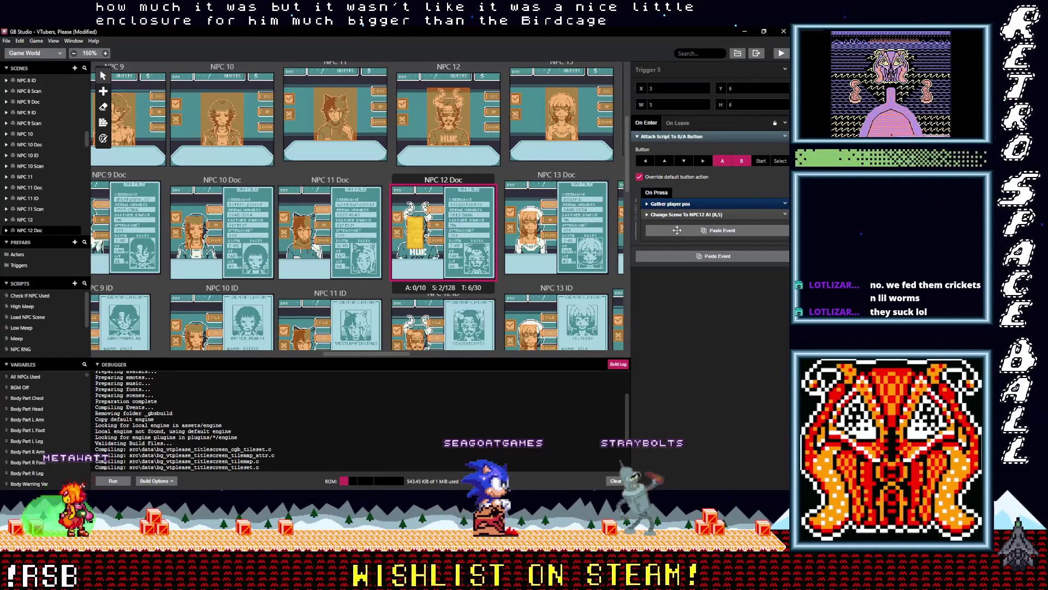
click(678, 233)
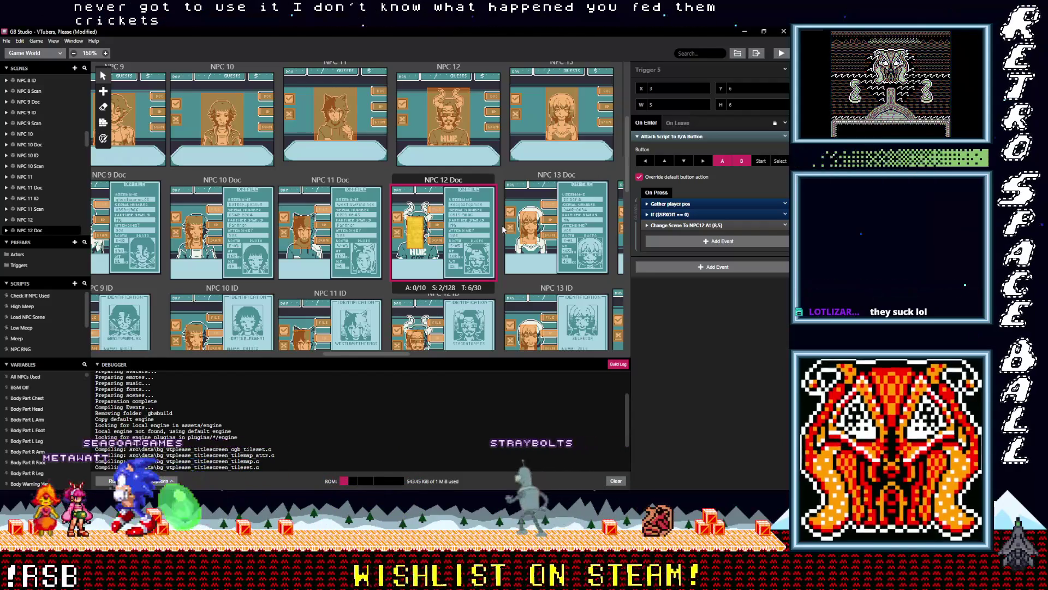
scroll(481, 232, down, 2)
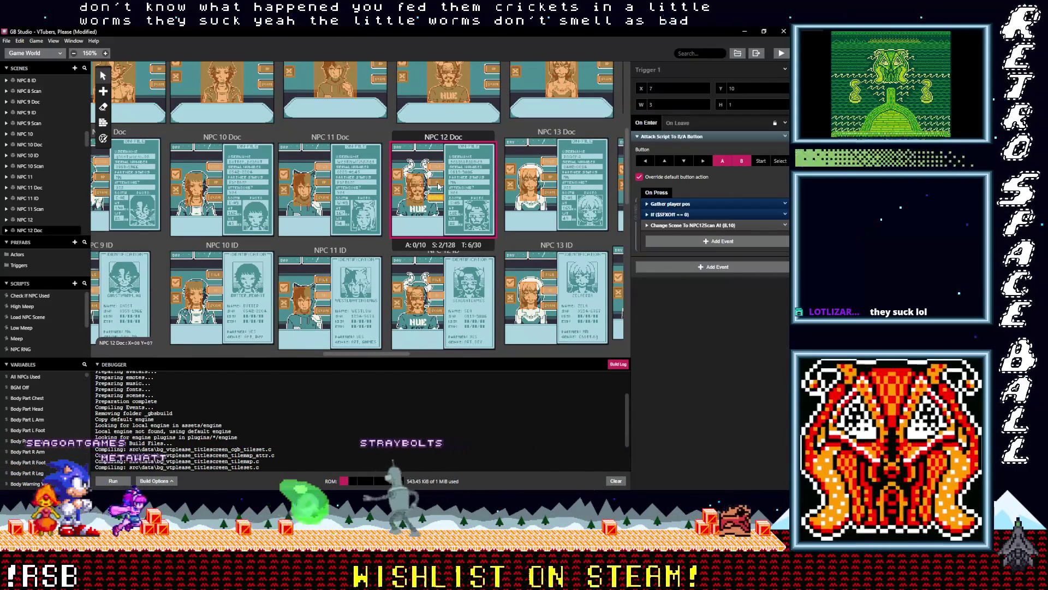
click(438, 186)
click(440, 168)
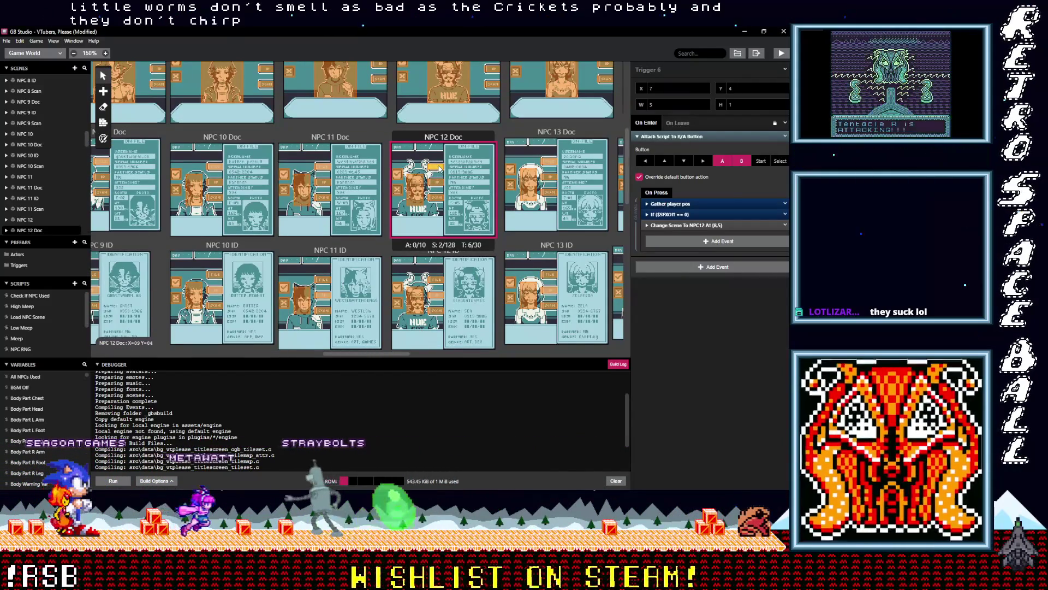
scroll(435, 295, down, 1)
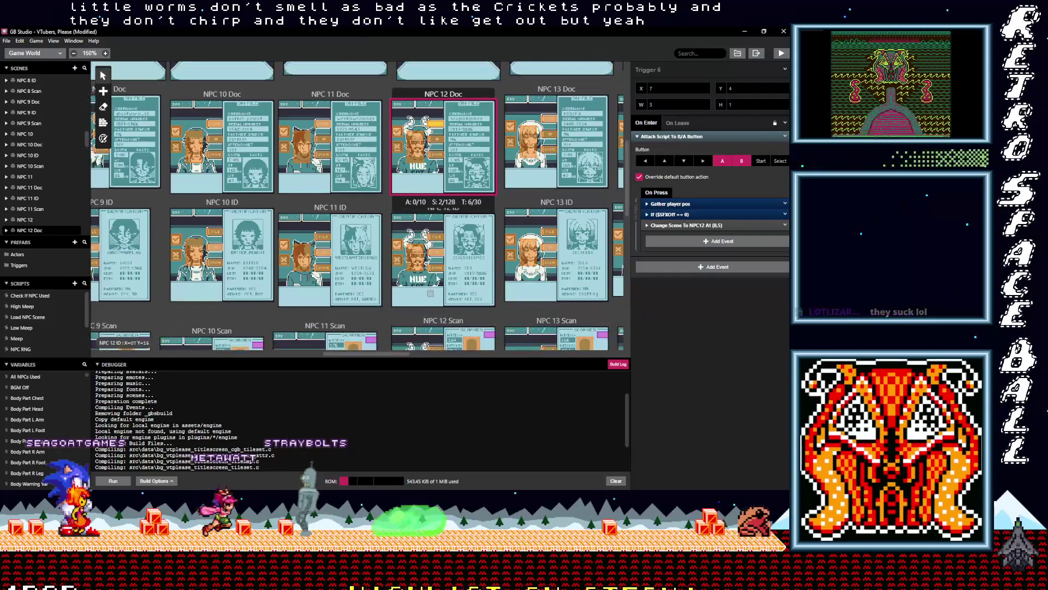
click(437, 271)
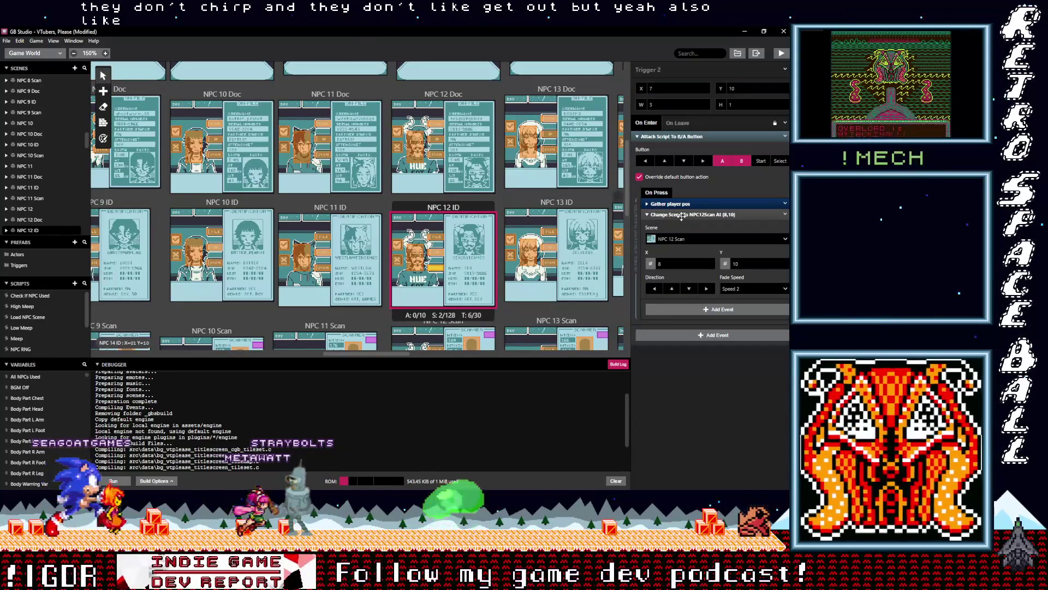
Insert the If $SFXOff check into the scripts of NPC 12 ID Triggers 2 and 5.
click(682, 215)
click(682, 235)
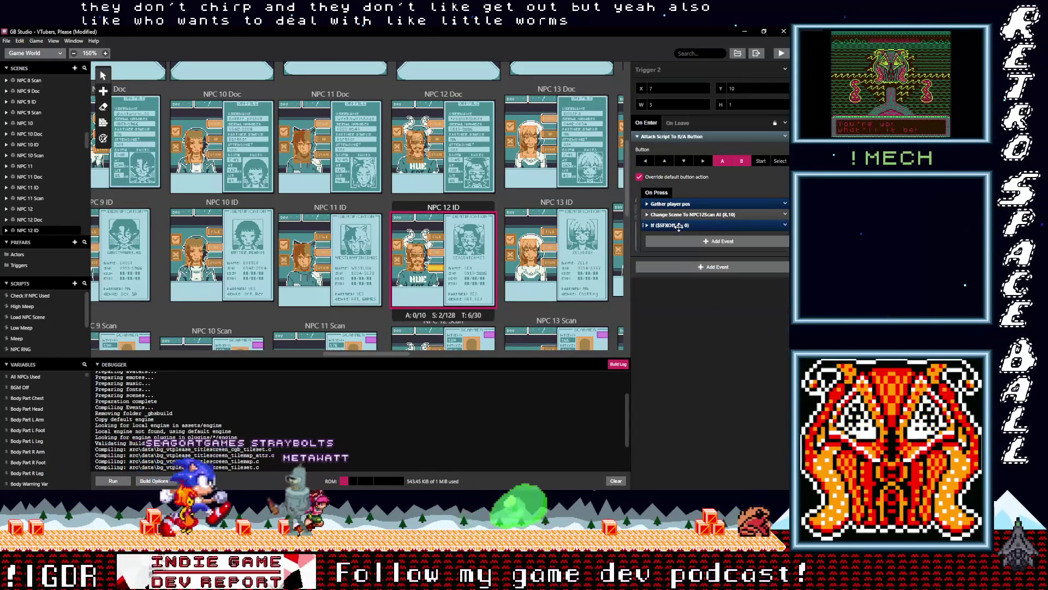
click(442, 254)
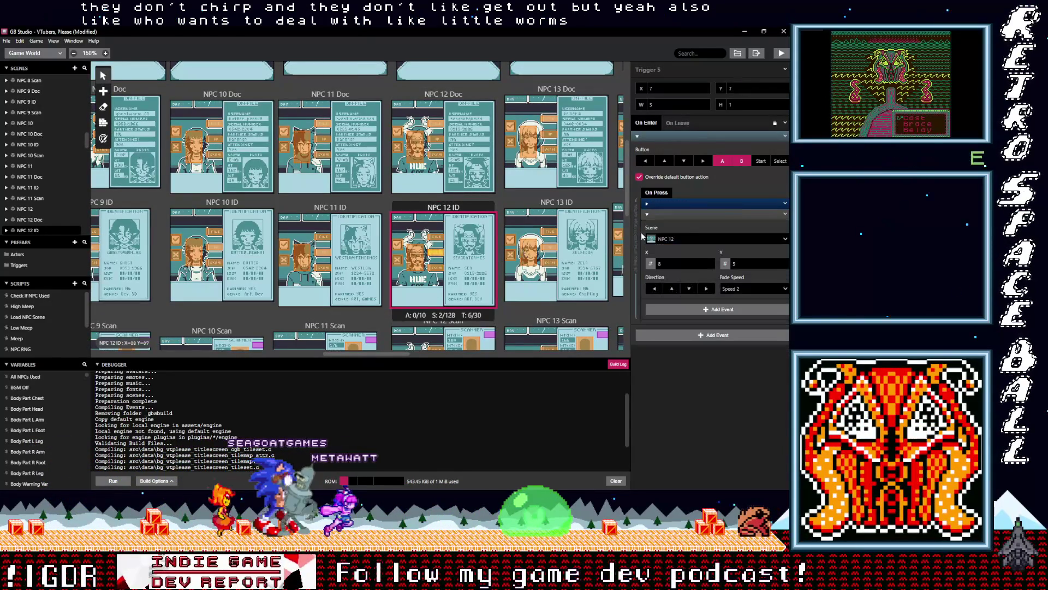
key(alt)
click(785, 214)
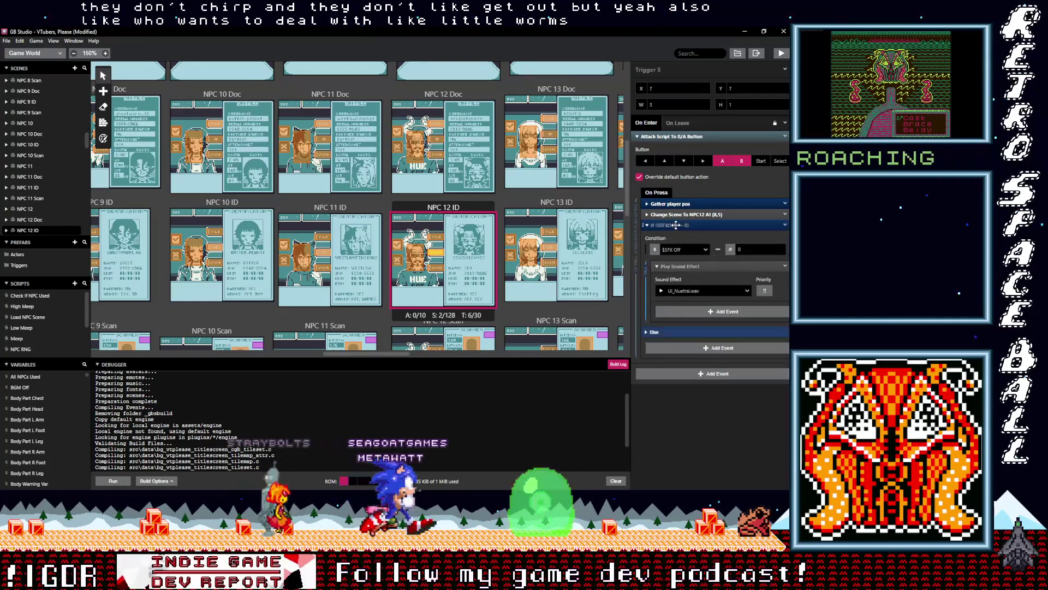
click(753, 374)
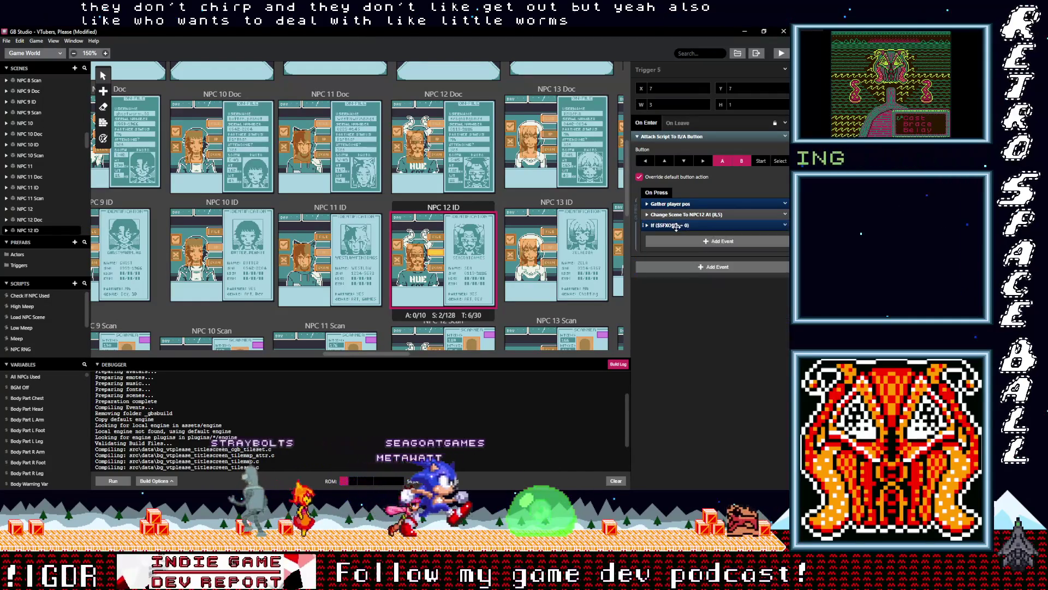
Insert the If $SFXOff check into the scripts of NPC 12 ID Triggers 1 and 6.
click(436, 236)
click(664, 214)
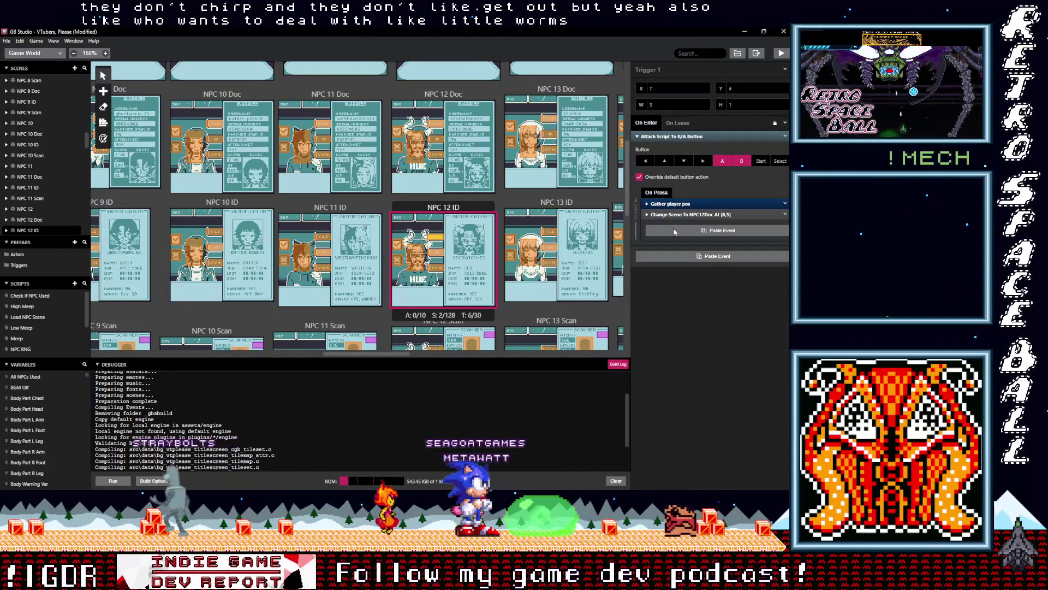
click(674, 232)
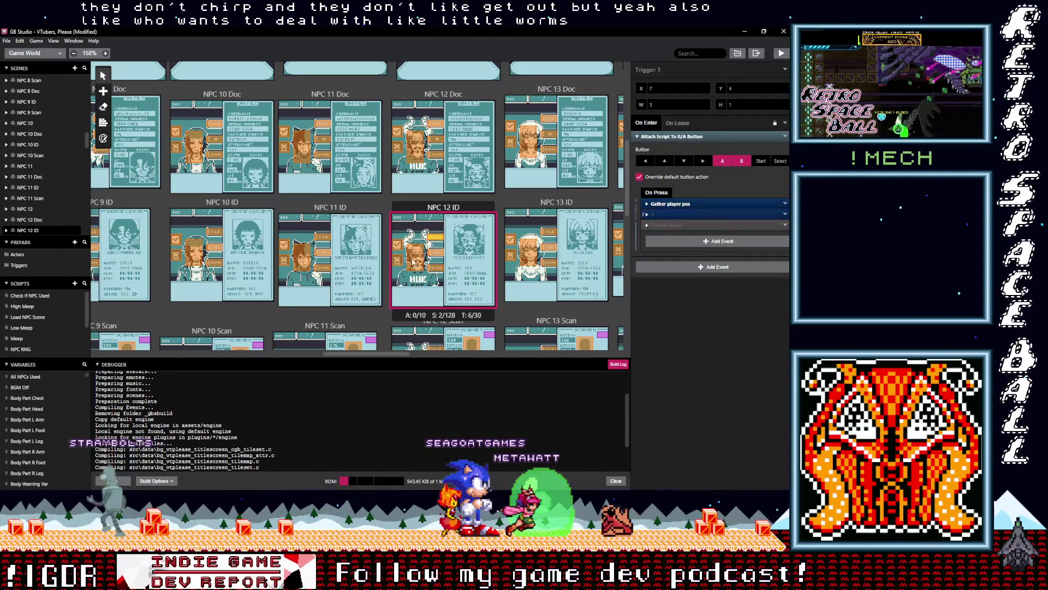
key(ctrl+v)
alt+click(668, 216)
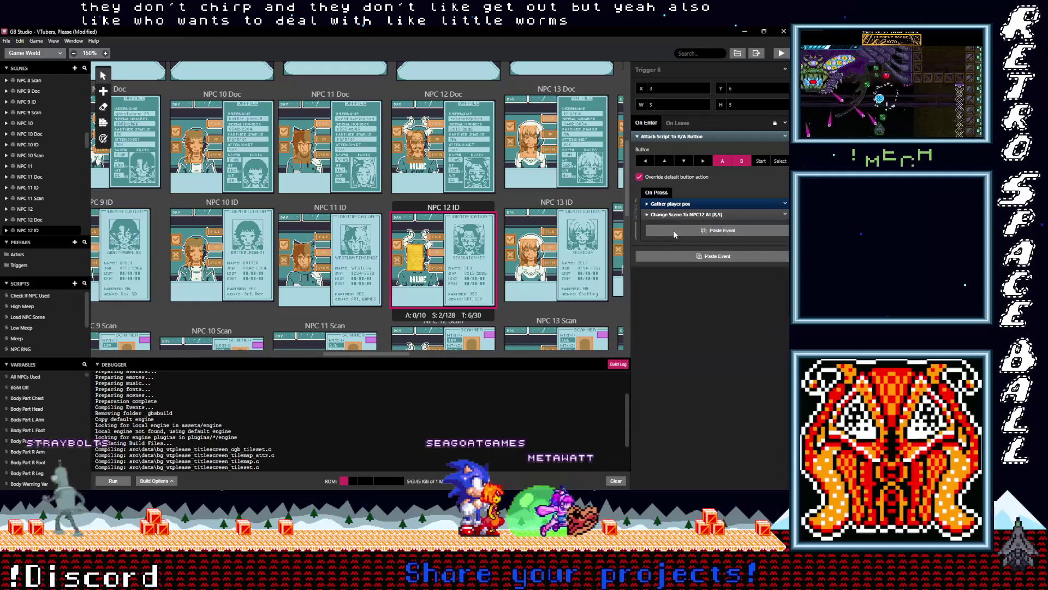
alt+click(678, 231)
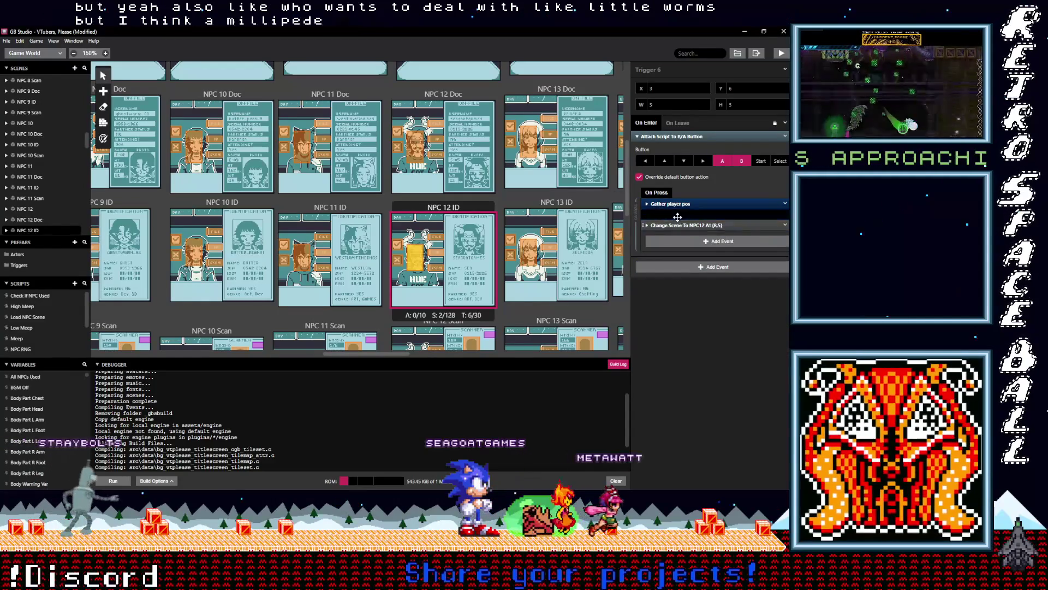
scroll(509, 298, down, 5)
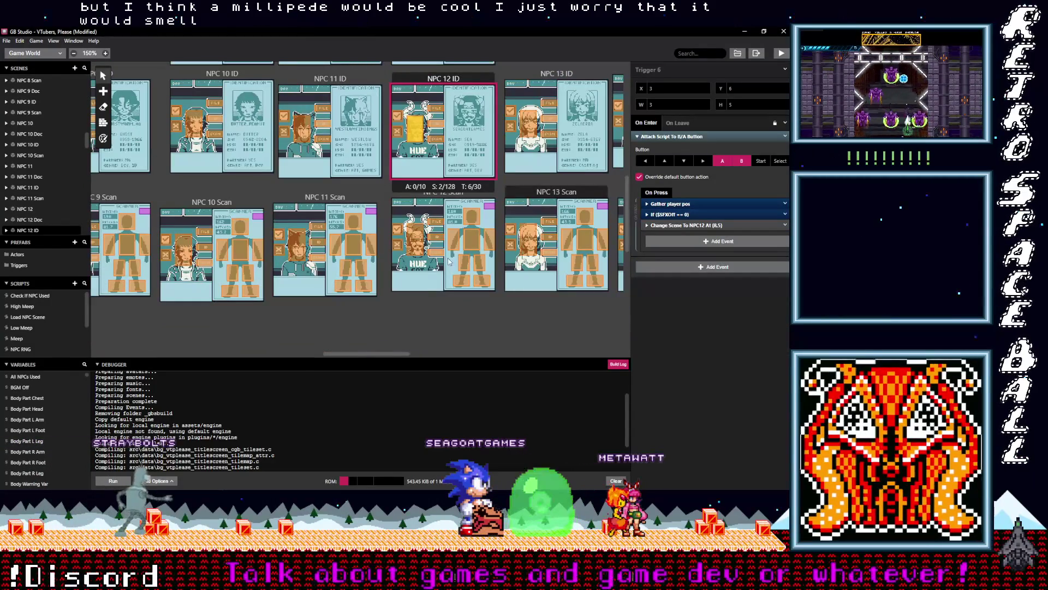
Move a pasted $SFXOff check above Change Scene in NPC 12 Scan Triggers 12 and 14.
click(437, 255)
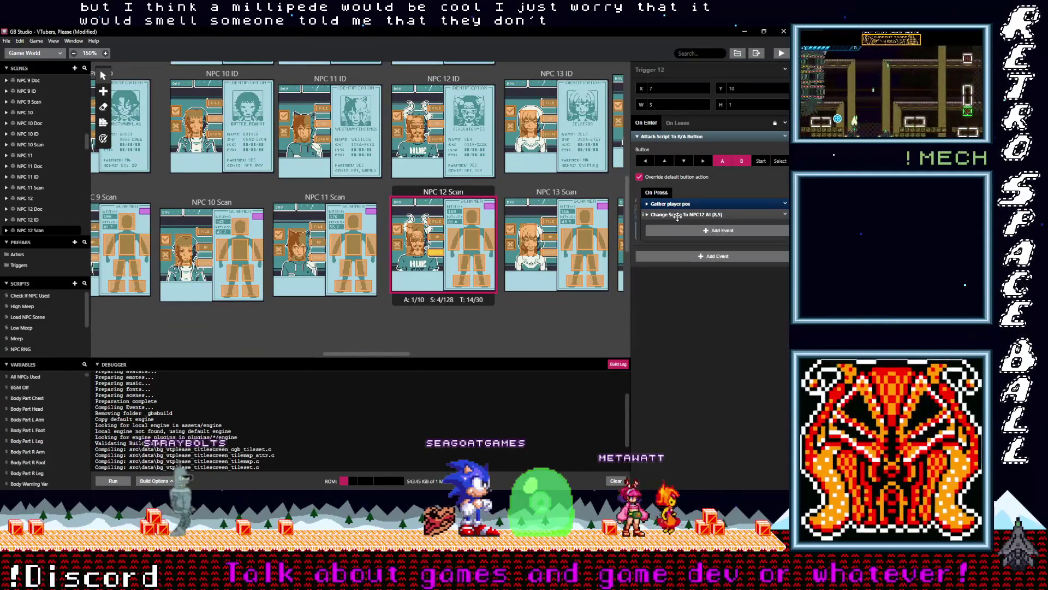
alt+click(681, 234)
drag(675, 230, 675, 214)
click(440, 239)
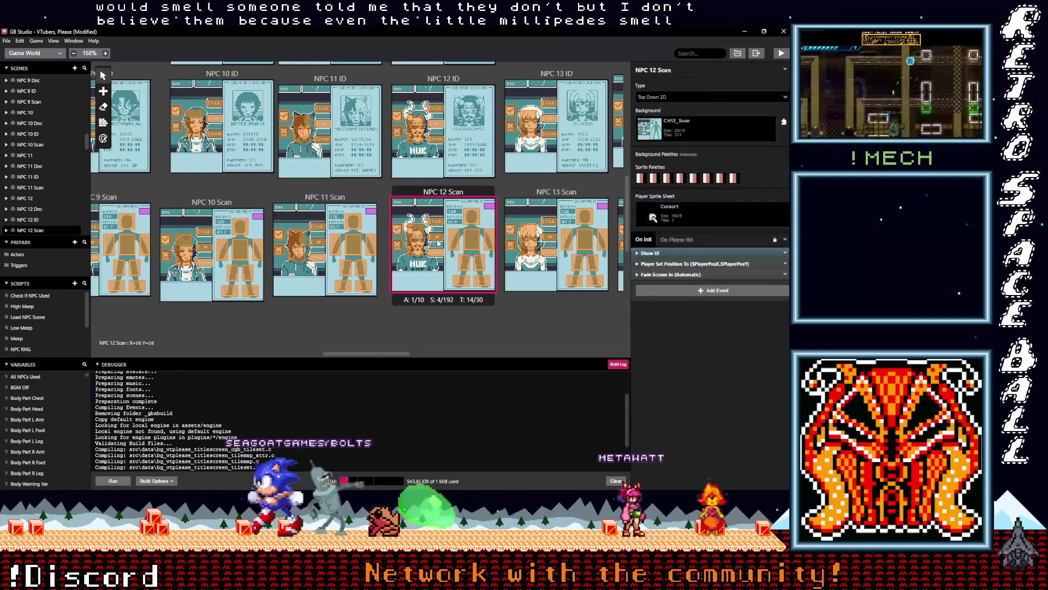
click(671, 214)
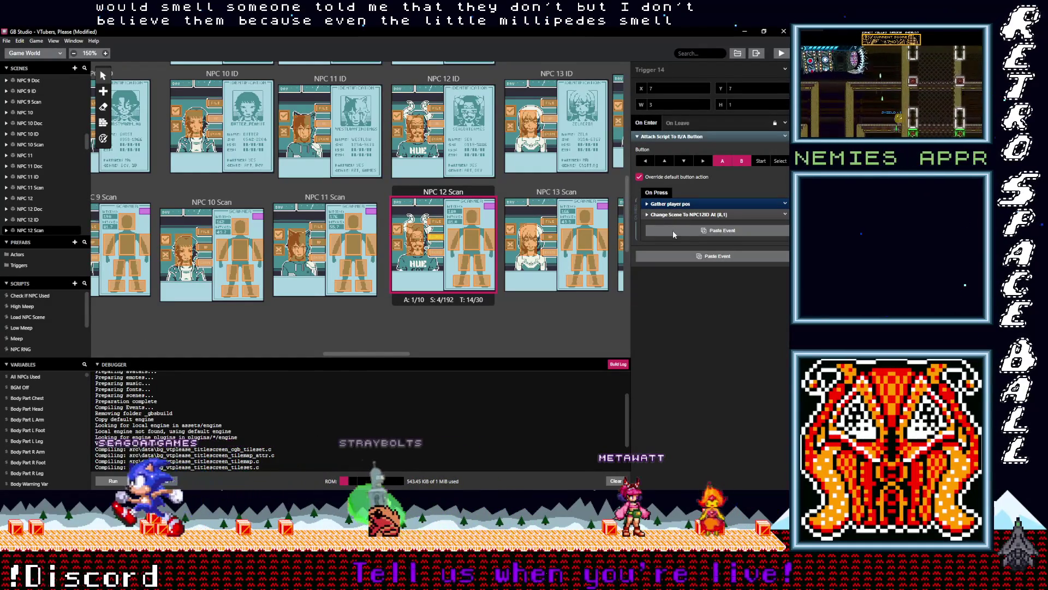
alt+click(673, 231)
click(672, 226)
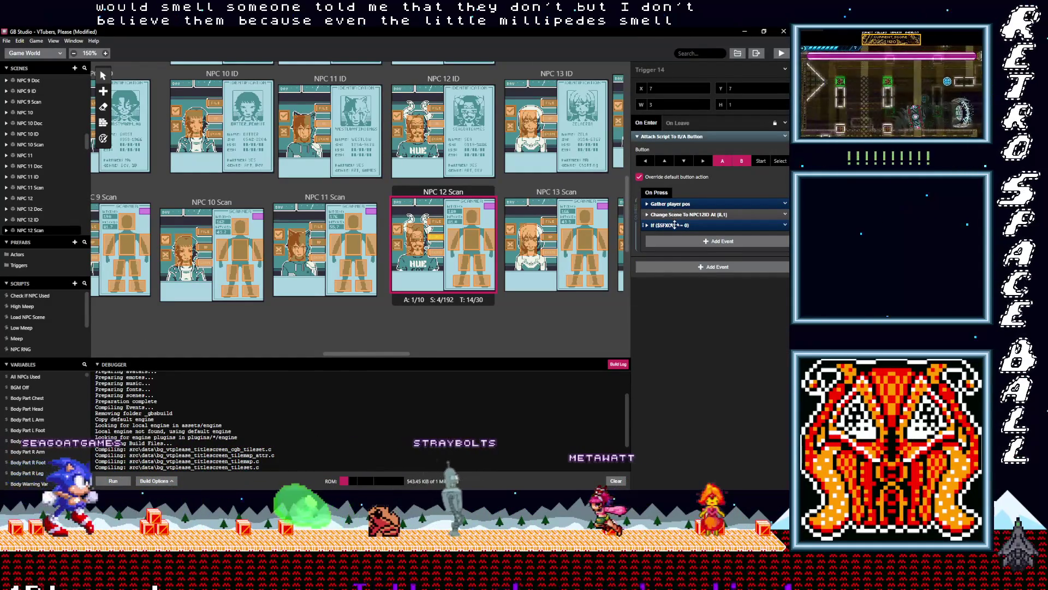
click(678, 225)
click(678, 224)
drag(678, 225, 677, 212)
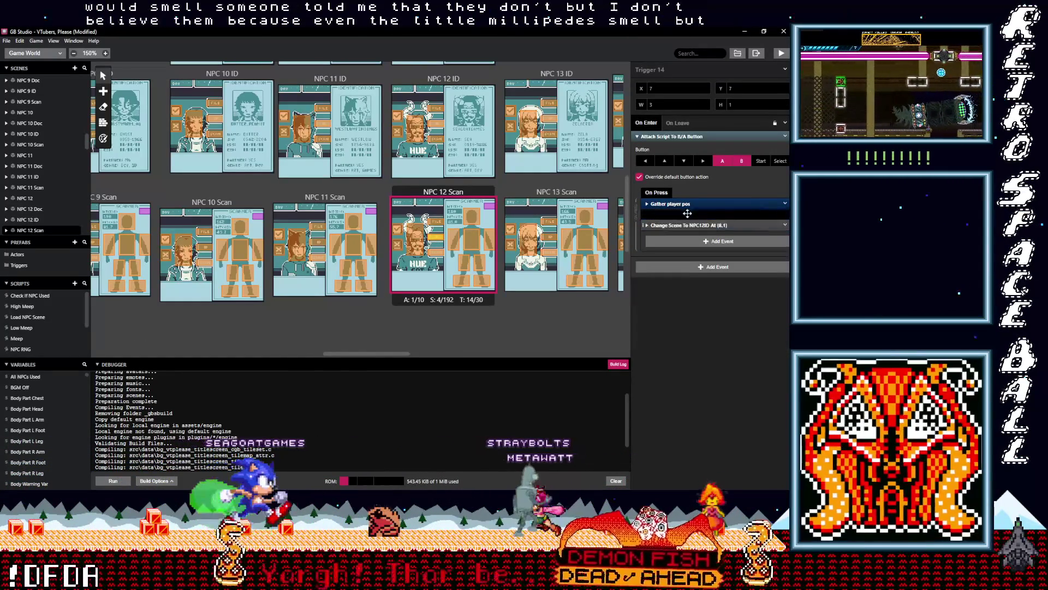
Move a pasted $SFXOff check above Change Scene in NPC 12 Scan Triggers 13 and 11.
click(435, 227)
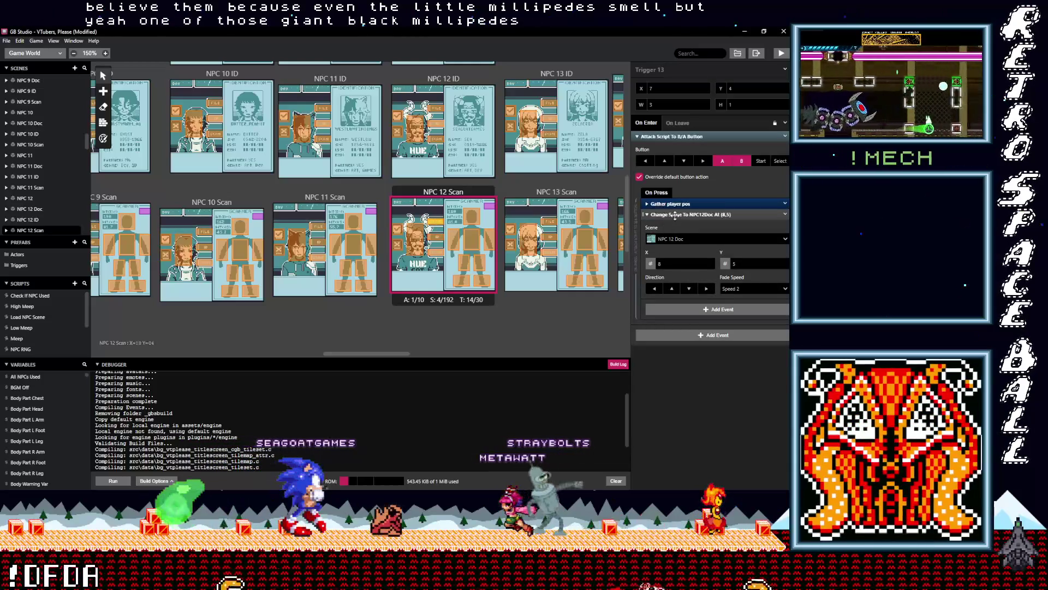
click(676, 215)
key(ctrl+v)
click(677, 224)
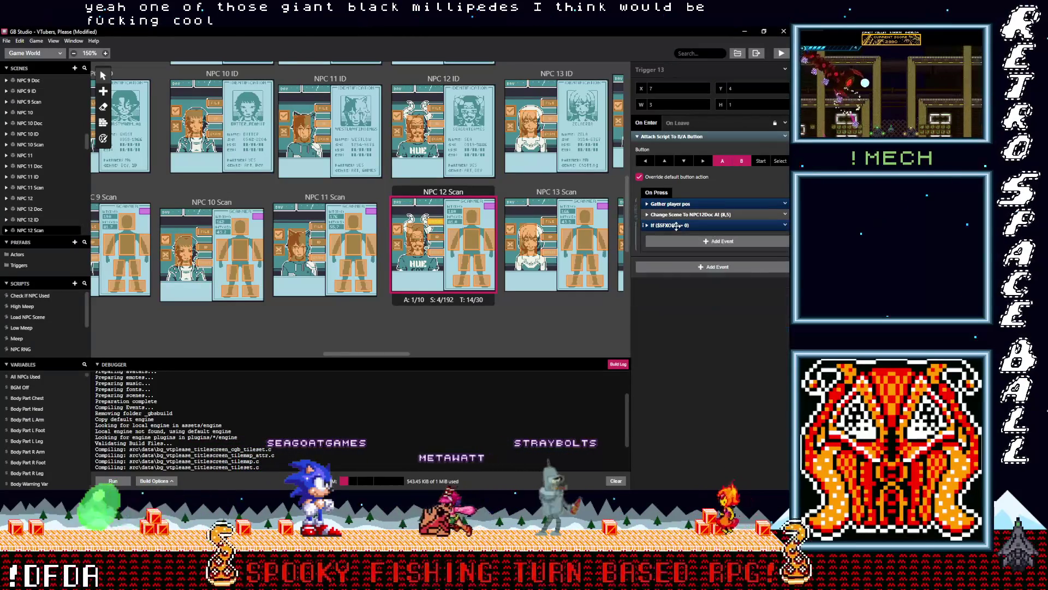
drag(680, 225, 691, 218)
click(421, 244)
click(667, 215)
click(666, 215)
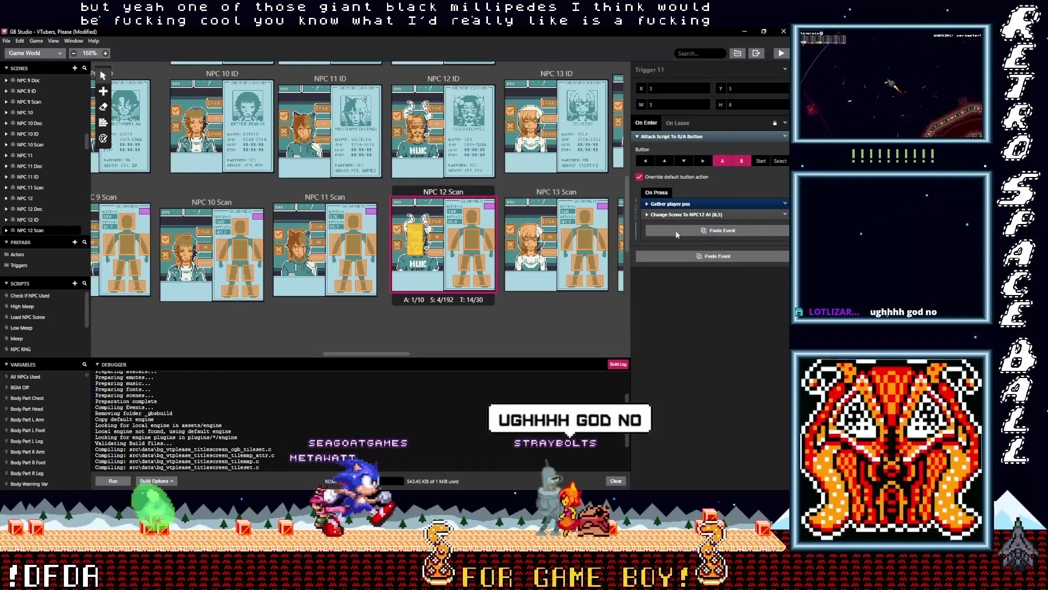
key(ctrl+v)
click(675, 226)
drag(675, 225, 680, 216)
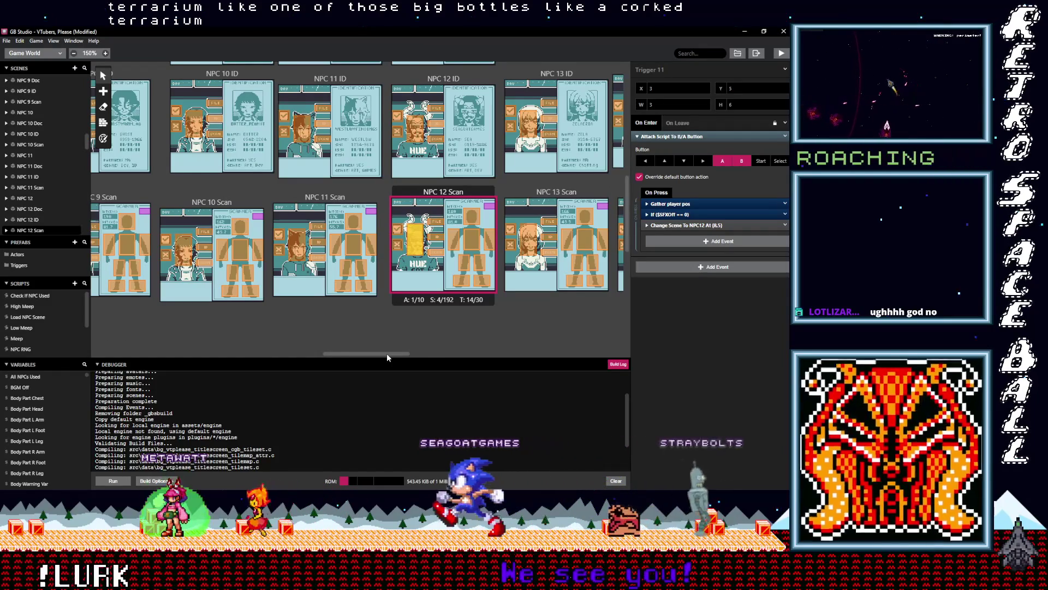
drag(385, 353, 413, 352)
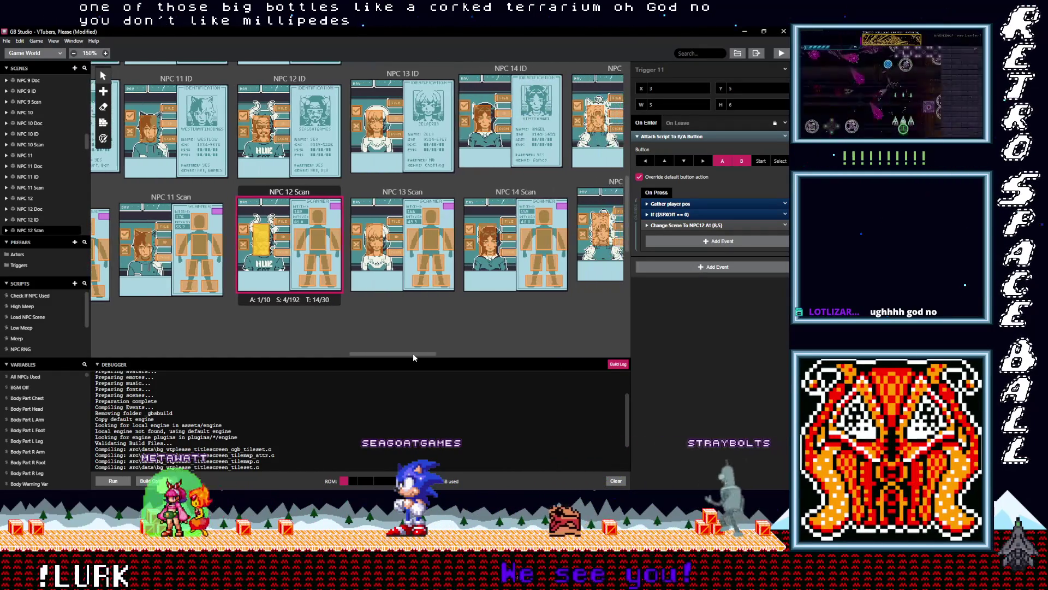
Paste the $SFXOff check into NPC 13 Scan Triggers 12 and 14.
click(394, 253)
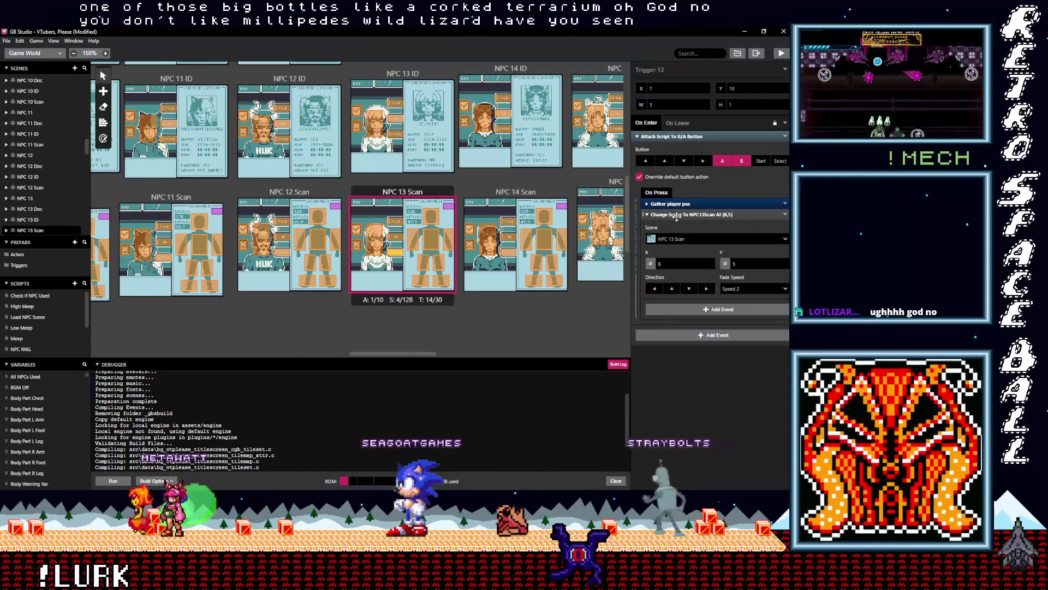
click(677, 215)
click(679, 236)
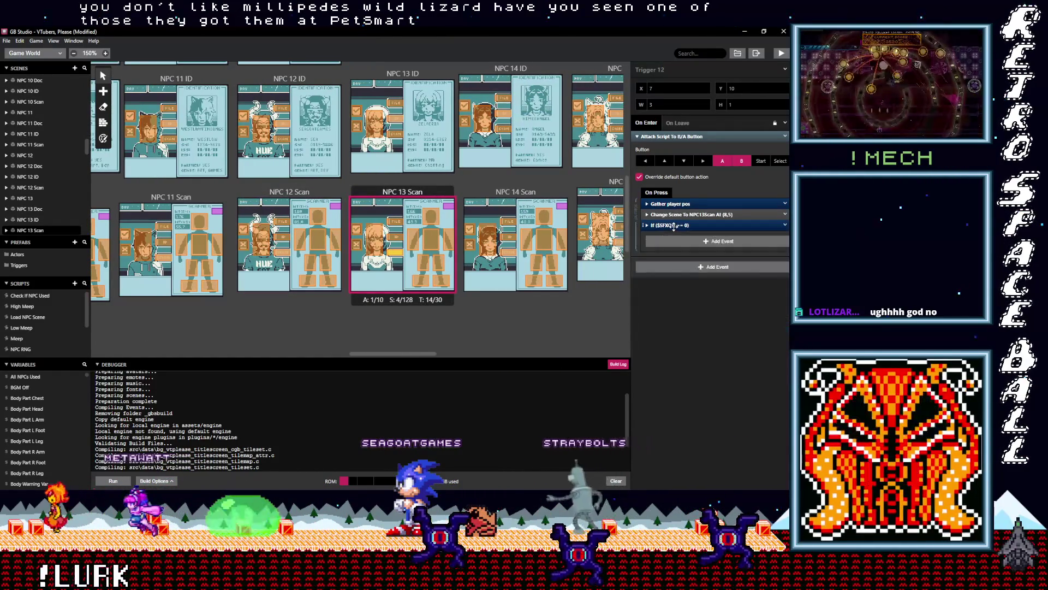
click(397, 238)
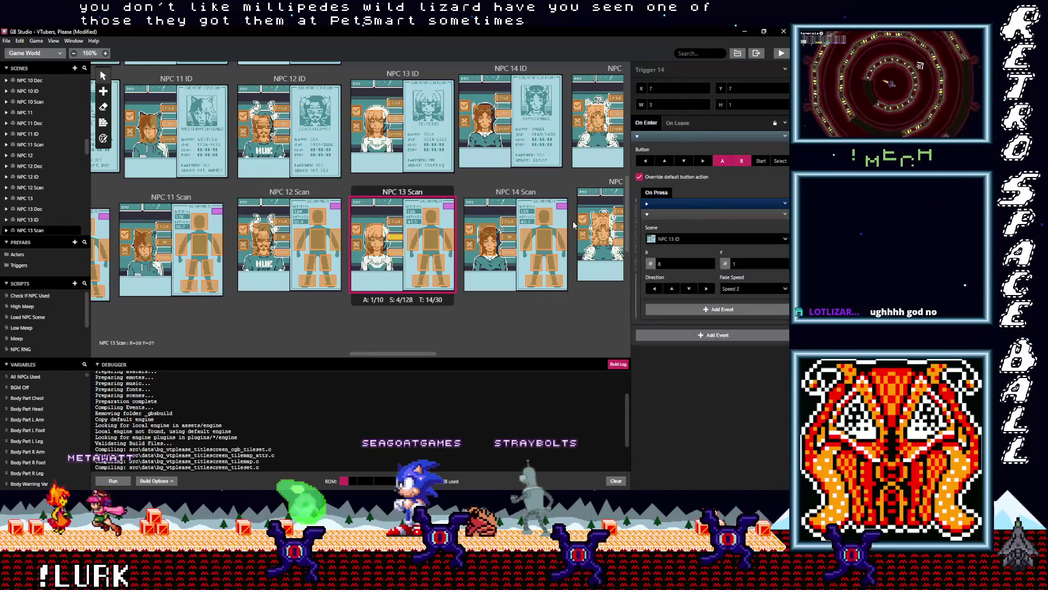
click(665, 214)
click(674, 232)
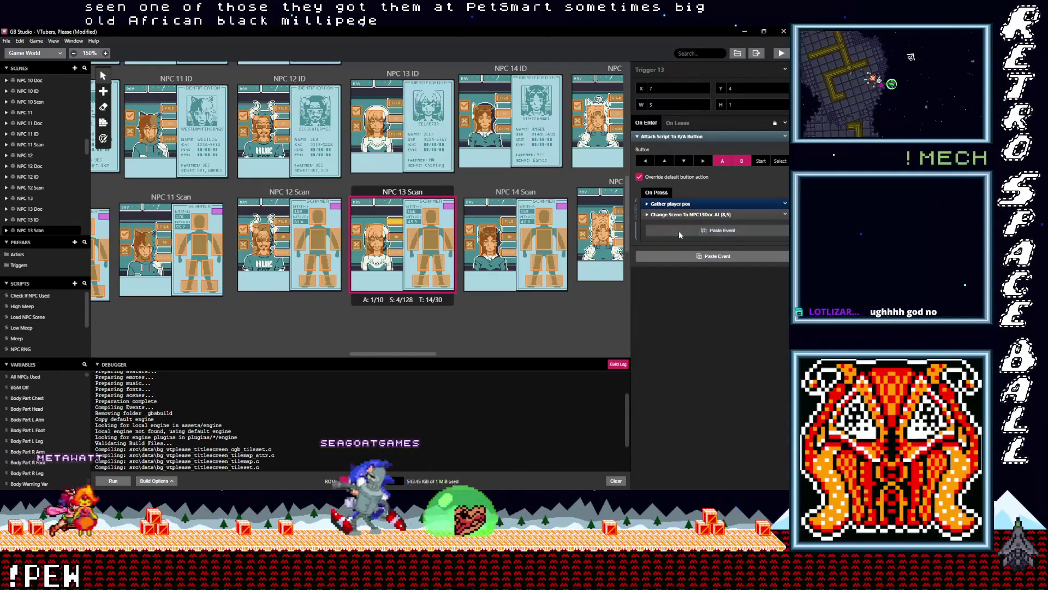
Place the $SFXOff check above the scene change in NPC 13 Scan Triggers 13 and 11.
click(680, 235)
mouse_move(671, 225)
mouse_down()
mouse_move(671, 215)
mouse_move(645, 225)
mouse_up()
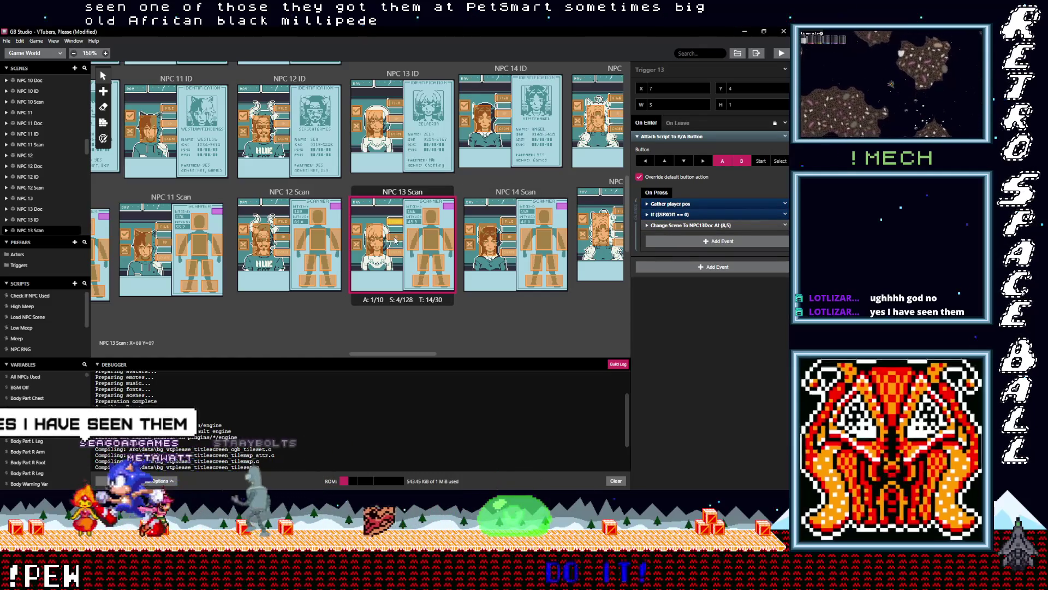
click(375, 240)
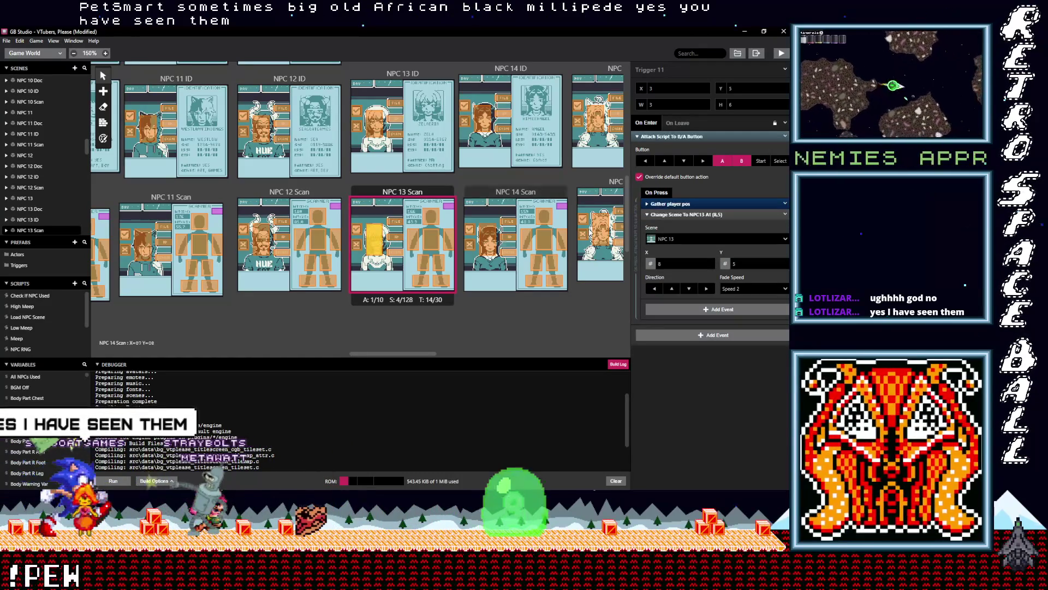
click(671, 215)
alt+click(674, 225)
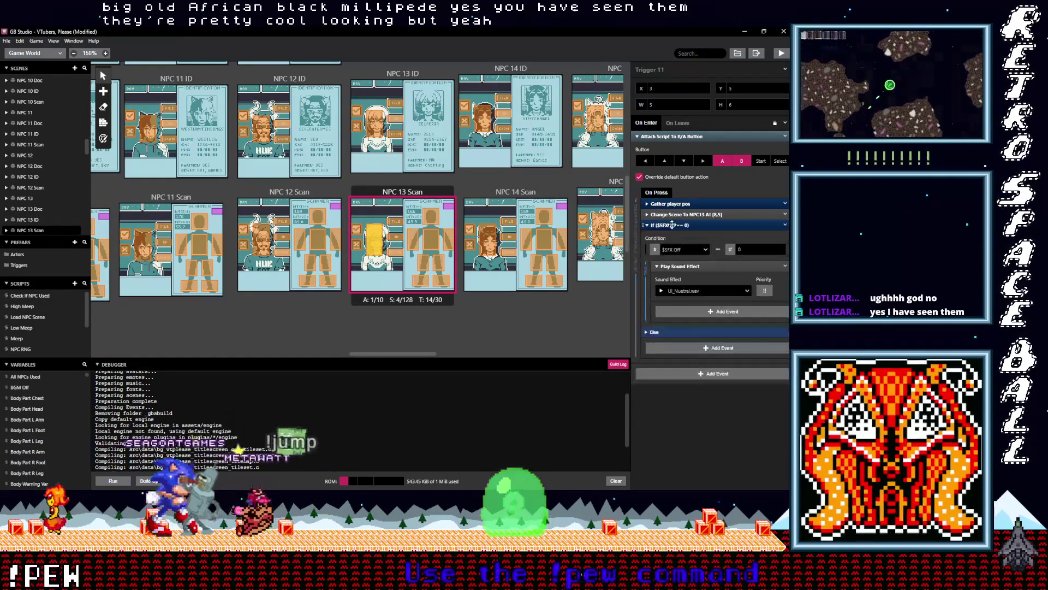
click(674, 226)
drag(674, 226, 675, 218)
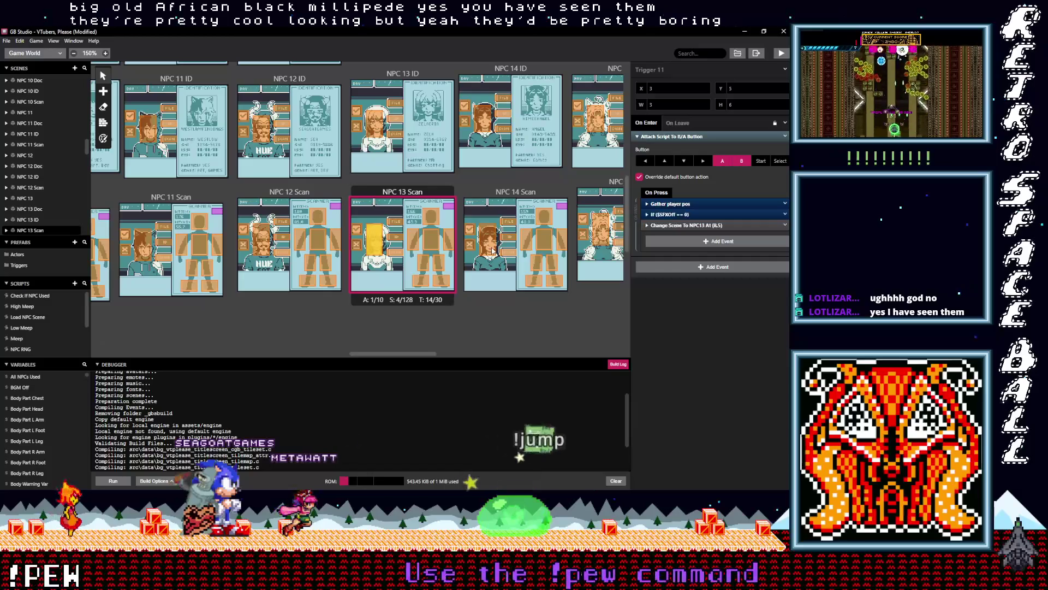
scroll(398, 189, up, 1)
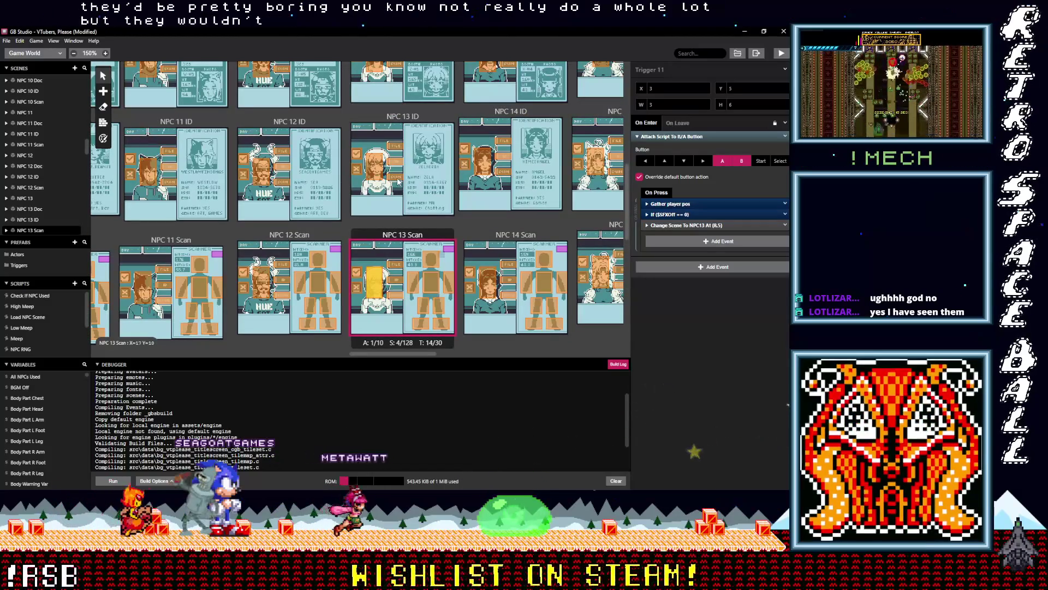
Put the If $SFXOff == 0 check above Change Scene in NPC 13 ID Triggers 2 and 5.
click(397, 177)
click(675, 217)
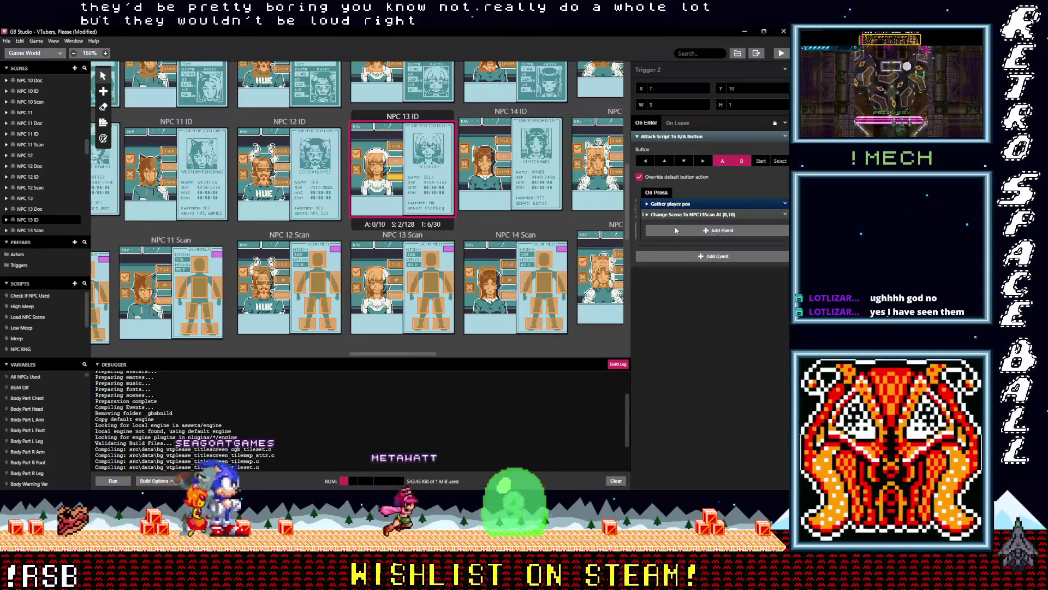
key(ctrl+v)
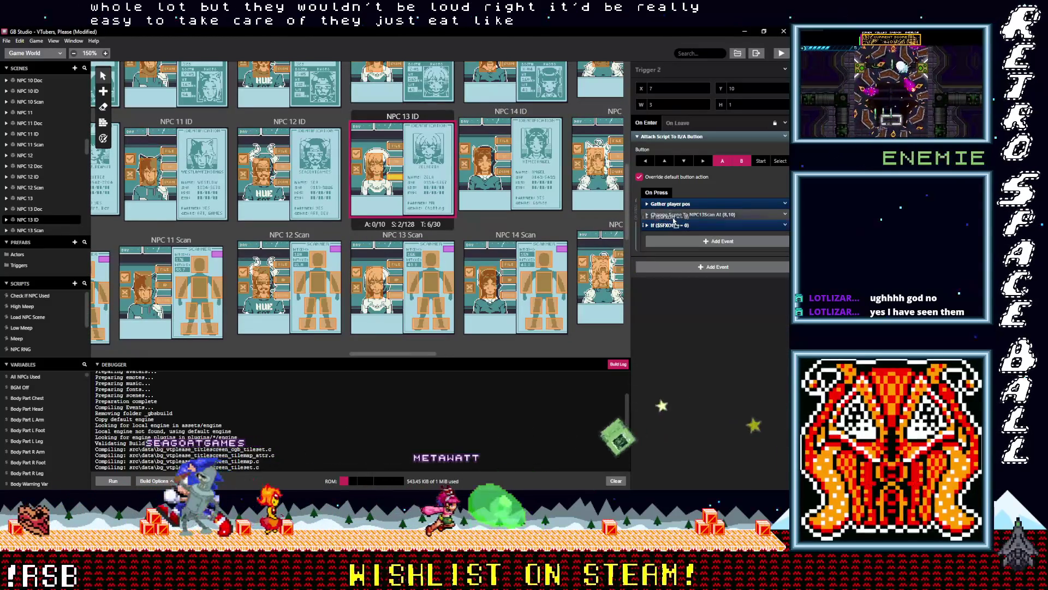
drag(675, 220, 675, 214)
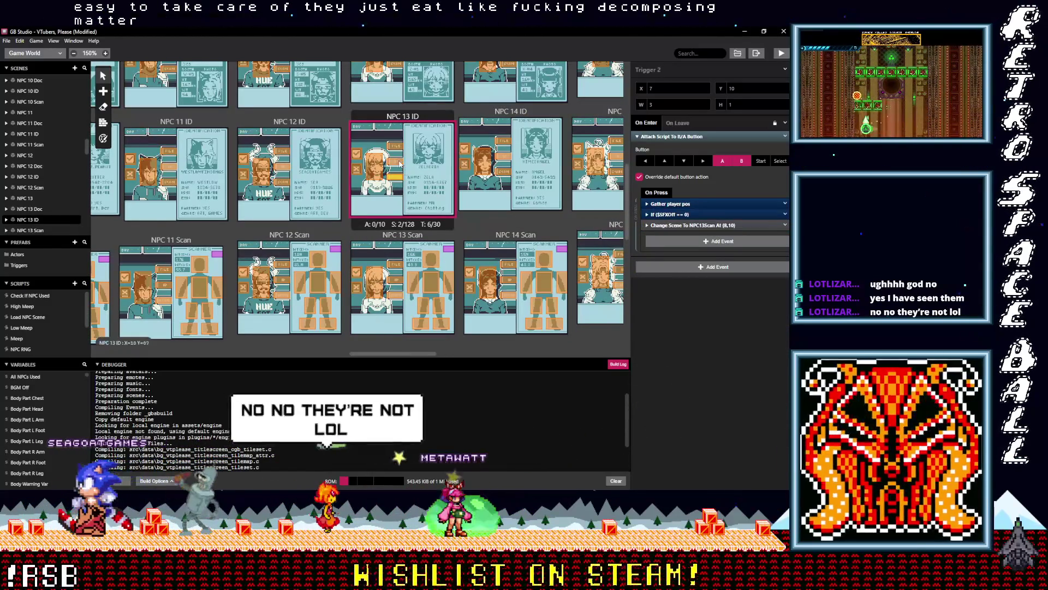
click(400, 163)
key(alt)
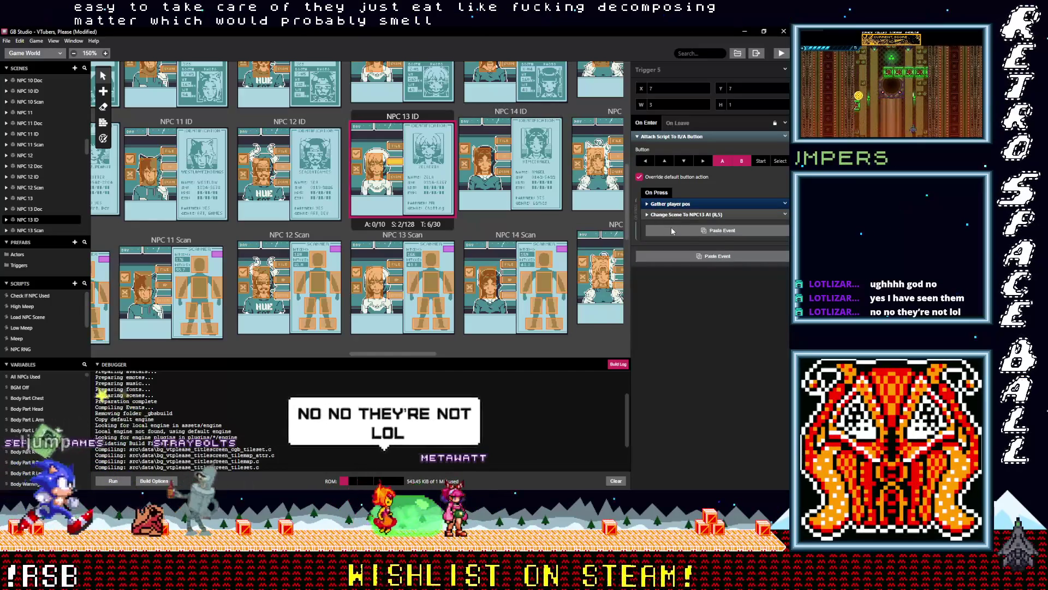
click(670, 230)
drag(670, 230, 670, 214)
Put the If $SFXOff == 0 check above Change Scene in NPC 13 ID Triggers 1 and 6.
click(677, 214)
click(677, 214)
drag(679, 226, 675, 213)
click(377, 168)
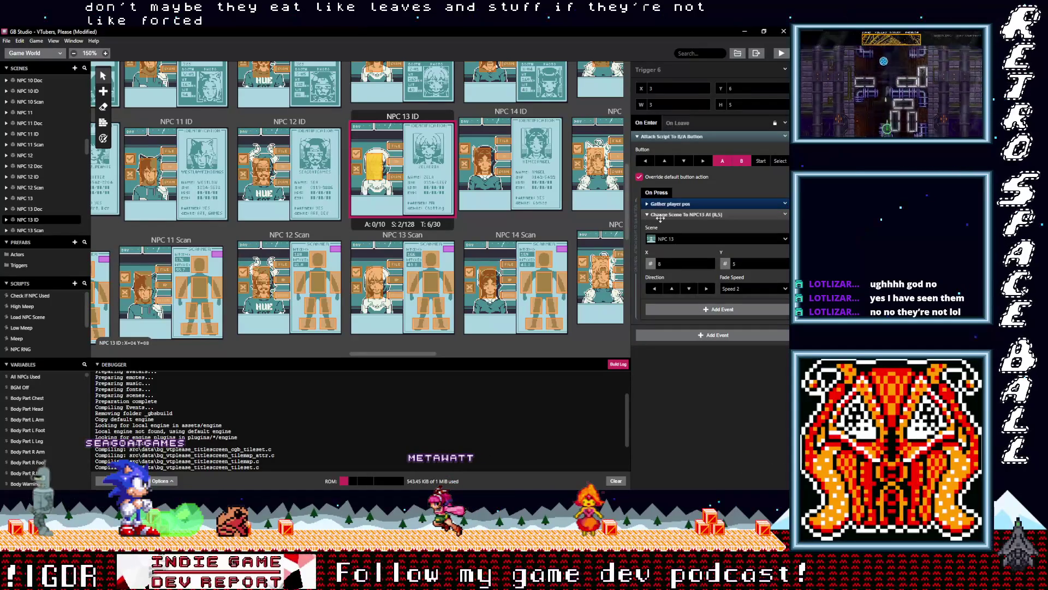
click(649, 215)
key(ctrl+v)
click(667, 225)
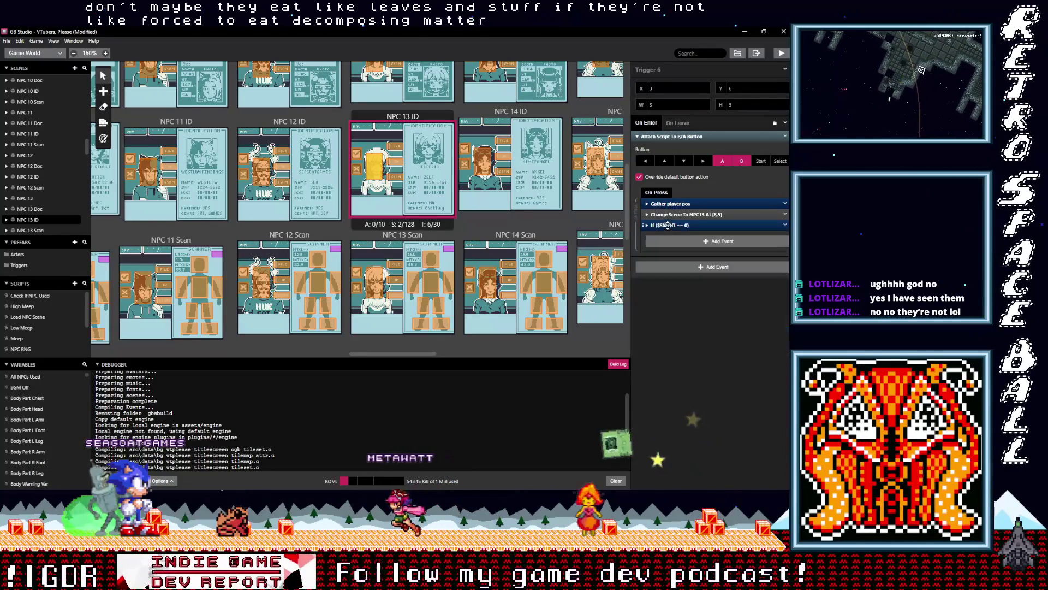
click(680, 225)
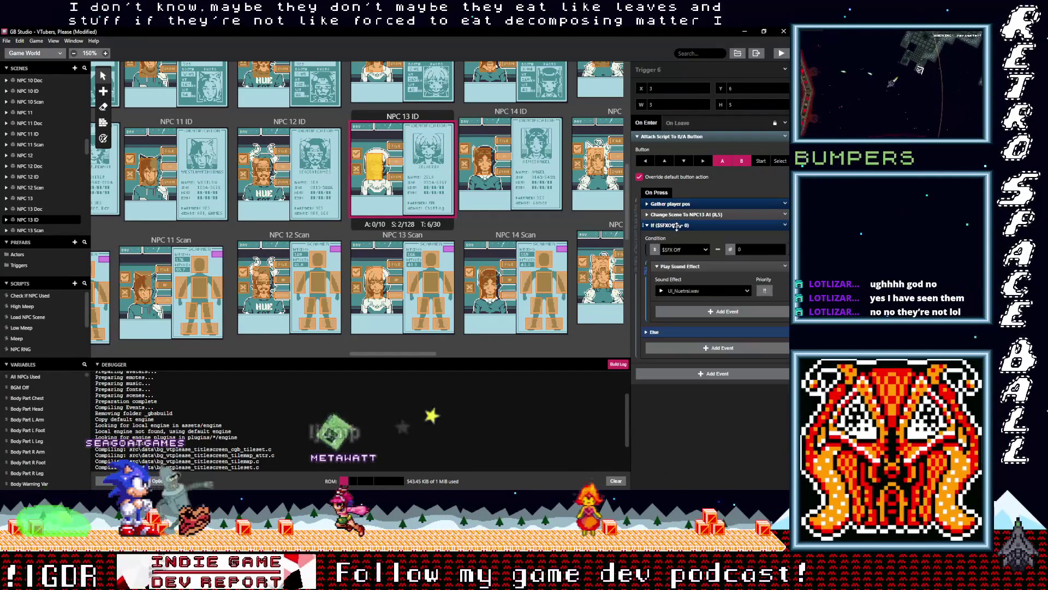
click(684, 226)
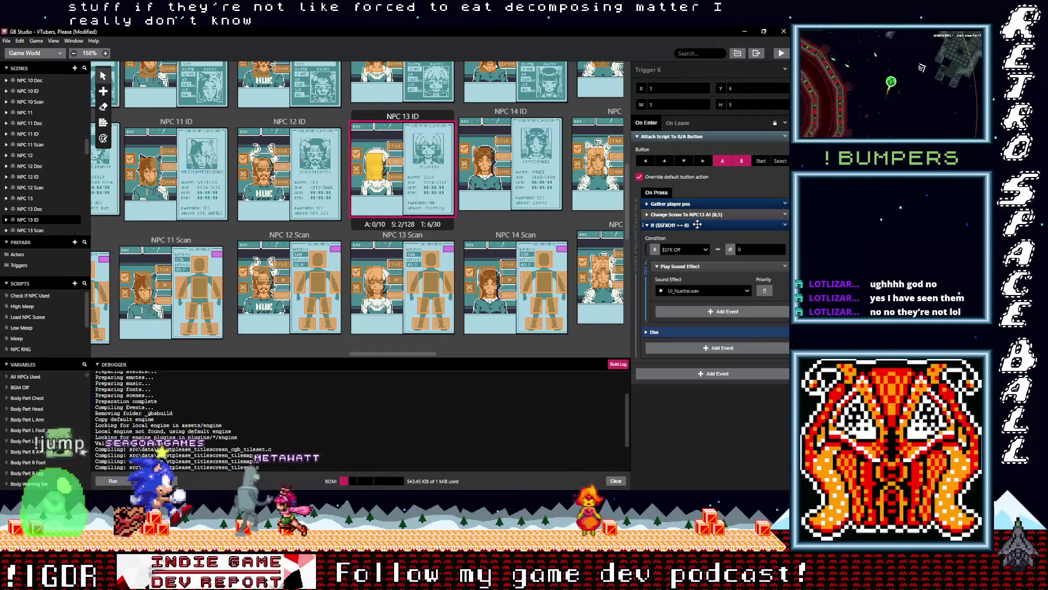
drag(691, 230, 687, 216)
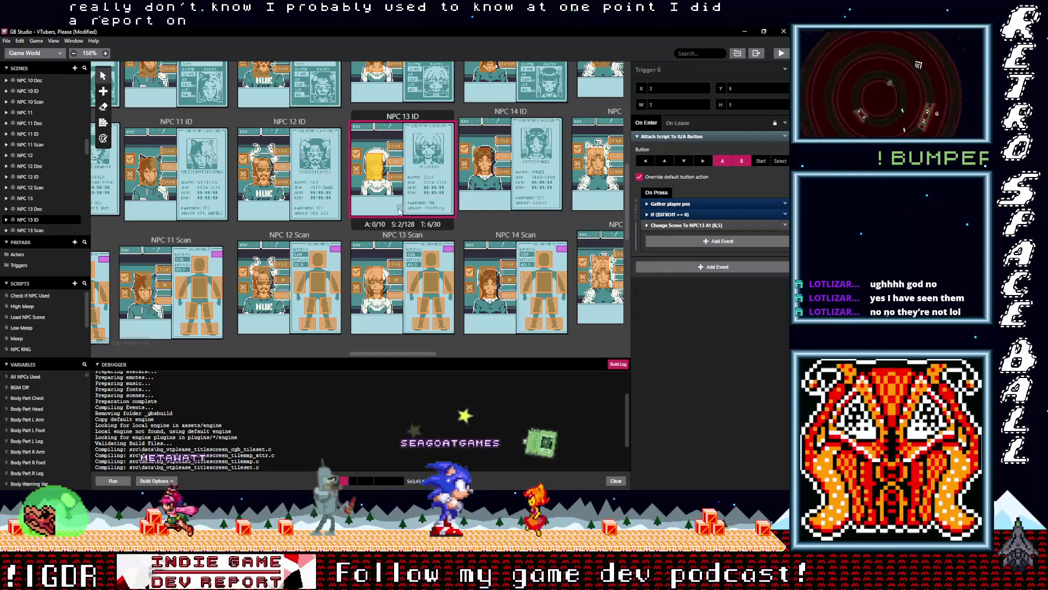
scroll(459, 206, up, 3)
click(395, 192)
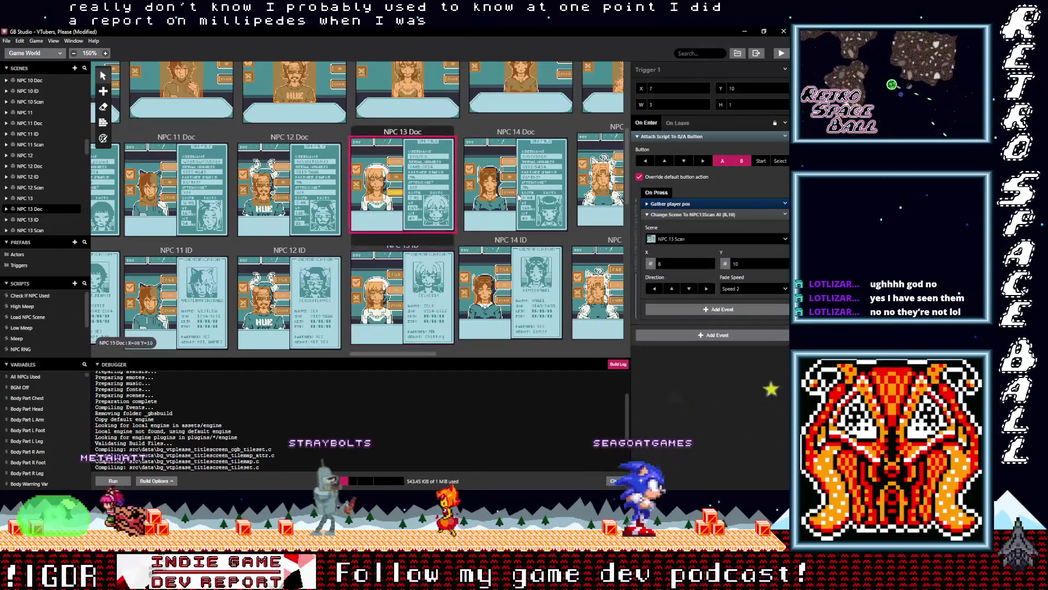
Add the If $SFXOff == 0 check before Change Scene in NPC 13 Doc Triggers 1 and 2.
click(691, 215)
key(ctrl+v)
click(676, 226)
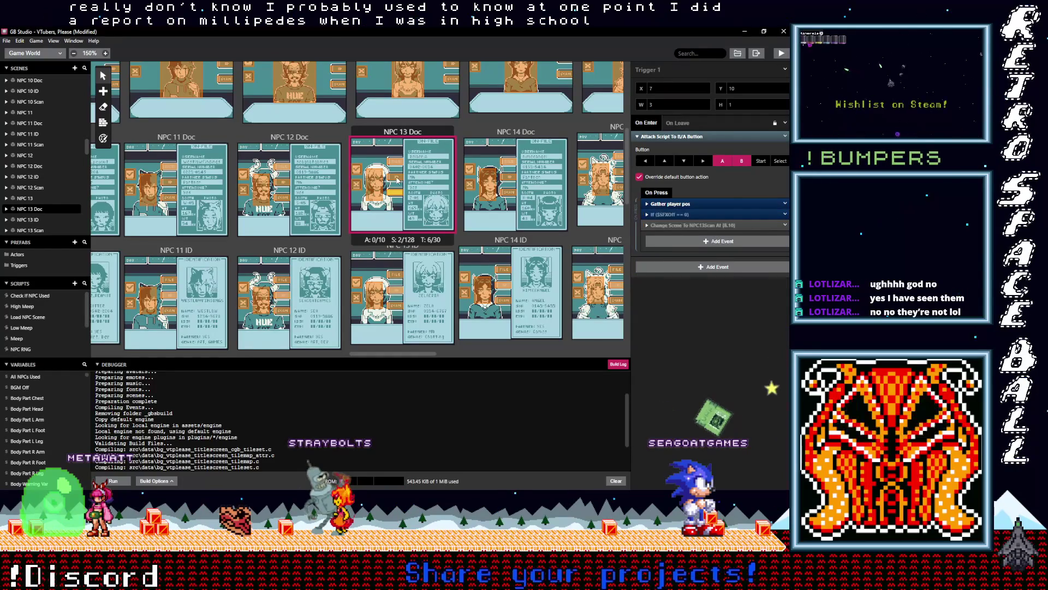
click(403, 186)
click(677, 216)
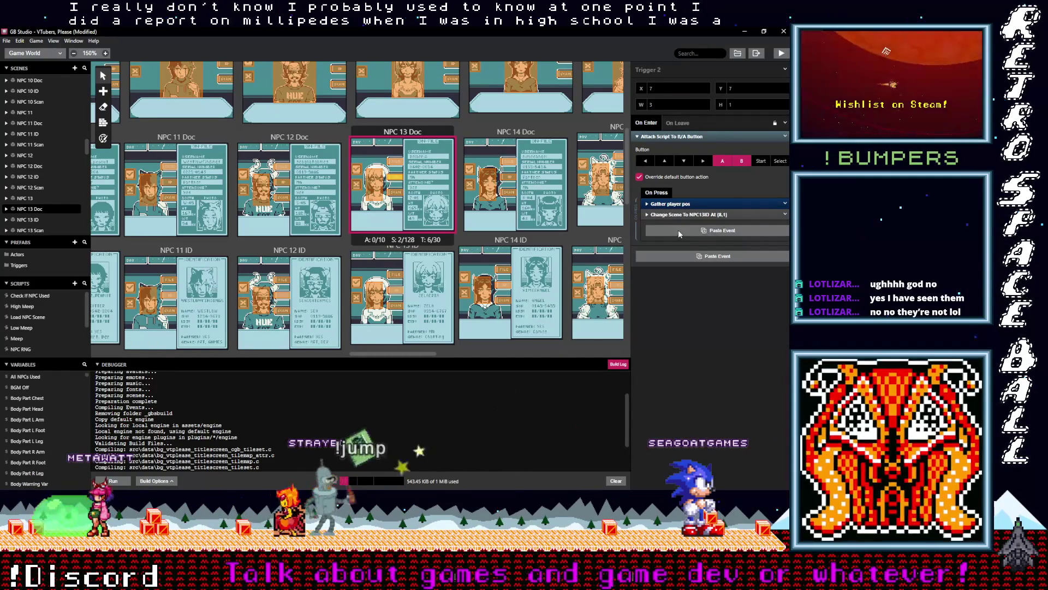
key(ctrl+v)
click(679, 225)
drag(678, 226, 631, 215)
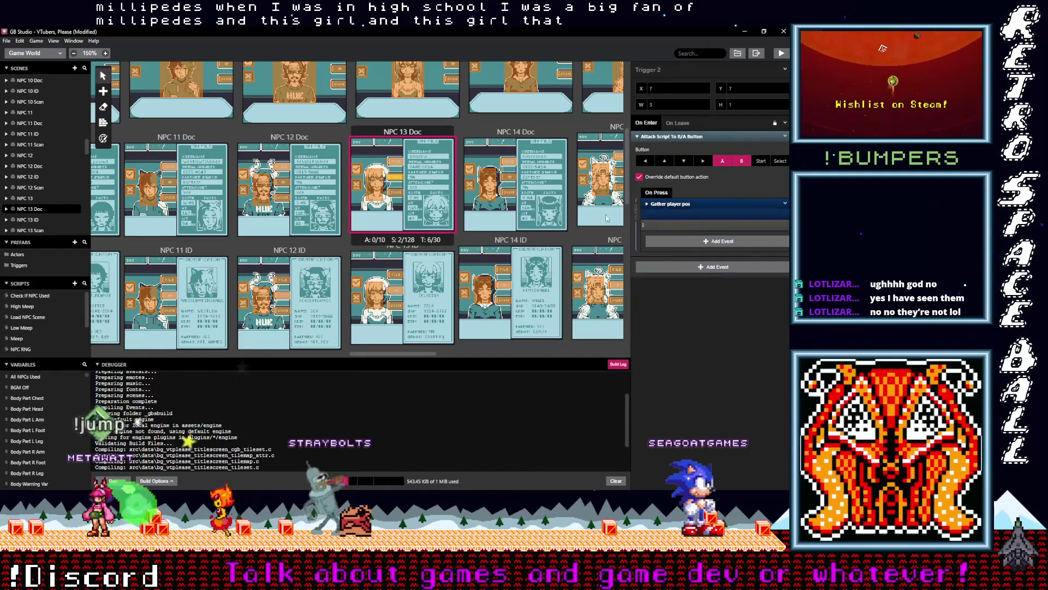
Add the If $SFXOff == 0 check before Change Scene in NPC 13 Doc Triggers 6 and 5.
click(392, 165)
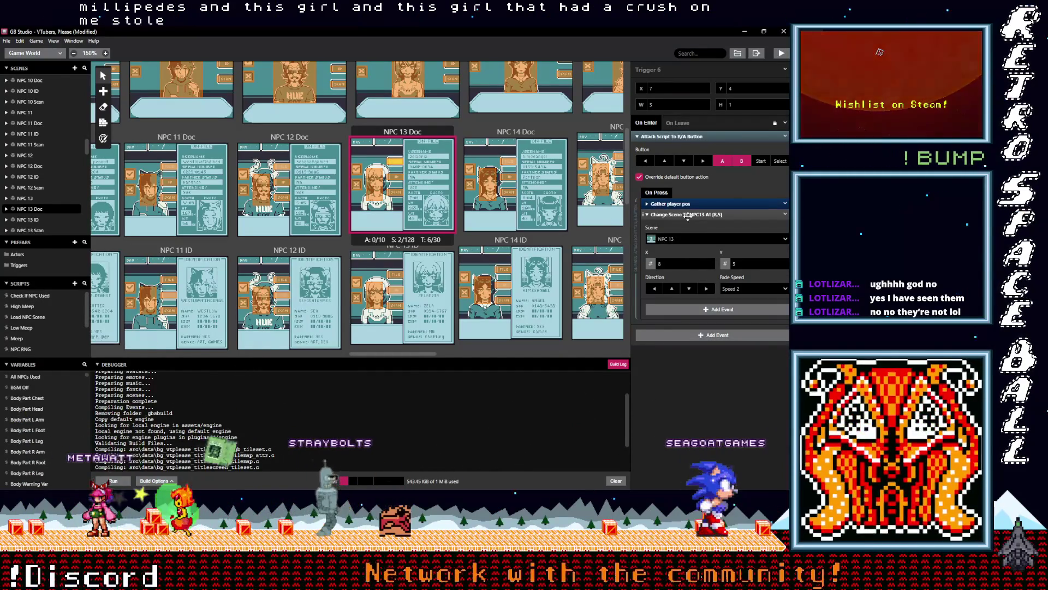
click(687, 215)
key(ctrl+v)
click(682, 225)
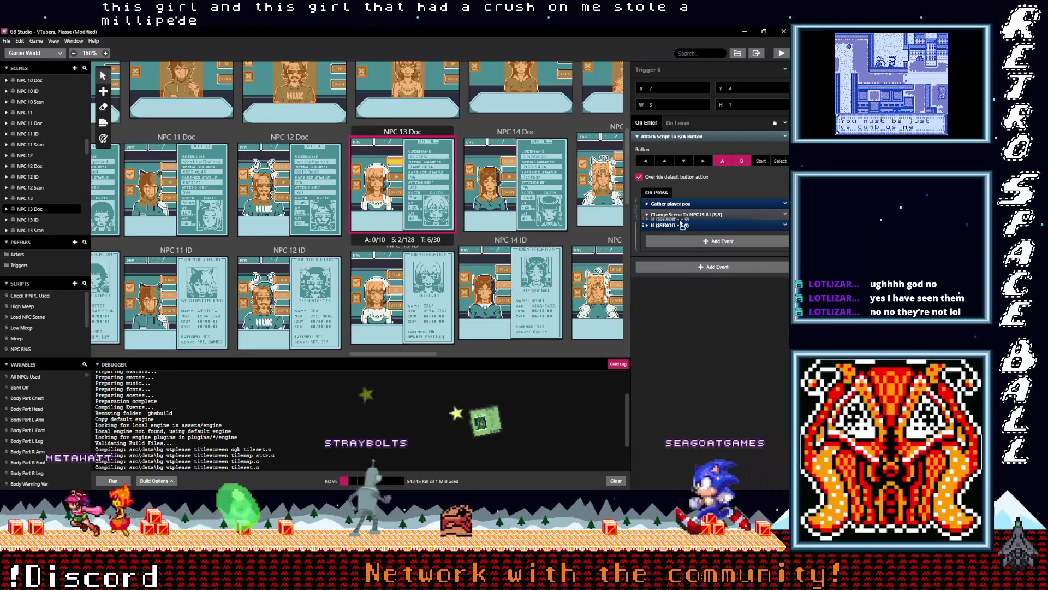
click(376, 183)
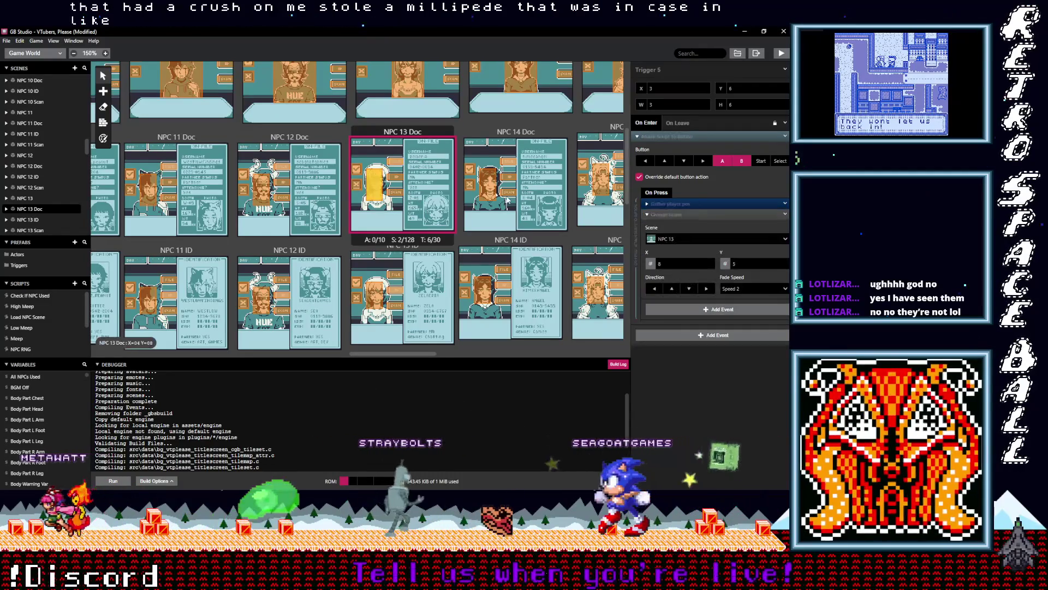
click(679, 230)
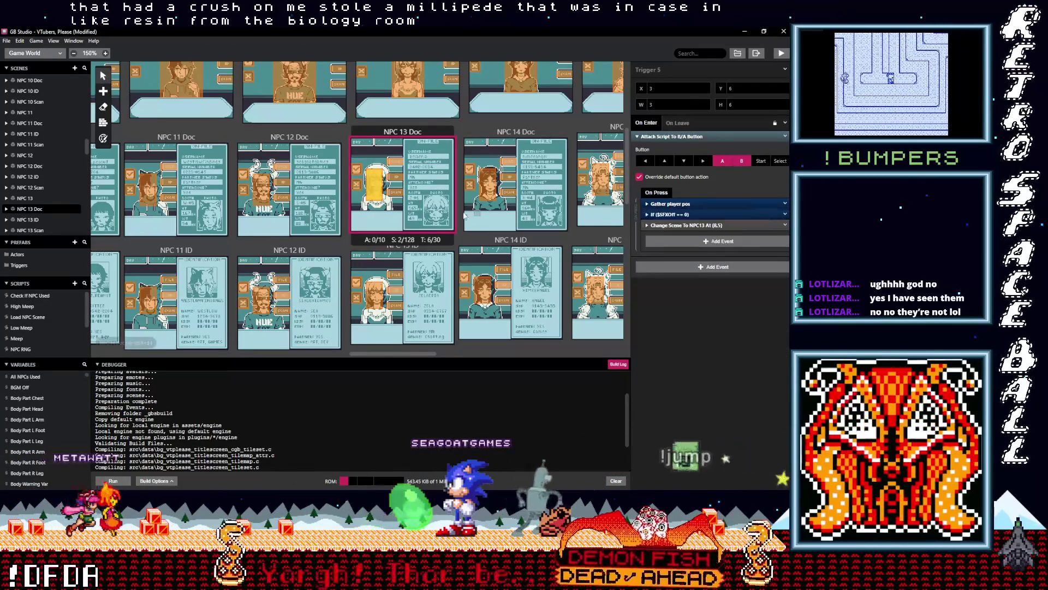
scroll(397, 207, up, 3)
Place the $SFXOff check above Change Scene in NPC 13 Triggers 5, 4 and 3.
click(451, 164)
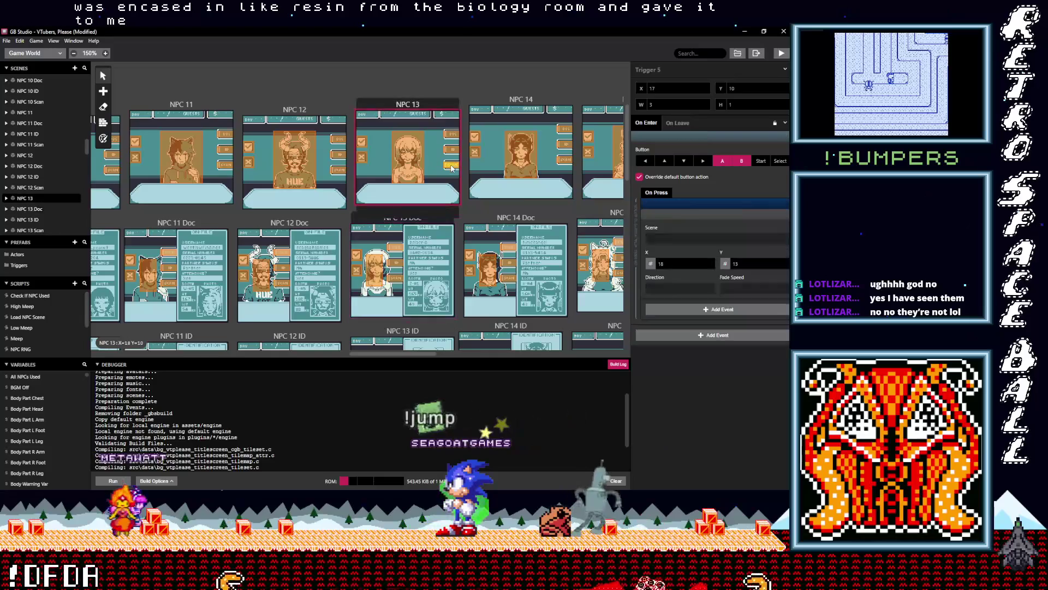
click(676, 217)
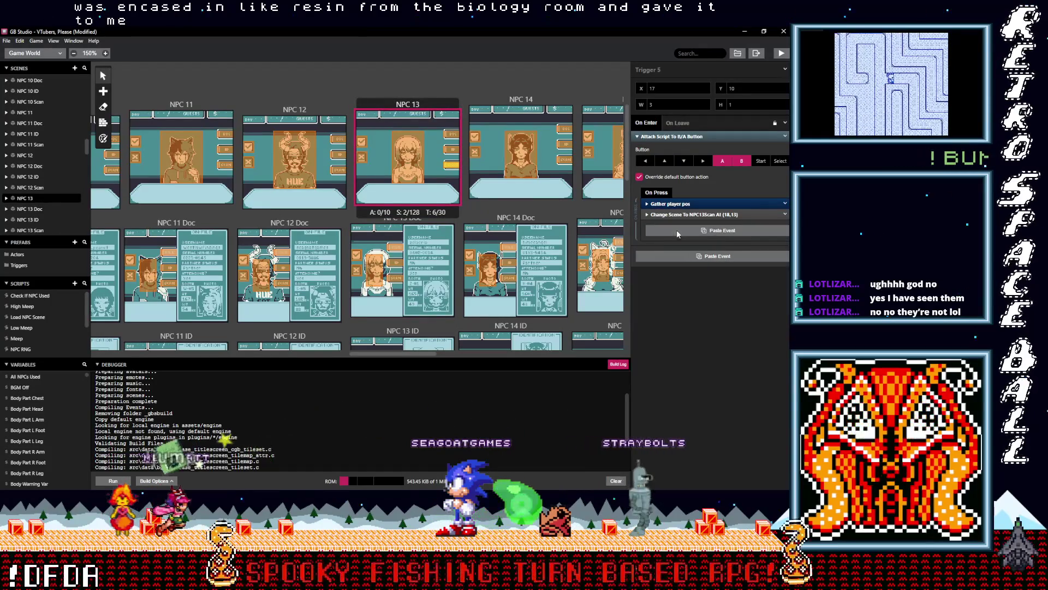
click(677, 231)
drag(677, 225, 677, 213)
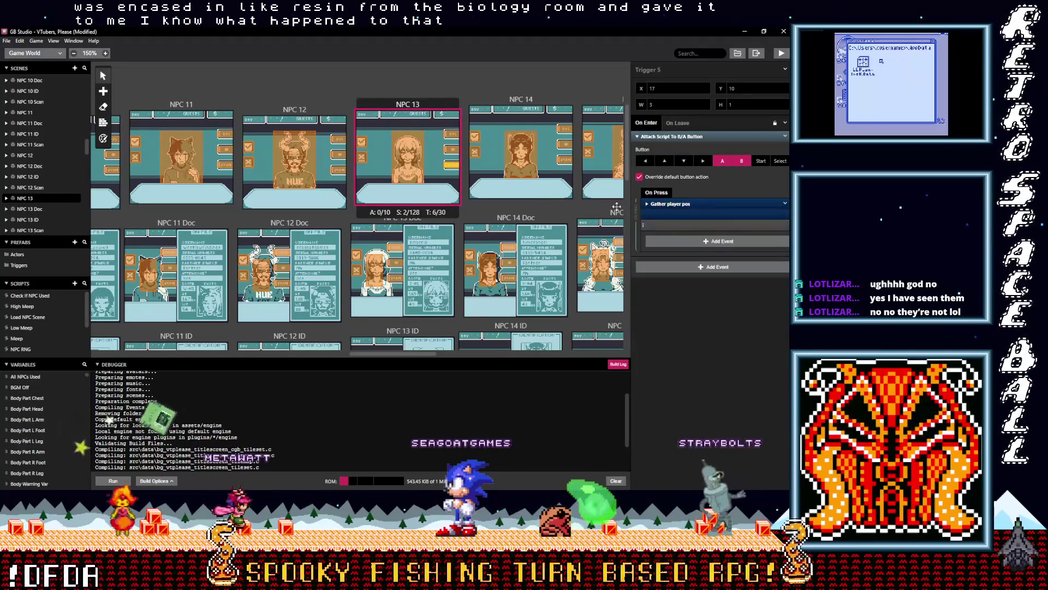
click(452, 150)
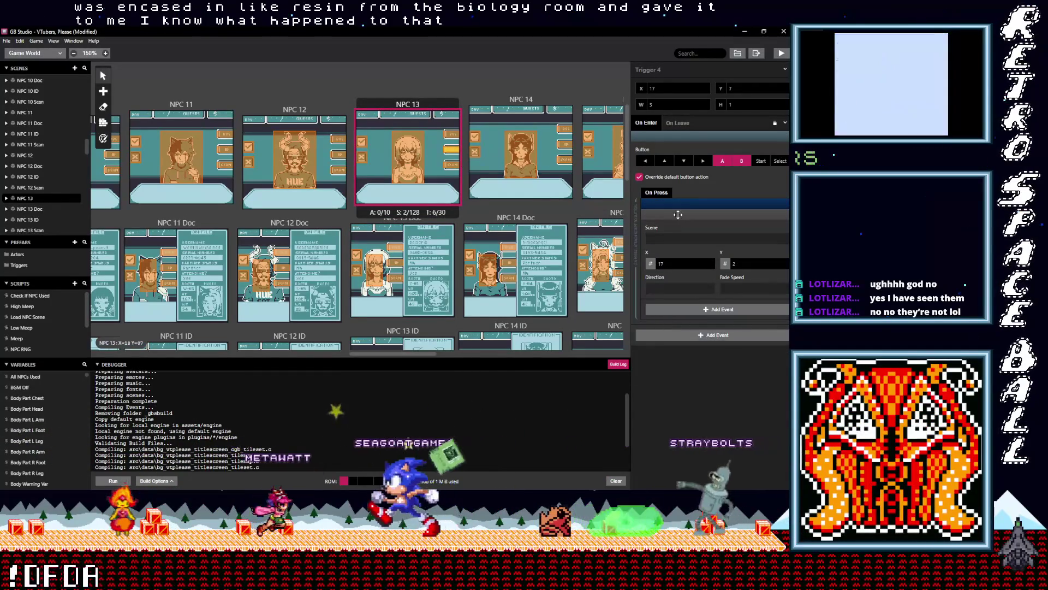
key(alt)
drag(681, 229, 679, 215)
click(451, 133)
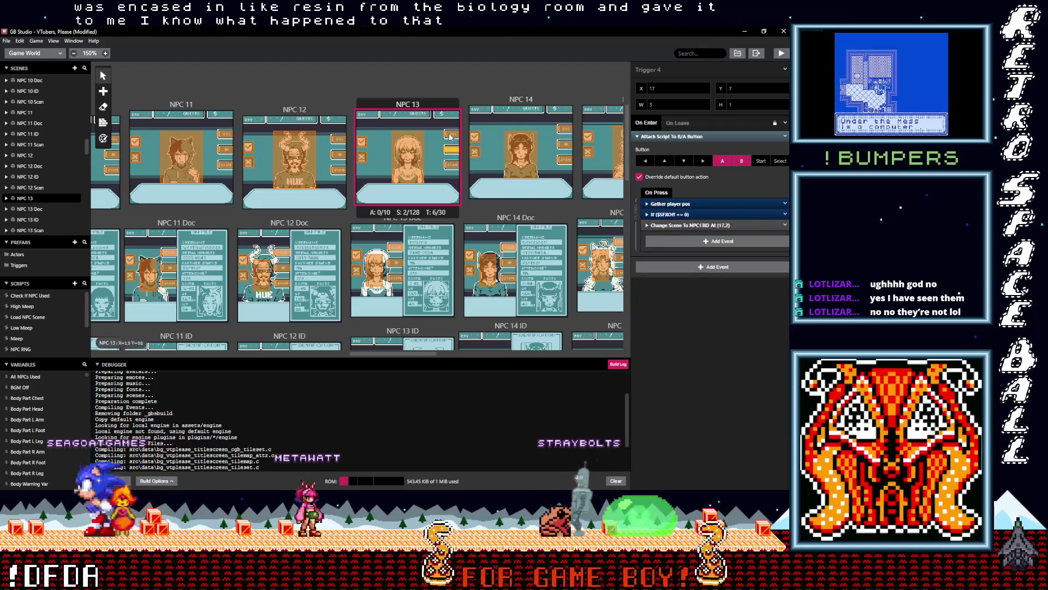
drag(684, 228, 680, 215)
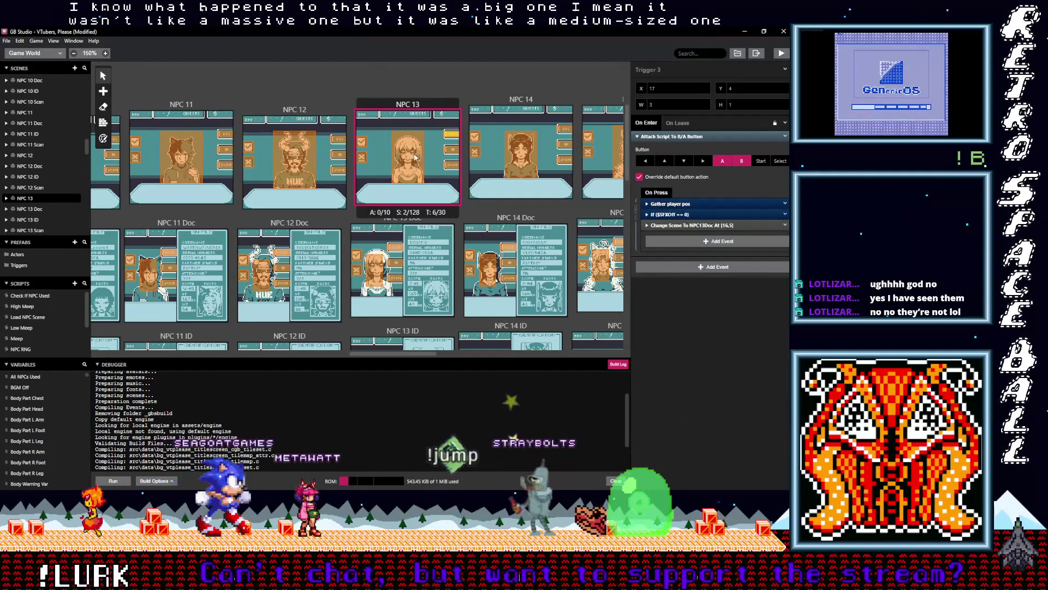
click(405, 152)
click(564, 159)
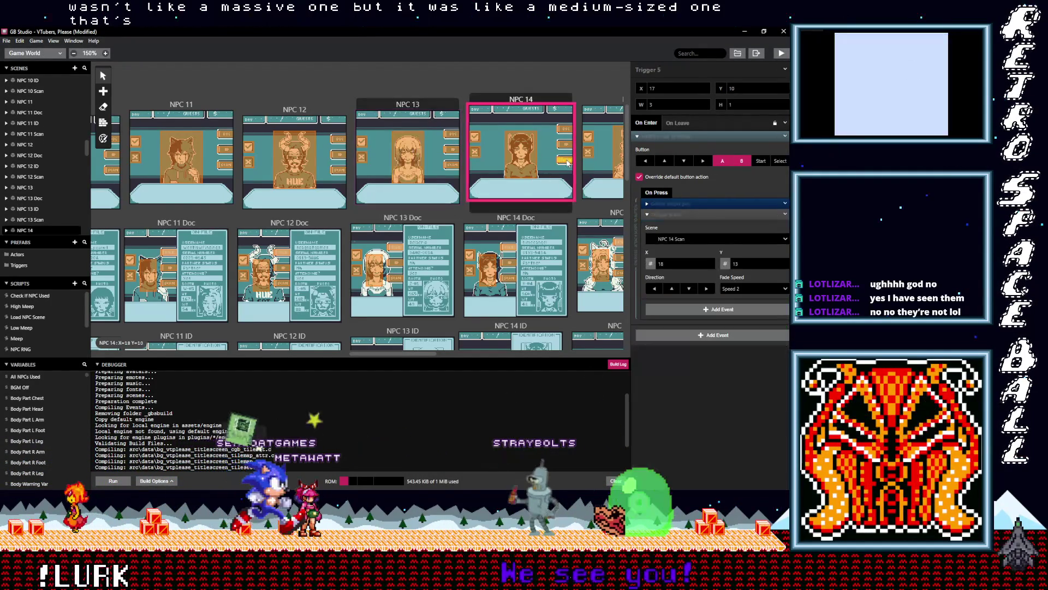
Place the $SFXOff check above Change Scene in NPC 14 Triggers 5, 4 and 3.
click(679, 230)
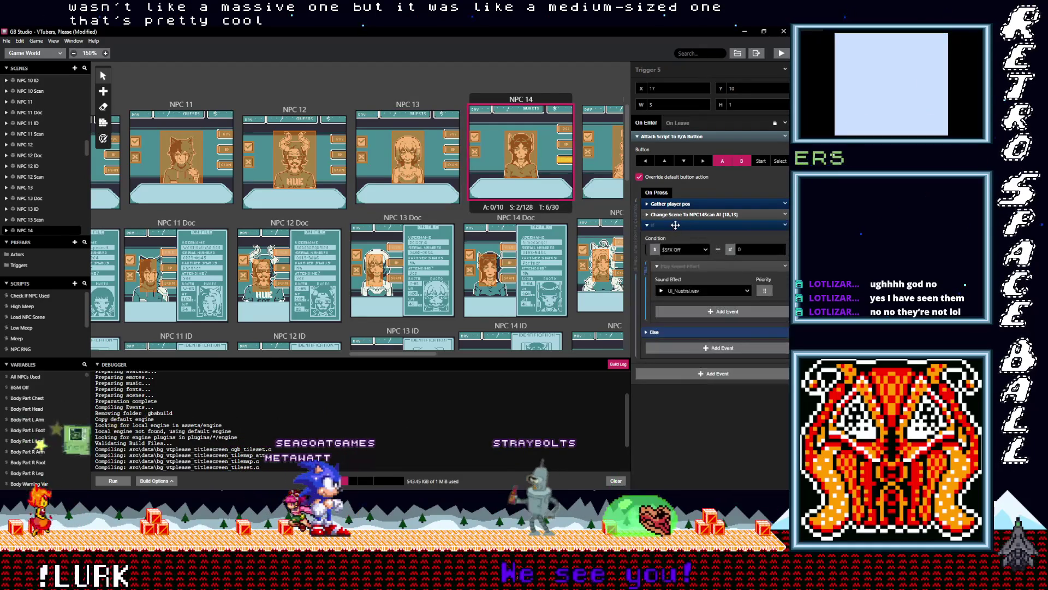
drag(679, 225, 679, 219)
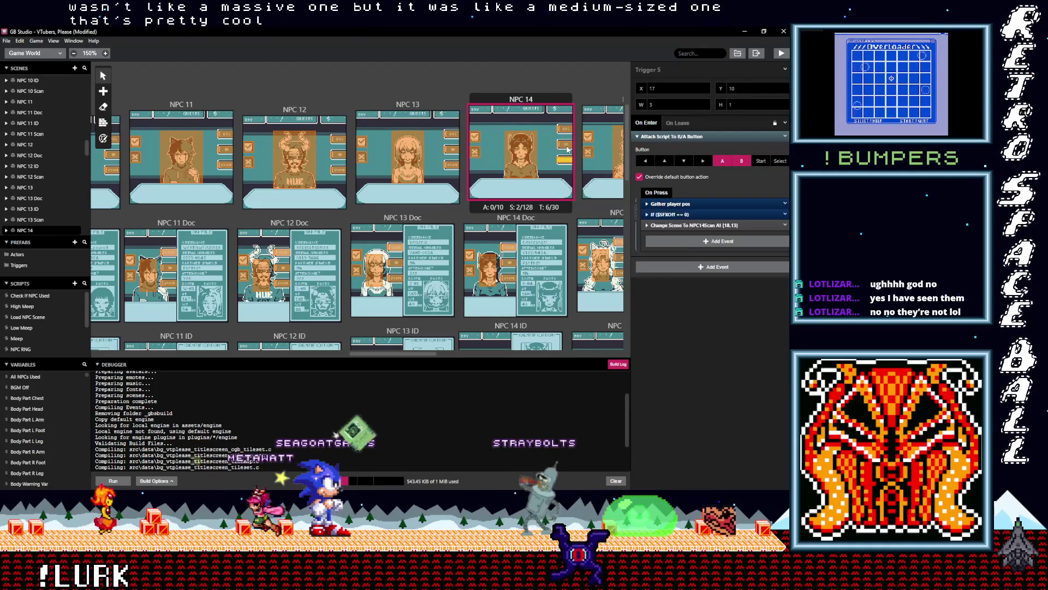
click(561, 144)
key(alt)
click(680, 228)
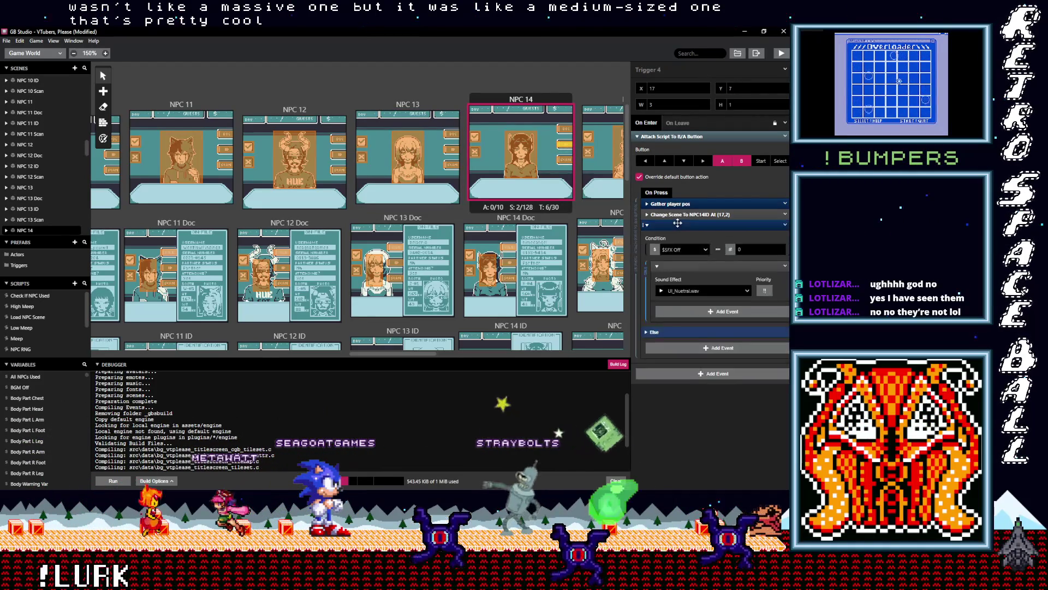
drag(679, 226, 675, 217)
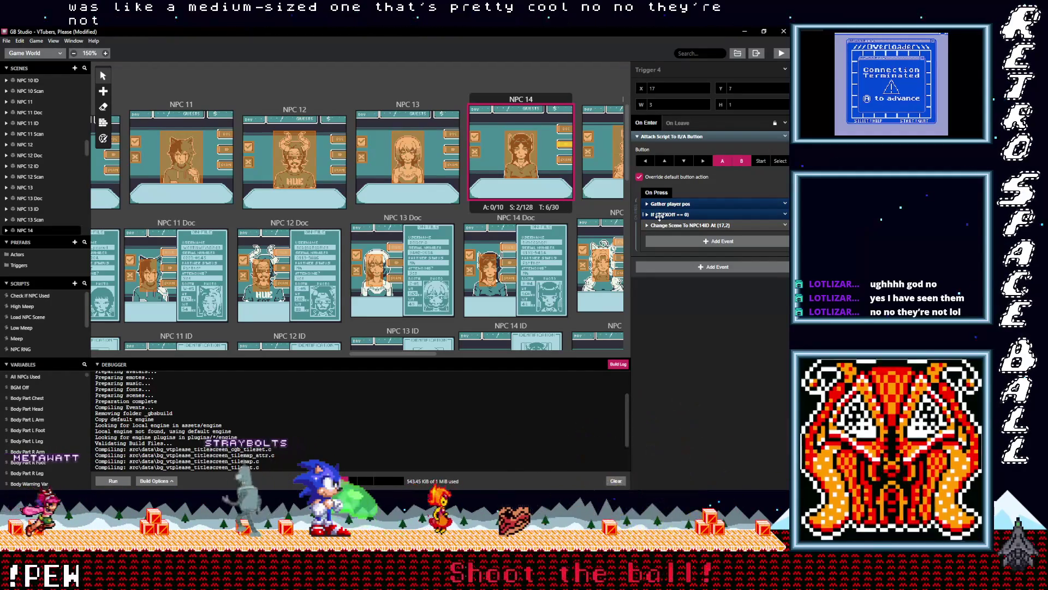
click(563, 136)
click(566, 130)
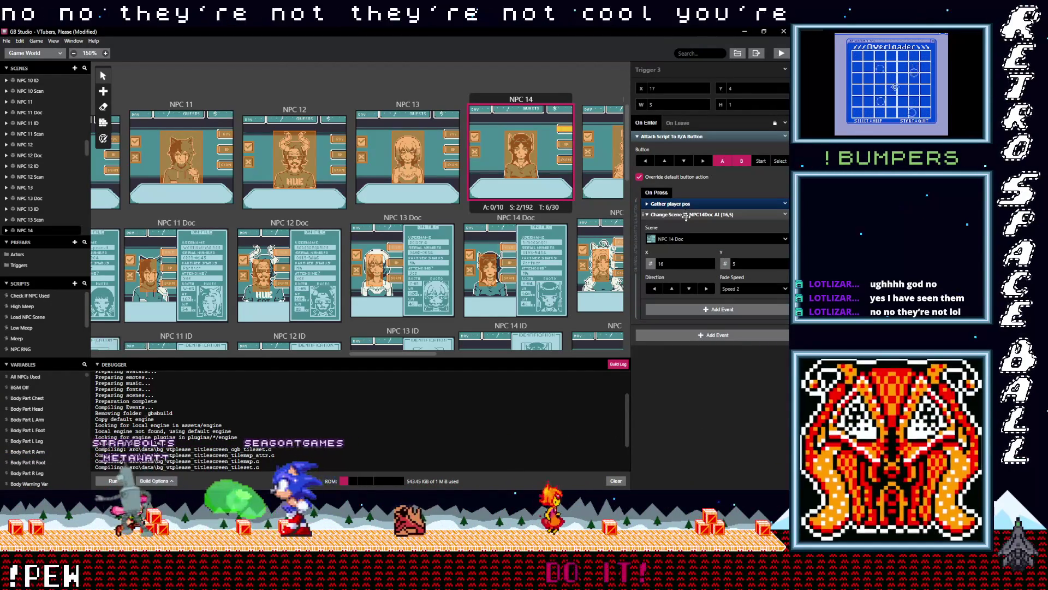
drag(674, 226, 678, 217)
click(508, 247)
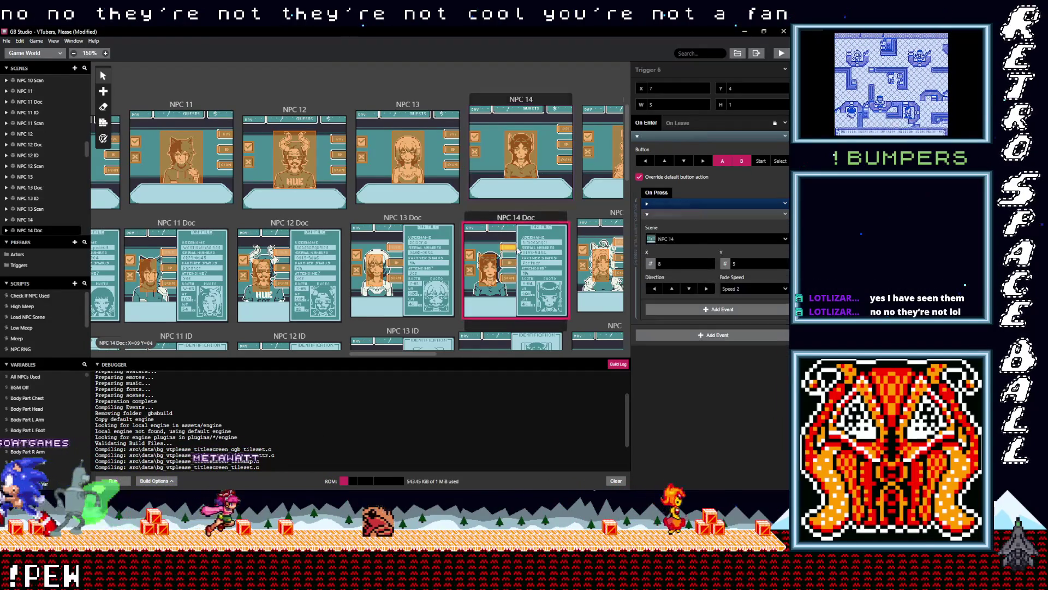
Move the $SFXOff check above Change Scene in NPC 14 Doc Trigger 6; undo a paste in Trigger 2.
click(678, 230)
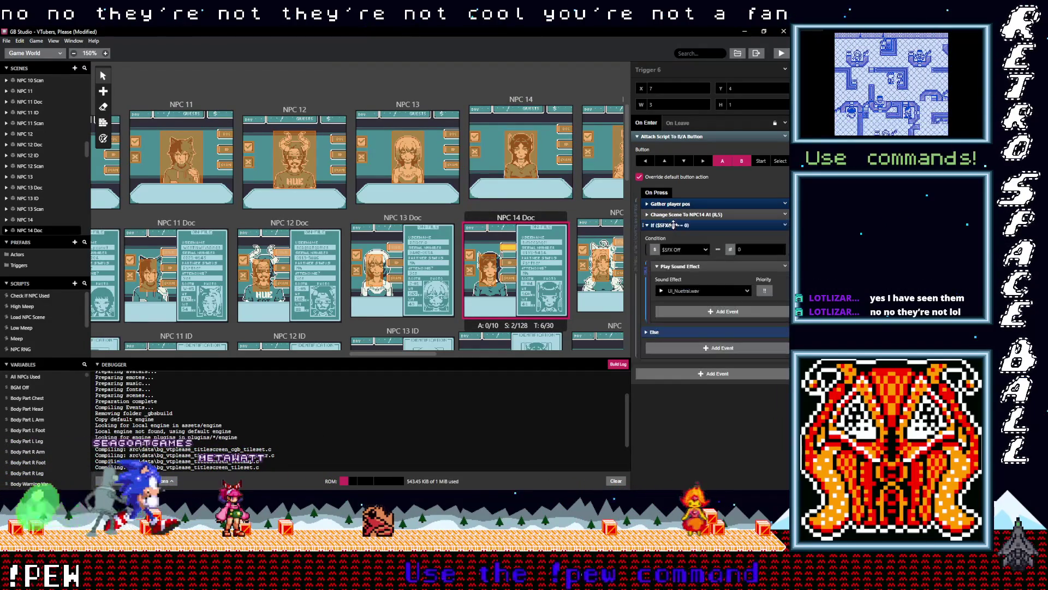
drag(678, 230, 678, 221)
click(507, 263)
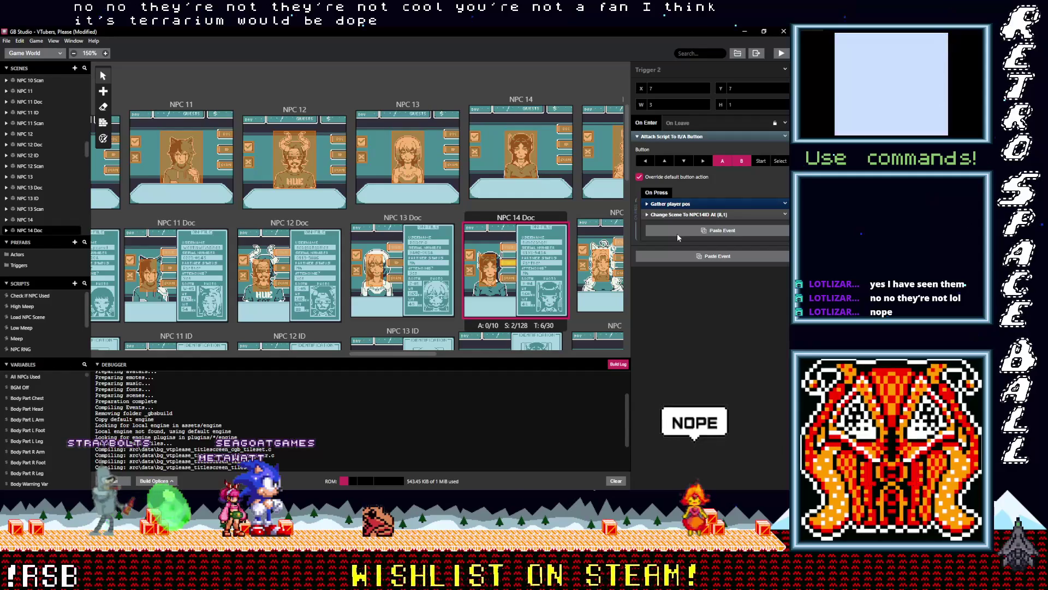
click(676, 230)
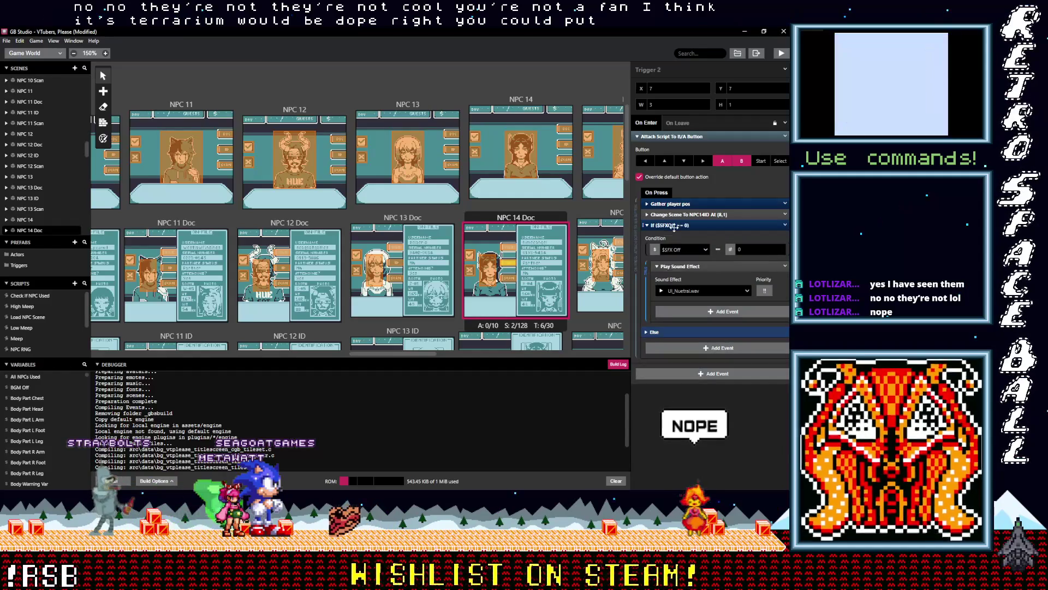
key(ctrl+z)
key(ctrl+z)
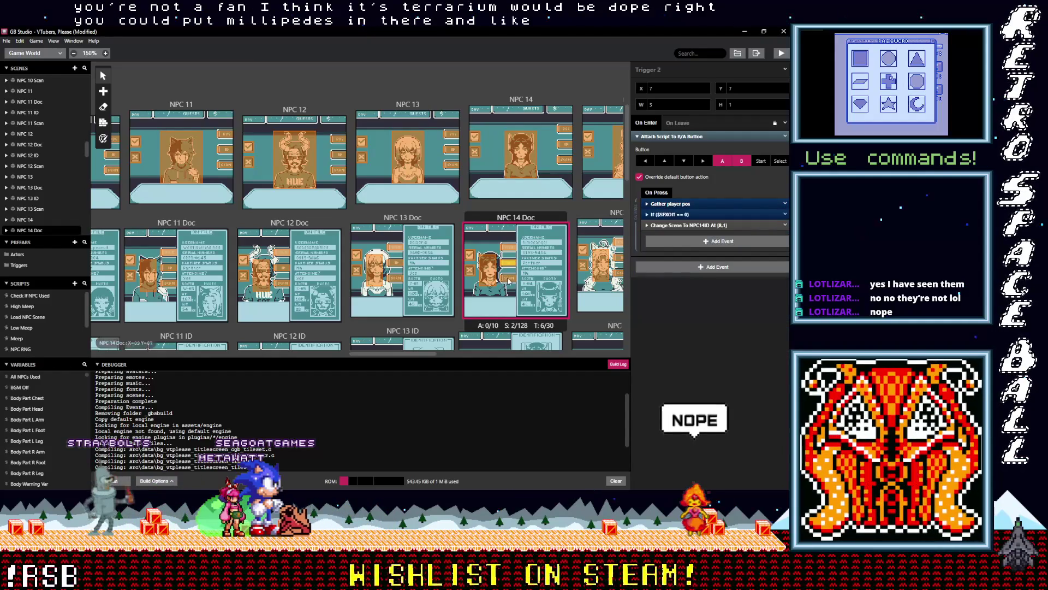
Add the $SFXOff check above Change Scene to NPC14ID in the other NPC 14 Doc triggers.
click(508, 280)
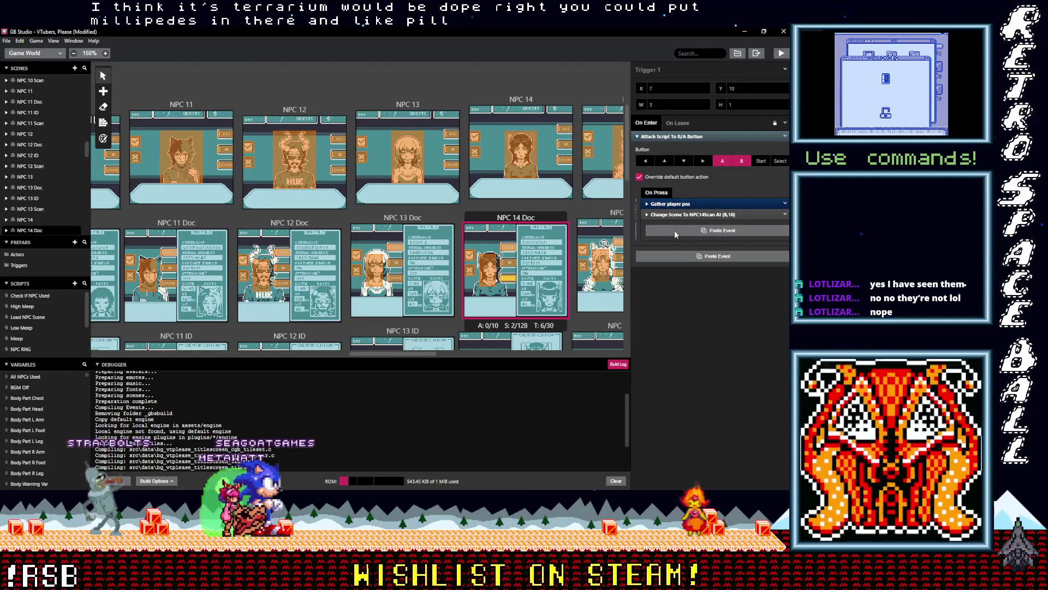
alt+click(673, 230)
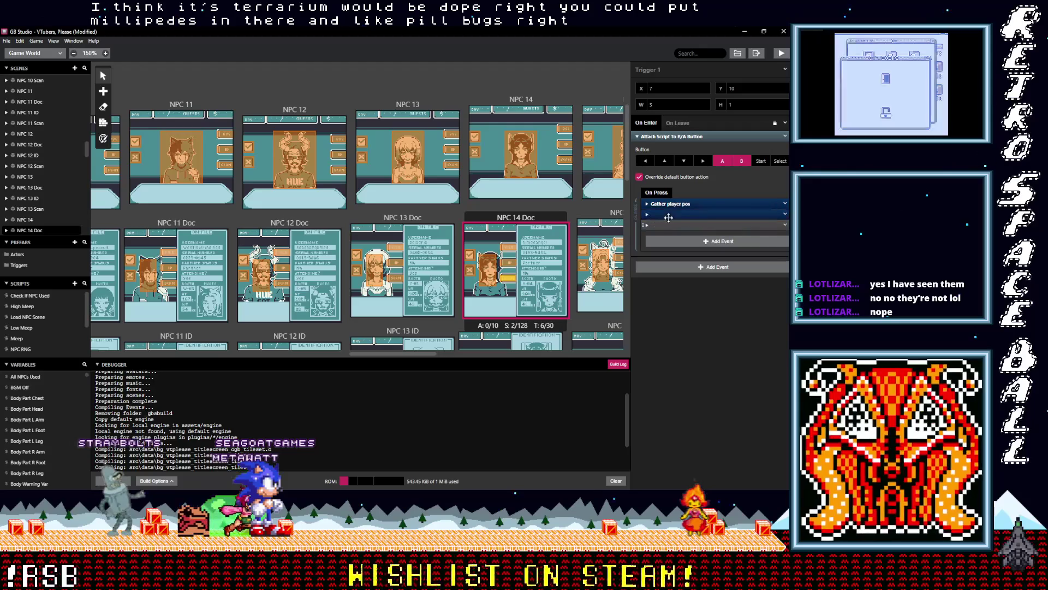
click(488, 269)
click(692, 215)
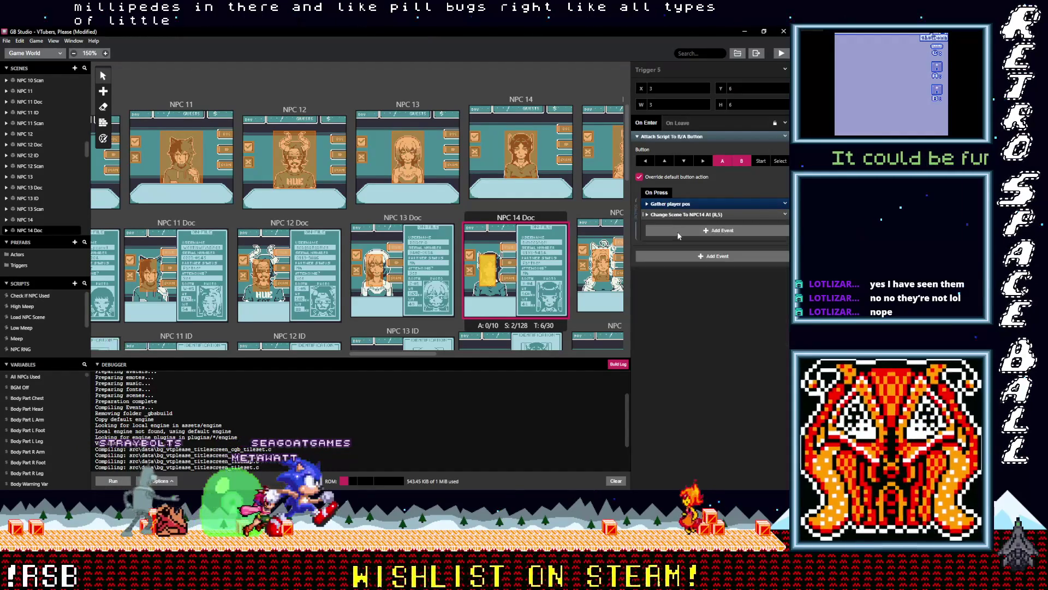
alt+click(677, 231)
click(674, 226)
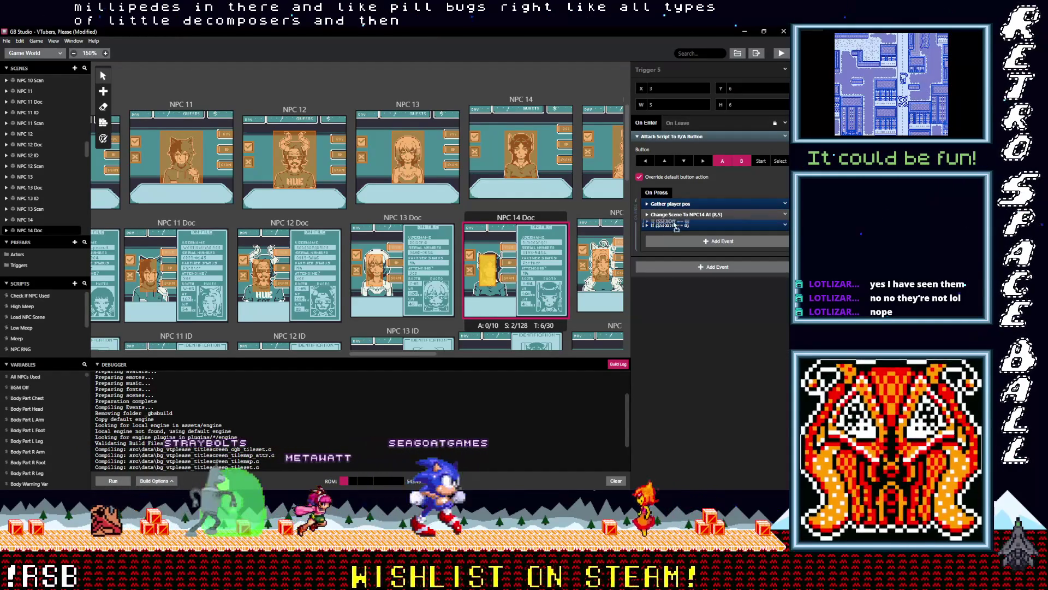
drag(674, 226, 674, 212)
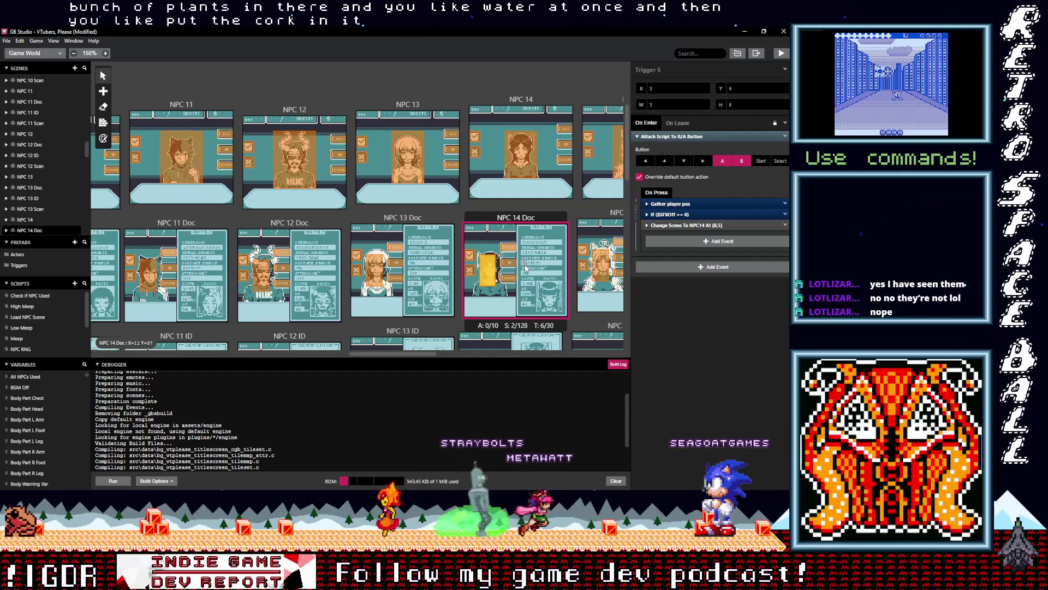
Paste the If $SFXOff == 0 check into each NPC 14 ID button trigger and move it above Change Scene.
scroll(516, 284, down, 3)
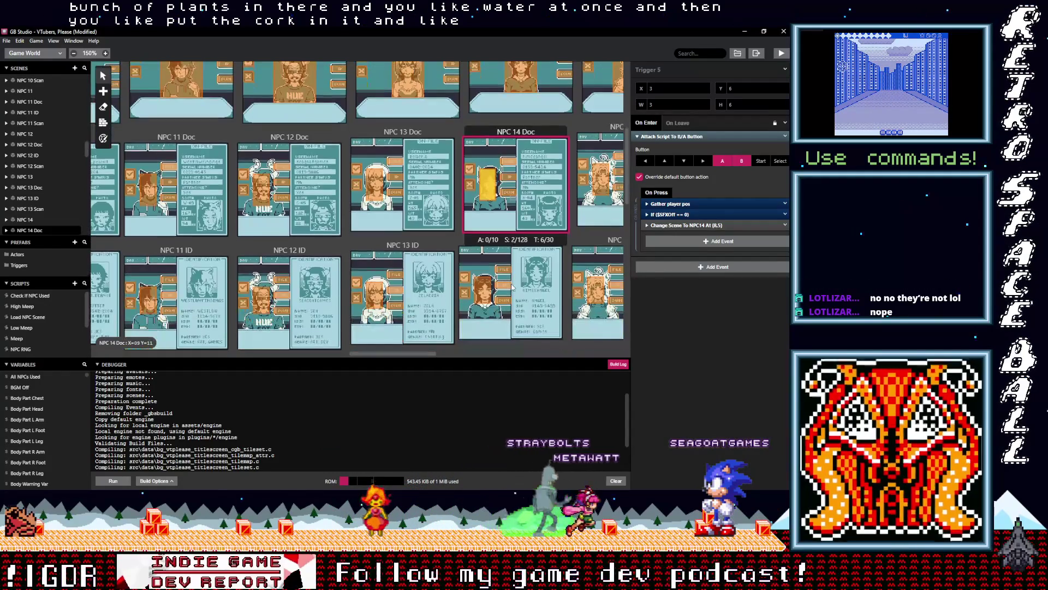
click(506, 273)
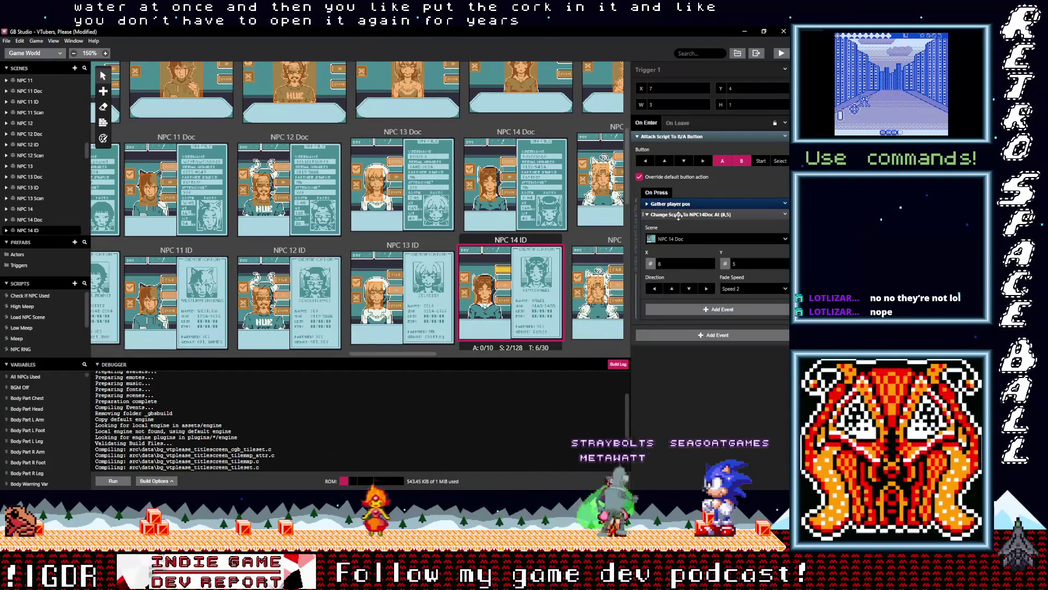
click(678, 214)
click(676, 228)
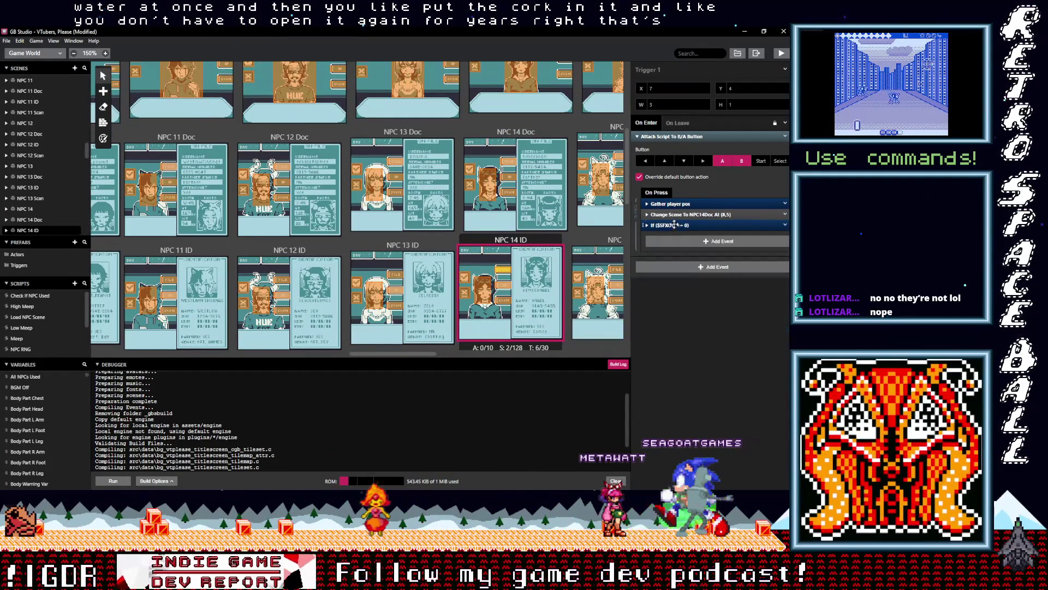
click(506, 291)
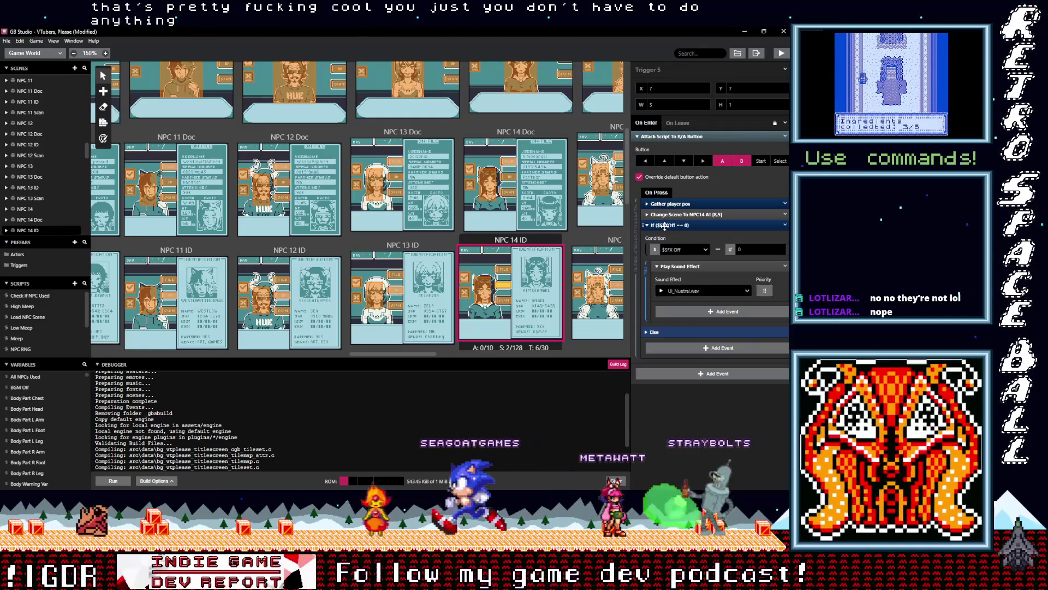
click(667, 230)
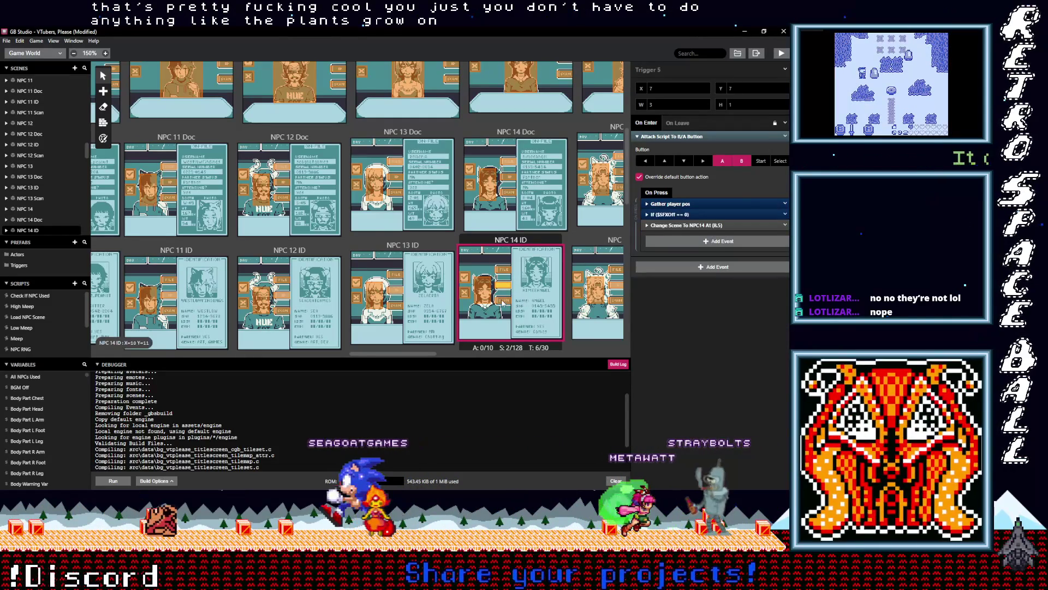
click(506, 310)
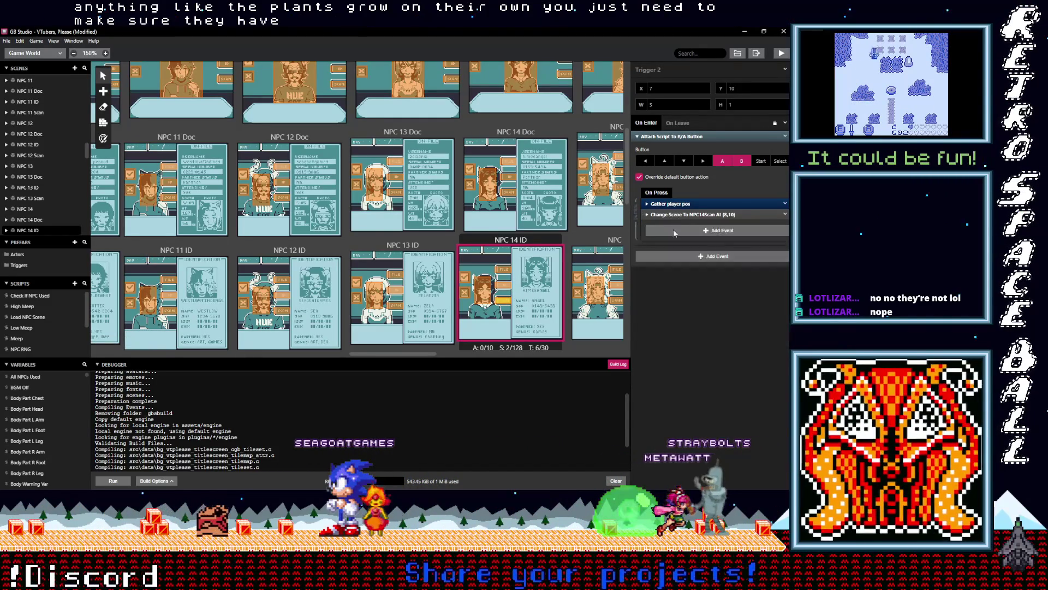
click(675, 230)
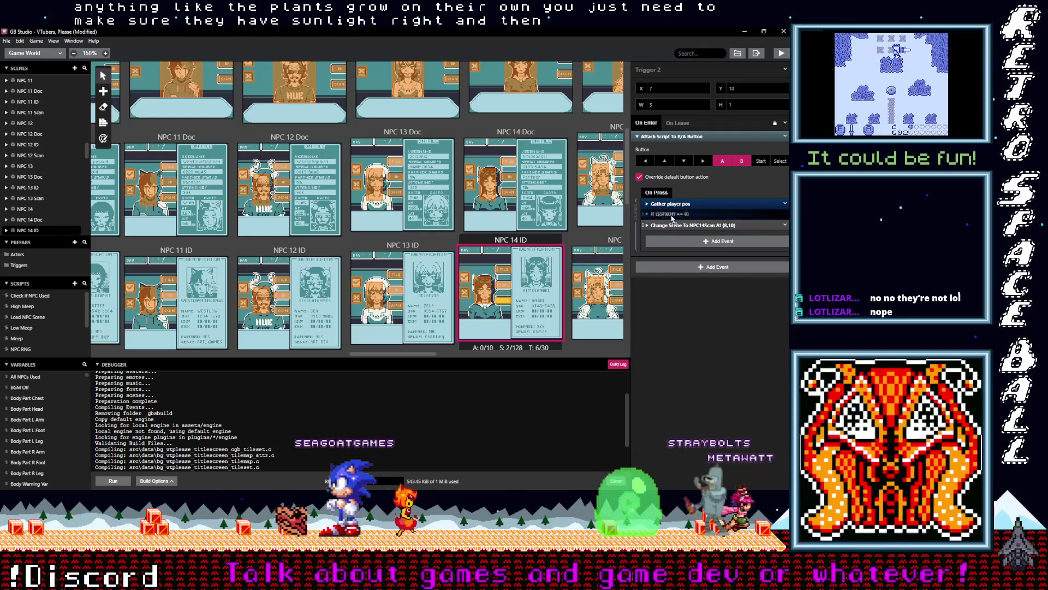
click(485, 291)
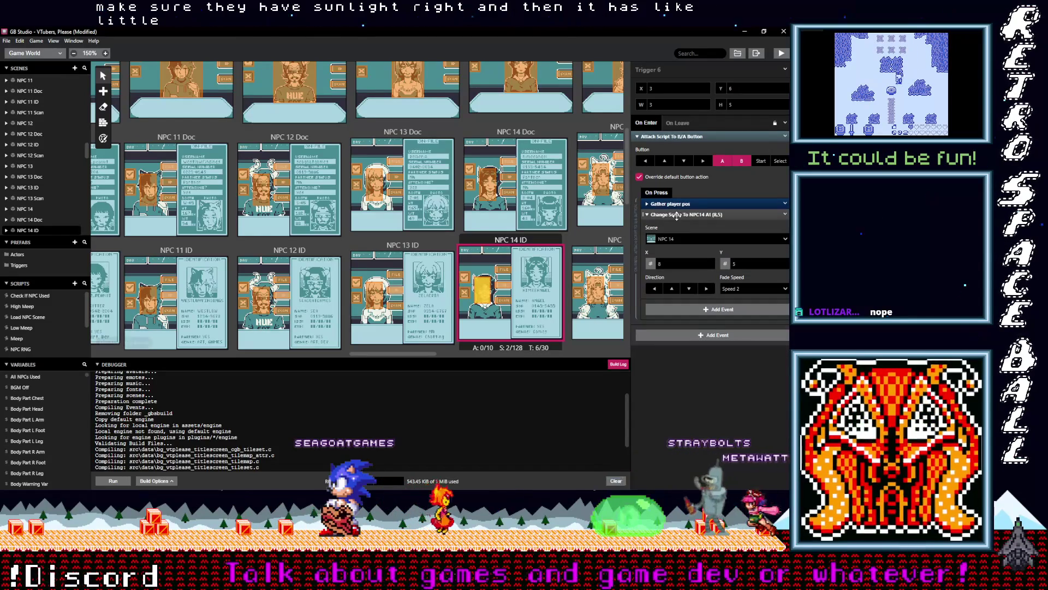
click(675, 231)
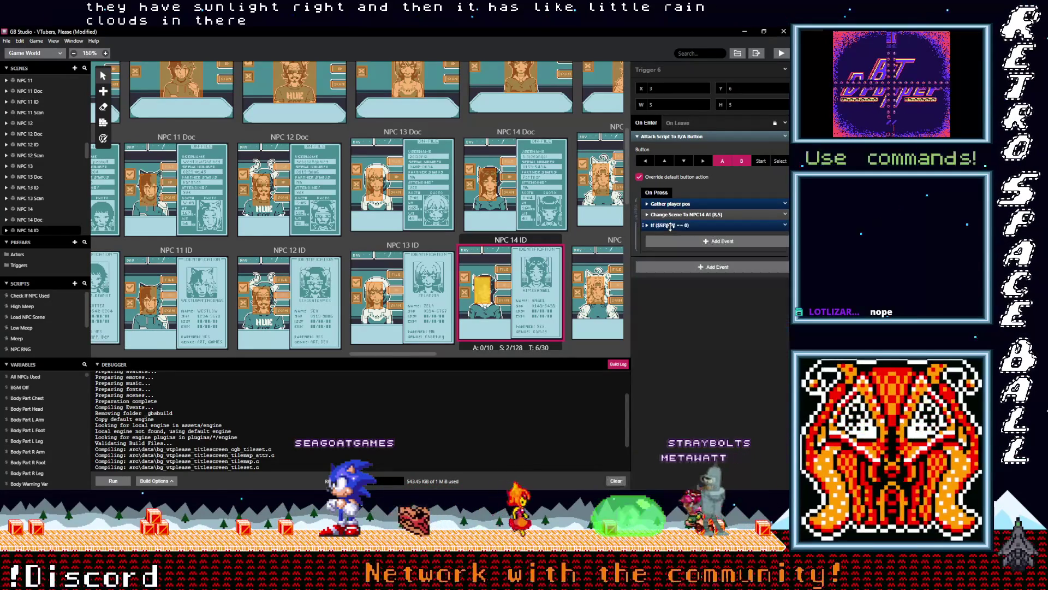
drag(672, 219, 671, 216)
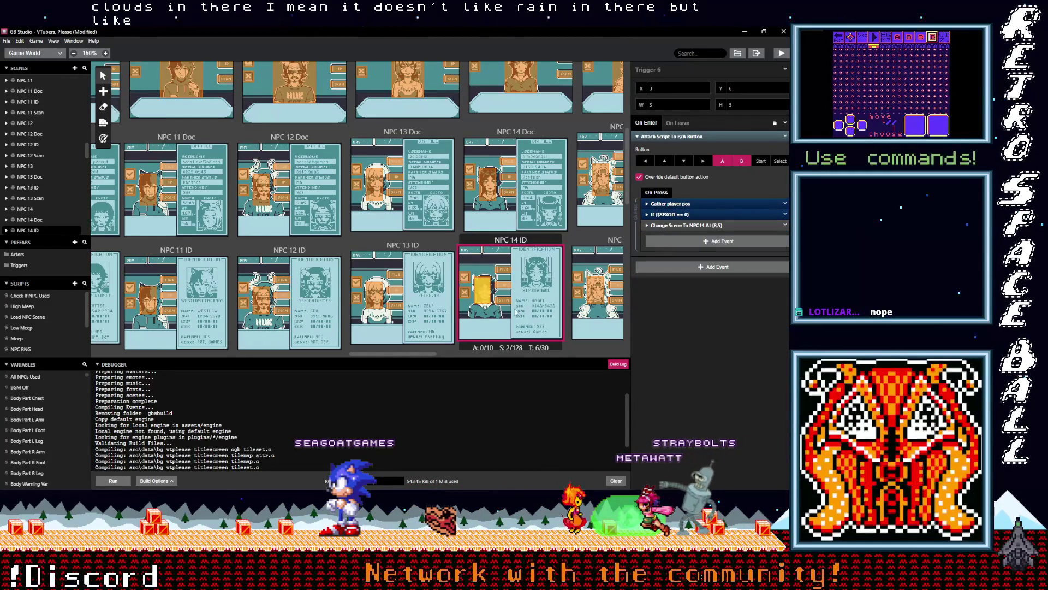
scroll(508, 312, down, 3)
Paste the SFX check above Change Scene in the three NPC 14 Scan button triggers.
click(511, 267)
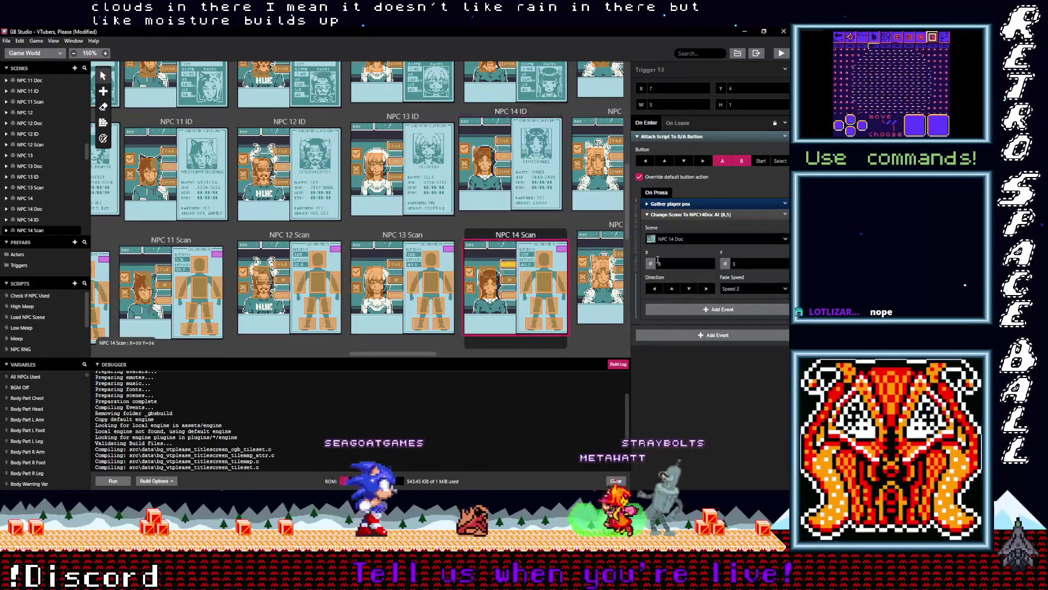
click(670, 214)
alt+click(664, 232)
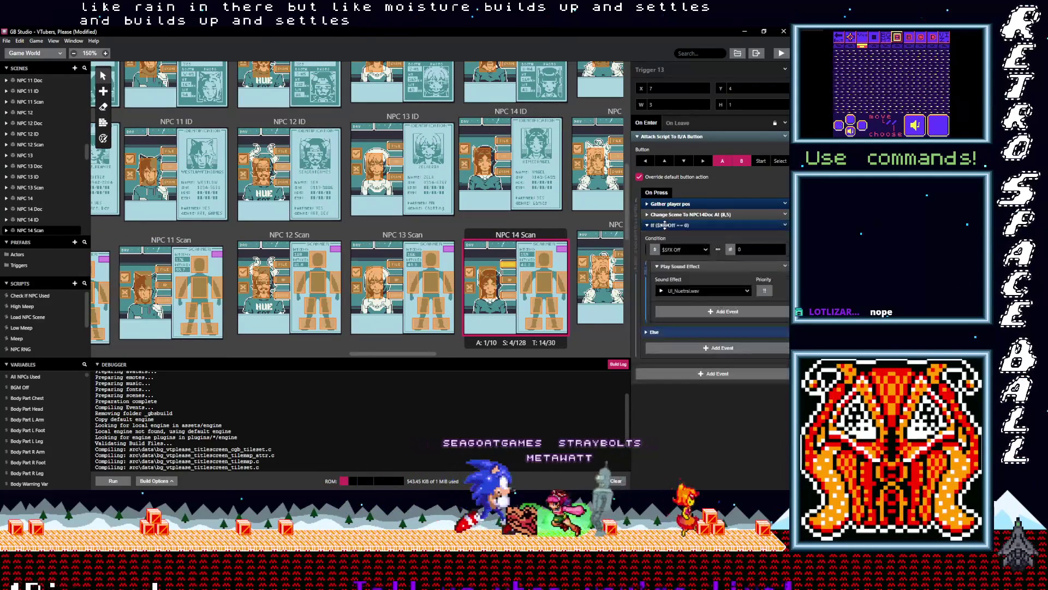
click(508, 279)
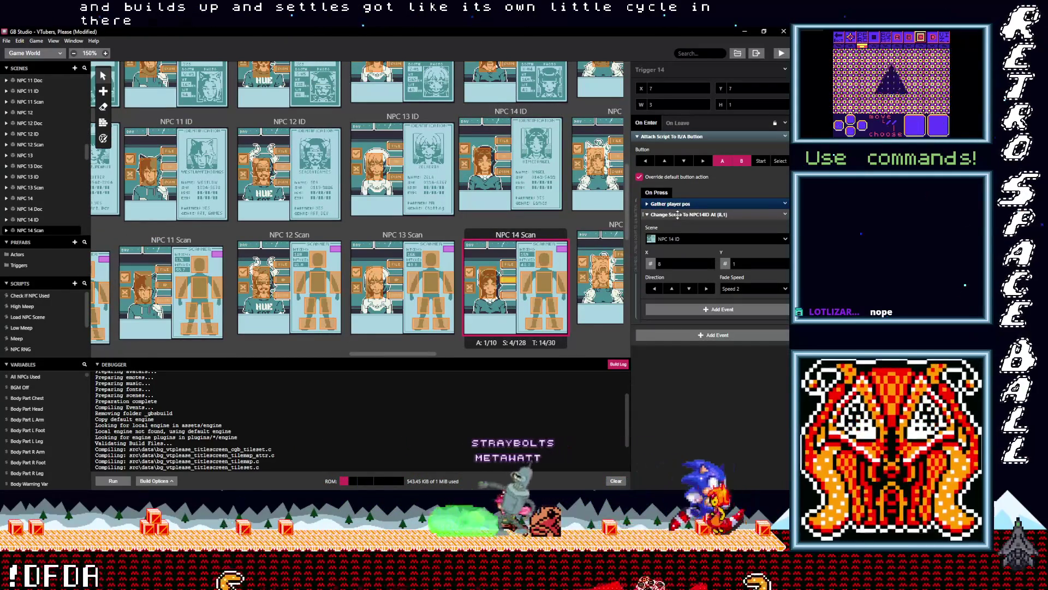
click(702, 215)
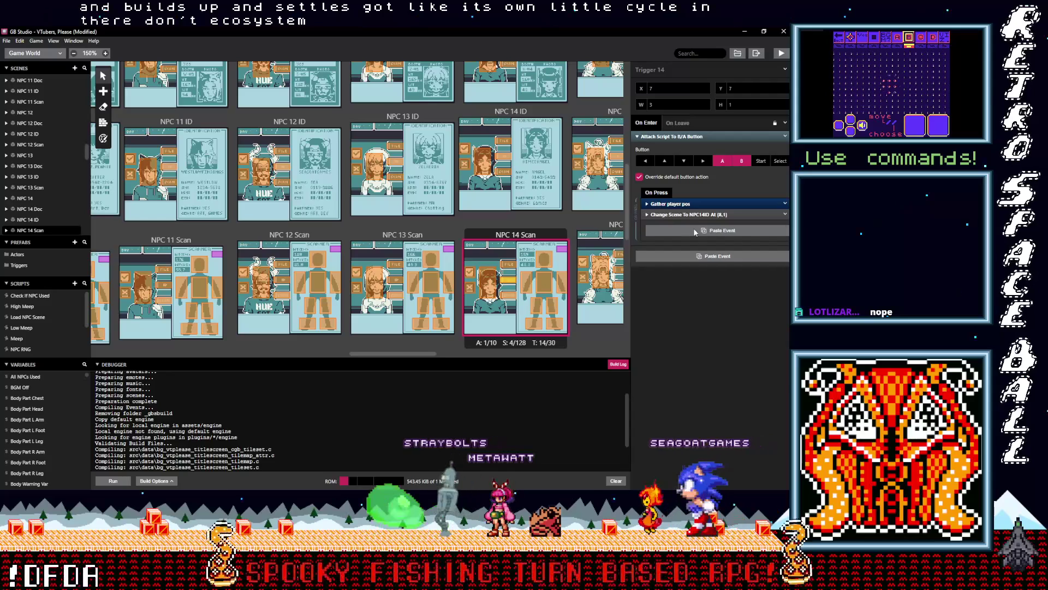
alt+click(695, 232)
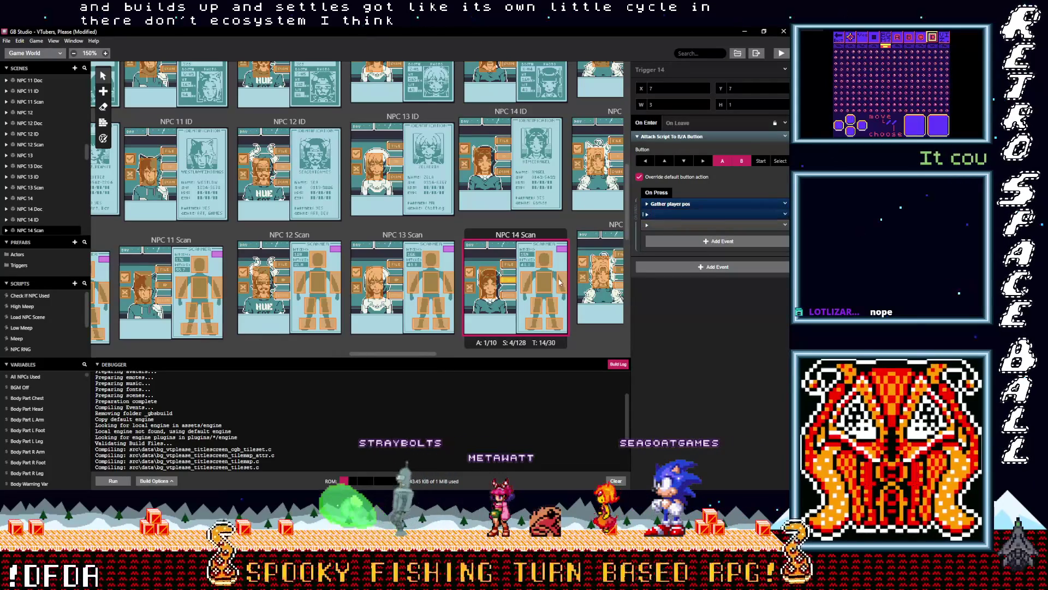
click(488, 281)
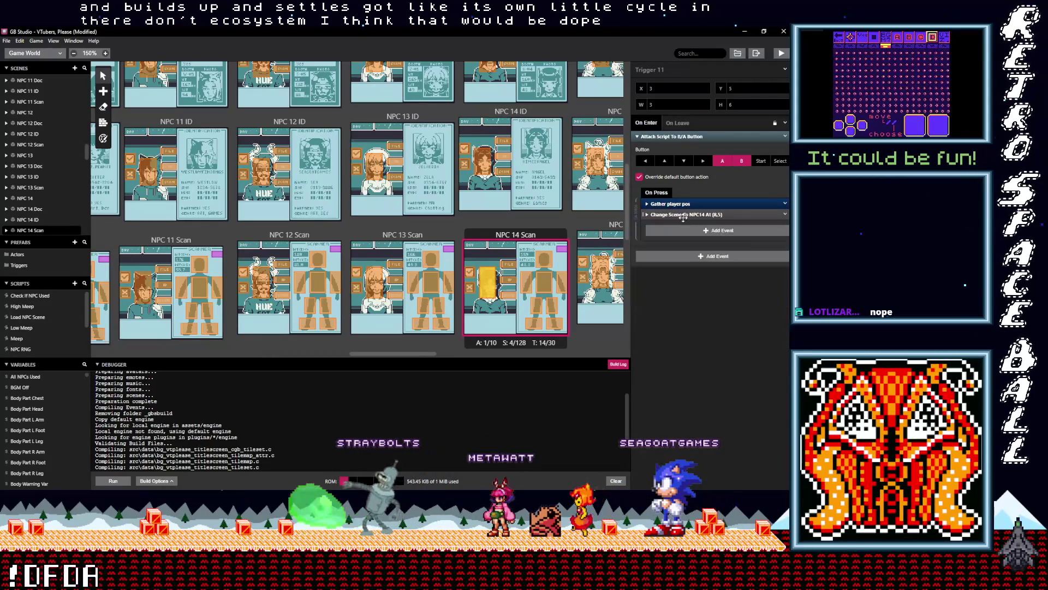
alt+click(683, 230)
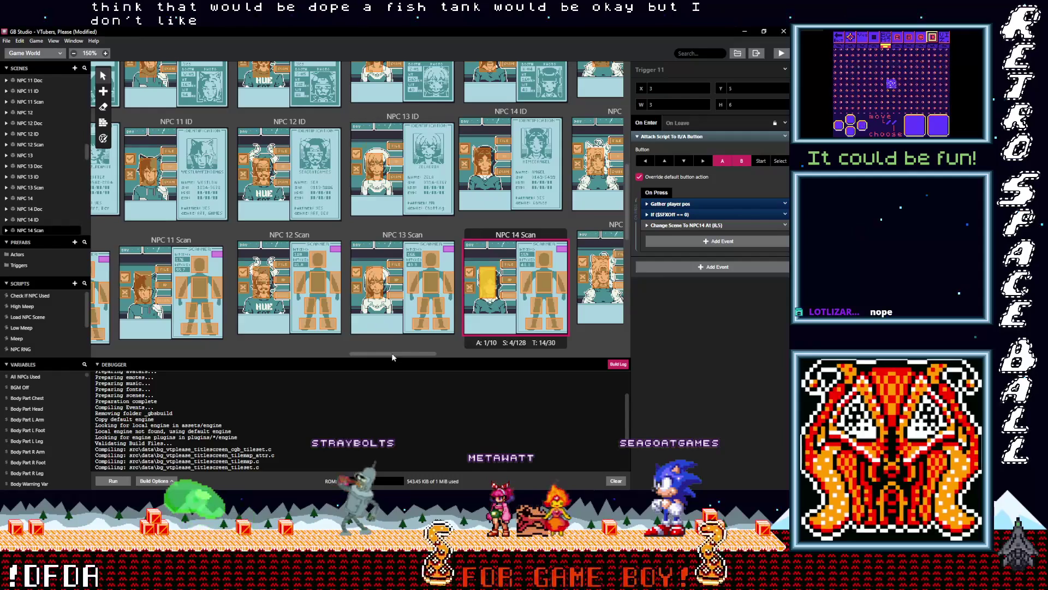
Add the SFX check above Change Scene in the first two NPC 15 Scan triggers, including the one to NPC15ID.
scroll(417, 355, right, 1)
scroll(418, 353, right, 5)
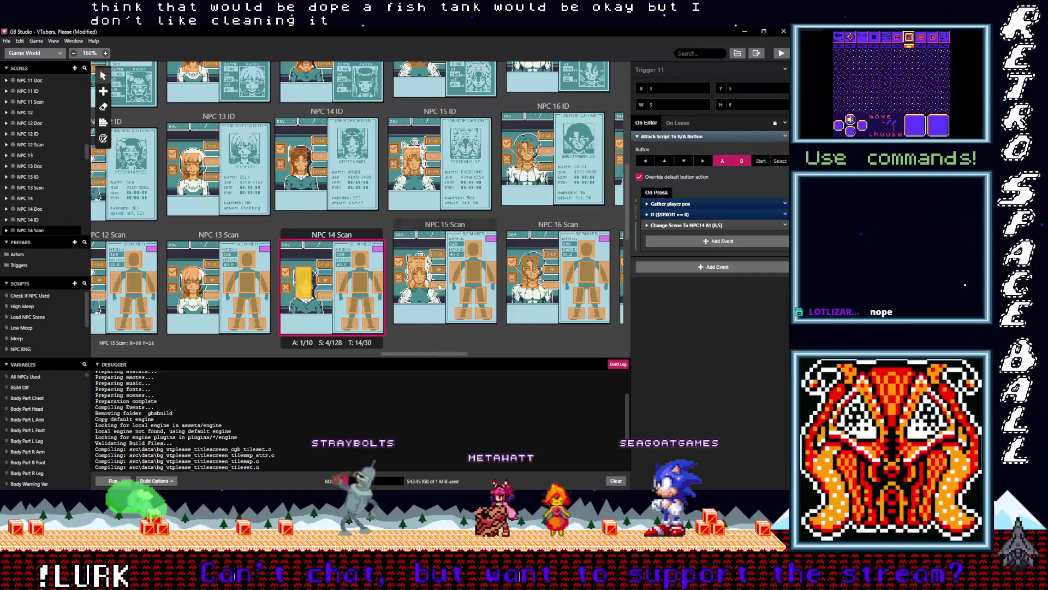
click(440, 285)
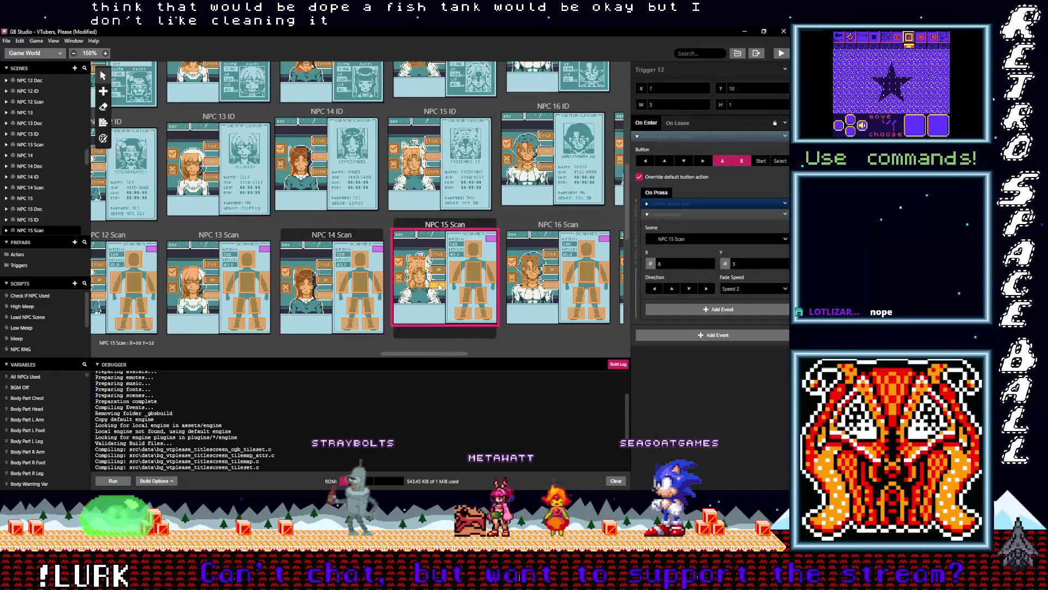
click(687, 214)
alt+click(681, 225)
drag(681, 225, 682, 216)
click(673, 215)
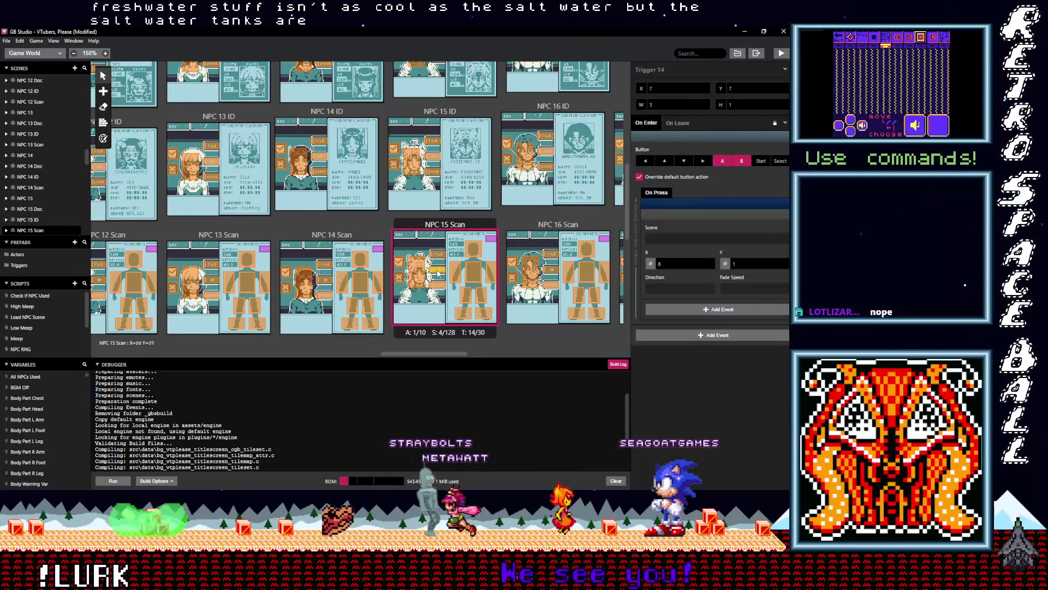
click(672, 216)
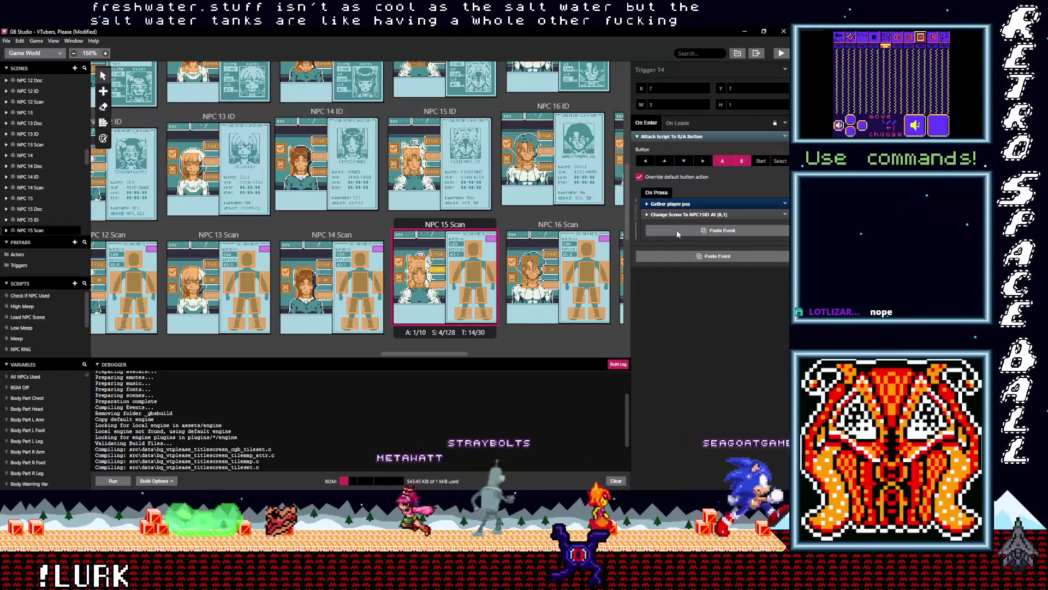
alt+click(677, 230)
click(673, 225)
drag(677, 217, 677, 216)
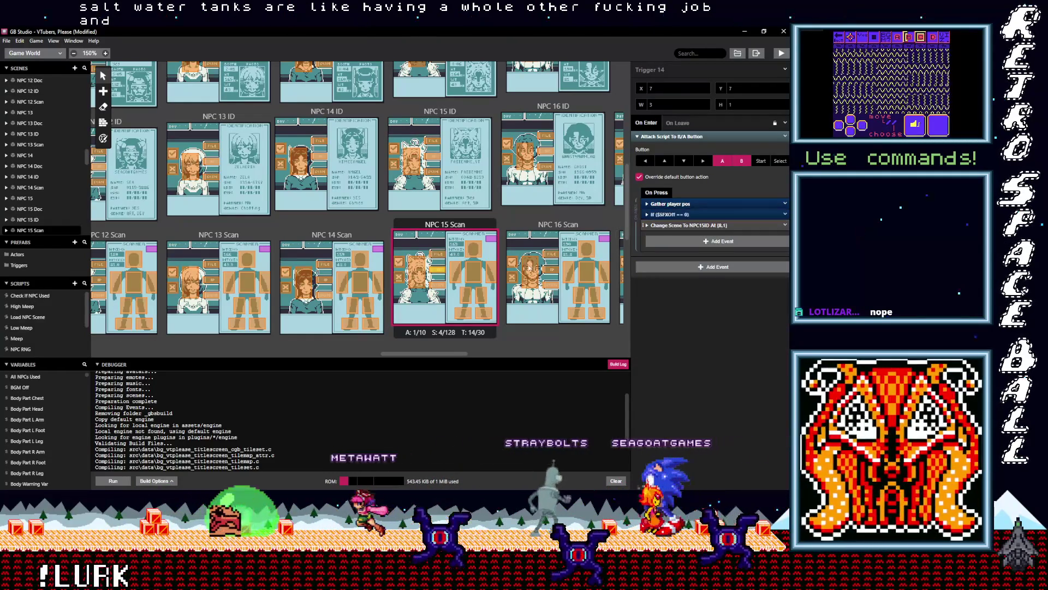
Move the SFX check above Change Scene in the NPC 15 Scan triggers leading to NPC15Doc and NPC 15.
click(438, 254)
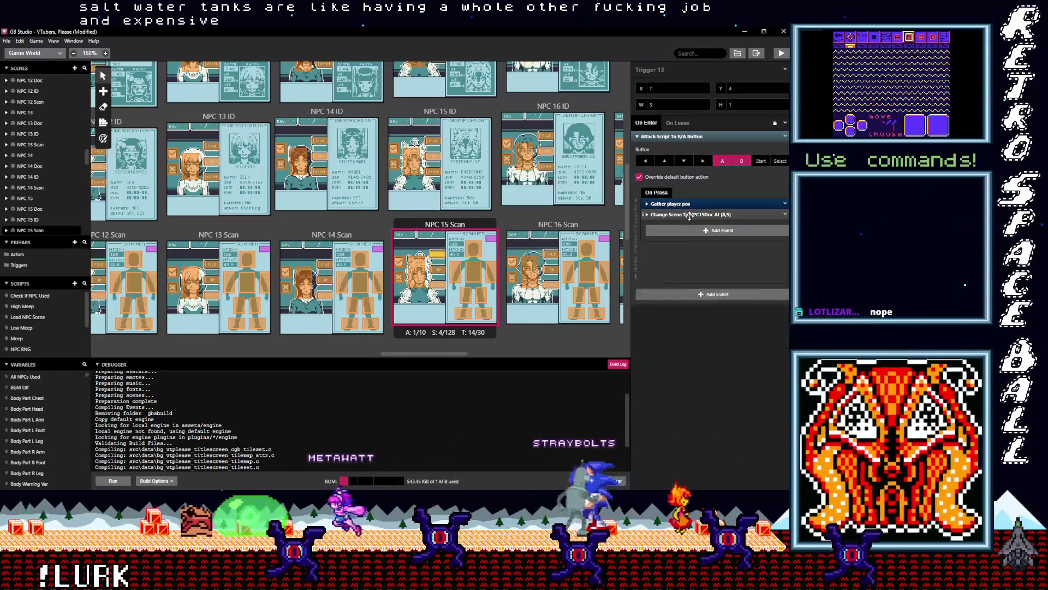
alt+click(683, 233)
click(672, 225)
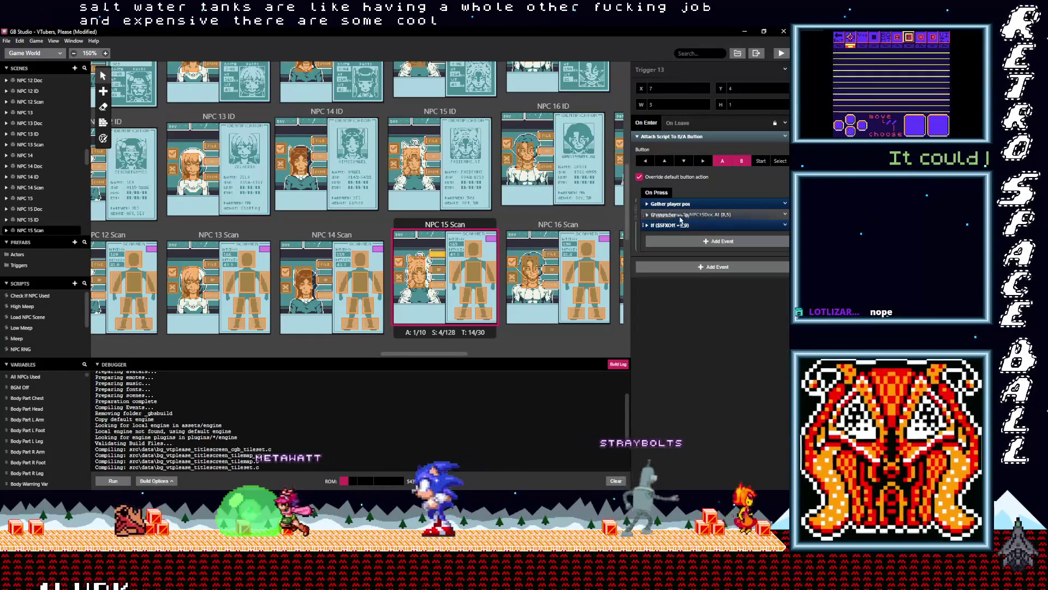
drag(677, 224, 681, 220)
click(416, 275)
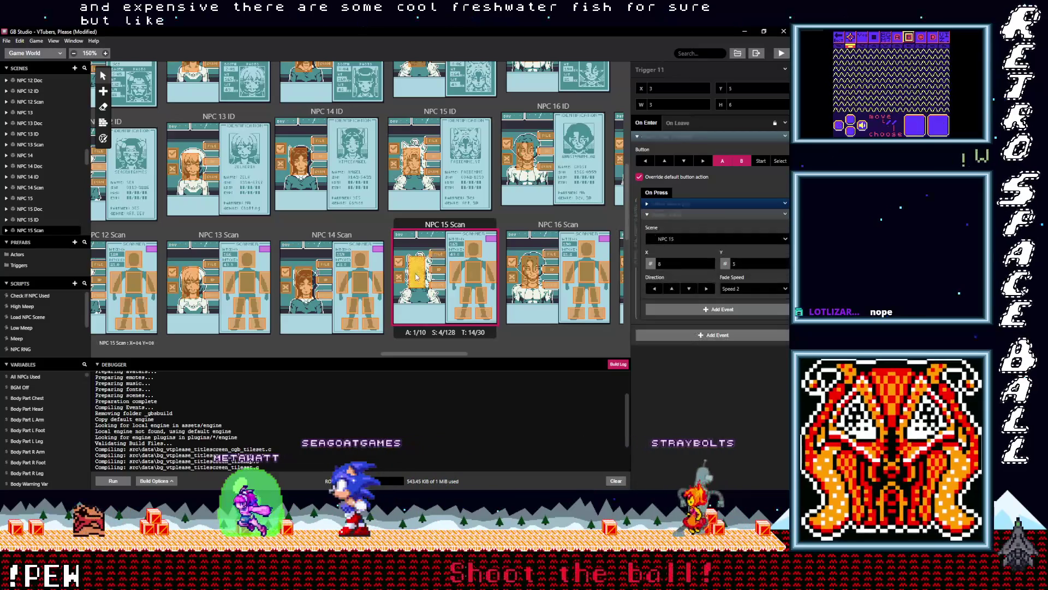
click(696, 214)
alt+click(673, 231)
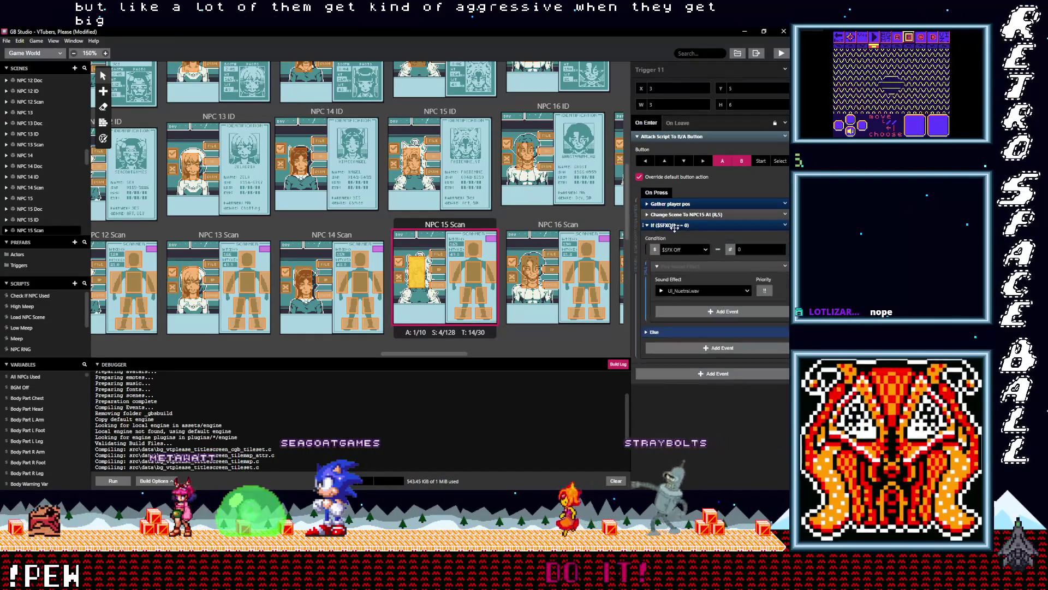
drag(691, 217, 679, 218)
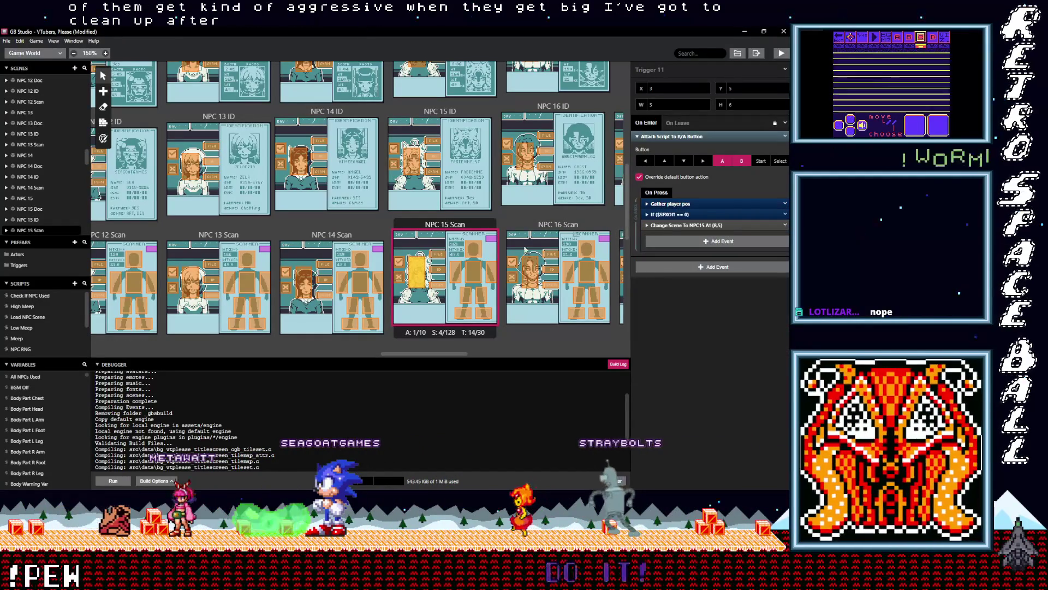
scroll(435, 234, up, 1)
Paste the If ($SFXOff == 0) check above Change Scene in two NPC 15 ID button triggers.
scroll(433, 213, up, 1)
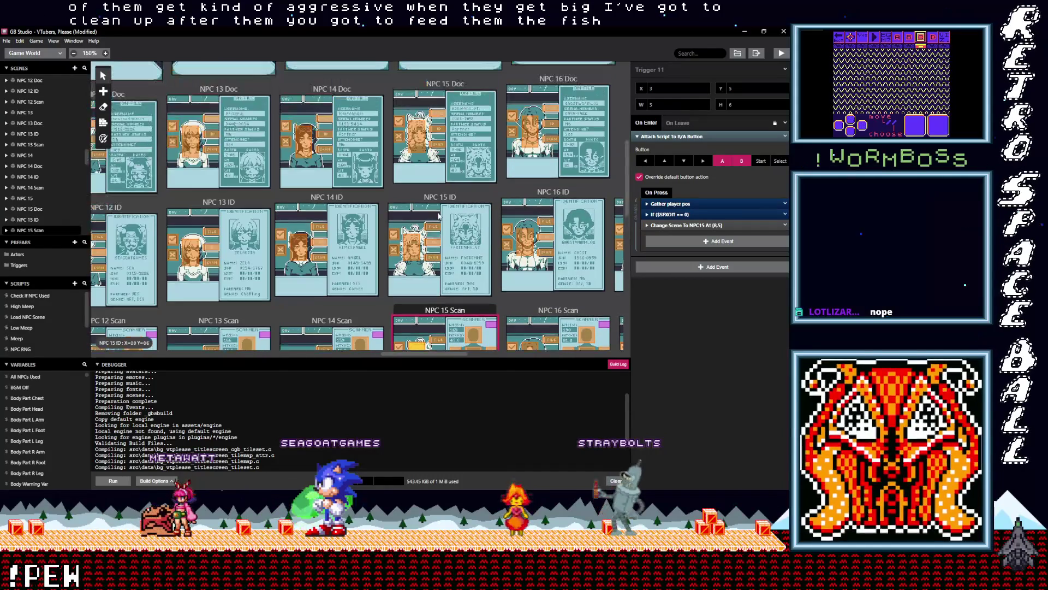
click(431, 257)
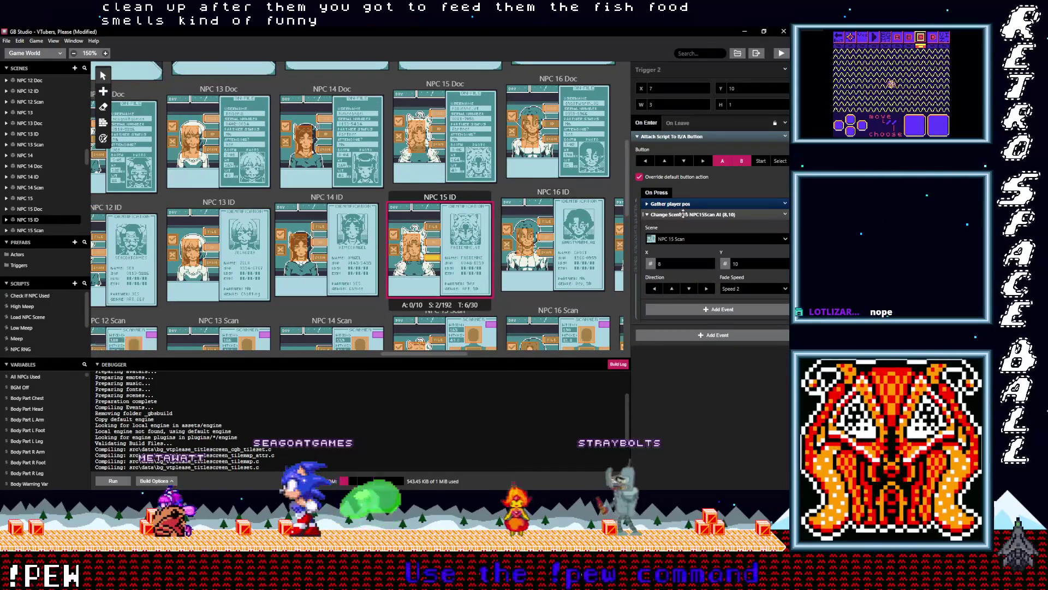
click(676, 231)
click(679, 224)
drag(679, 221, 677, 214)
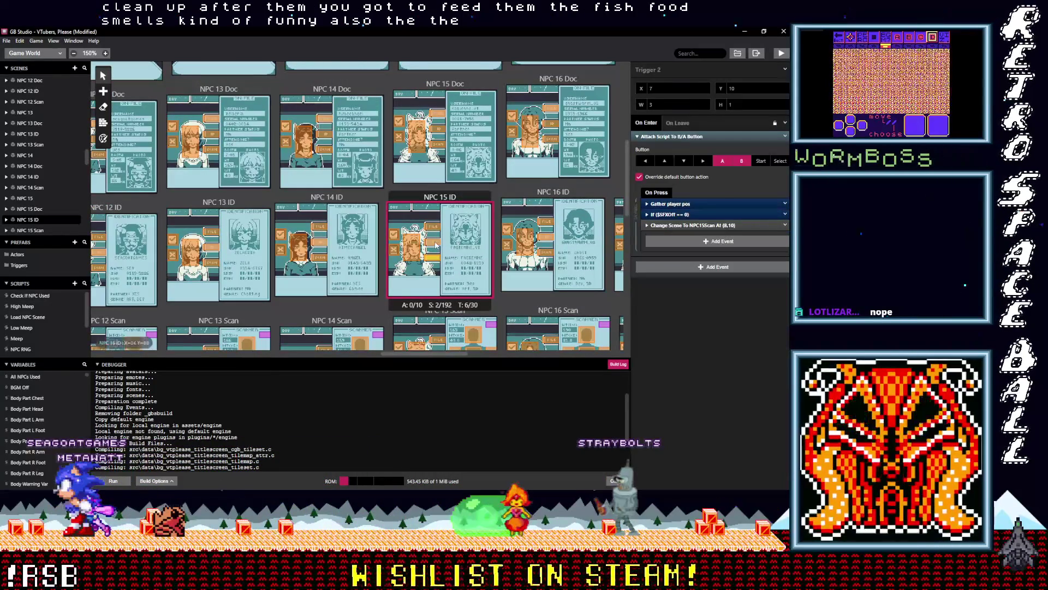
click(435, 245)
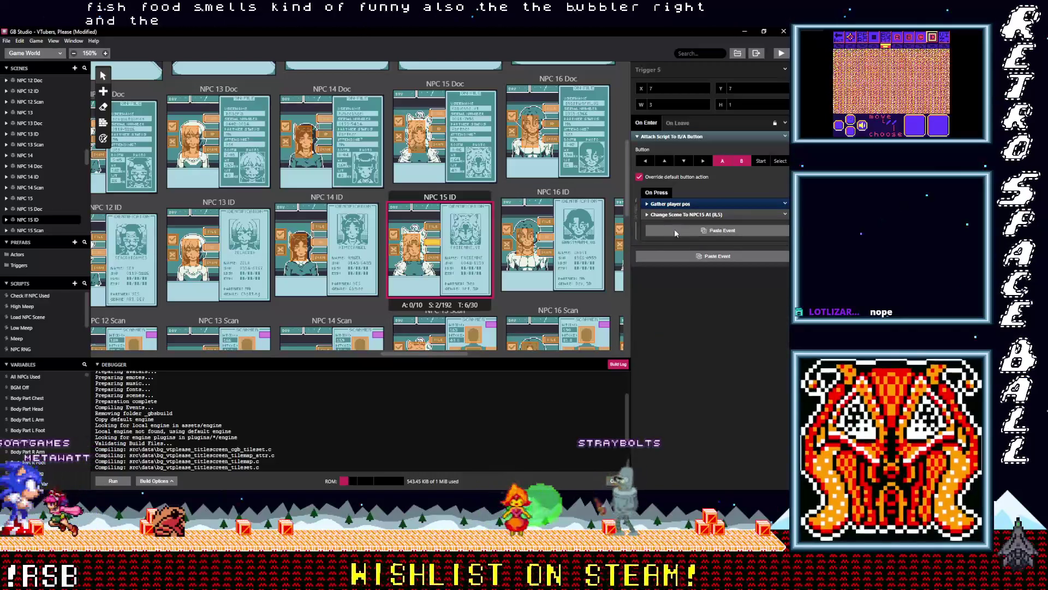
alt+click(675, 231)
drag(676, 218, 573, 234)
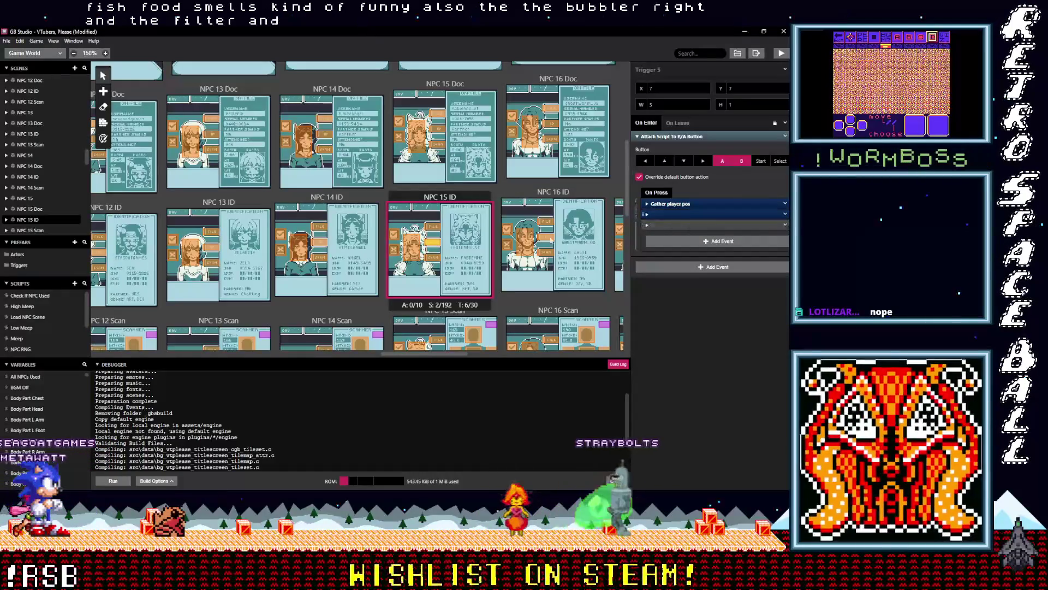
Add the SFX check before the scene change in the remaining NPC 15 ID triggers, including Trigger 6.
click(433, 228)
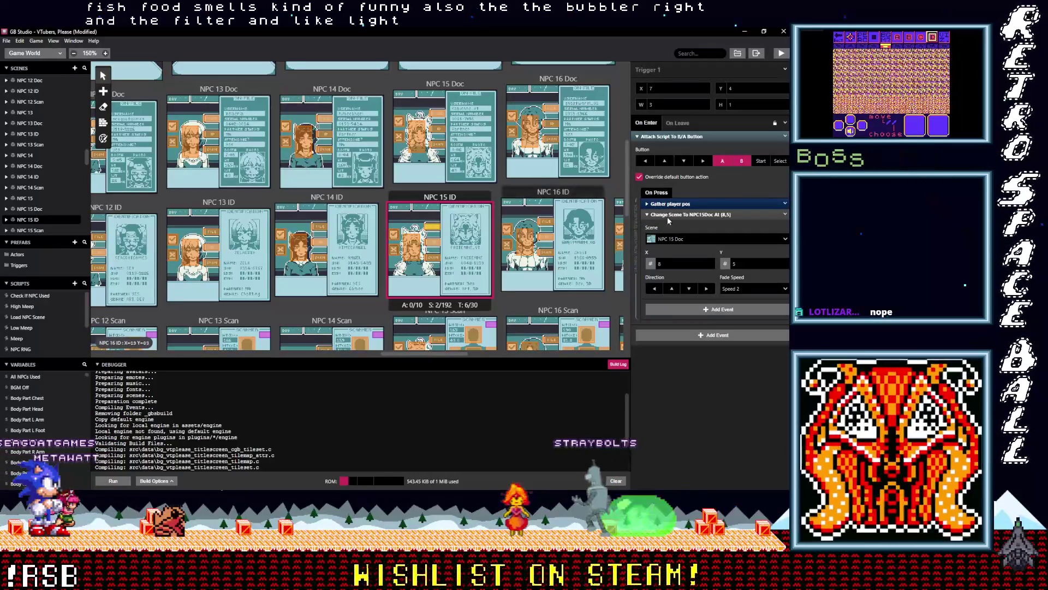
click(670, 215)
alt+click(676, 231)
click(673, 225)
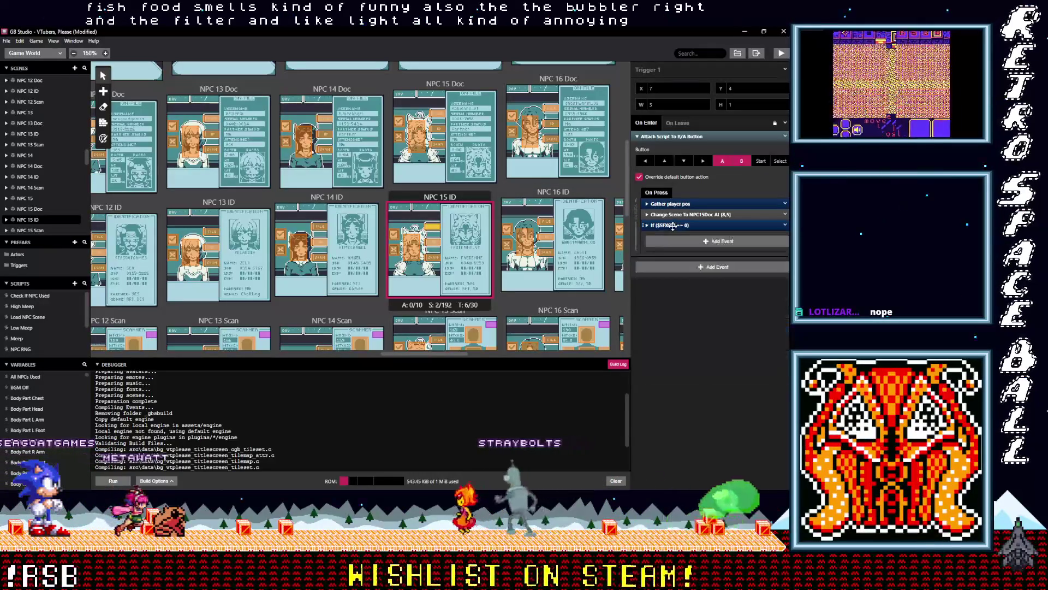
drag(676, 227, 435, 244)
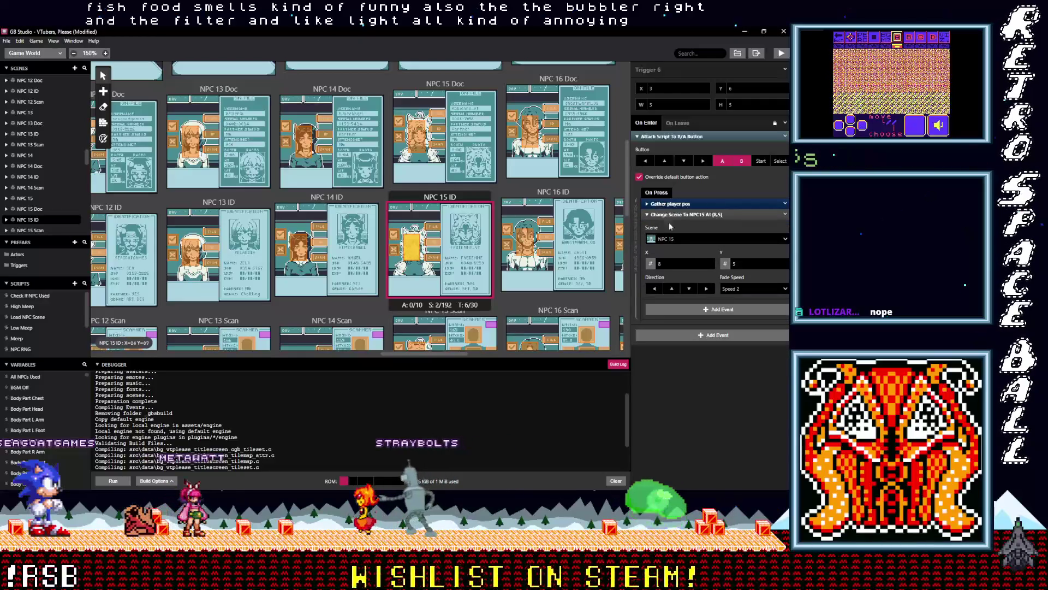
click(679, 214)
alt+click(682, 228)
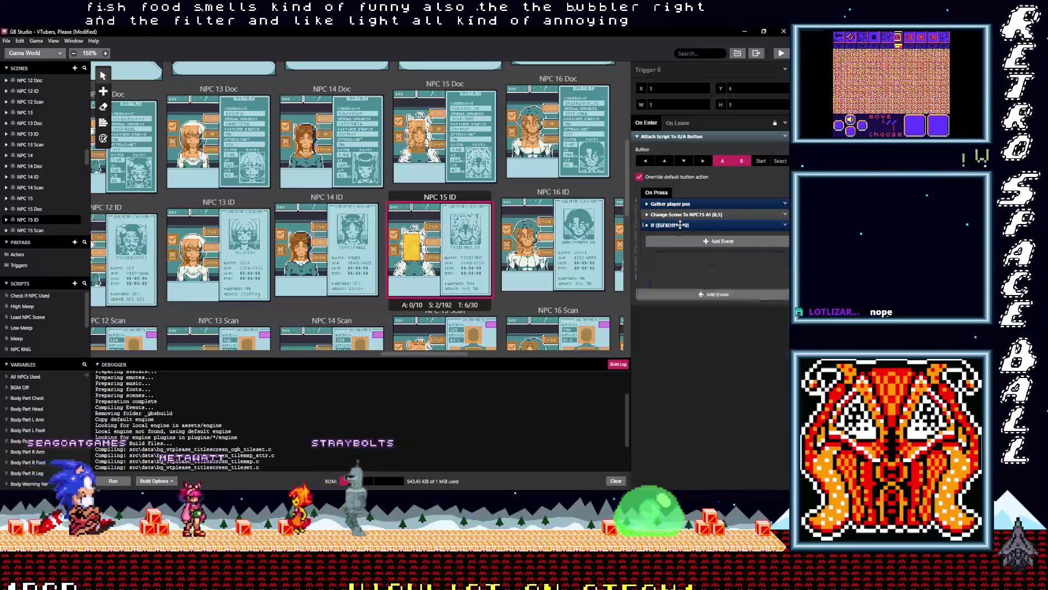
scroll(468, 252, up, 3)
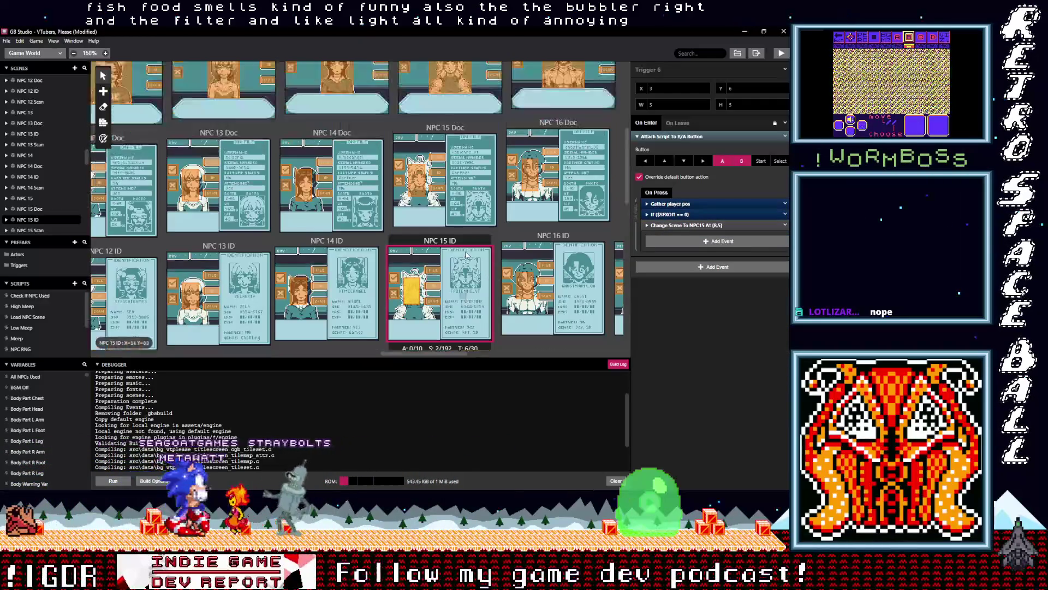
click(436, 231)
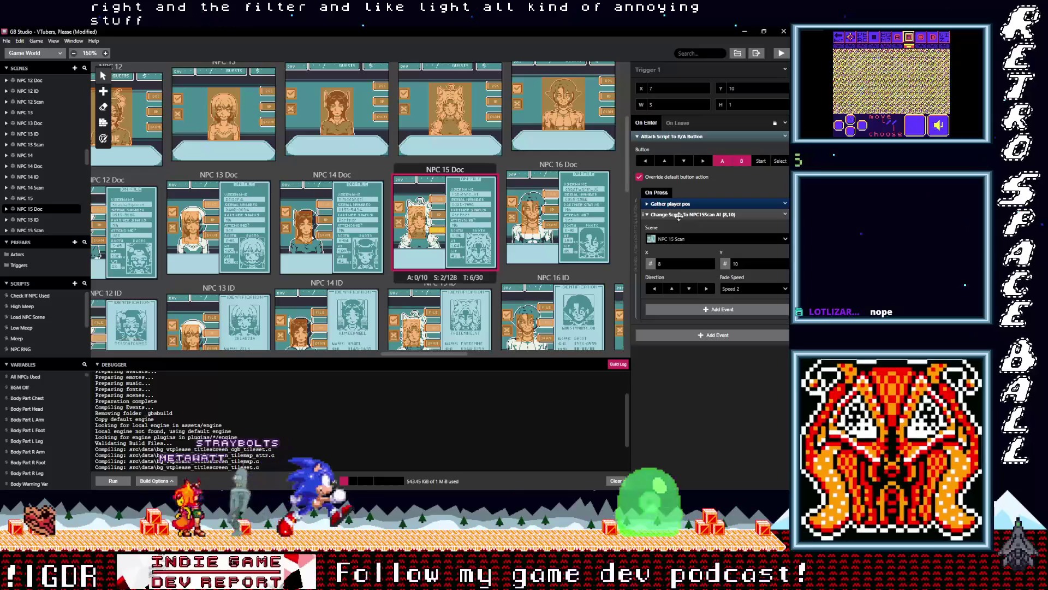
Paste the SFX check above Change Scene in the first two NPC 15 Doc button triggers.
click(677, 215)
alt+click(675, 227)
drag(672, 224, 676, 213)
click(437, 223)
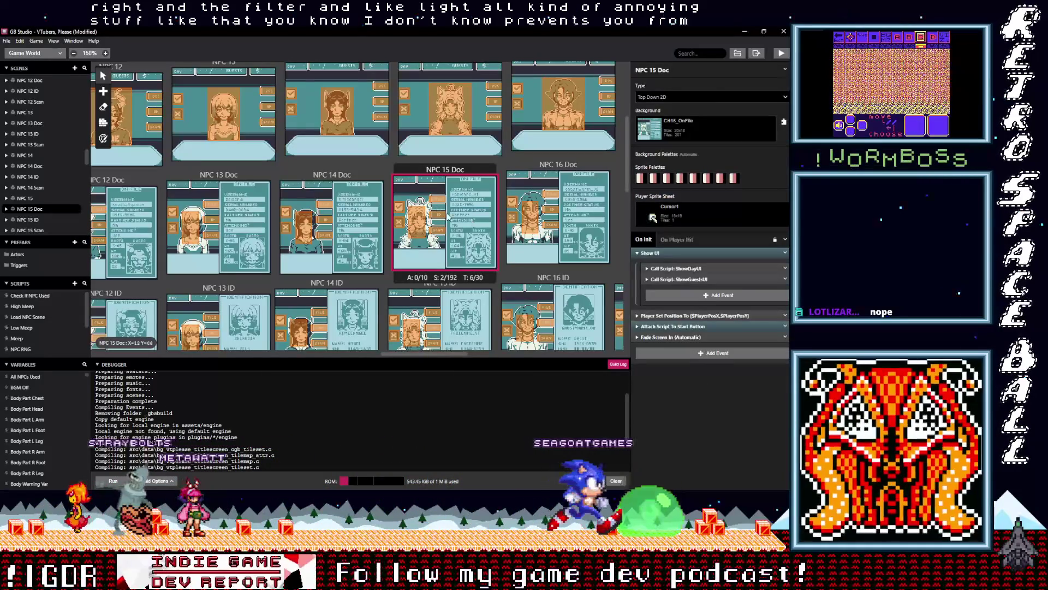
click(673, 214)
click(672, 216)
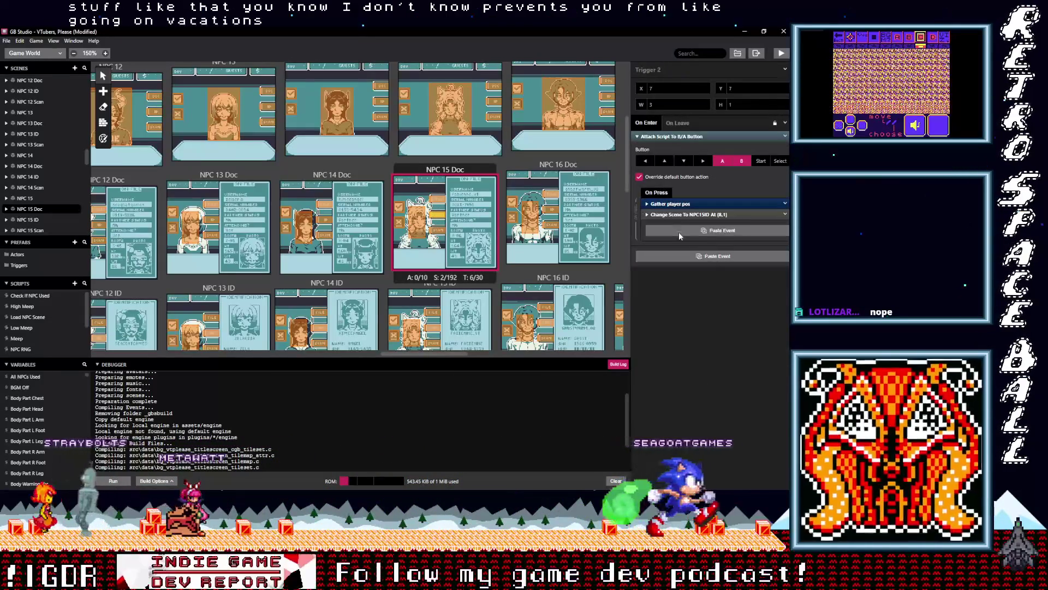
alt+click(679, 232)
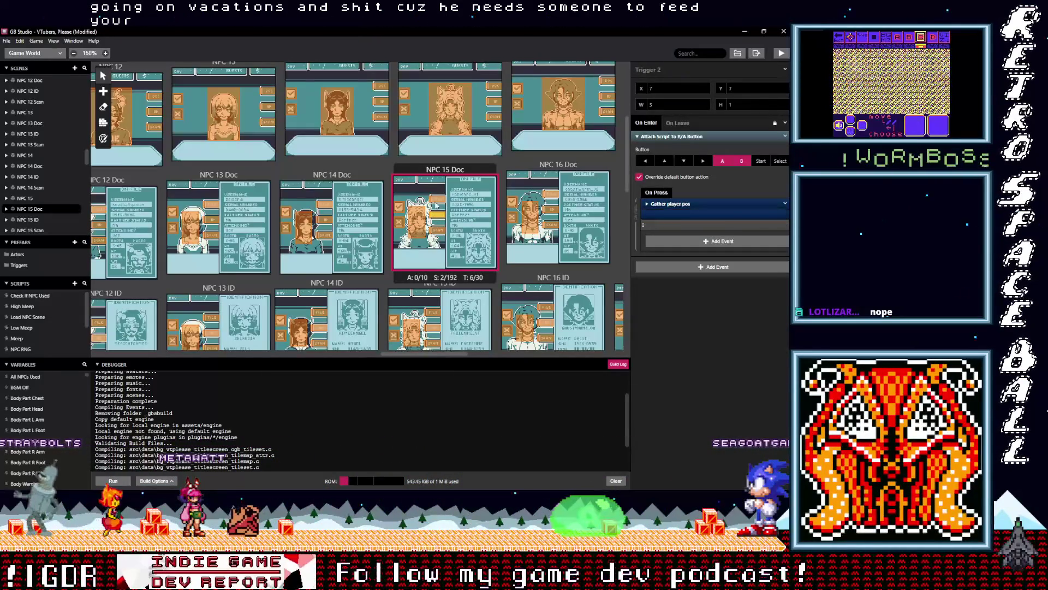
Add the SFX check before the scene change in NPC 15 Doc's Triggers 6 and 5.
click(437, 199)
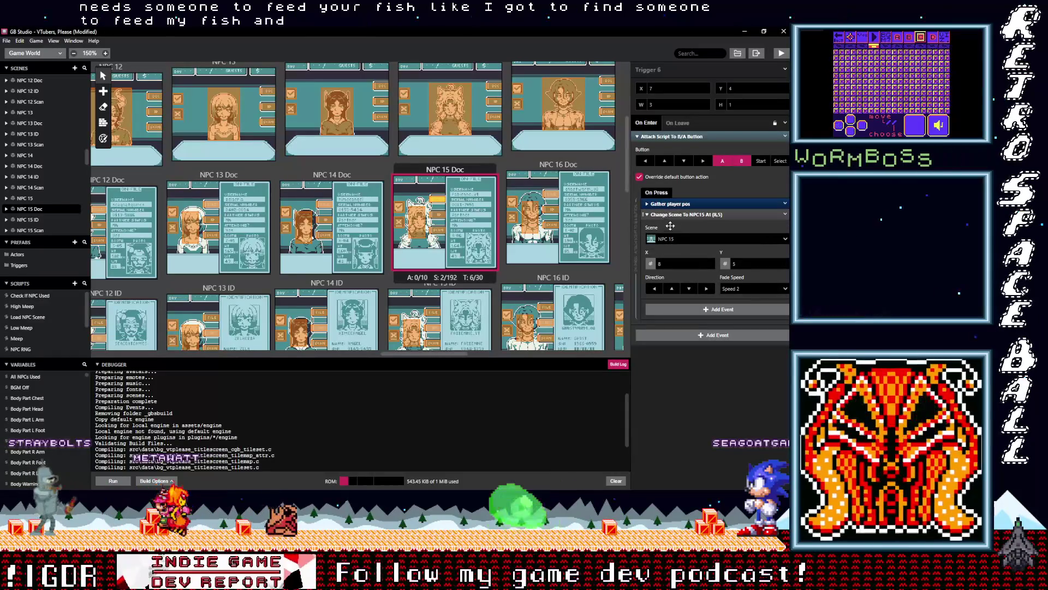
click(700, 214)
click(676, 226)
drag(674, 225, 678, 217)
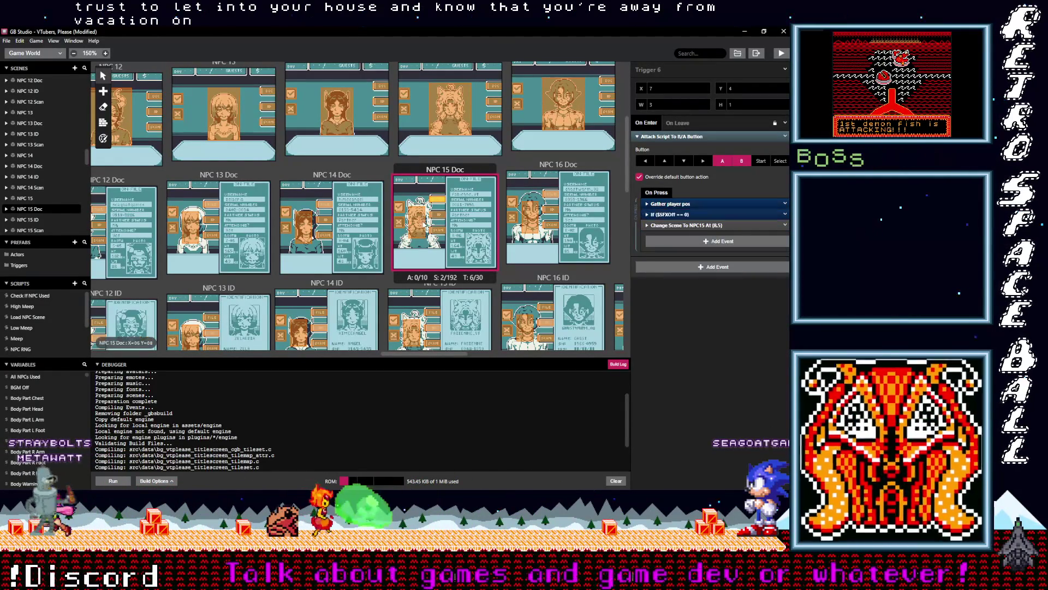
click(418, 221)
click(678, 217)
click(683, 232)
click(678, 224)
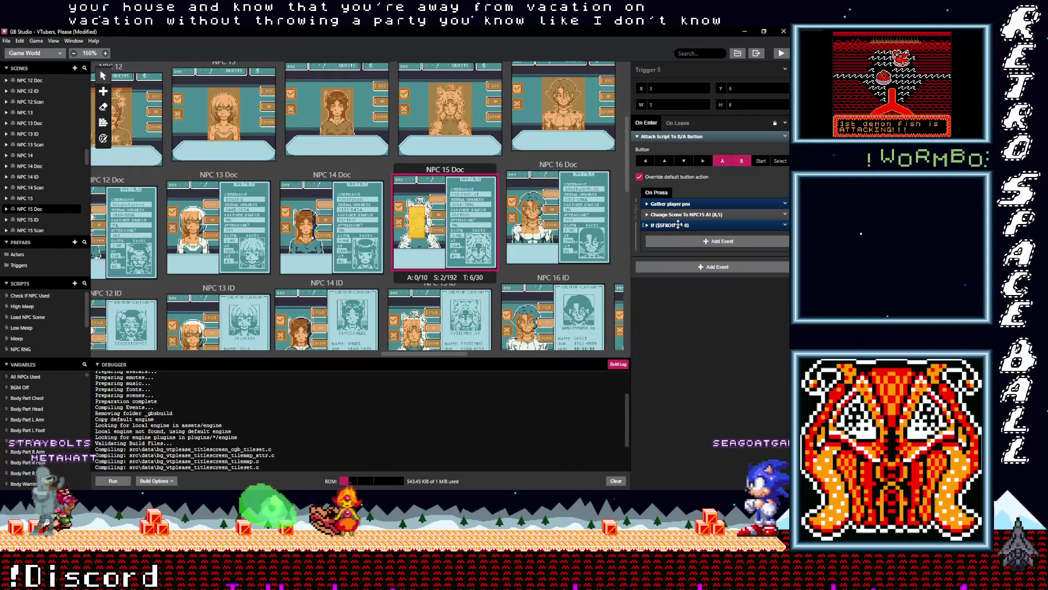
Place the SFX check before Change Scene in NPC 15's Triggers 5 and 4.
click(495, 117)
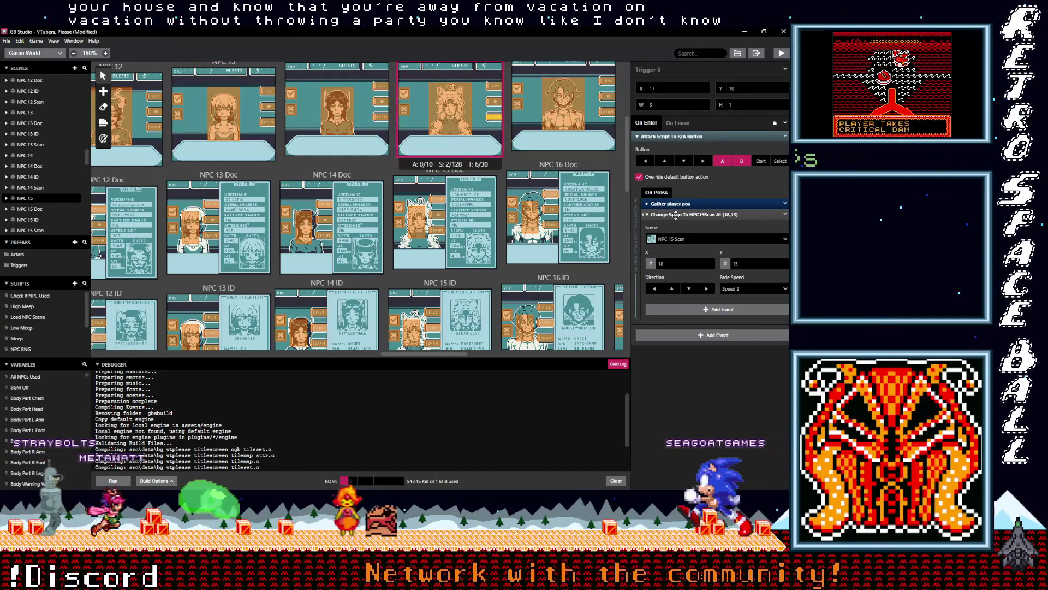
click(677, 232)
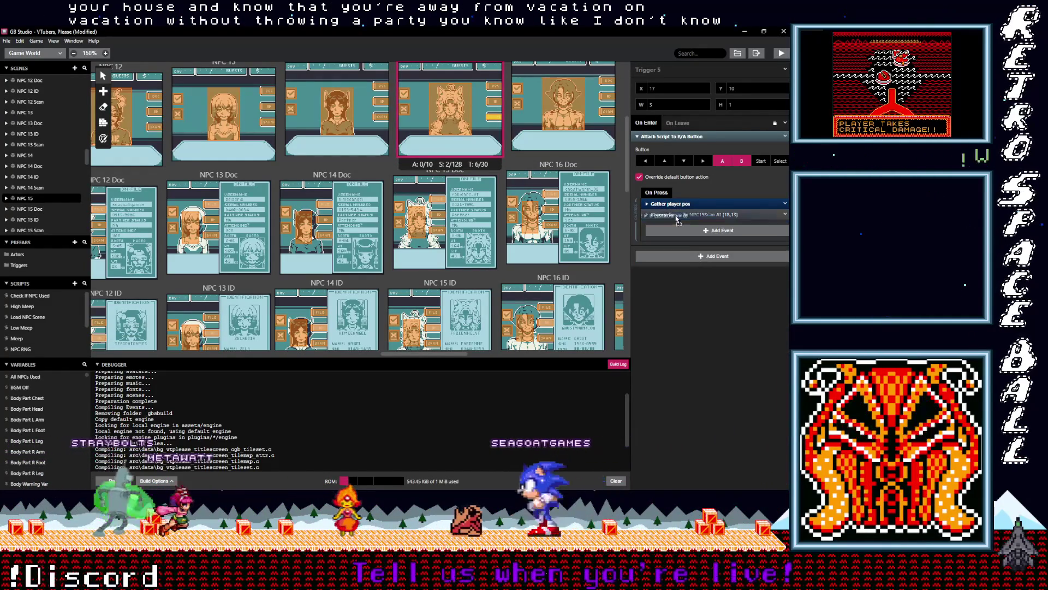
drag(678, 214, 540, 121)
click(539, 121)
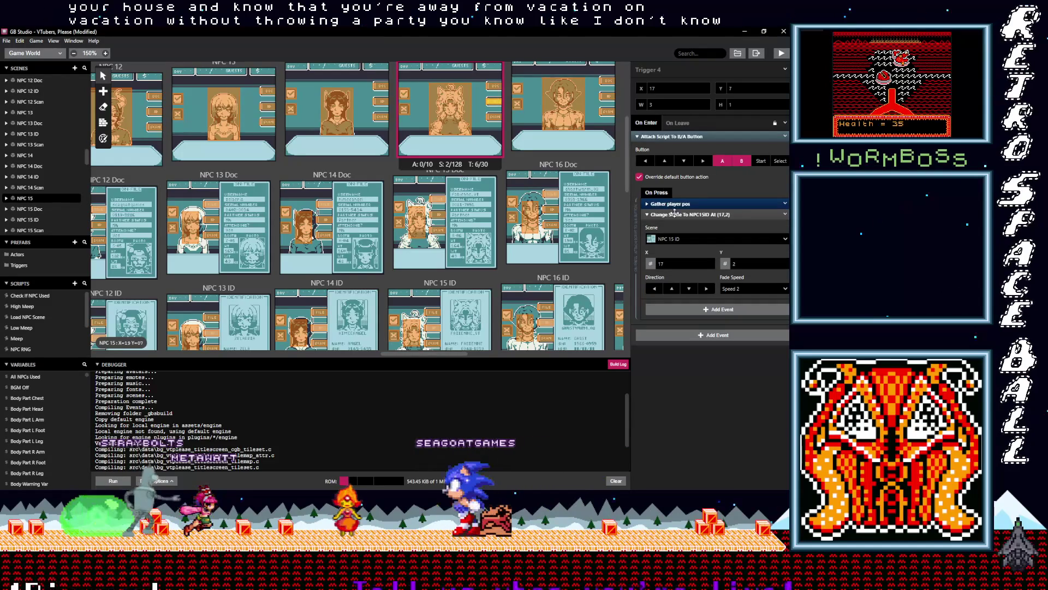
right_click(676, 214)
click(682, 256)
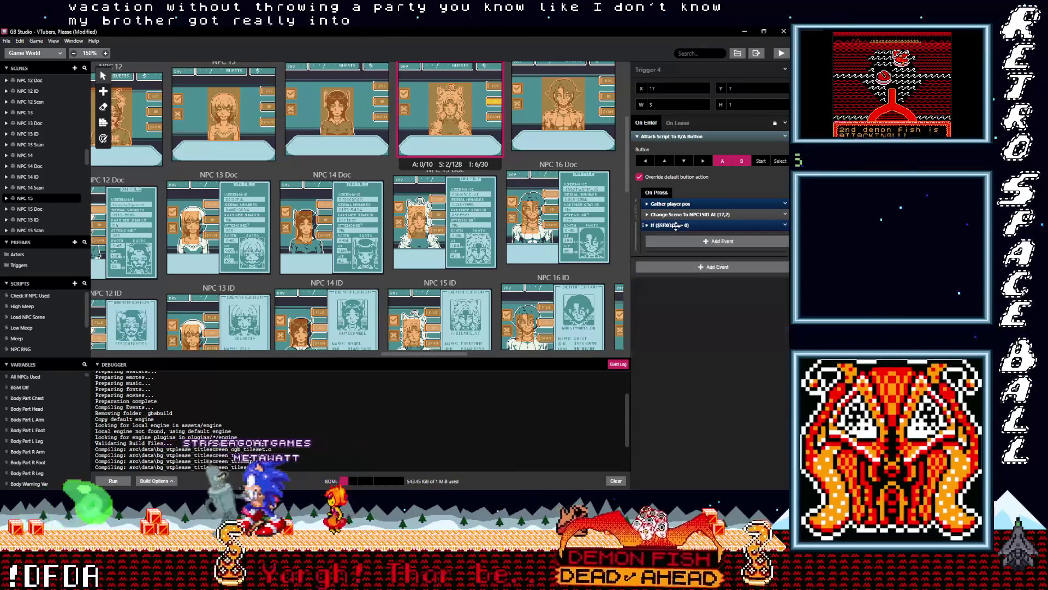
Paste the SFX check above Change Scene in NPC 15's Trigger 3 to NPC15Doc.
click(493, 86)
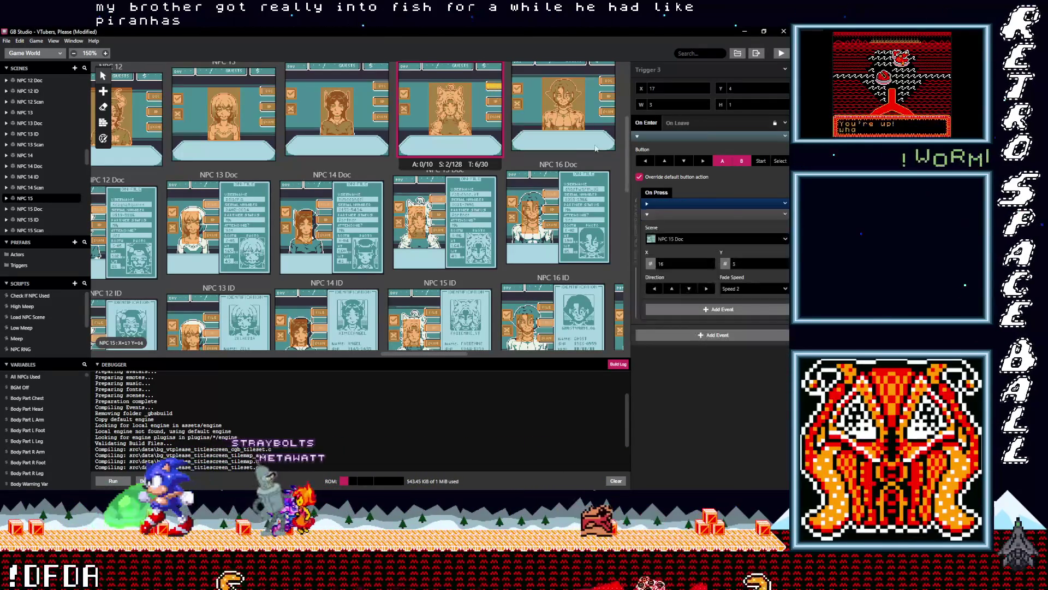
click(660, 214)
click(677, 231)
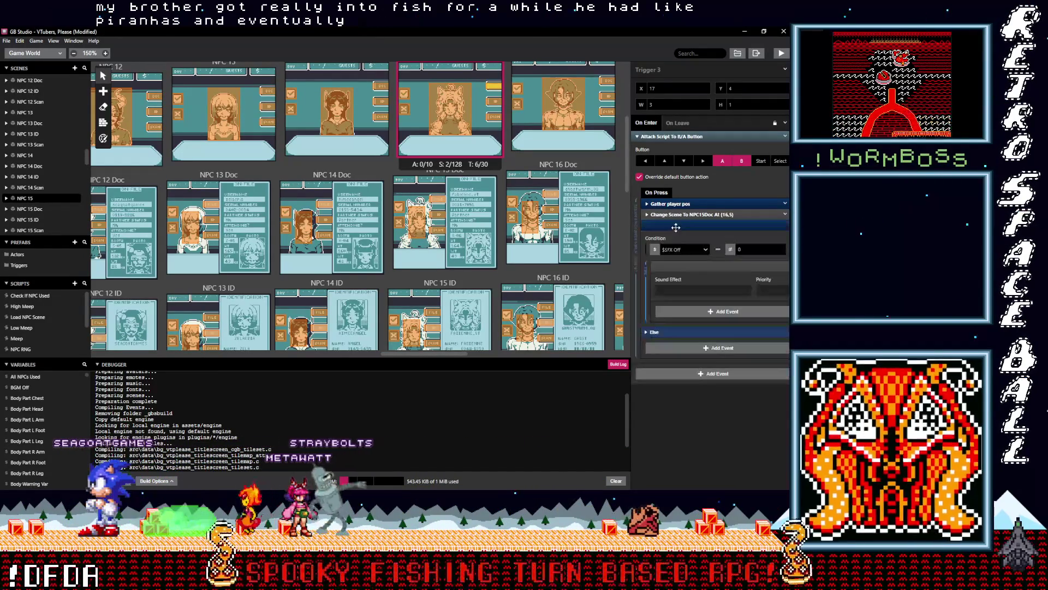
click(704, 291)
drag(676, 225, 675, 214)
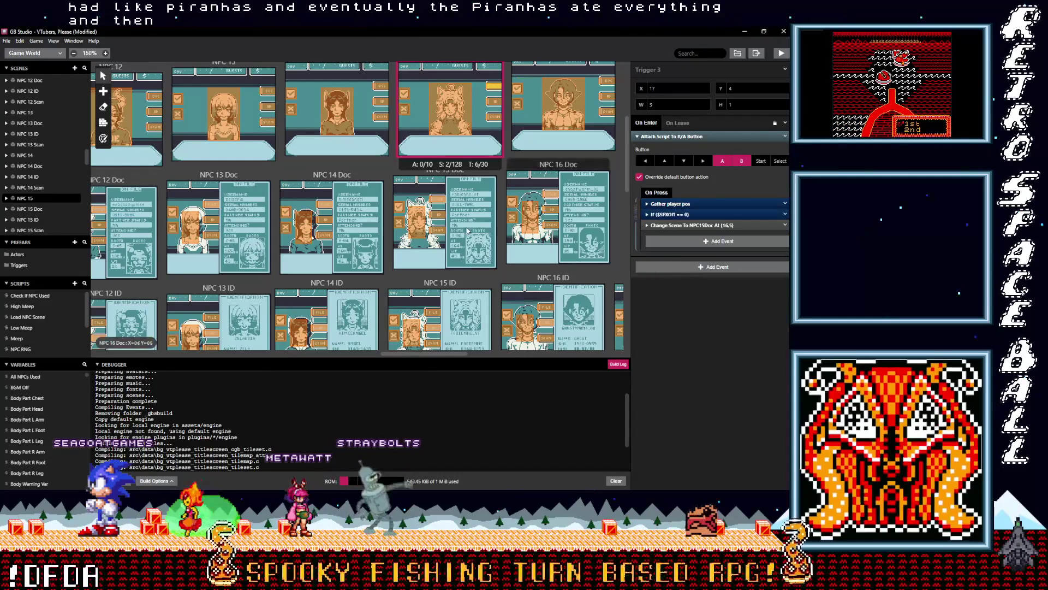
scroll(465, 228, down, 1)
scroll(466, 232, down, 5)
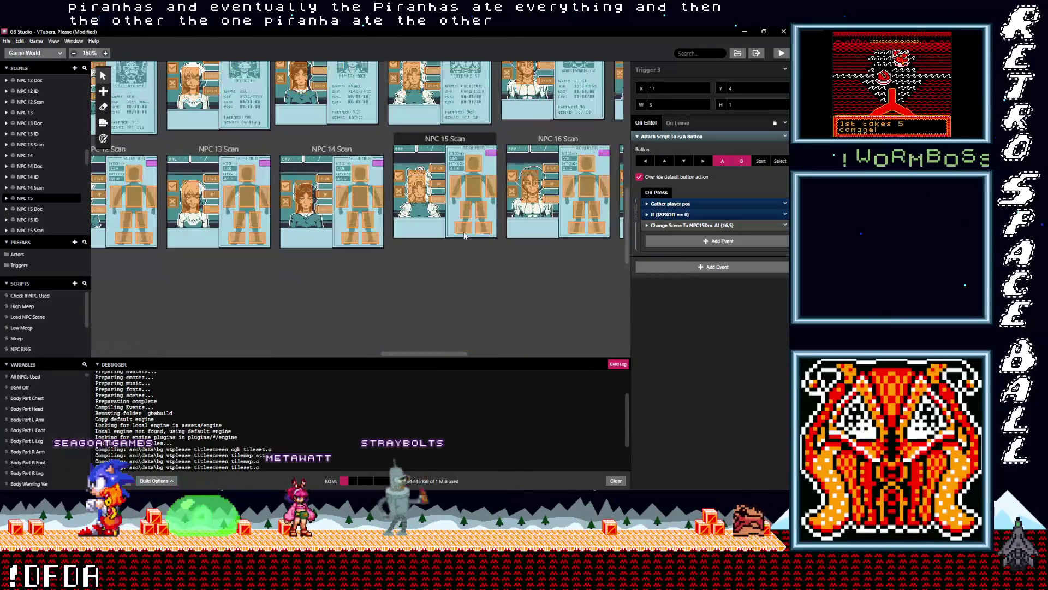
click(422, 192)
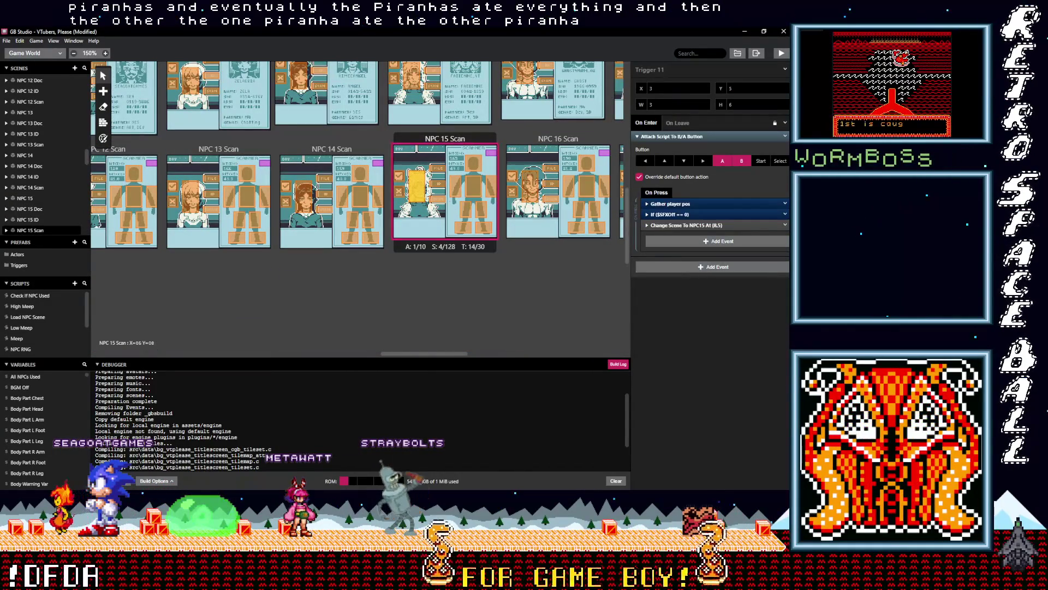
click(550, 199)
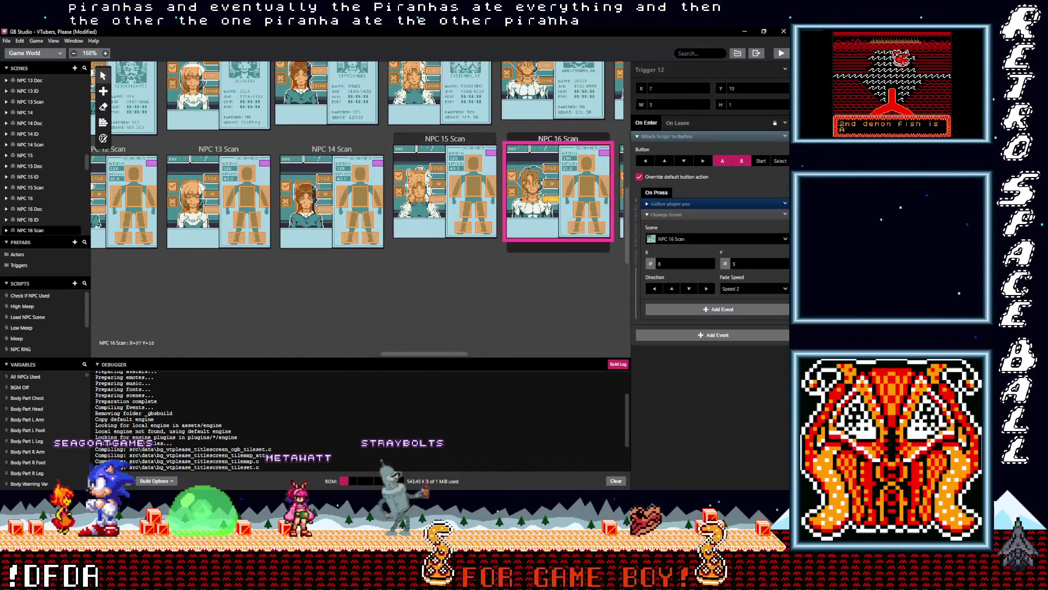
Paste the SFX check into NPC 16 Scan button triggers, undoing one stray paste.
drag(460, 353, 469, 350)
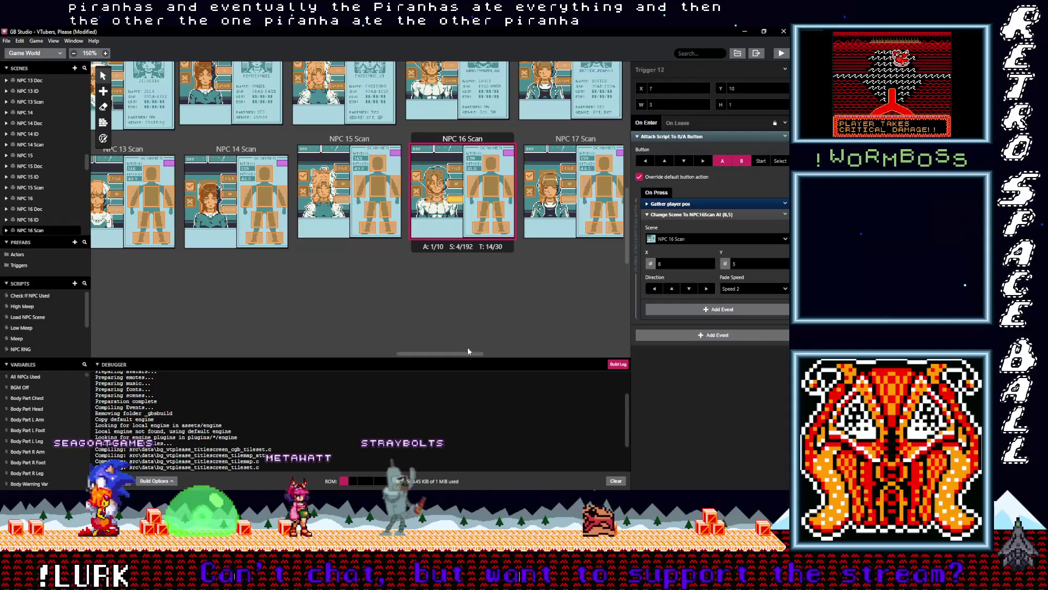
click(710, 238)
click(709, 239)
click(676, 213)
click(671, 229)
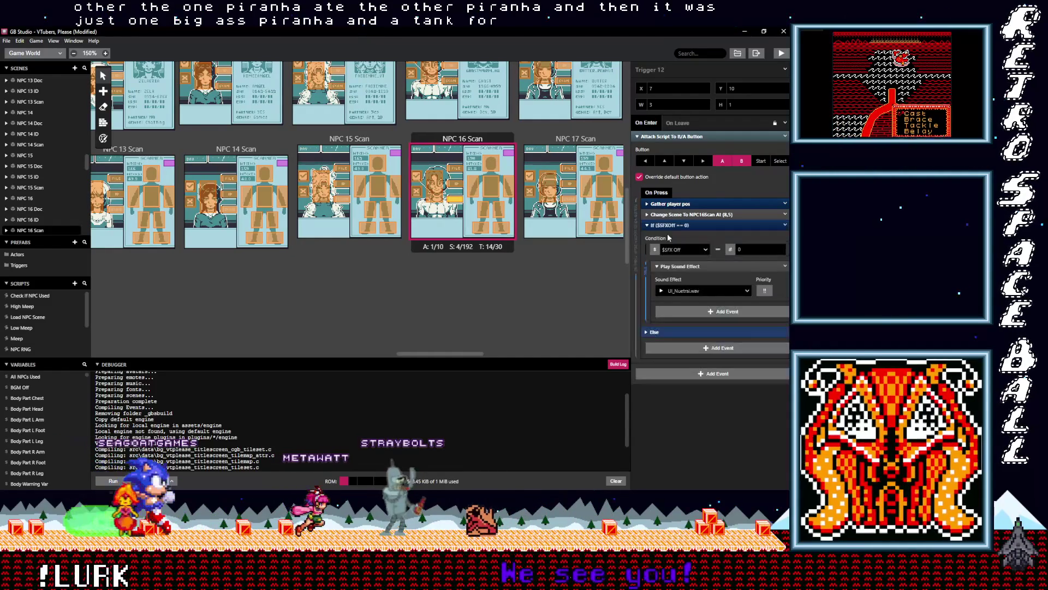
key(ctrl+z)
key(ctrl+z)
key(ctrl+z)
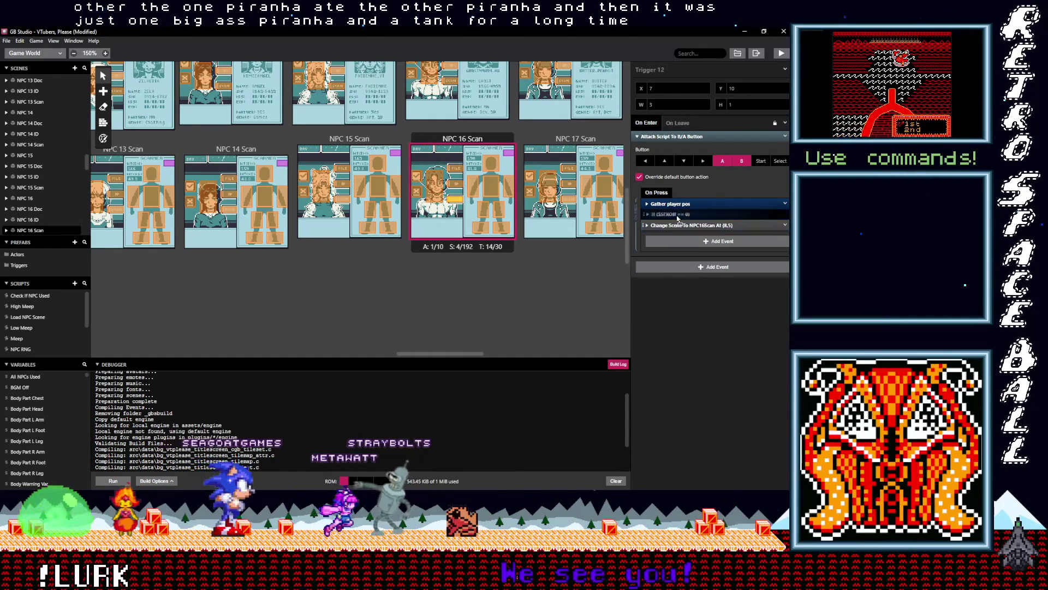
click(489, 186)
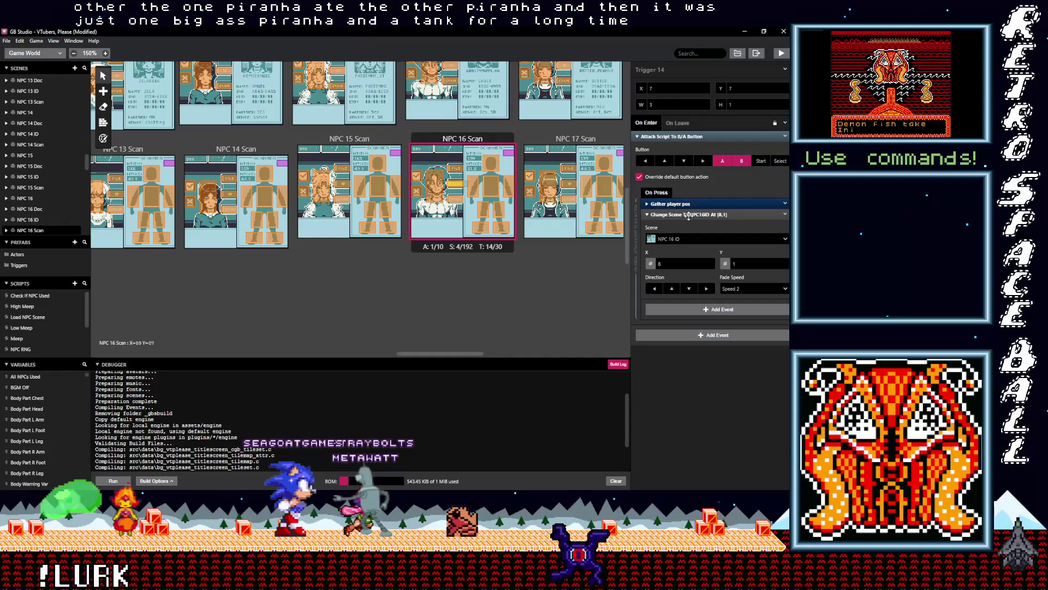
click(693, 215)
click(676, 225)
click(676, 225)
Move the If $SFXOff check above Change Scene in NPC 16 Scan's Triggers 13 and 11.
click(460, 172)
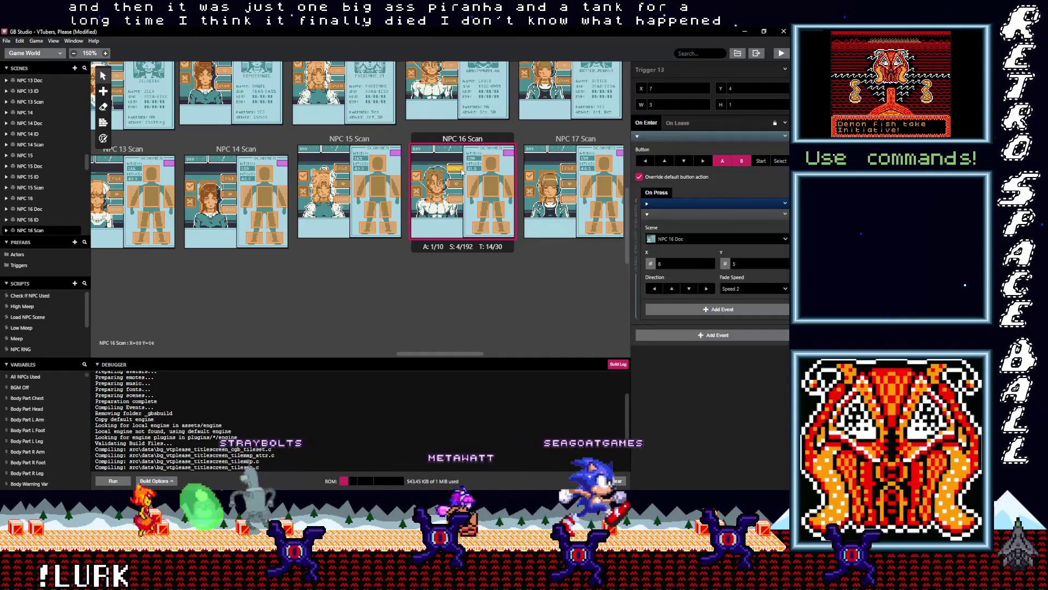
click(672, 224)
click(670, 223)
drag(670, 224, 670, 210)
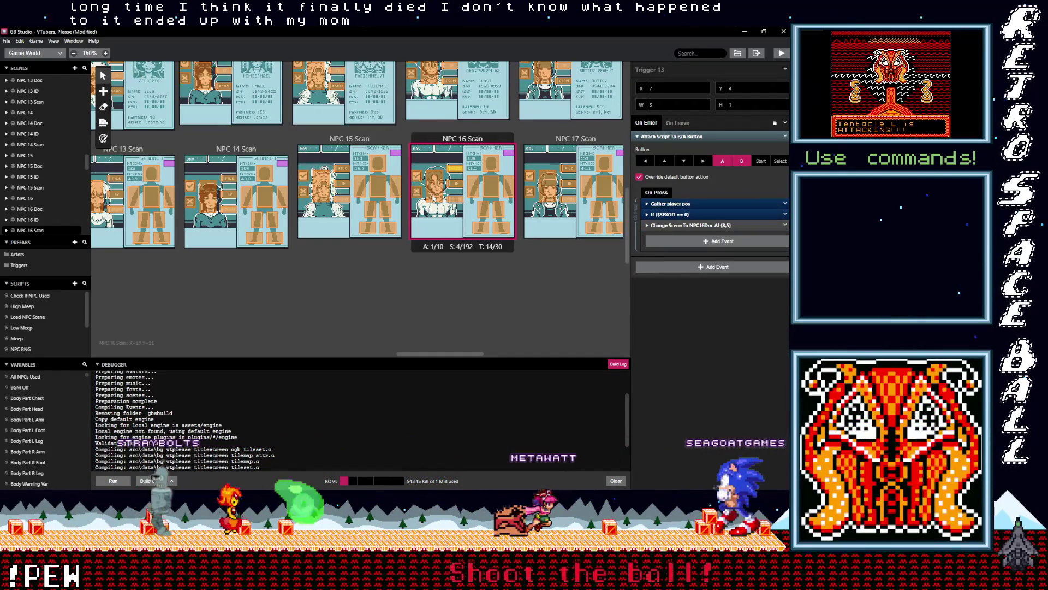
click(435, 195)
click(669, 215)
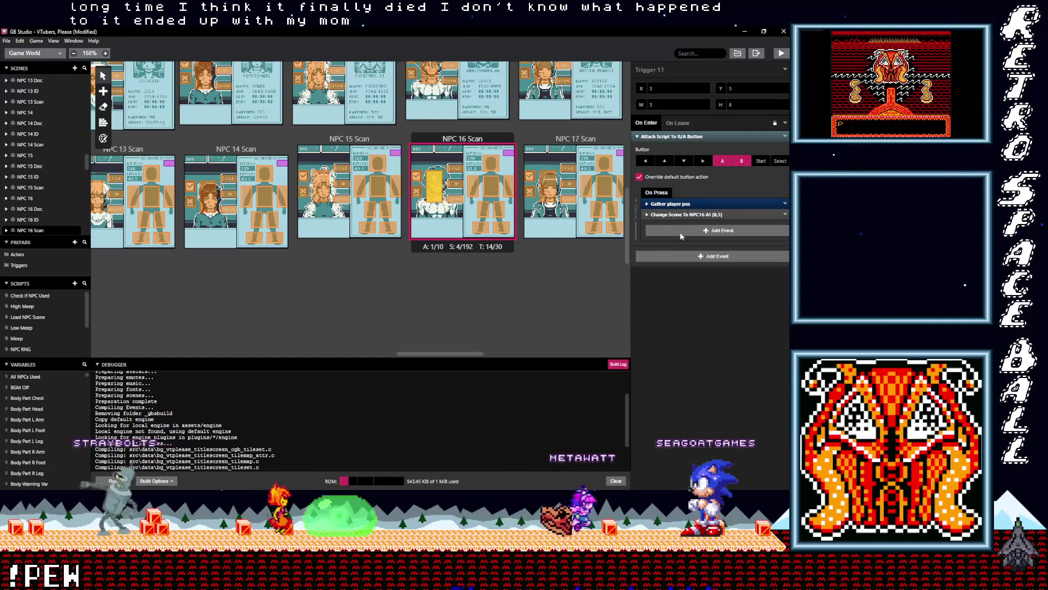
click(676, 225)
click(676, 225)
drag(676, 225, 676, 213)
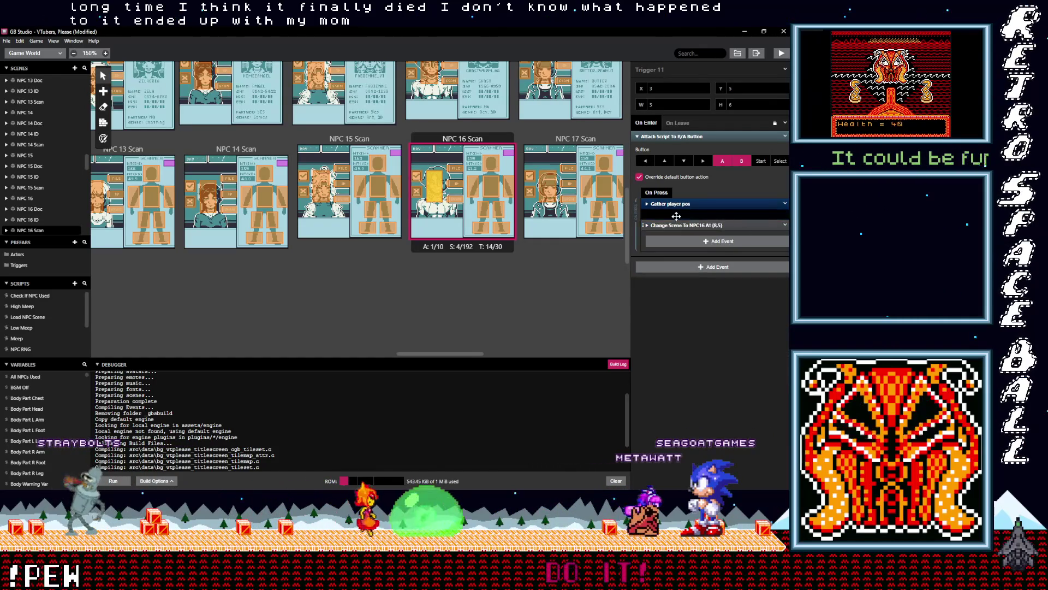
Paste the SFX check above Change Scene in NPC 16 ID's Triggers 2 and 5.
scroll(473, 252, up, 5)
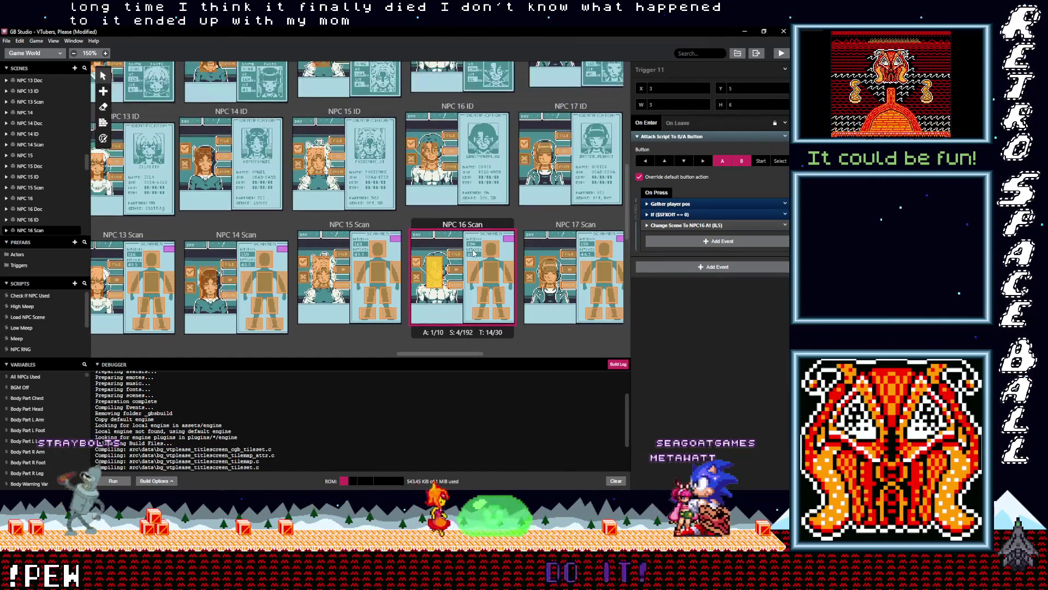
click(448, 210)
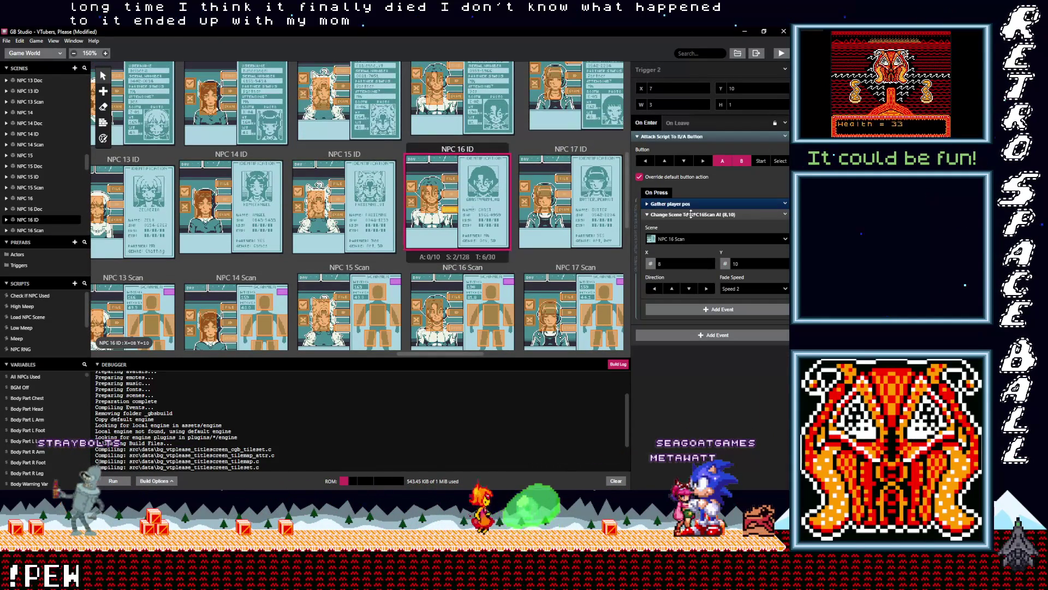
click(691, 213)
click(688, 234)
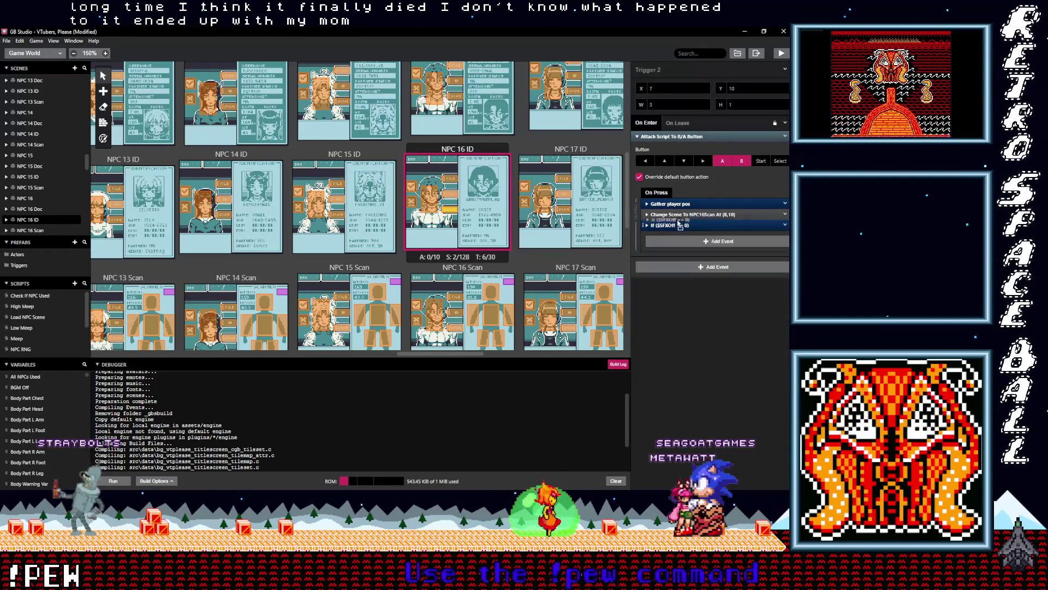
click(448, 195)
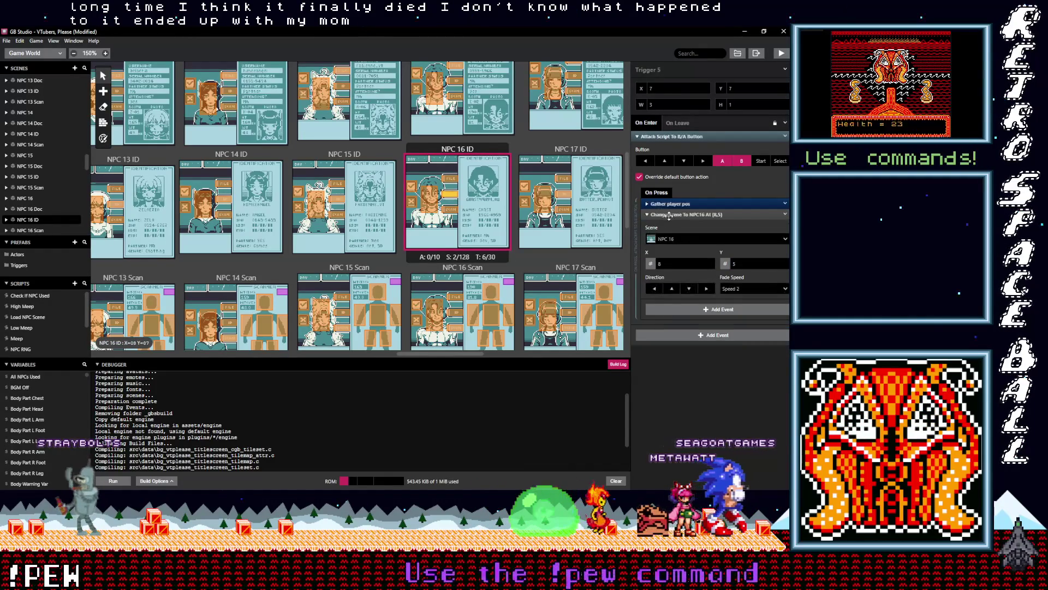
click(671, 214)
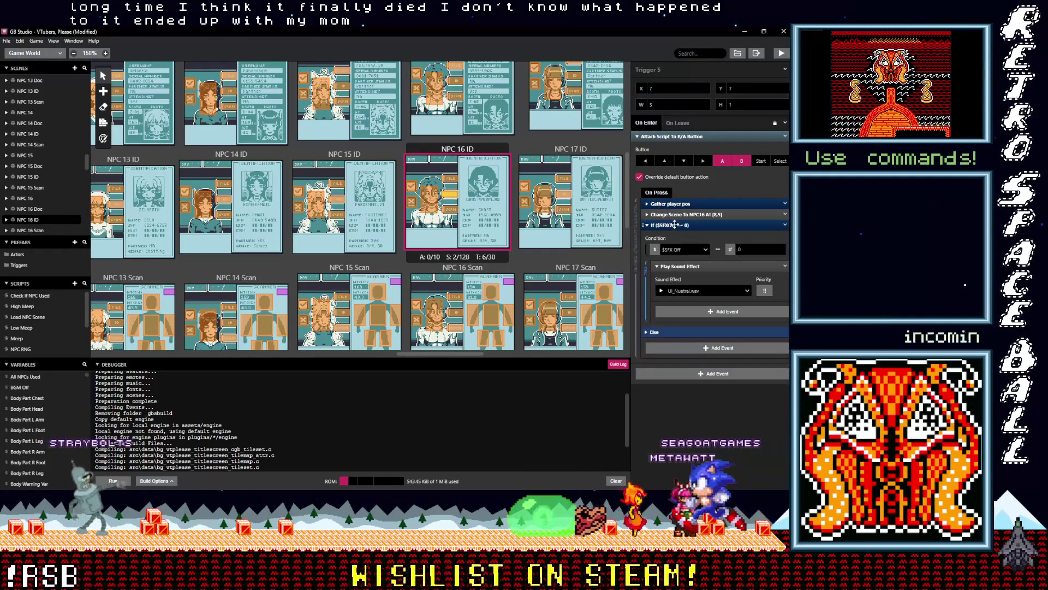
key(ctrl+v)
drag(673, 225, 683, 214)
Move the SFX check above Change Scene in NPC 16 ID's Trigger 6.
click(664, 221)
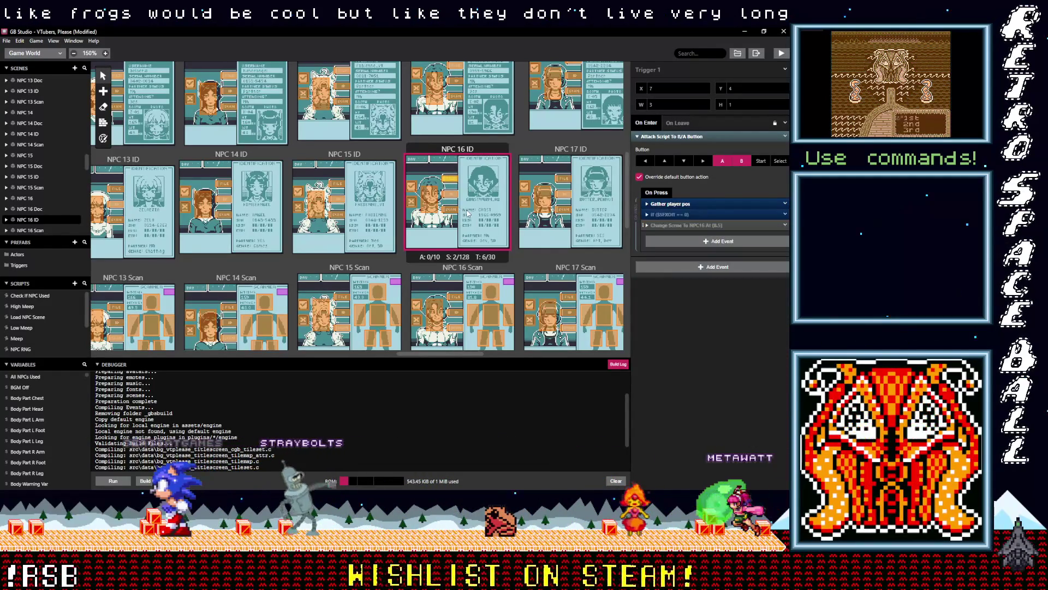
click(428, 210)
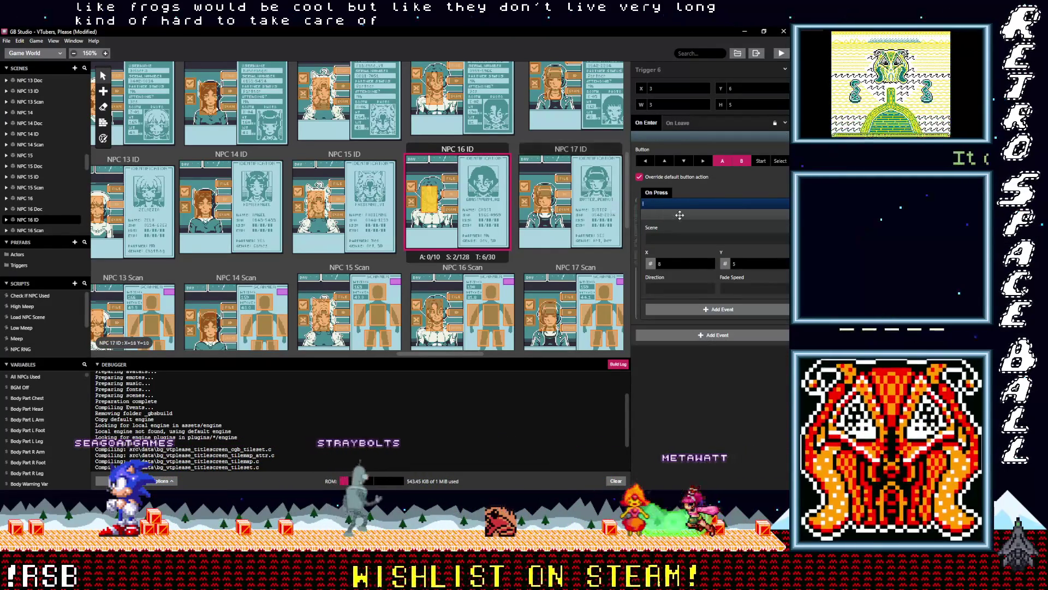
drag(683, 226, 682, 215)
scroll(508, 235, up, 3)
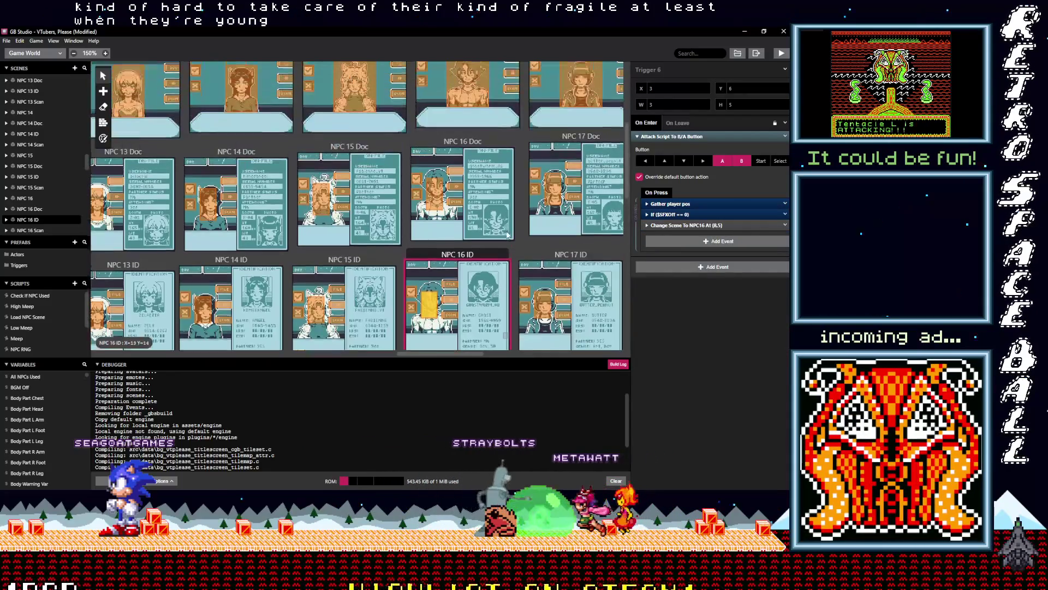
click(485, 227)
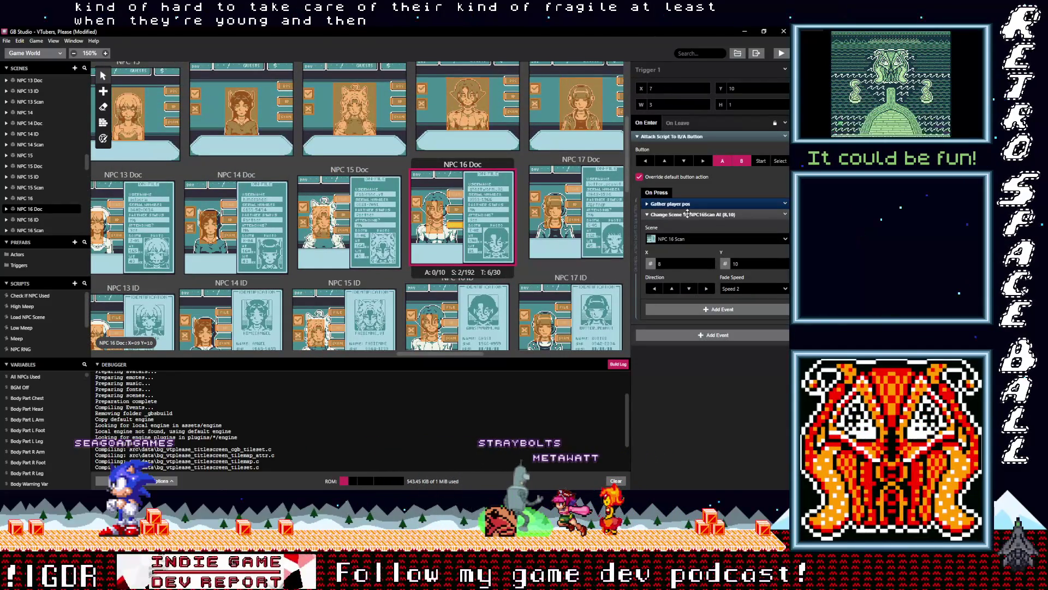
Paste the SFX check above Change Scene in NPC 16 Doc's Triggers 1 and 2.
click(686, 214)
key(ctrl+v)
drag(676, 225, 677, 214)
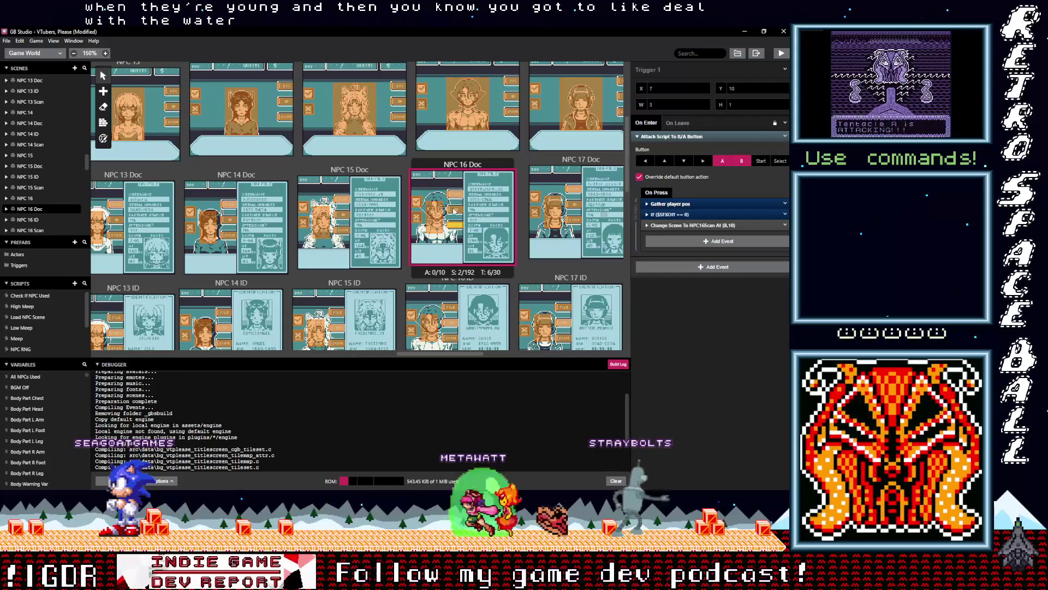
click(480, 212)
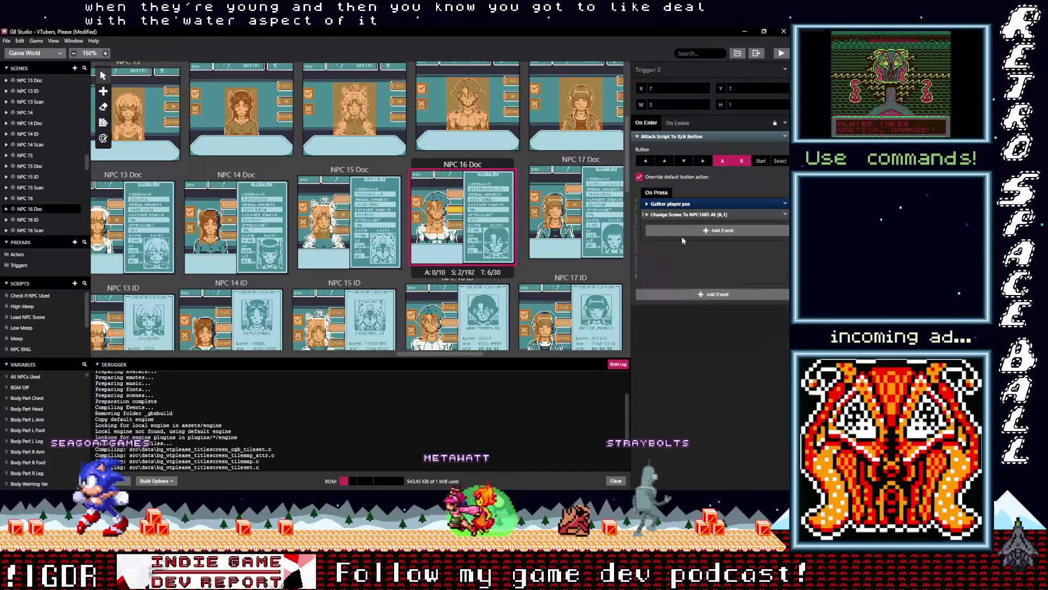
key(ctrl+z)
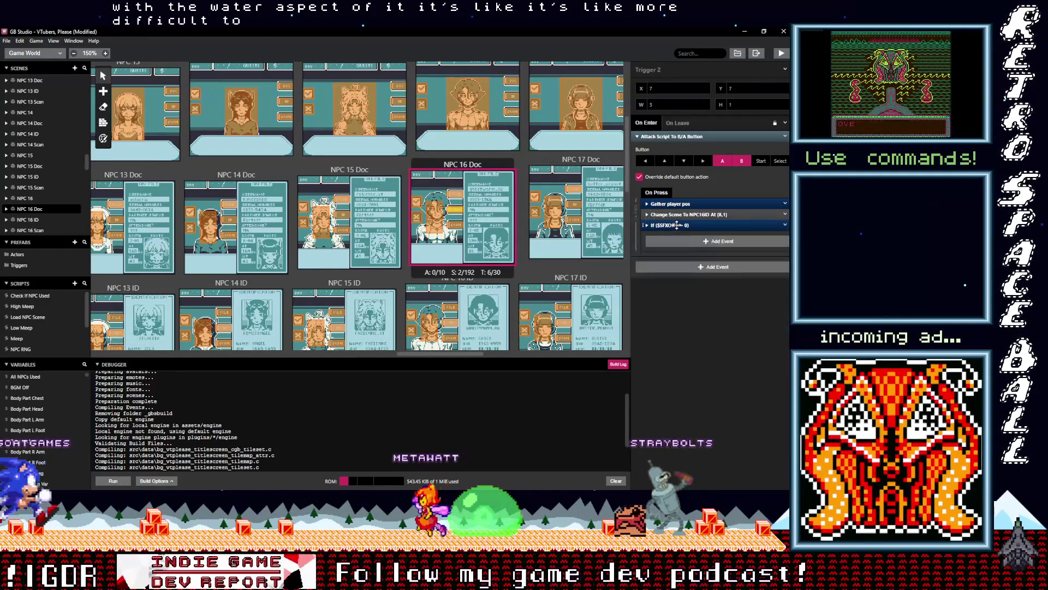
drag(677, 226, 676, 213)
Add the SFX check to NPC 16 Doc's Triggers 6 and 5 and NPC 16's Trigger 5.
click(456, 195)
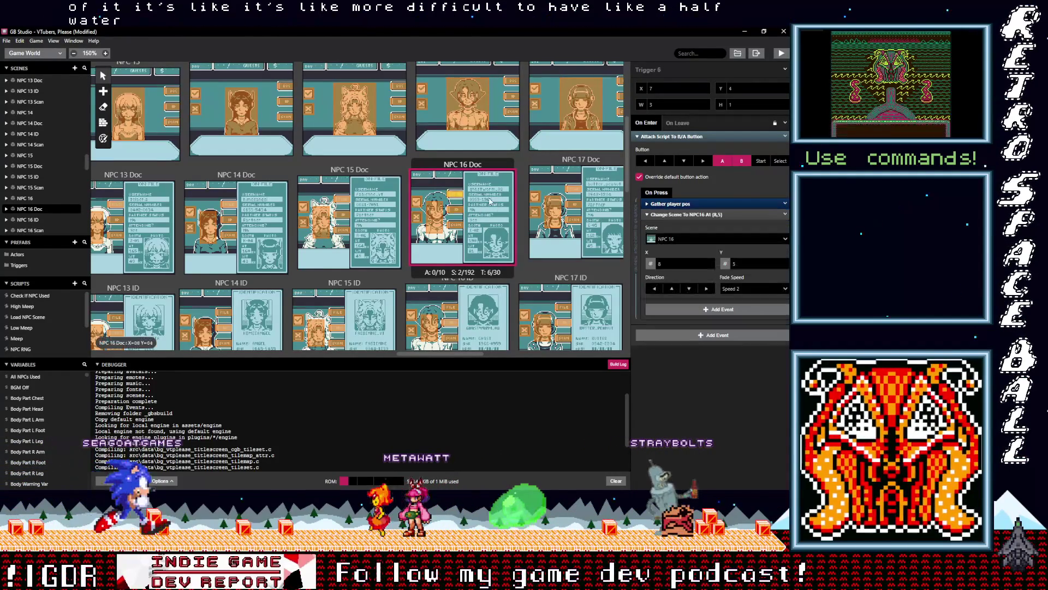
click(672, 230)
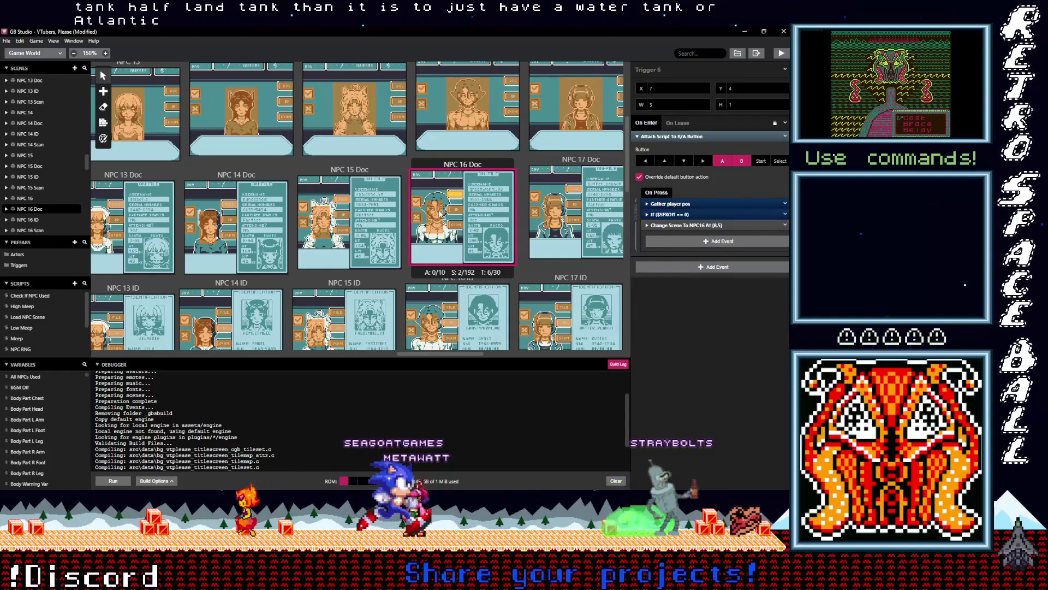
click(435, 217)
click(666, 219)
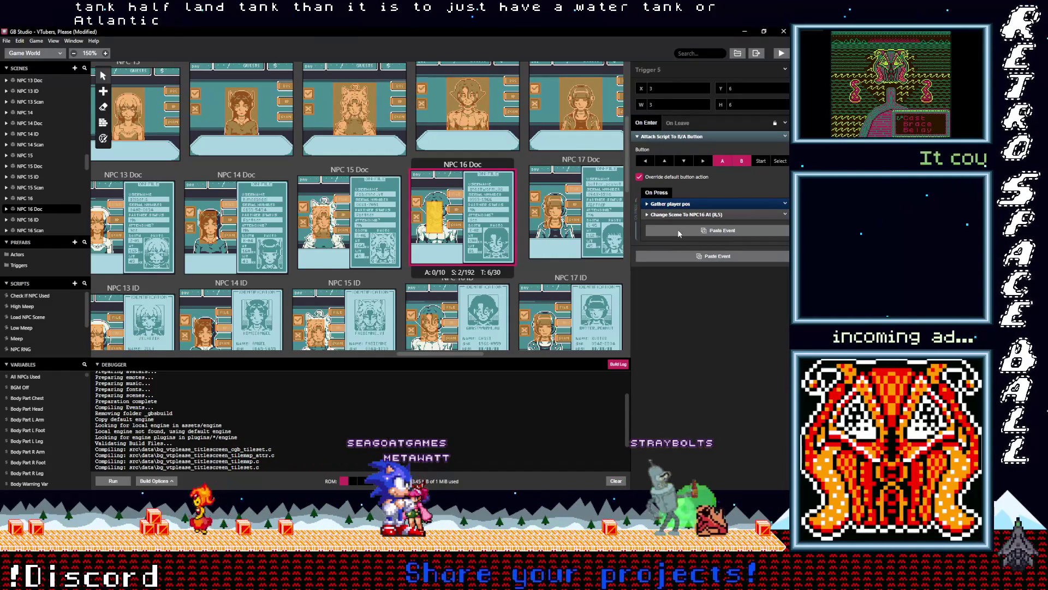
alt+click(677, 230)
click(673, 225)
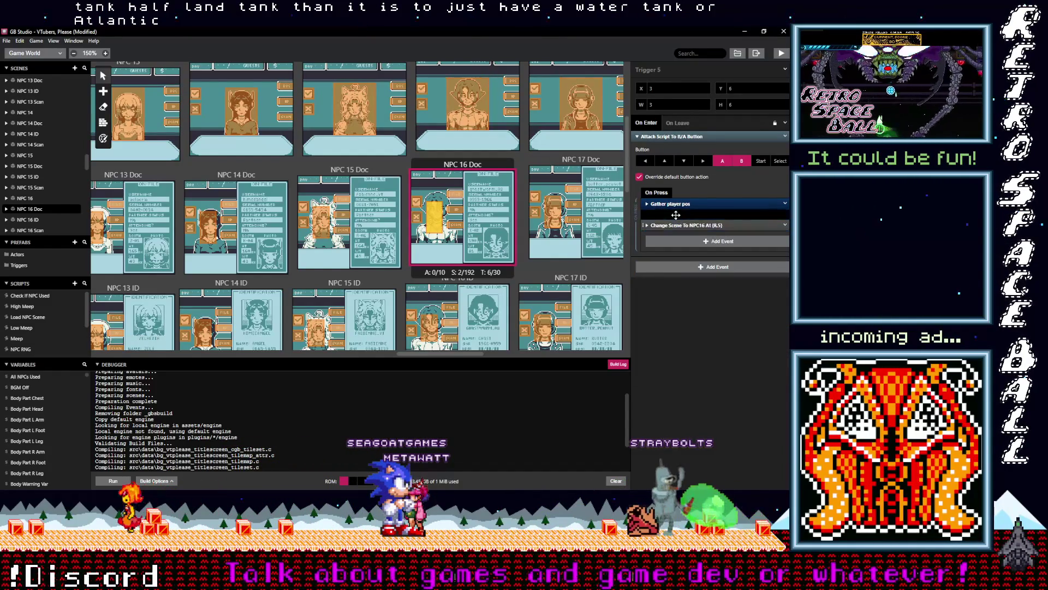
scroll(480, 247, up, 2)
click(514, 156)
click(669, 225)
Move the $SFXOff sound check above Change Scene in NPC 16's Triggers 5 and 4.
drag(669, 224, 668, 216)
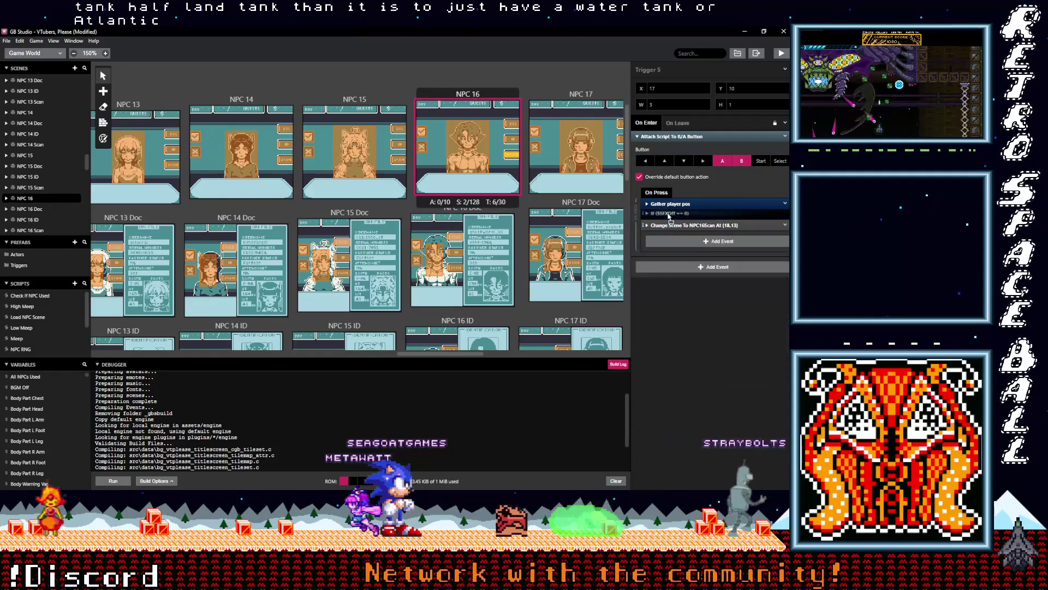
click(514, 141)
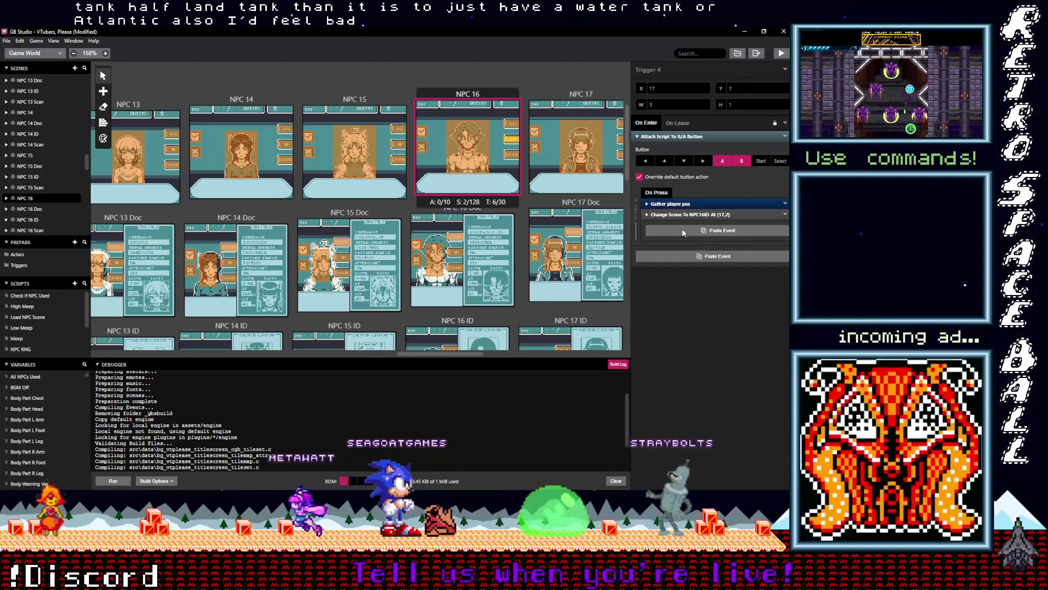
click(683, 230)
drag(671, 225, 665, 213)
click(491, 163)
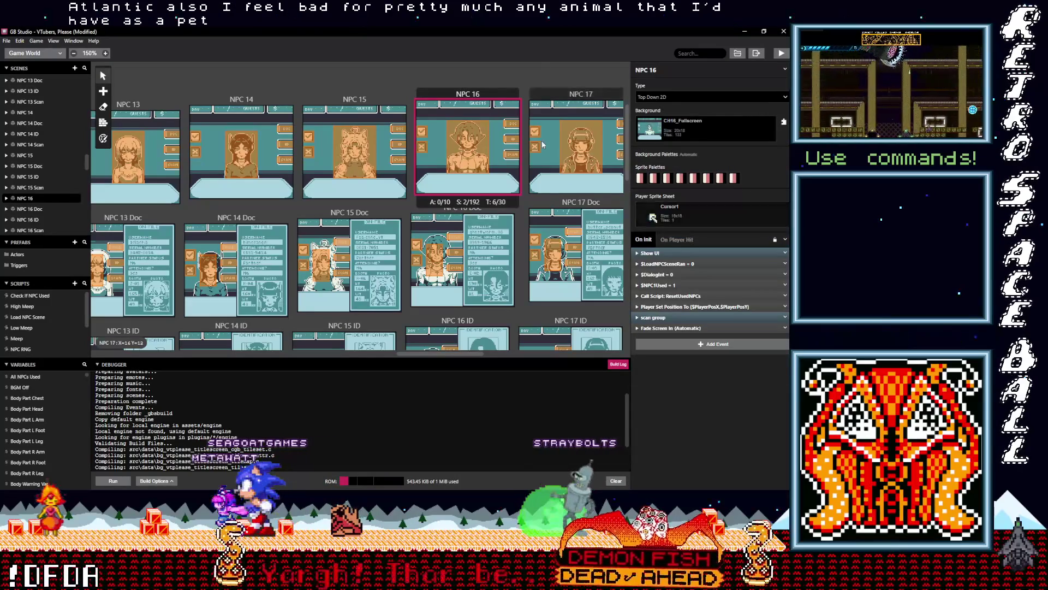
Put the sound check before Change Scene in NPC 16's Trigger 3, then select NPC 17's trigger.
click(513, 125)
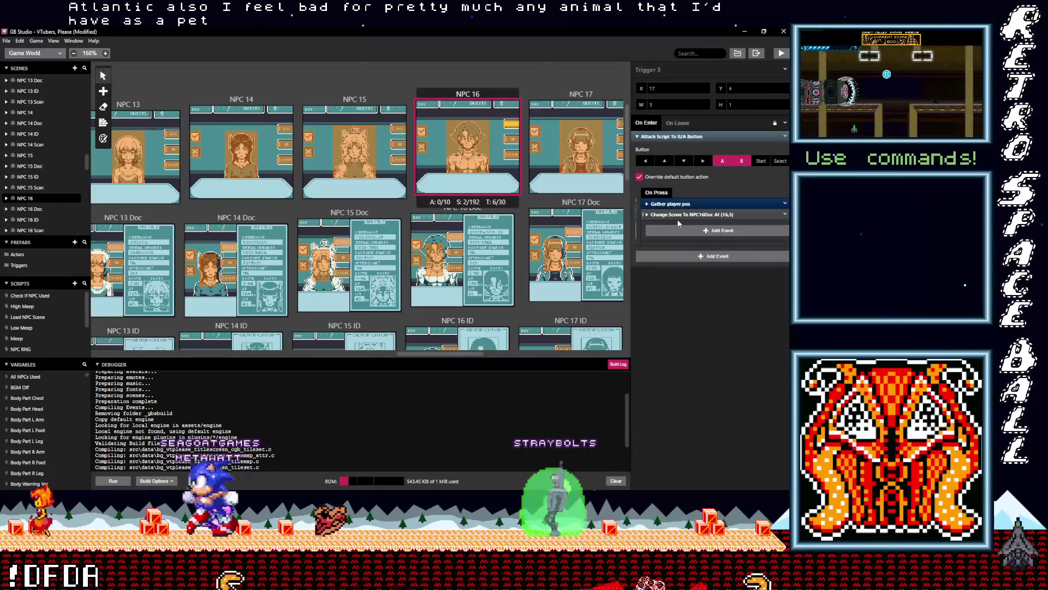
drag(676, 226, 677, 214)
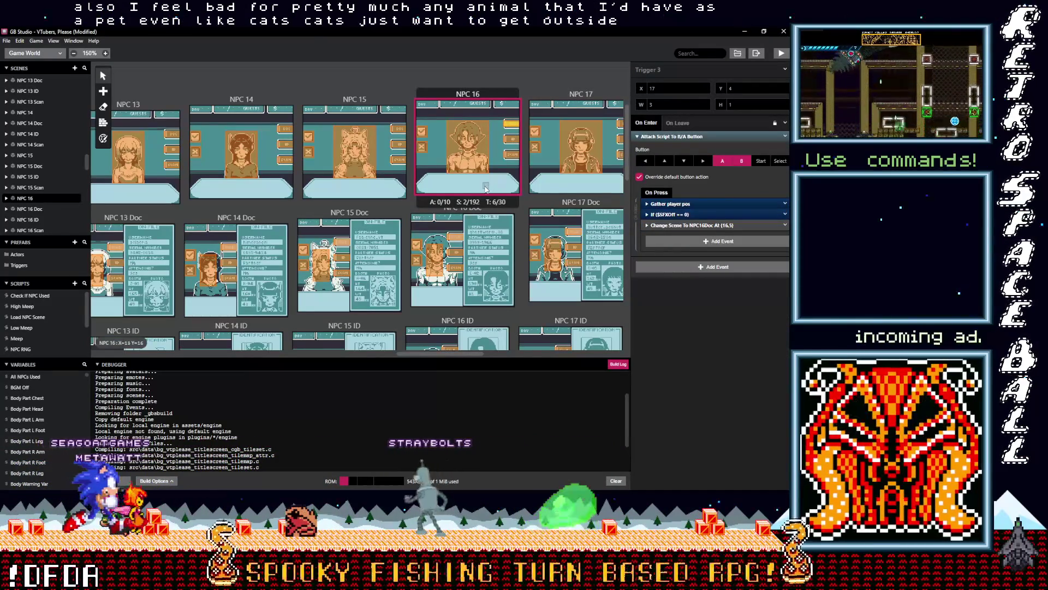
drag(433, 352, 463, 352)
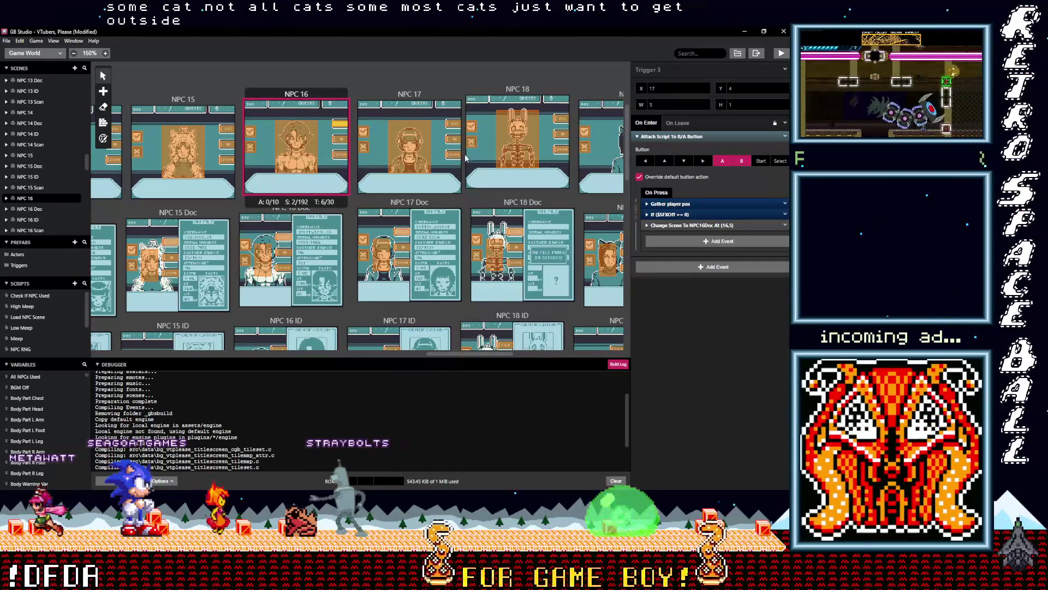
click(453, 156)
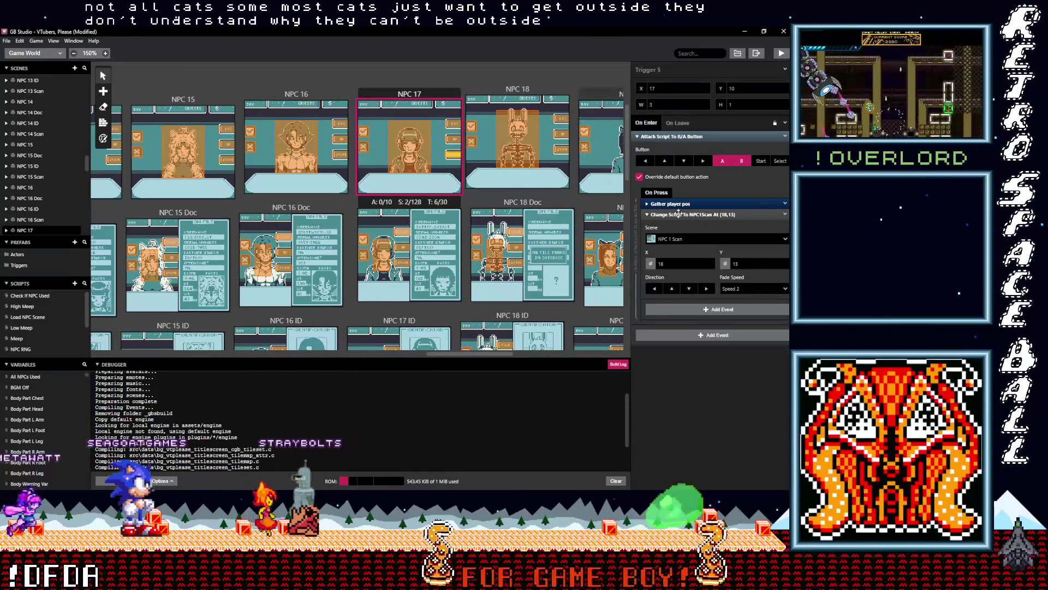
Add the If $SFXOff == 0 check ahead of Change Scene in NPC 17's Triggers 5 and 4.
click(699, 215)
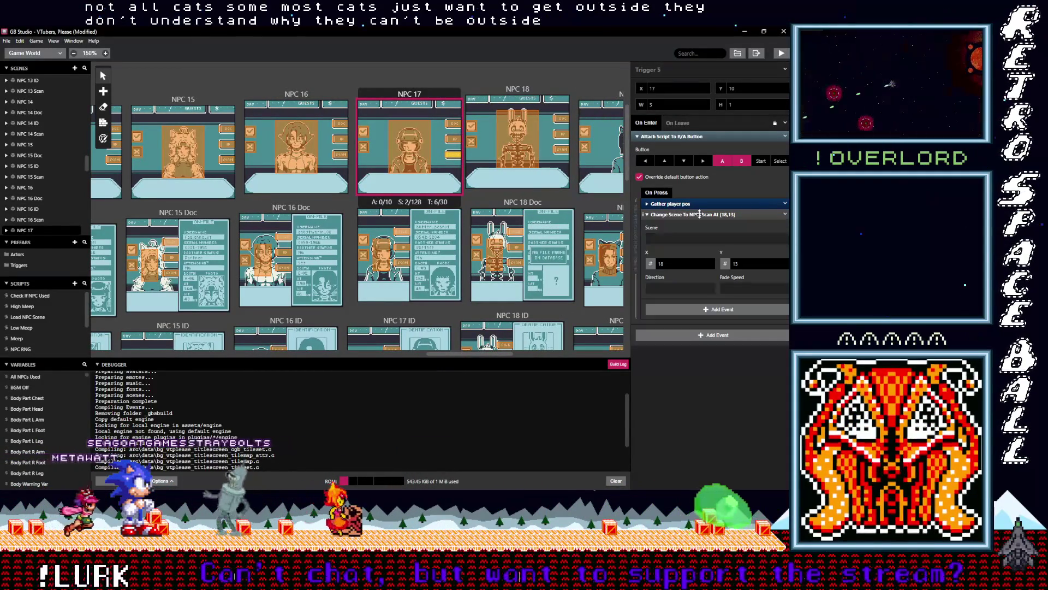
click(681, 231)
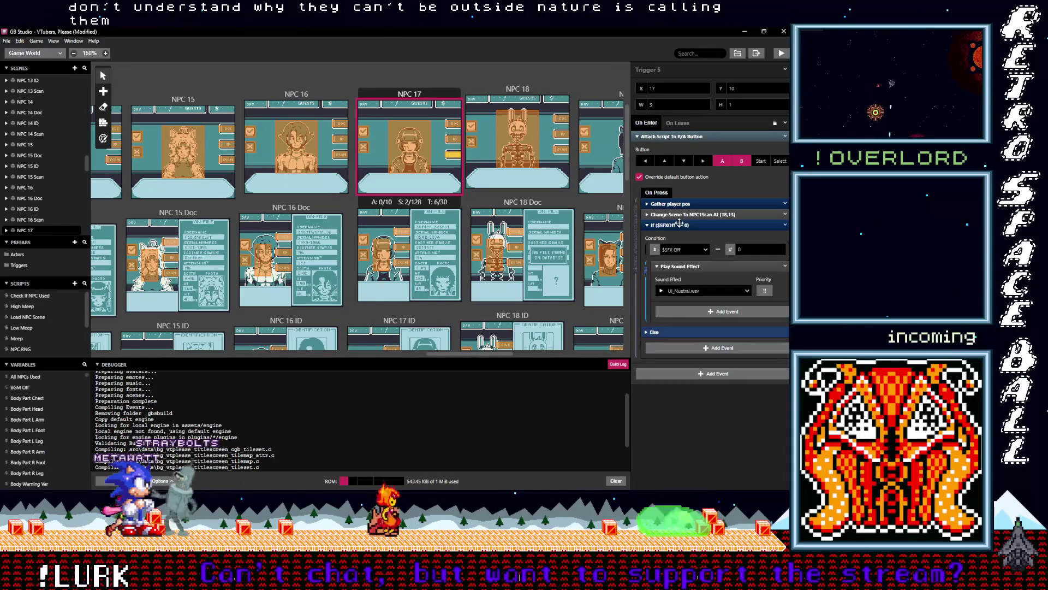
drag(680, 220, 680, 216)
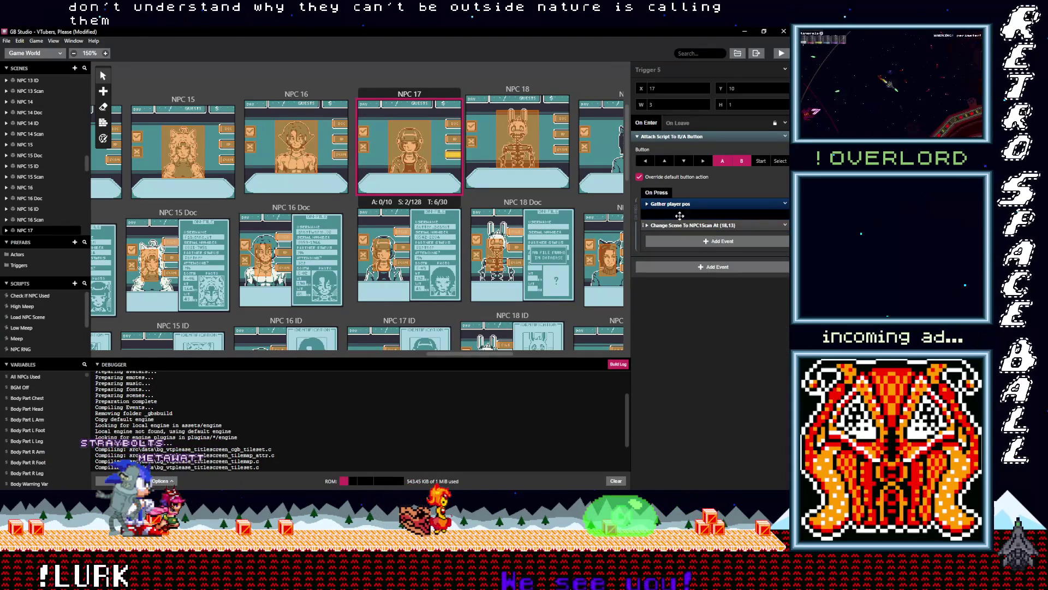
click(454, 142)
click(679, 214)
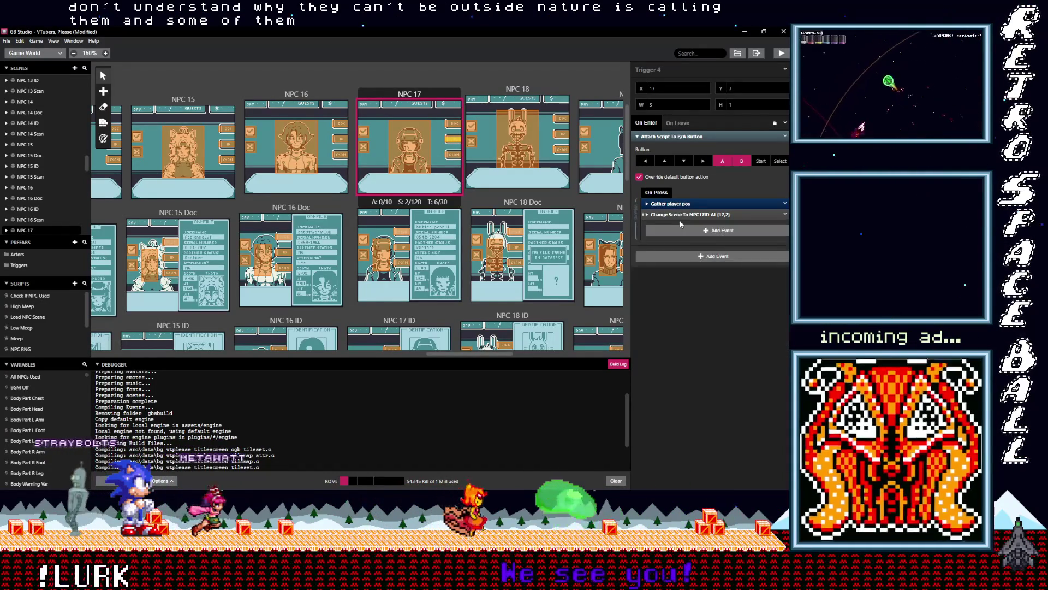
click(684, 230)
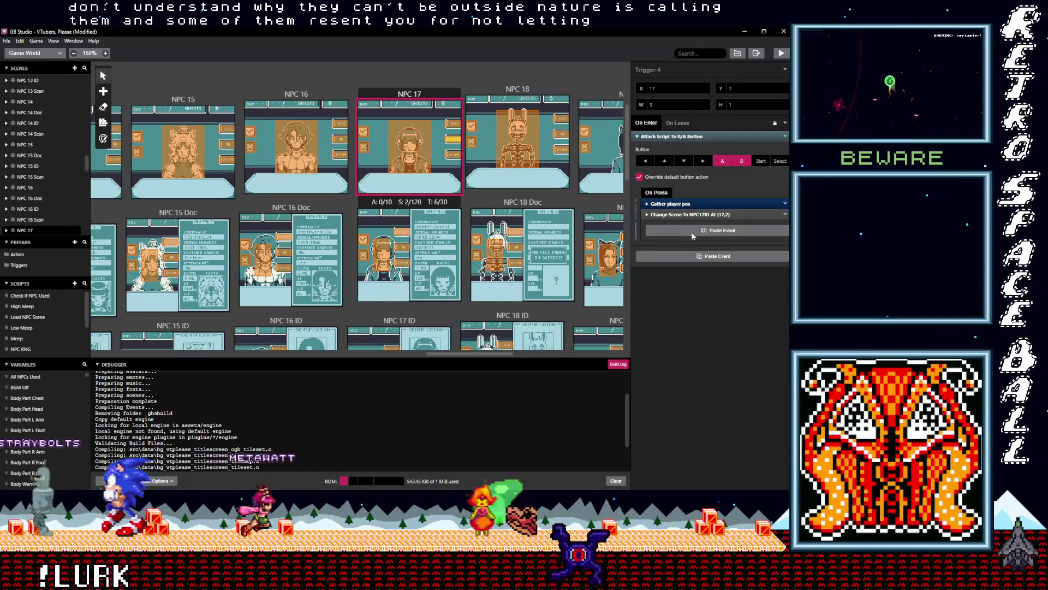
click(676, 225)
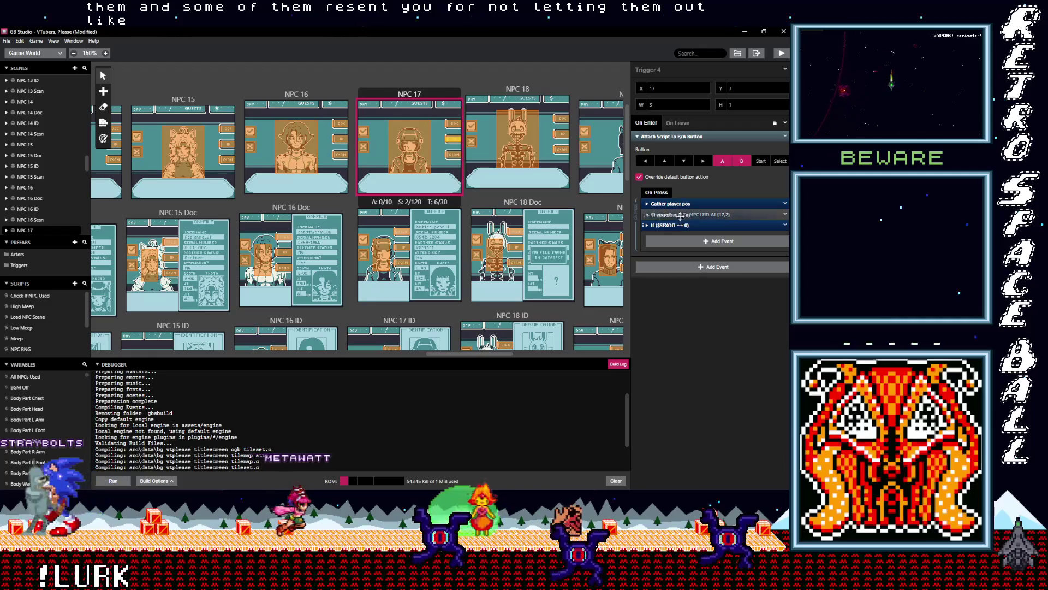
Paste the sound check into Trigger 3 and drag it above its Change Scene to NPC 17 Doc.
click(453, 125)
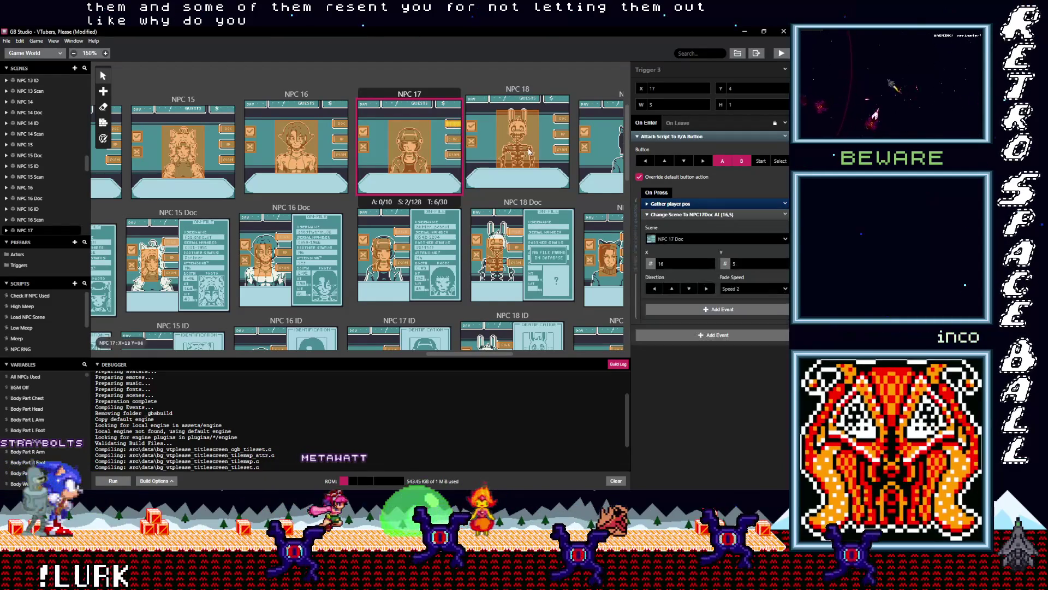
click(679, 214)
key(ctrl+v)
click(677, 226)
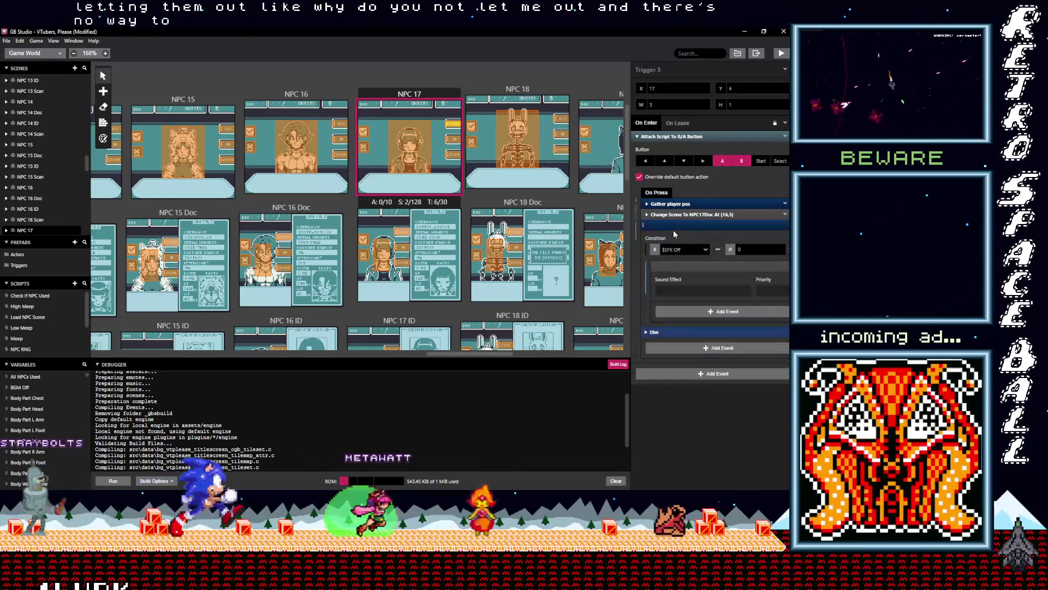
drag(668, 227, 674, 217)
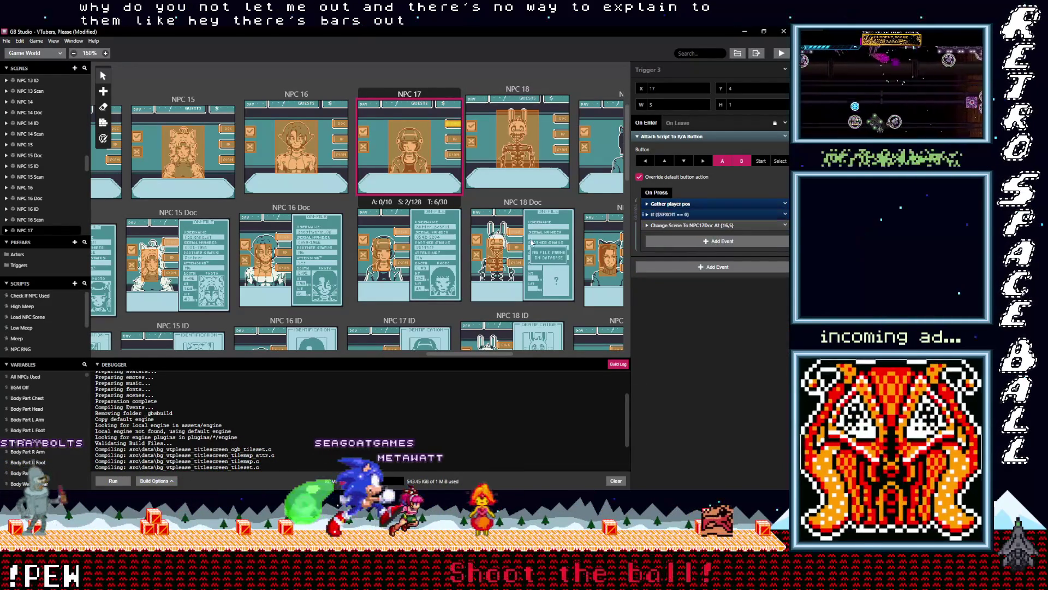
click(441, 235)
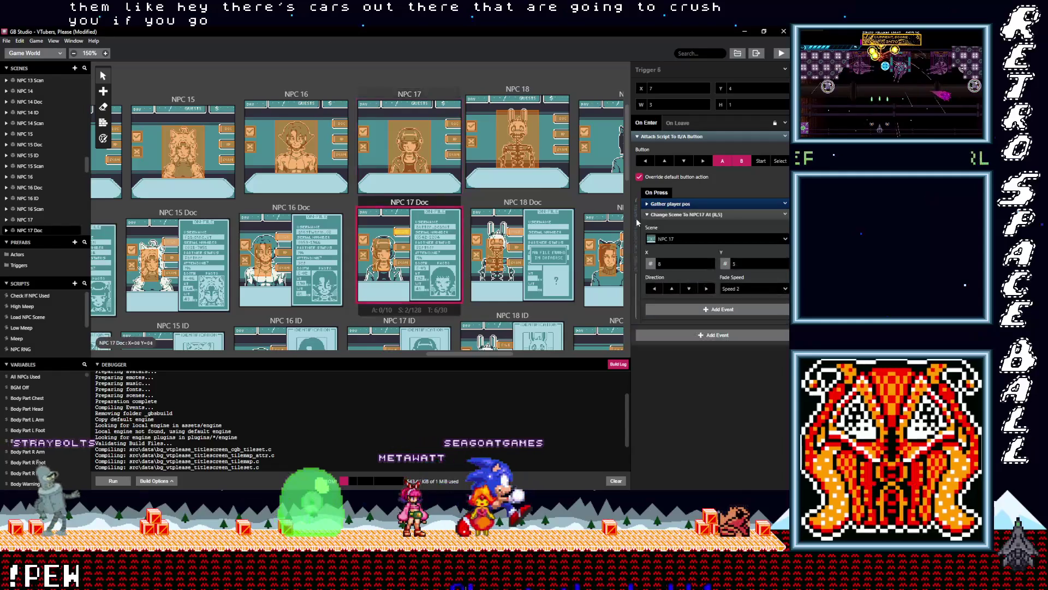
Insert the $SFXOff sound check before Change Scene in NPC 17 Doc's Triggers 6 and 2.
click(665, 214)
key(ctrl+v)
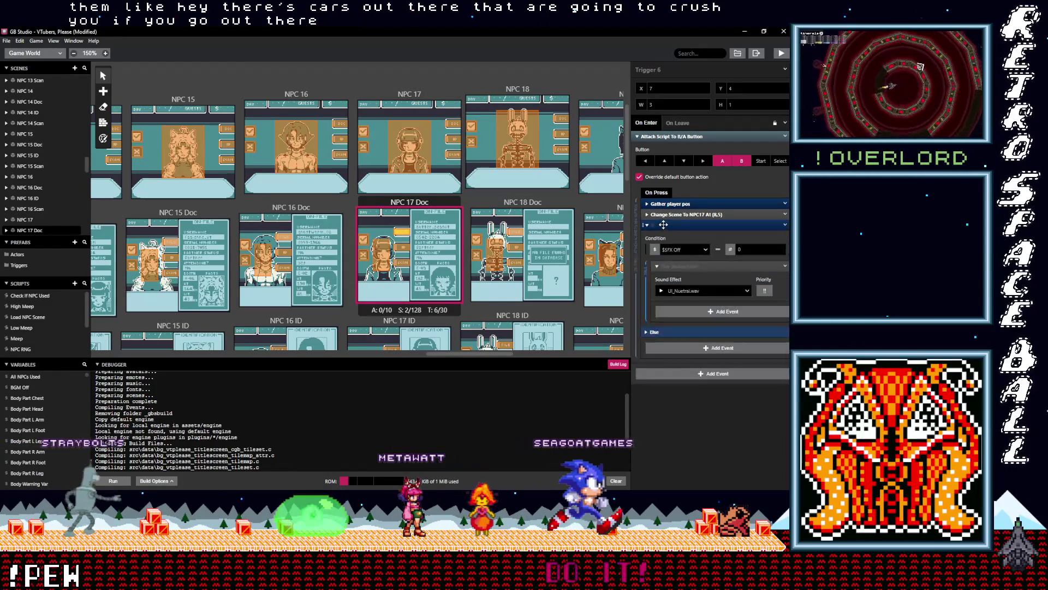
click(671, 226)
drag(671, 226, 671, 214)
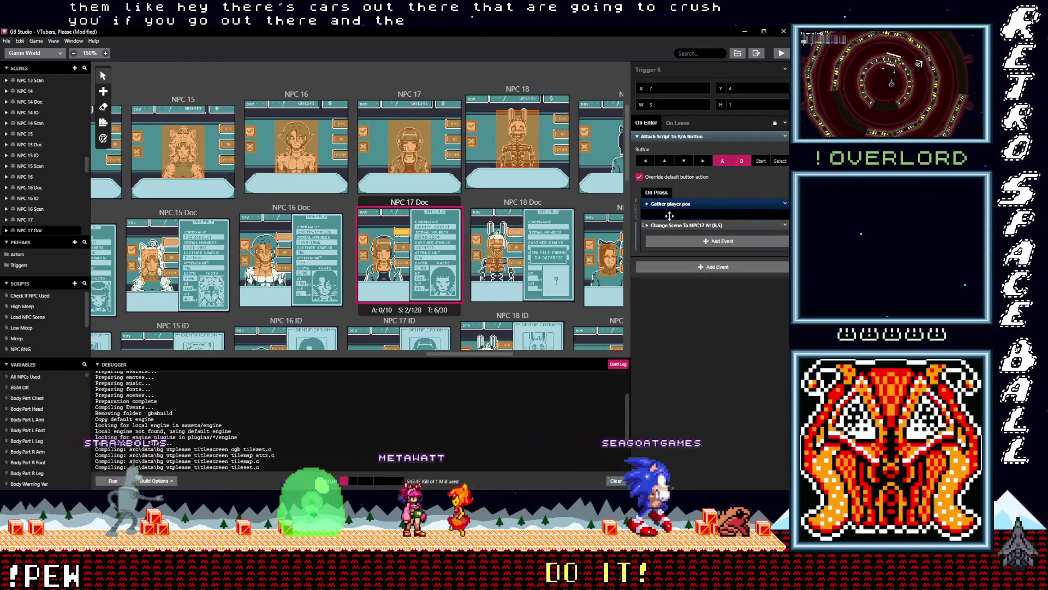
click(402, 248)
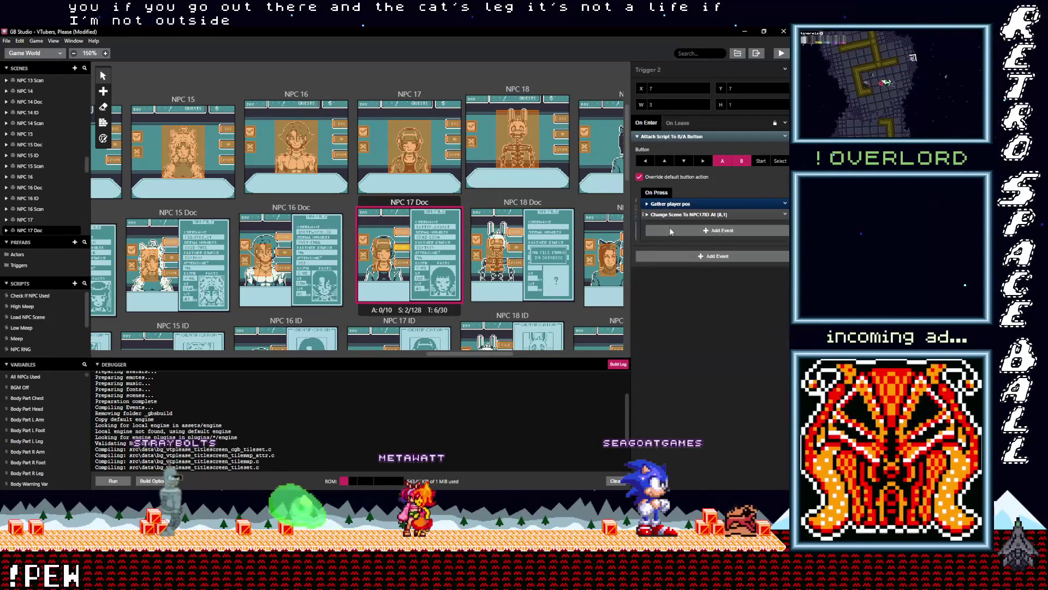
click(672, 230)
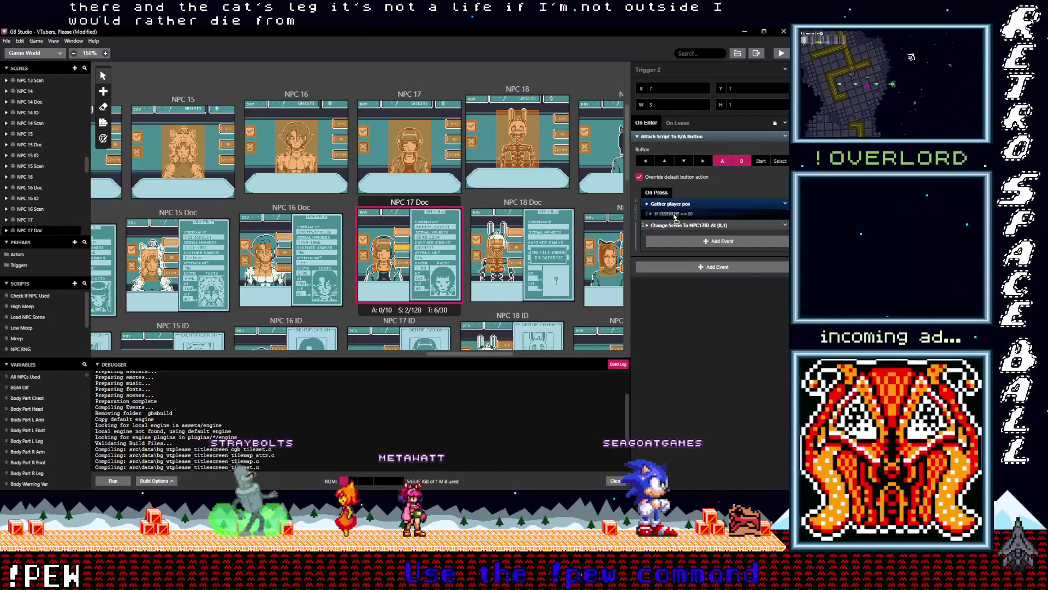
Add the sound check above Change Scene in NPC 17 Doc's Triggers 1 and 5.
click(406, 266)
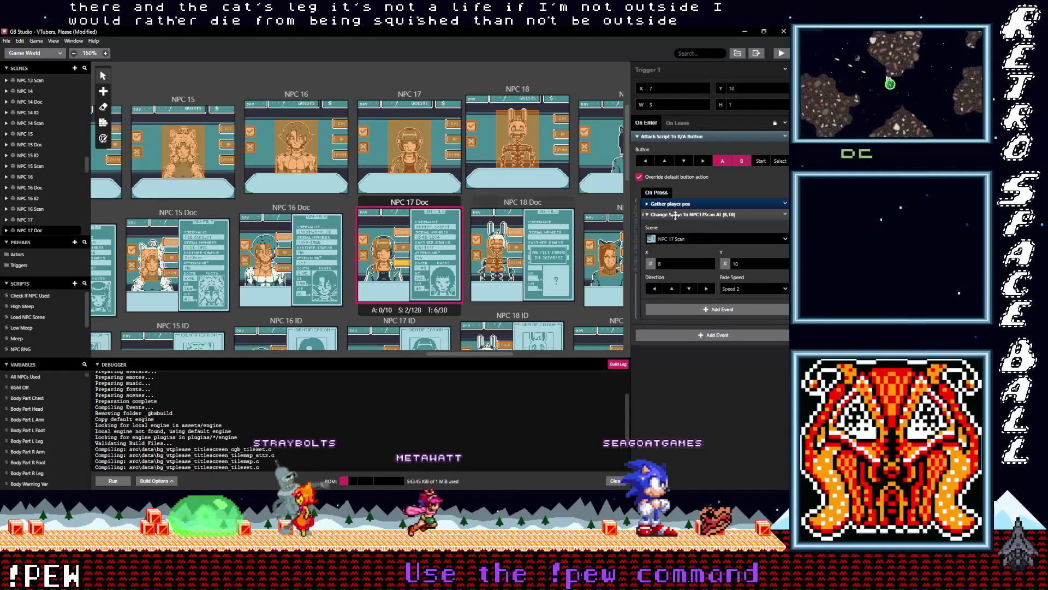
click(675, 231)
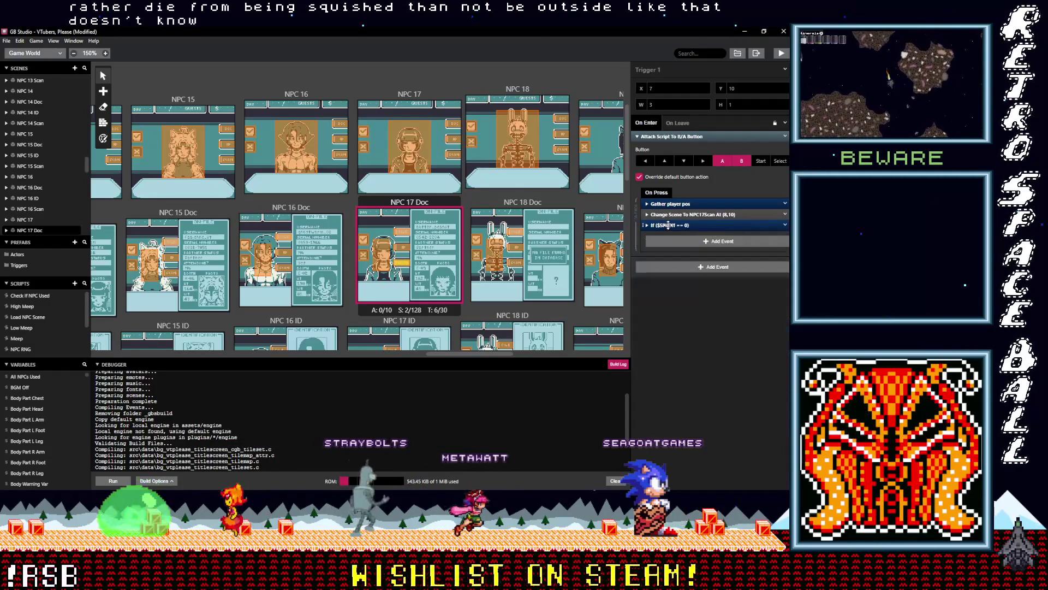
click(382, 255)
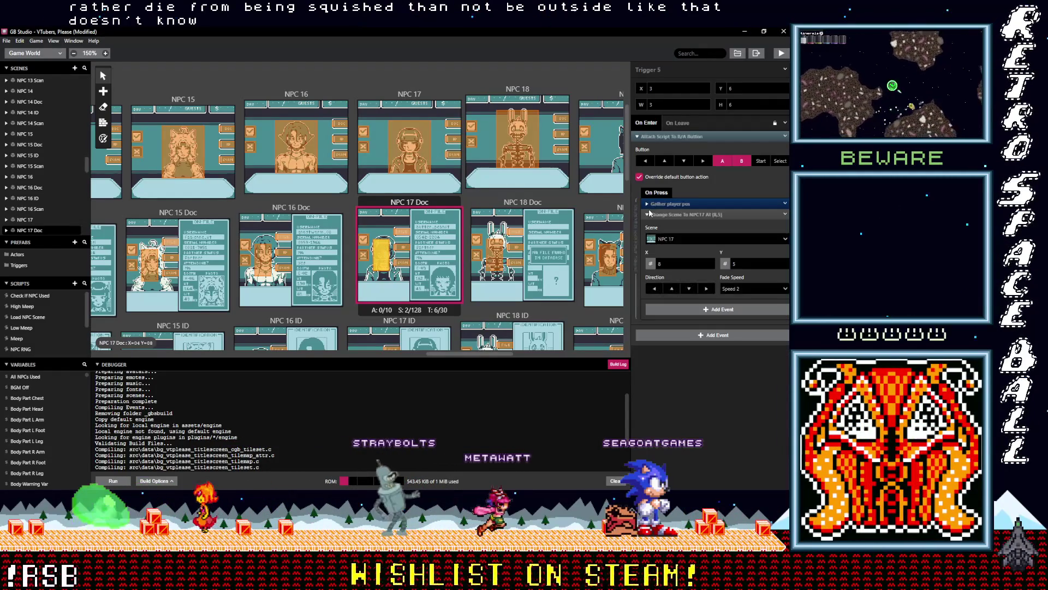
click(670, 215)
click(680, 230)
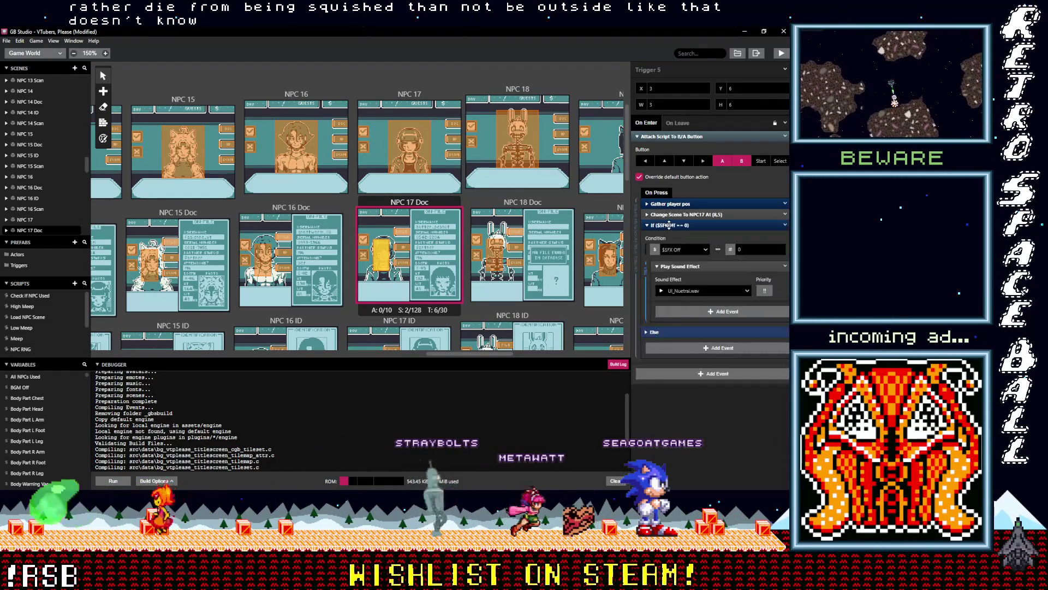
drag(671, 225, 671, 214)
scroll(414, 285, down, 2)
scroll(413, 285, down, 1)
Place the $SFXOff sound check ahead of Change Scene in NPC 17 ID's Triggers 2 and 5.
click(393, 252)
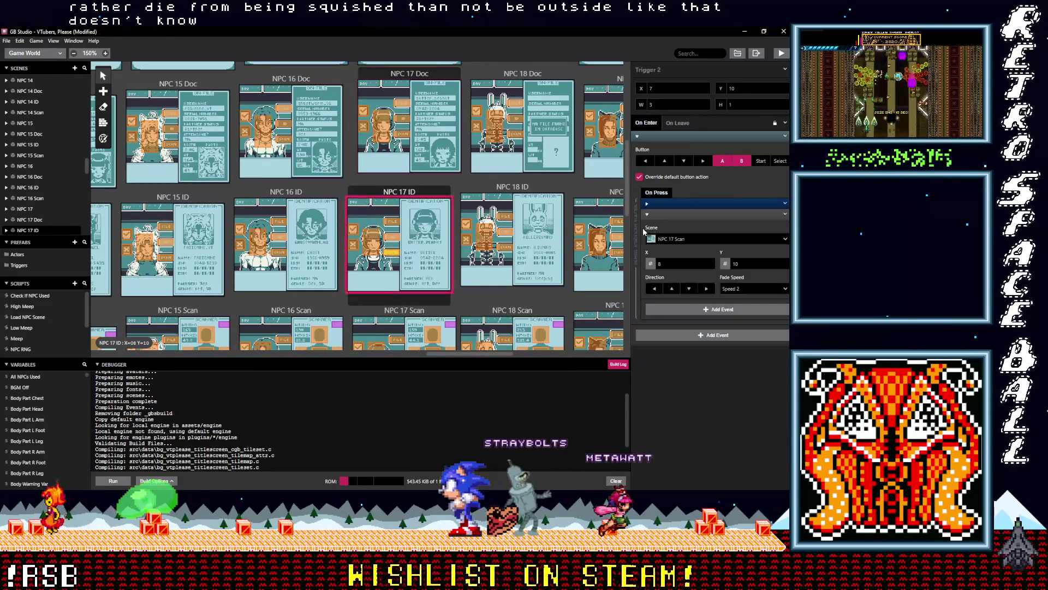
click(675, 214)
click(682, 225)
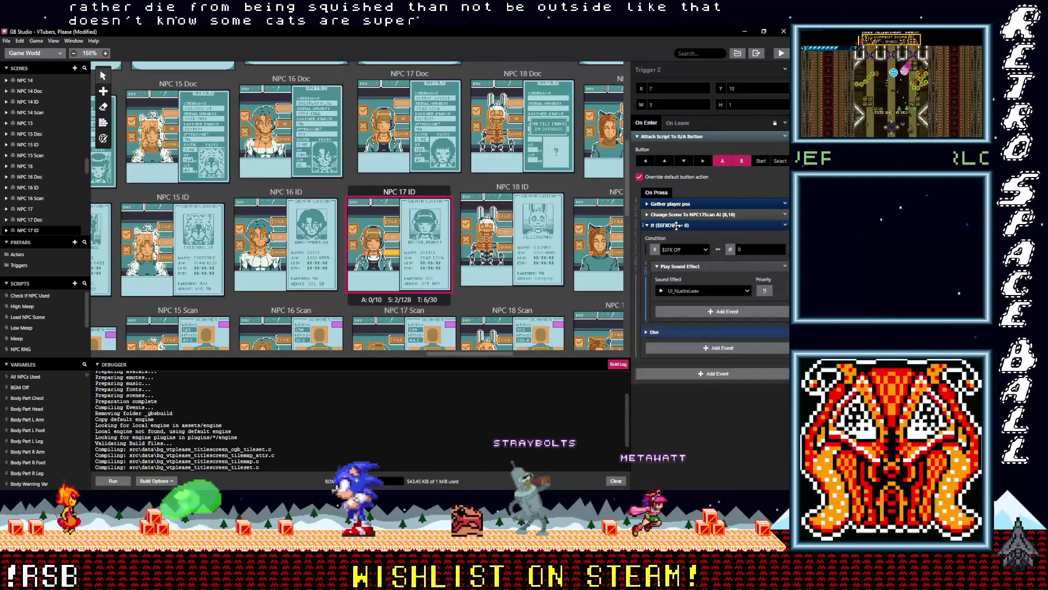
click(679, 225)
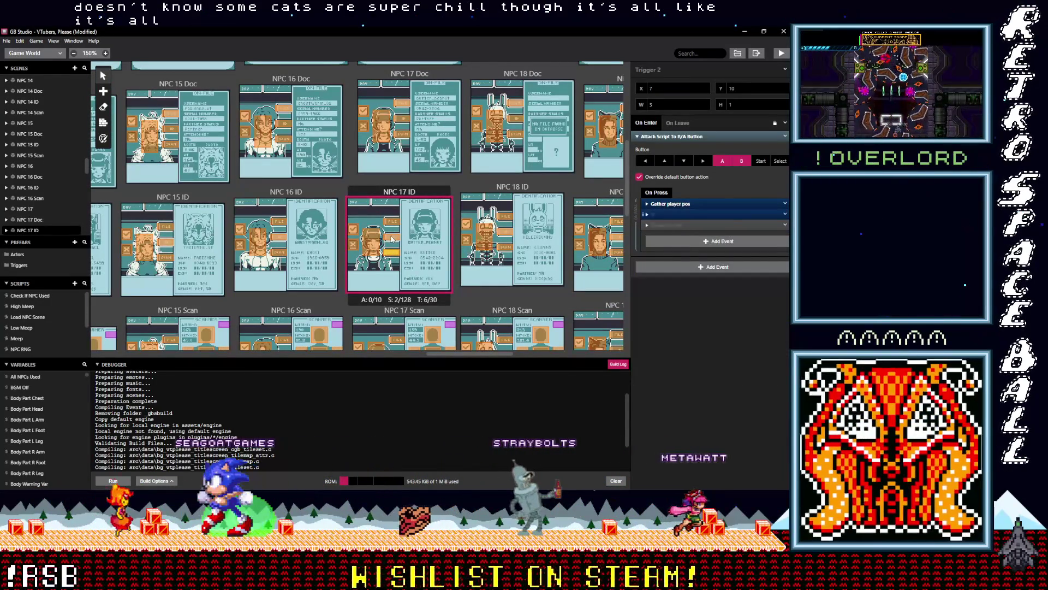
click(393, 238)
click(675, 214)
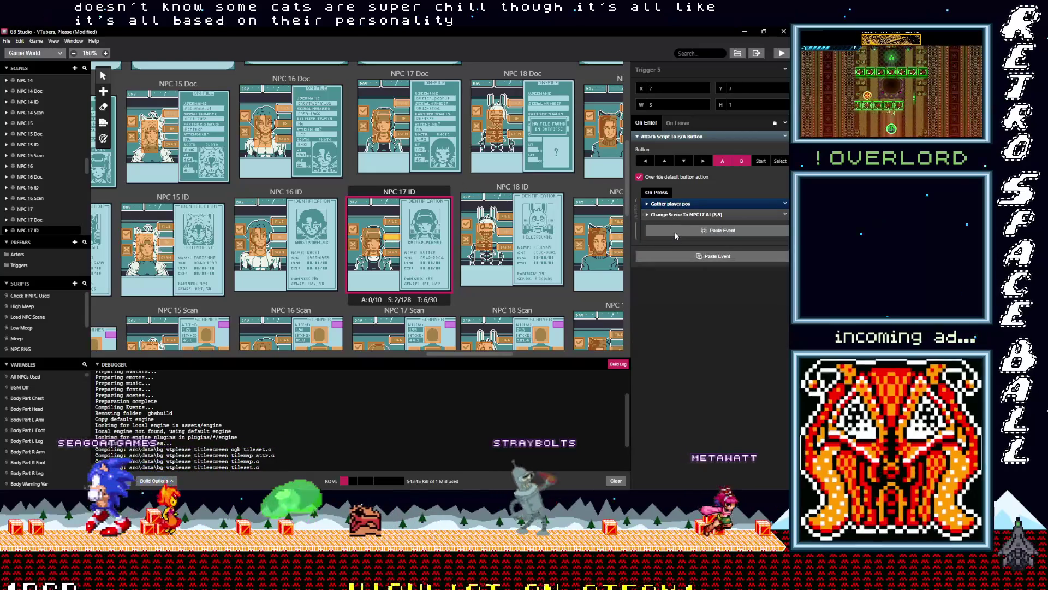
click(672, 226)
click(671, 226)
drag(671, 225, 671, 213)
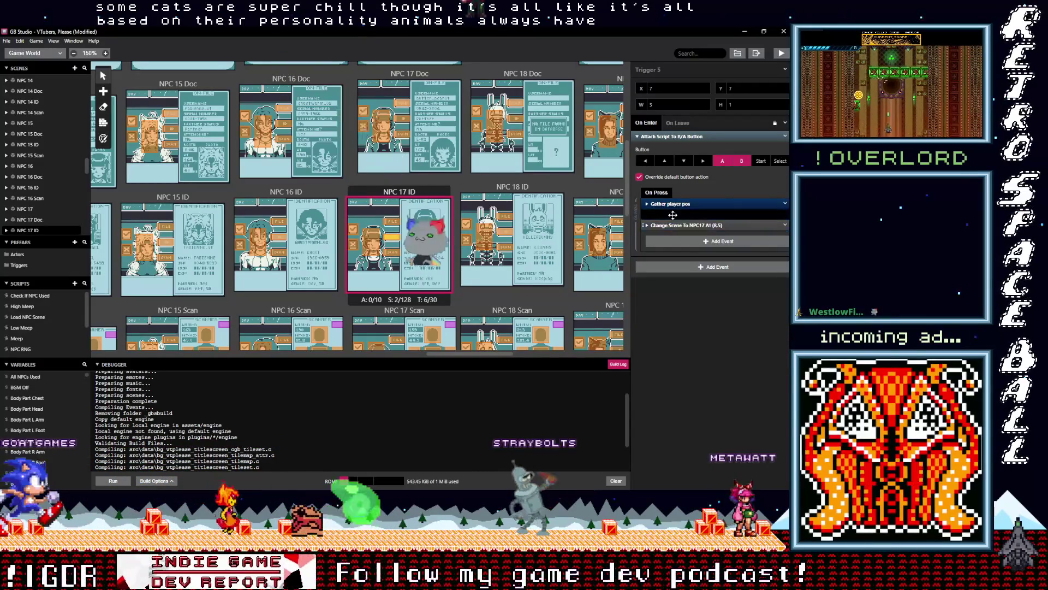
Add the sound check before Change Scene in NPC 17 ID's Triggers 1 and 6.
click(395, 224)
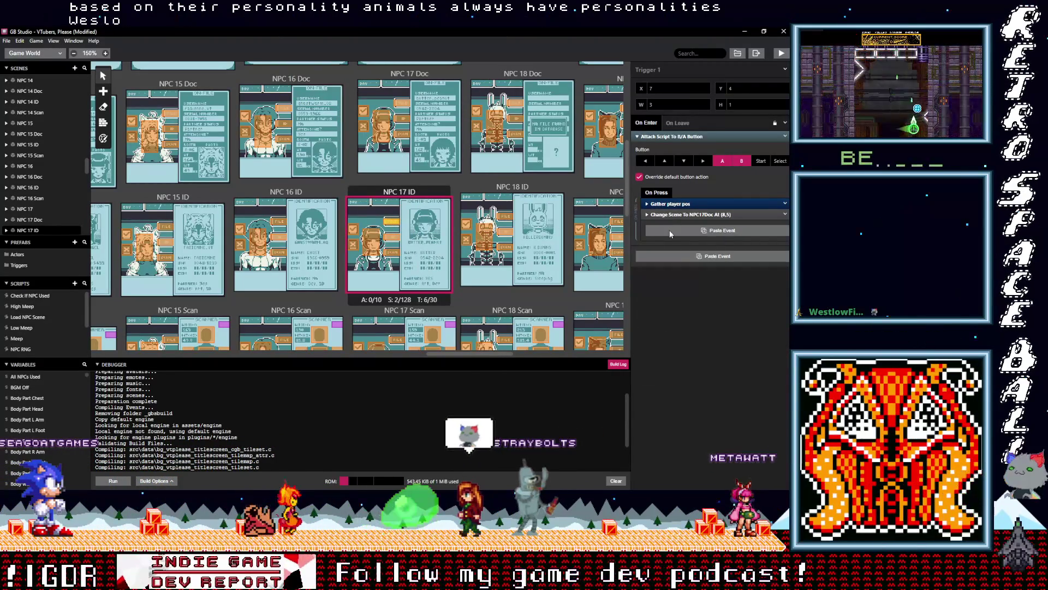
alt+click(670, 231)
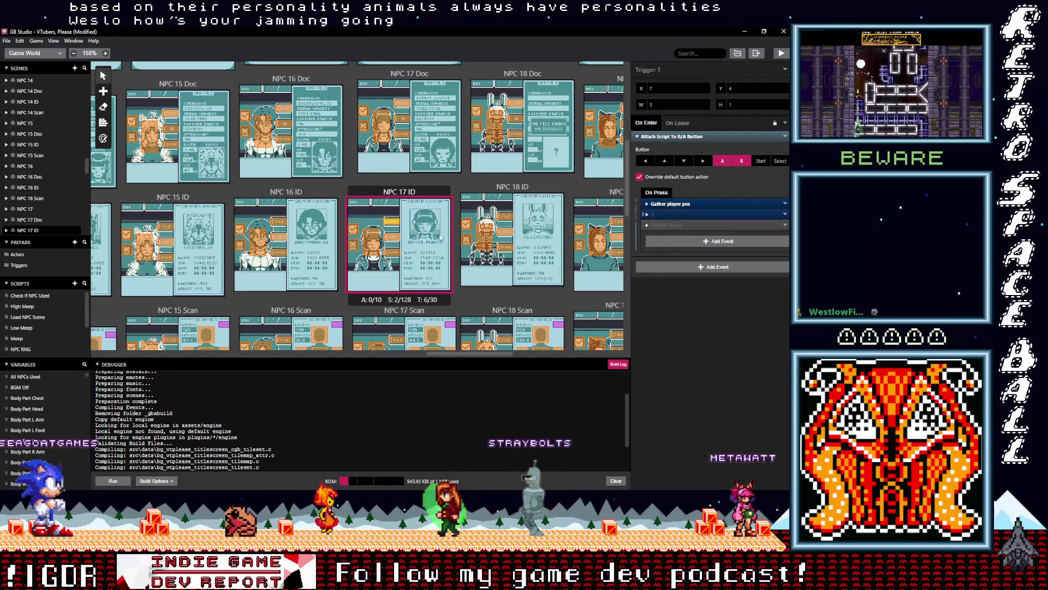
click(365, 241)
click(669, 216)
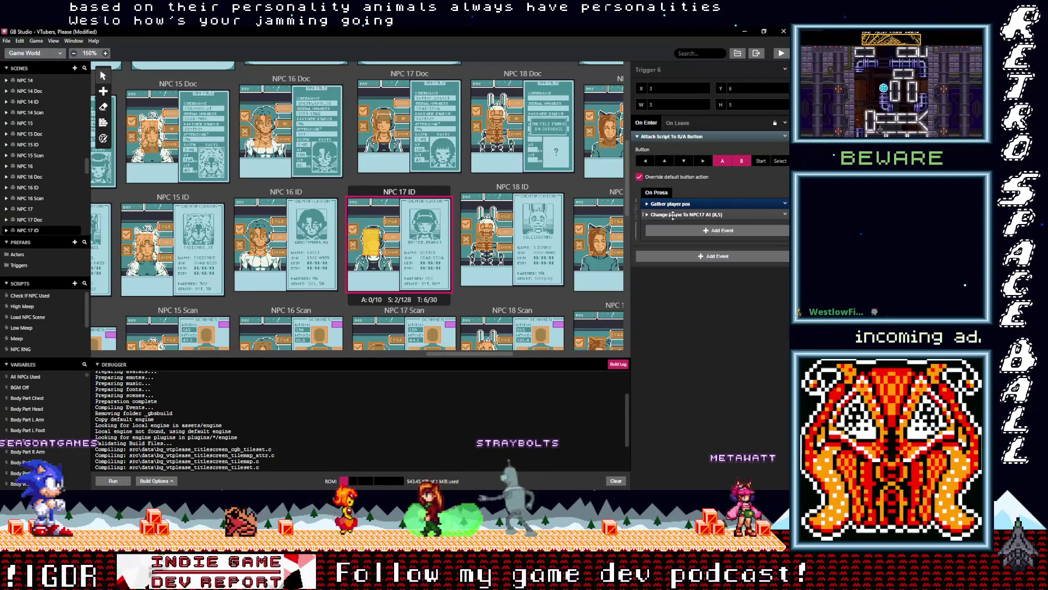
click(674, 227)
click(669, 223)
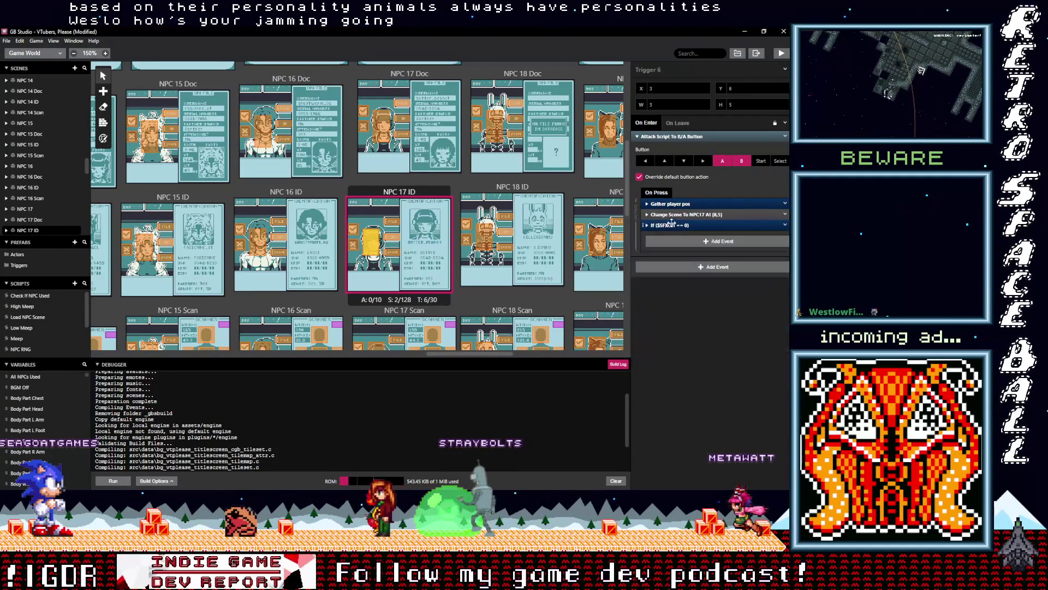
scroll(428, 275, down, 2)
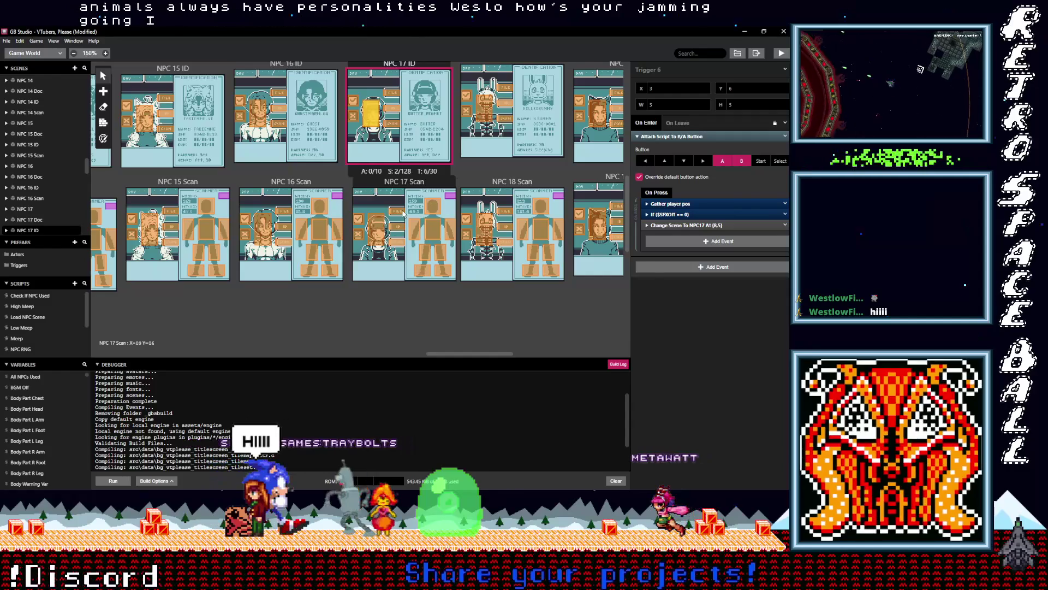
click(397, 211)
Paste the $SFXOff check into Trigger 13, collapse it, and drag it above Change Scene to NPC17Doc.
click(679, 215)
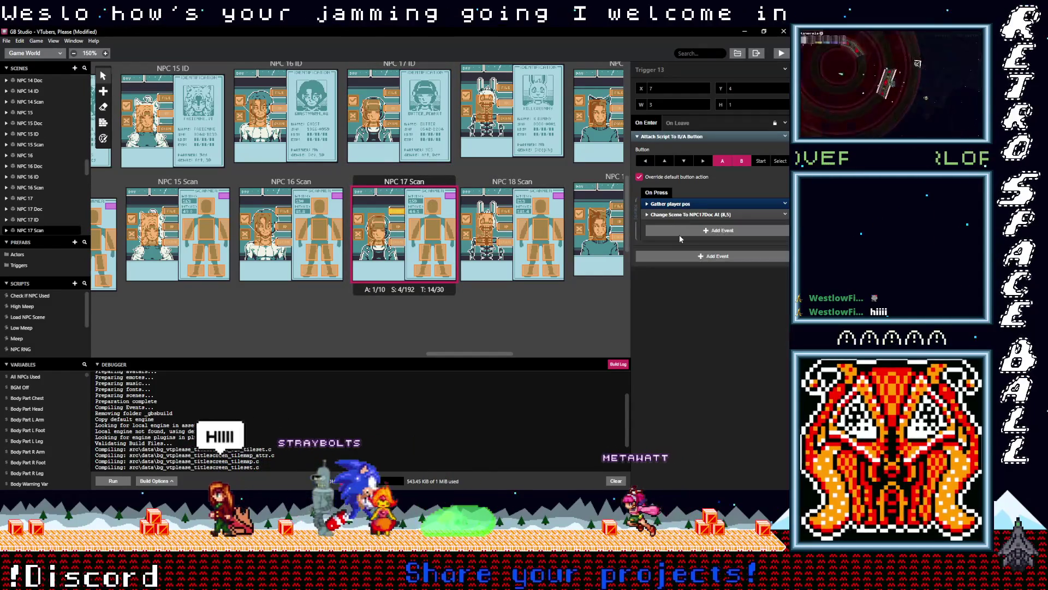
click(676, 226)
click(676, 226)
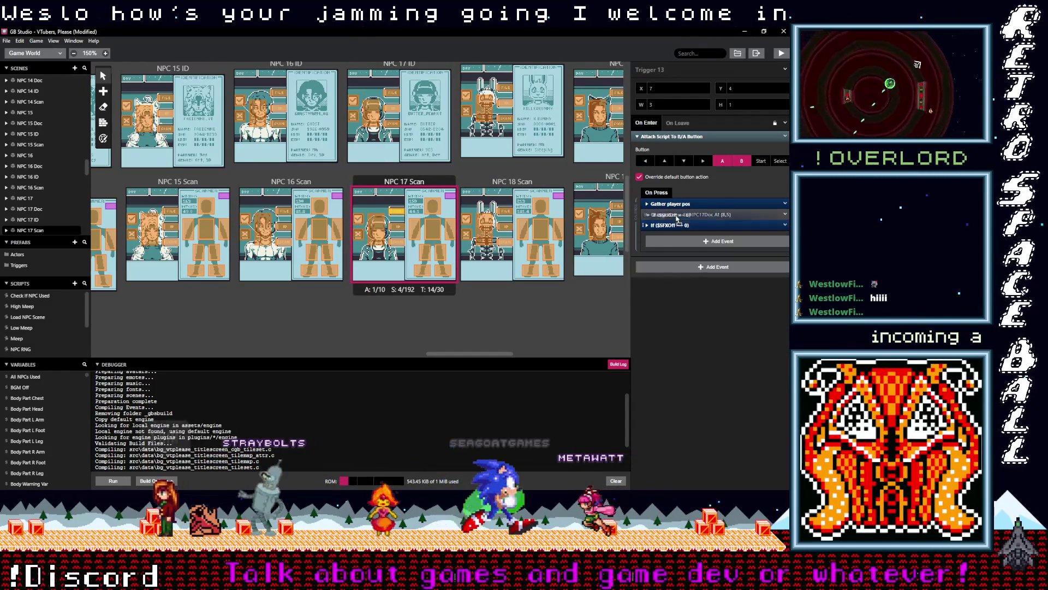
drag(675, 226, 676, 214)
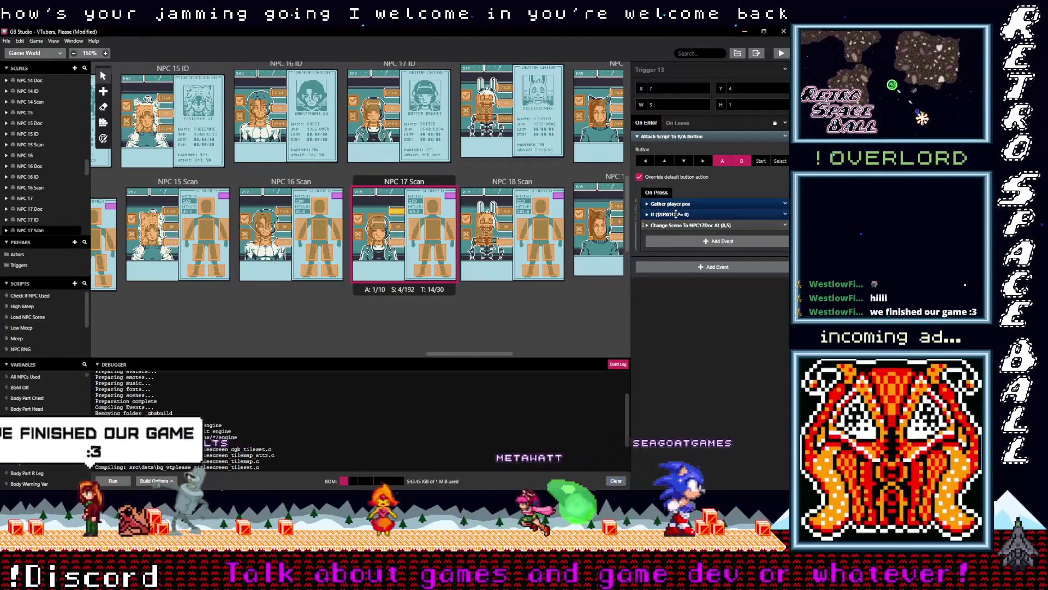
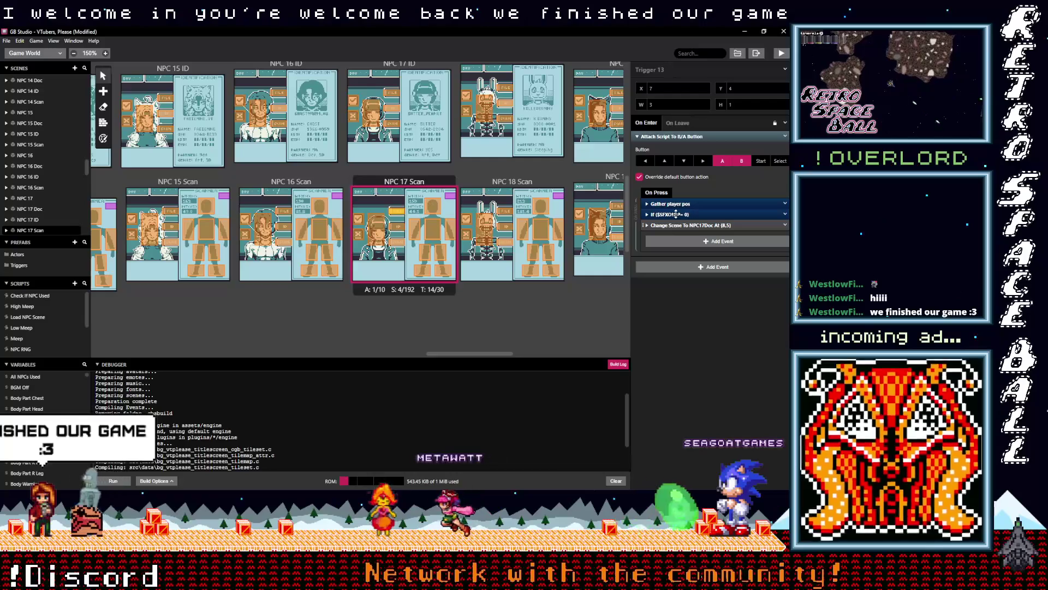
Paste the If $SFX Off event above Change Scene in NPC 17 Scan Triggers 14, 12 and 11.
click(400, 231)
click(684, 215)
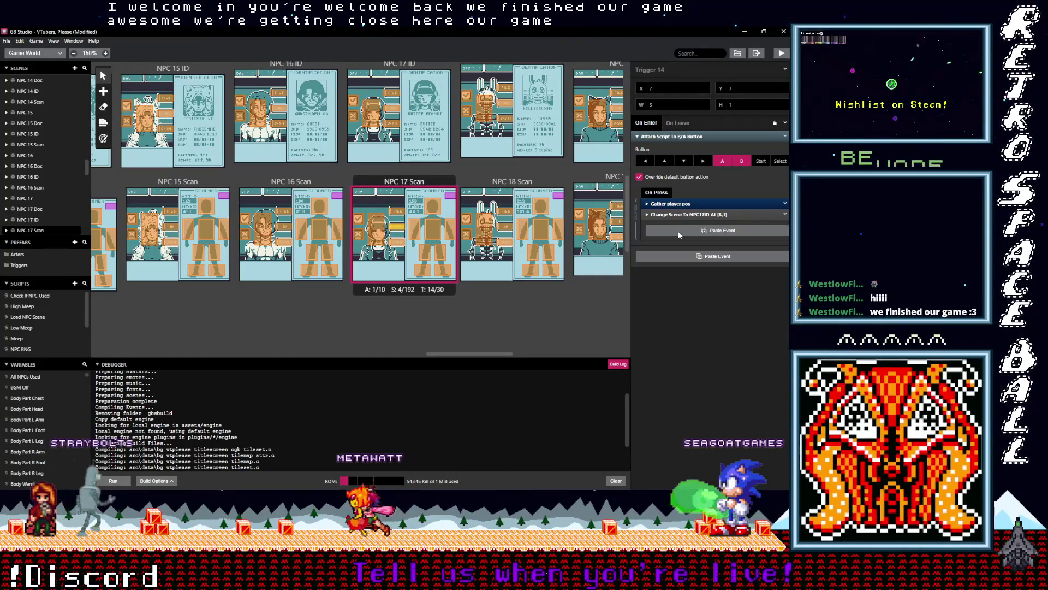
key(ctrl+v)
drag(675, 225, 677, 224)
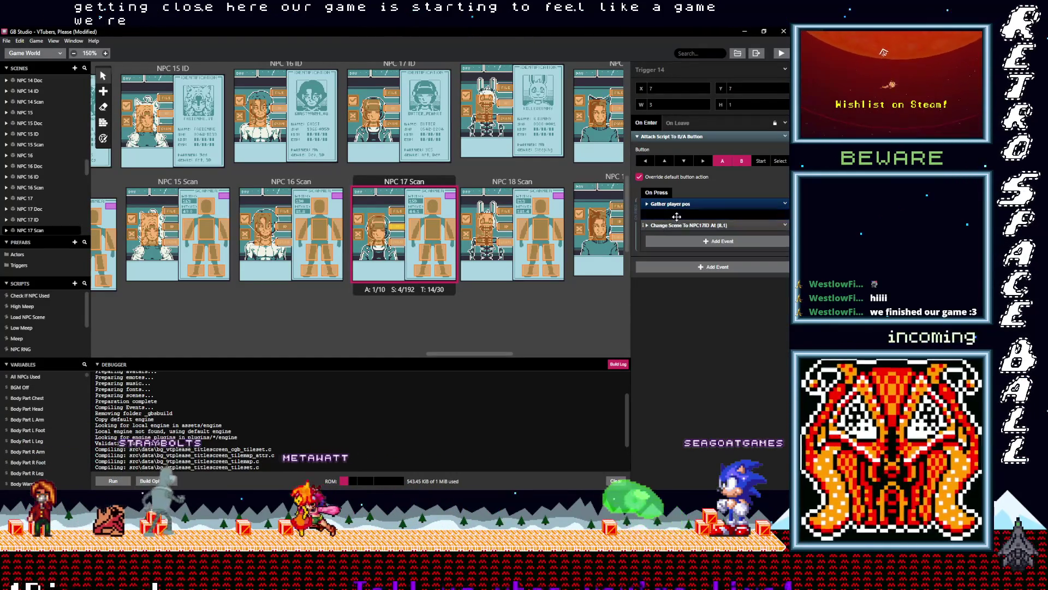
click(401, 248)
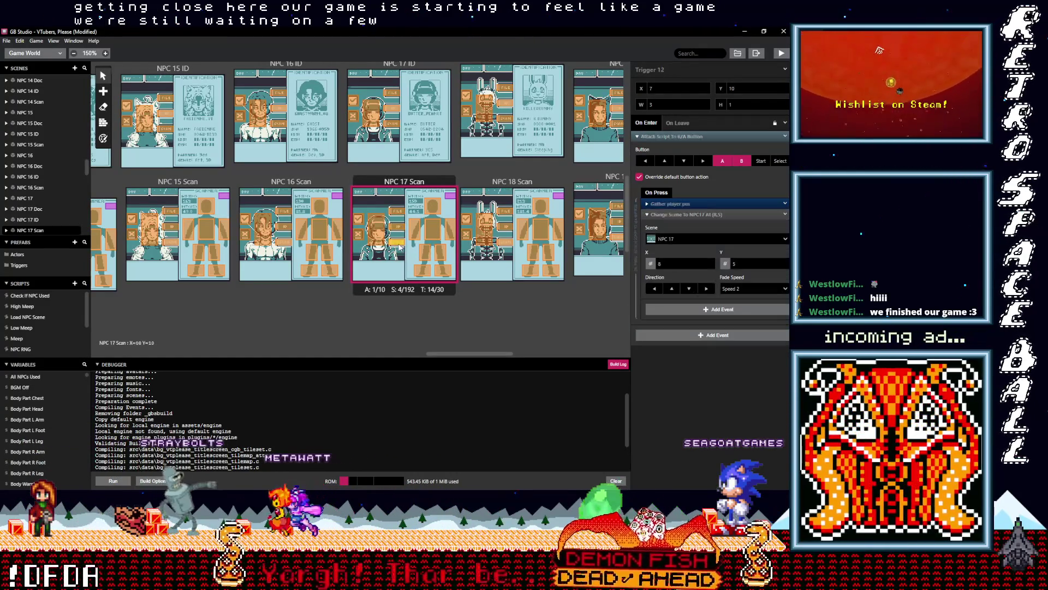
click(687, 214)
key(ctrl+v)
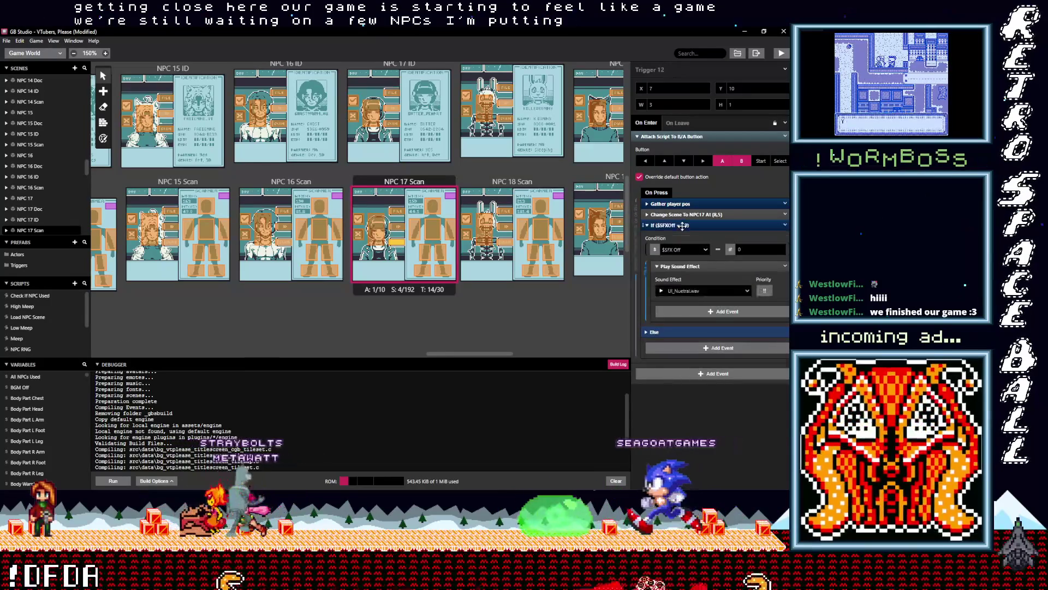
click(682, 224)
drag(683, 221, 691, 226)
click(379, 229)
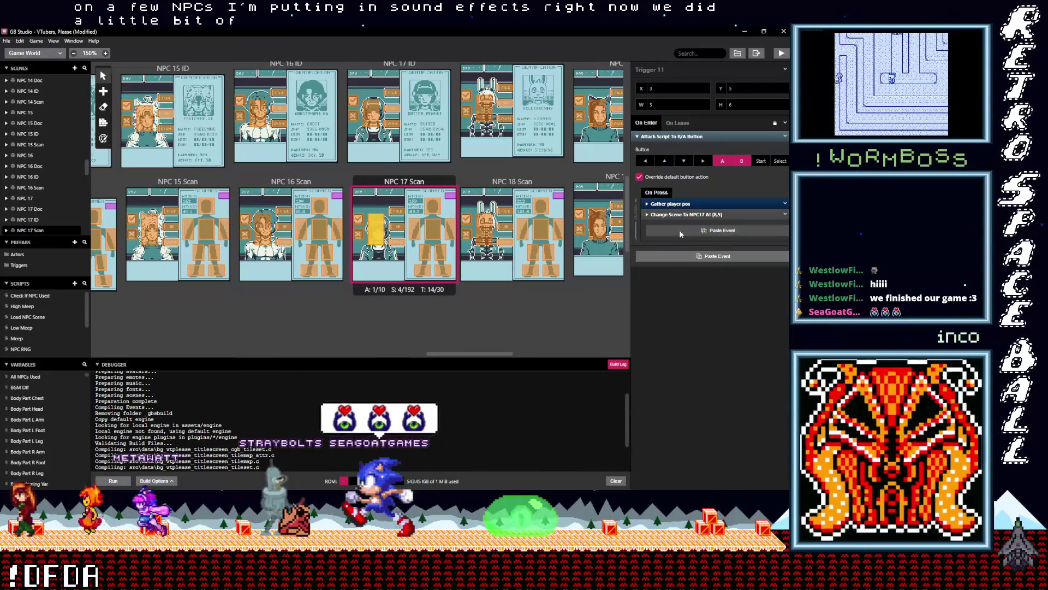
click(675, 225)
drag(675, 228, 679, 218)
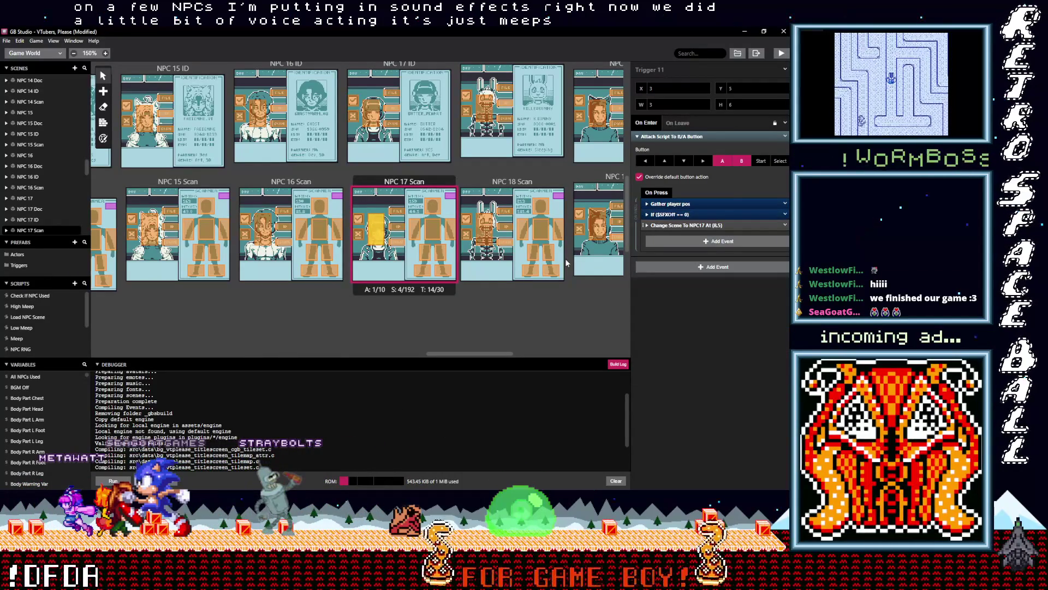
Add the same If $SFX Off event ahead of Change Scene in NPC 18 Scan Triggers 12, 14 and 13.
click(506, 242)
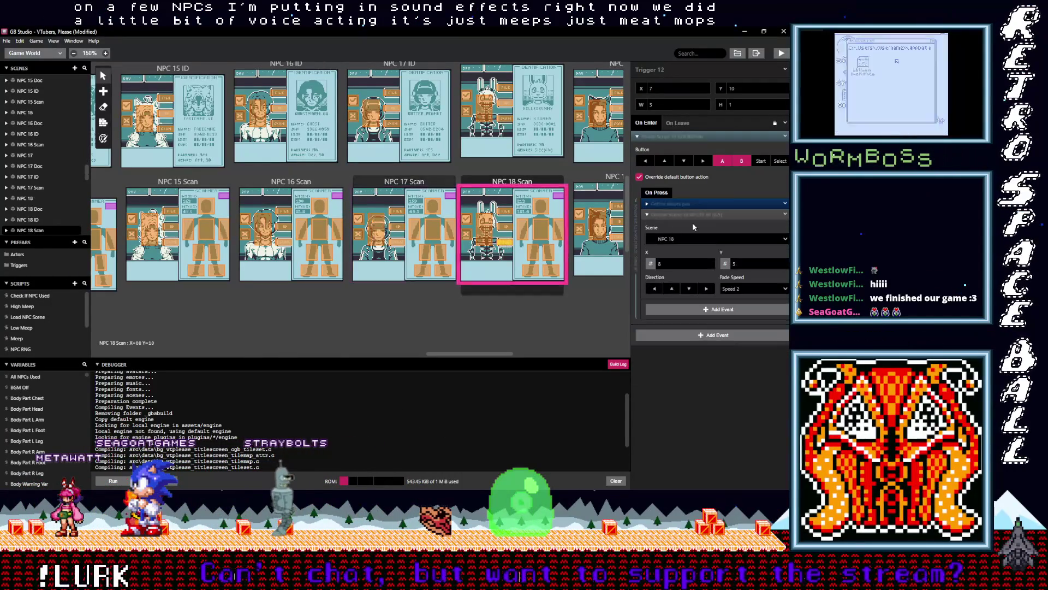
click(675, 229)
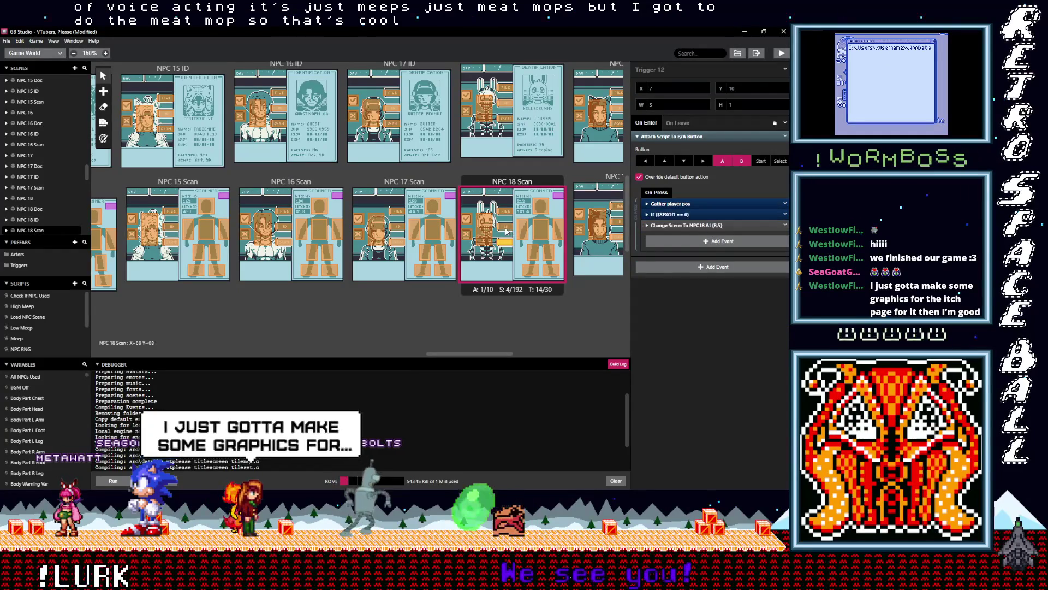
click(506, 231)
click(677, 215)
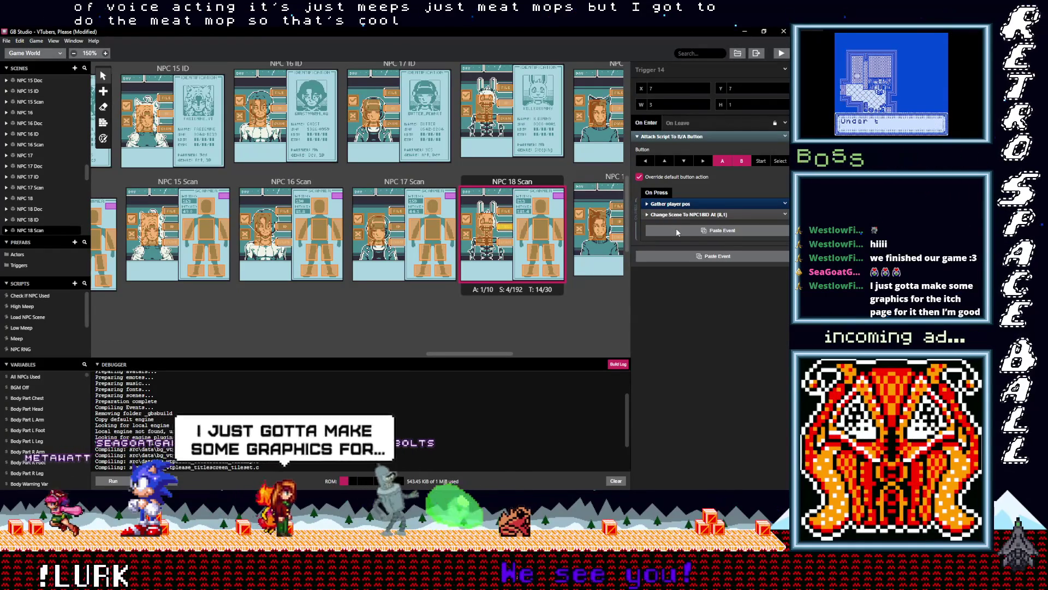
key(ctrl+v)
click(674, 225)
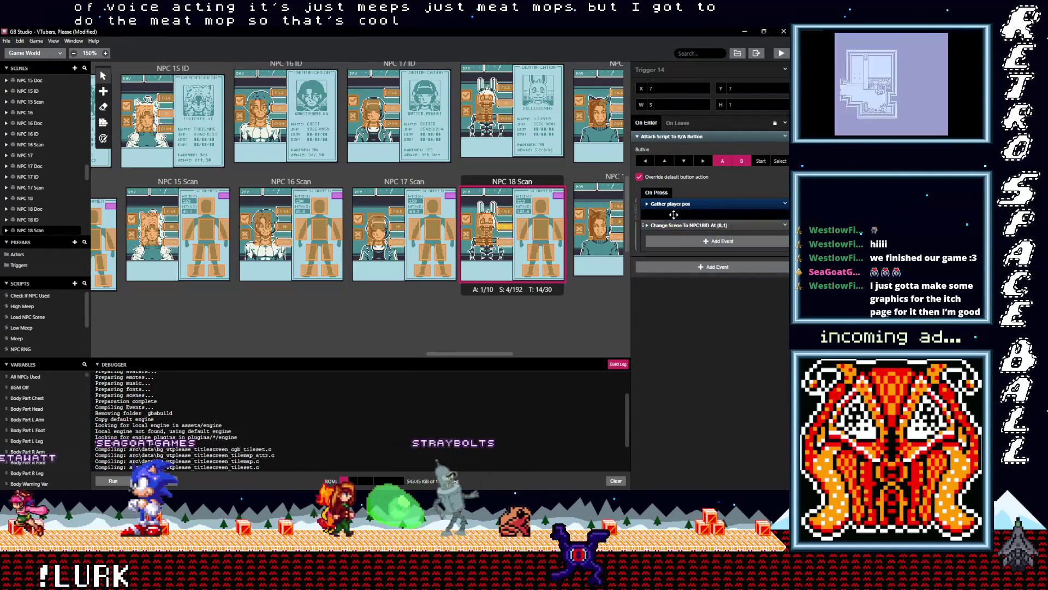
click(508, 213)
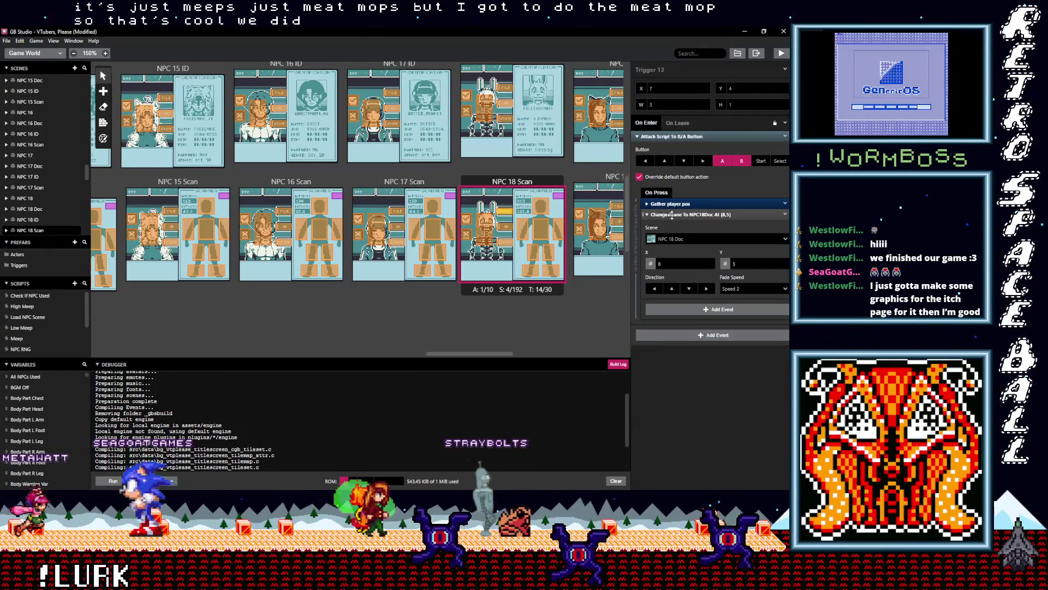
key(alt)
click(674, 231)
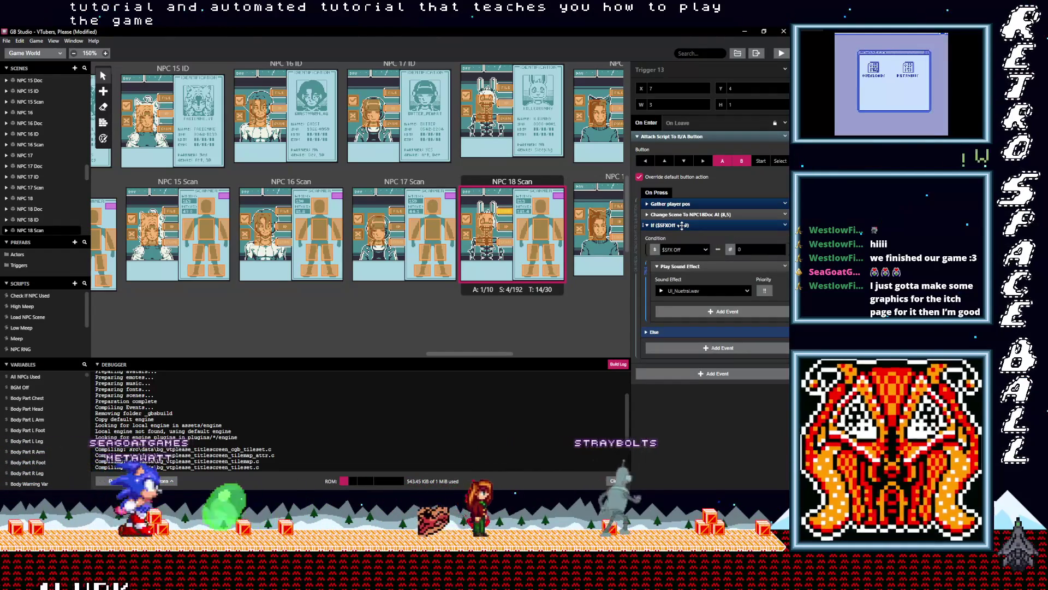
drag(680, 224, 682, 214)
scroll(519, 273, up, 2)
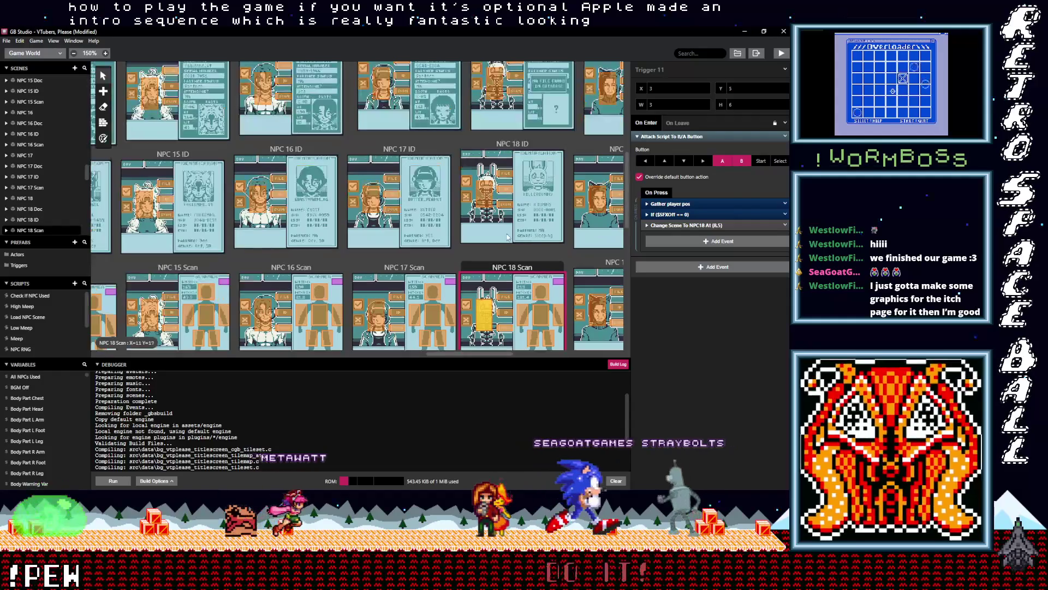
Paste the If $SFX Off event above Change Scene in NPC 18 ID Triggers 2, 5, 1 and 6.
click(507, 205)
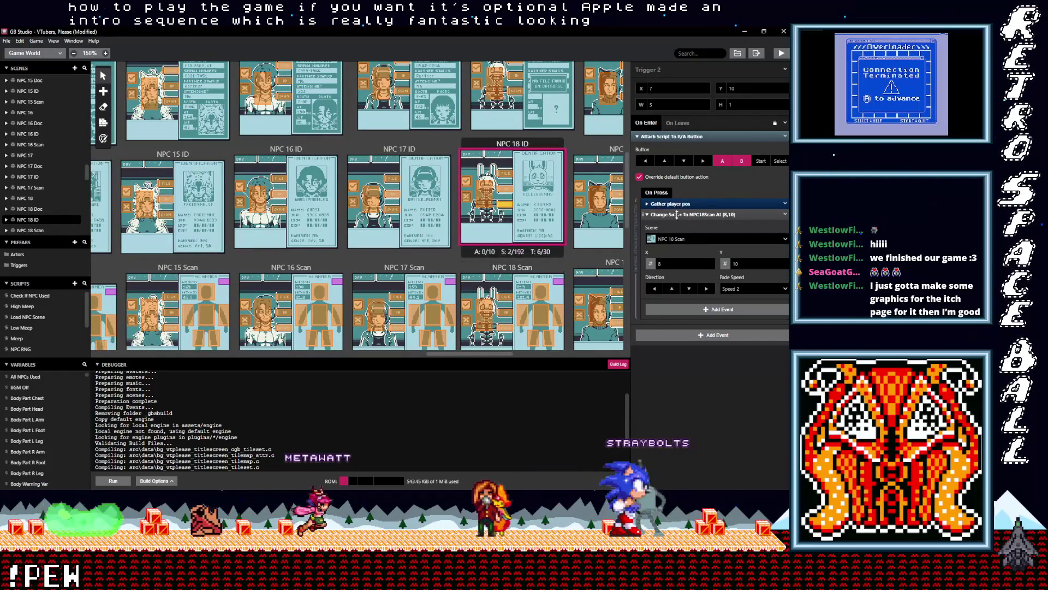
click(682, 230)
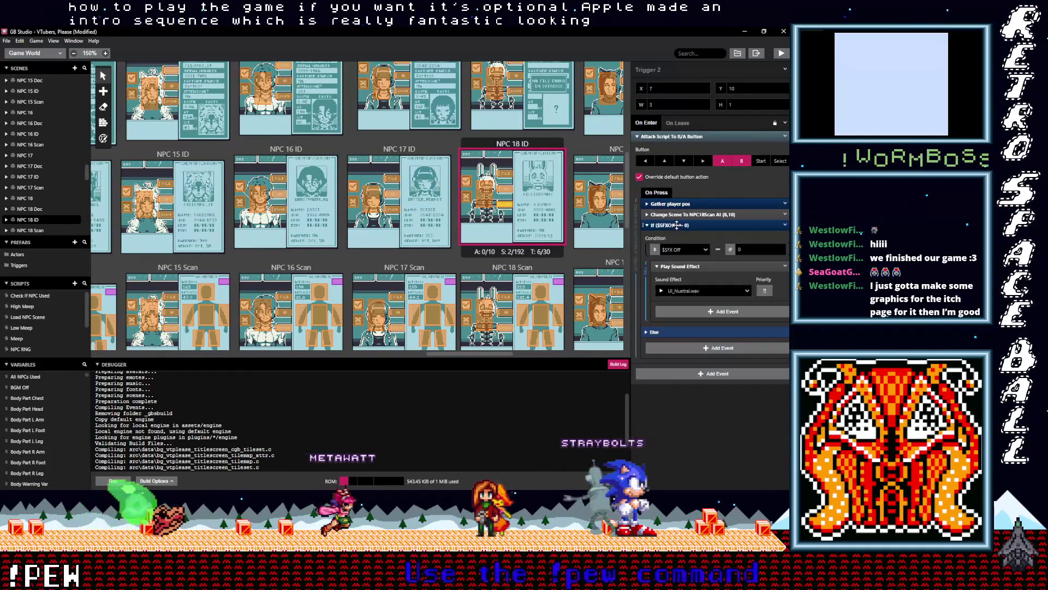
click(506, 192)
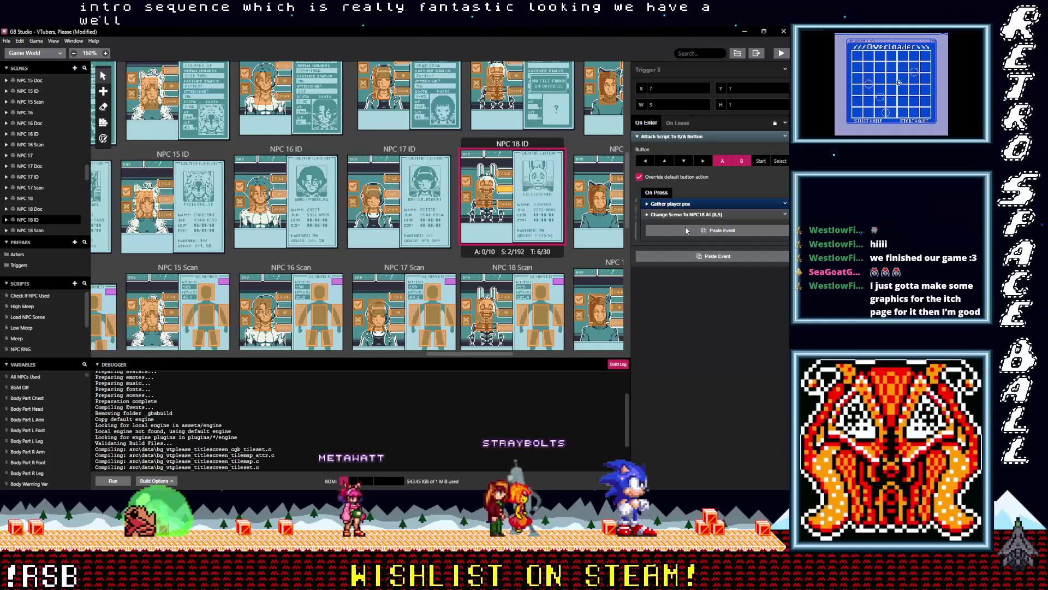
click(680, 225)
mouse_move(680, 226)
mouse_down()
mouse_move(674, 213)
mouse_move(508, 176)
mouse_up()
click(507, 177)
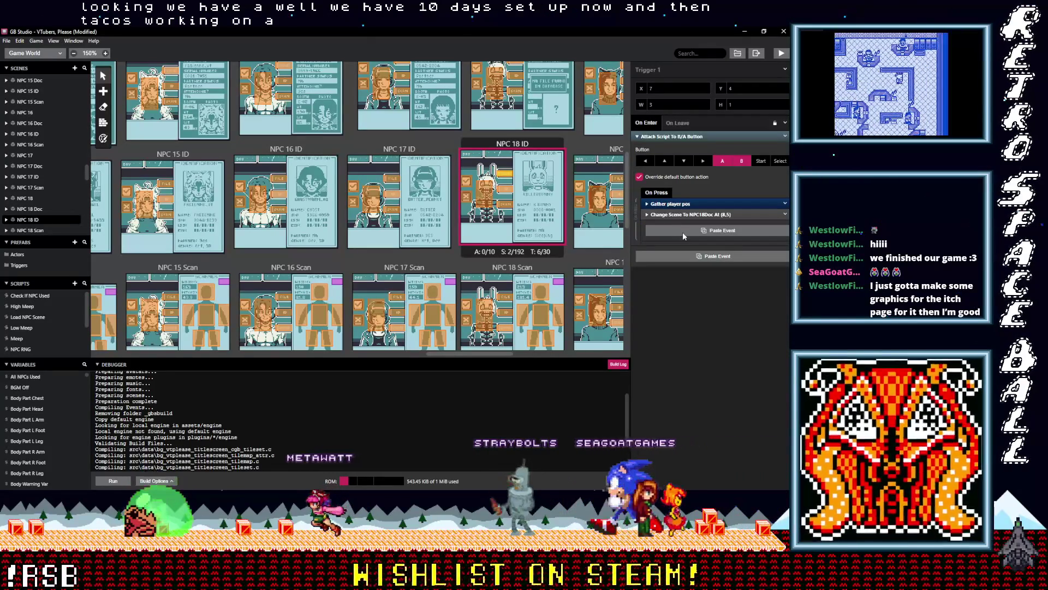
click(683, 233)
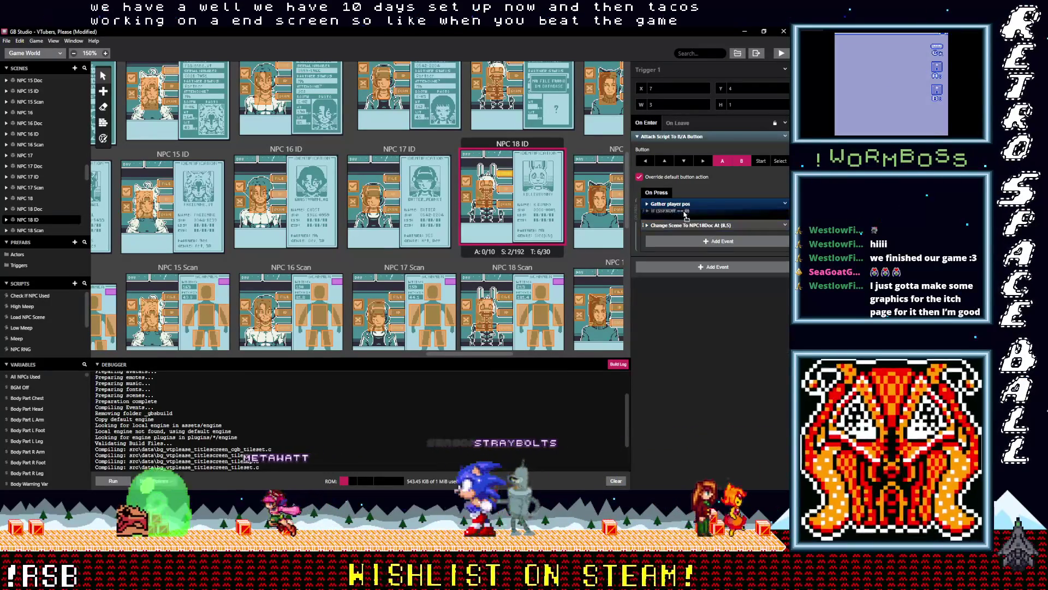
click(484, 197)
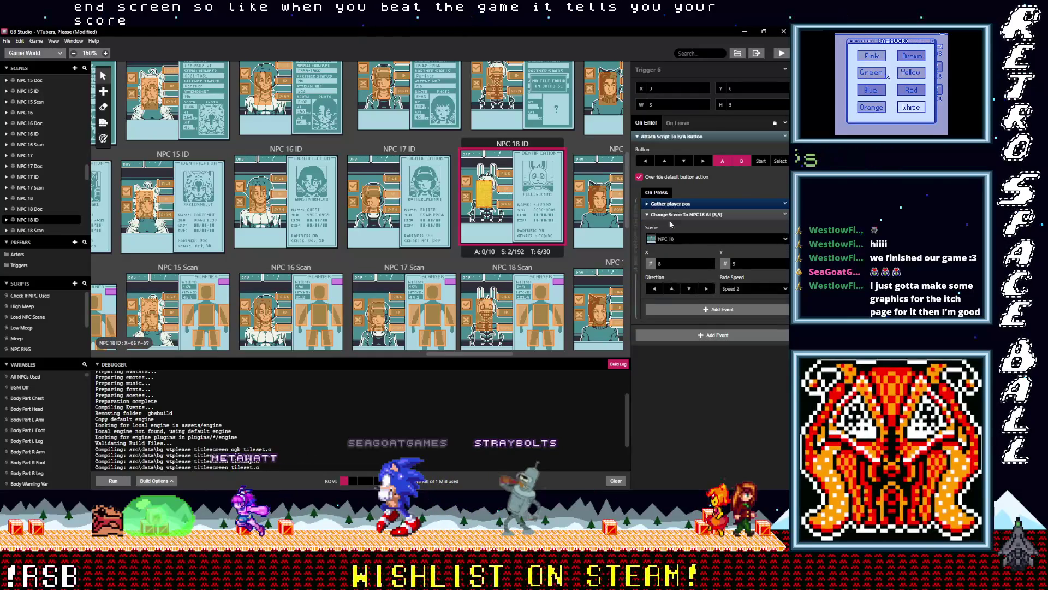
click(672, 217)
click(680, 228)
drag(677, 225, 652, 219)
scroll(527, 220, up, 3)
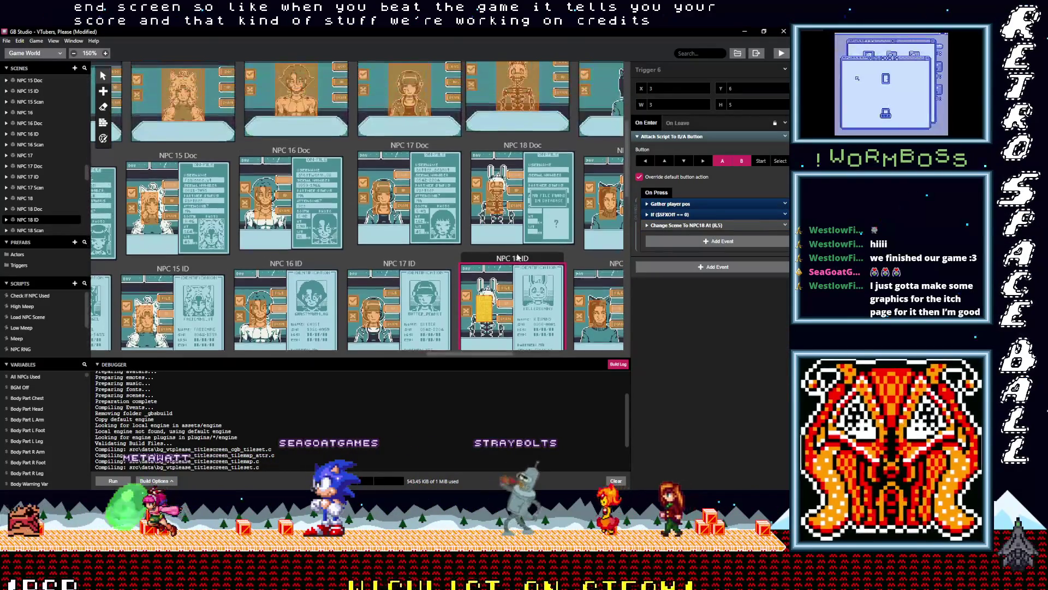
Insert the If $SFX Off event before Change Scene in NPC 18 Doc Triggers 1 and 2.
click(518, 220)
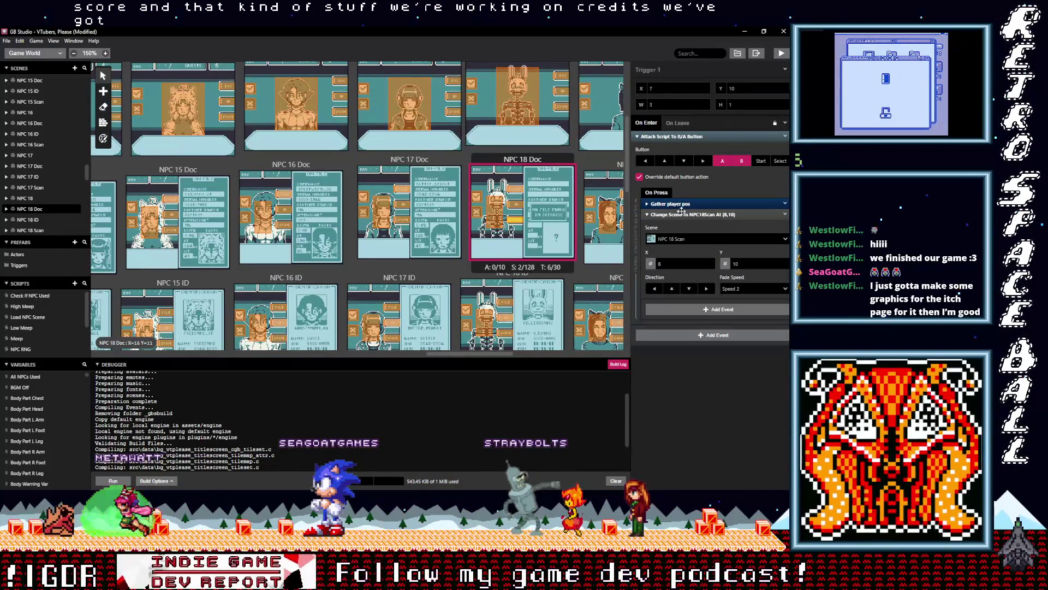
click(681, 214)
click(679, 225)
click(675, 226)
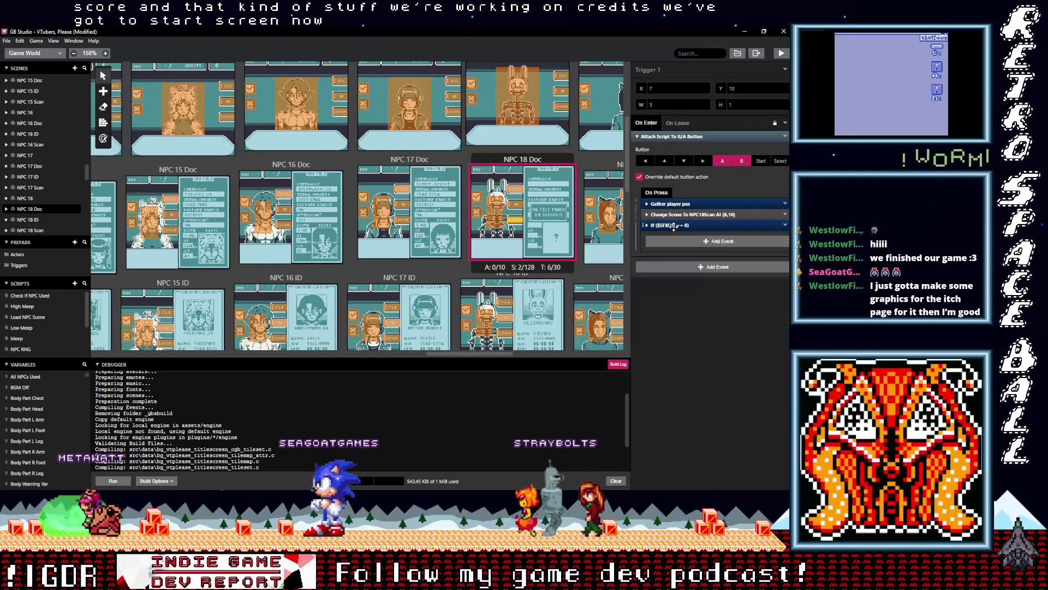
click(515, 204)
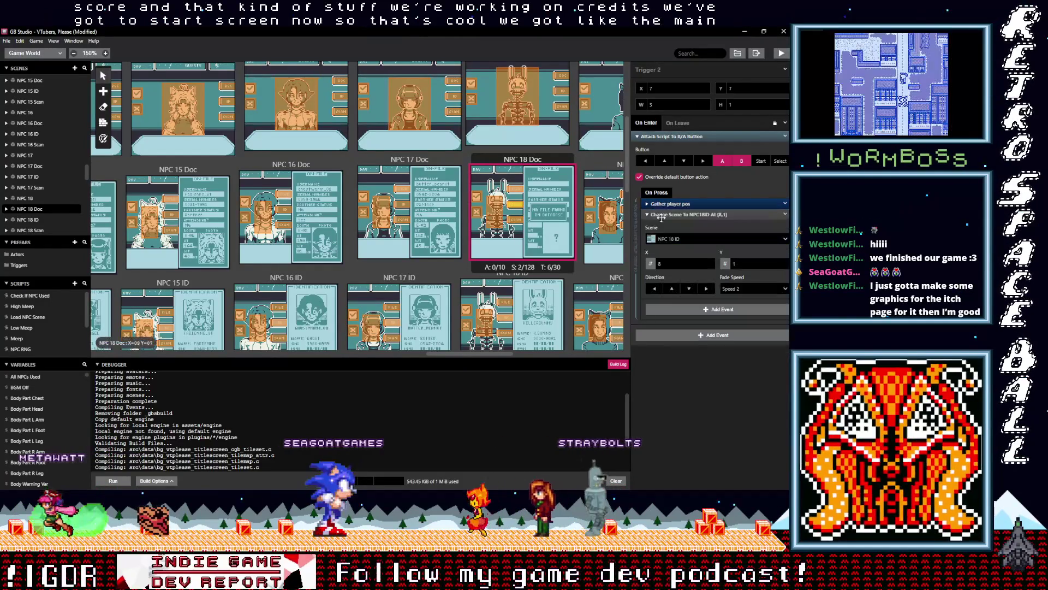
click(661, 215)
click(679, 225)
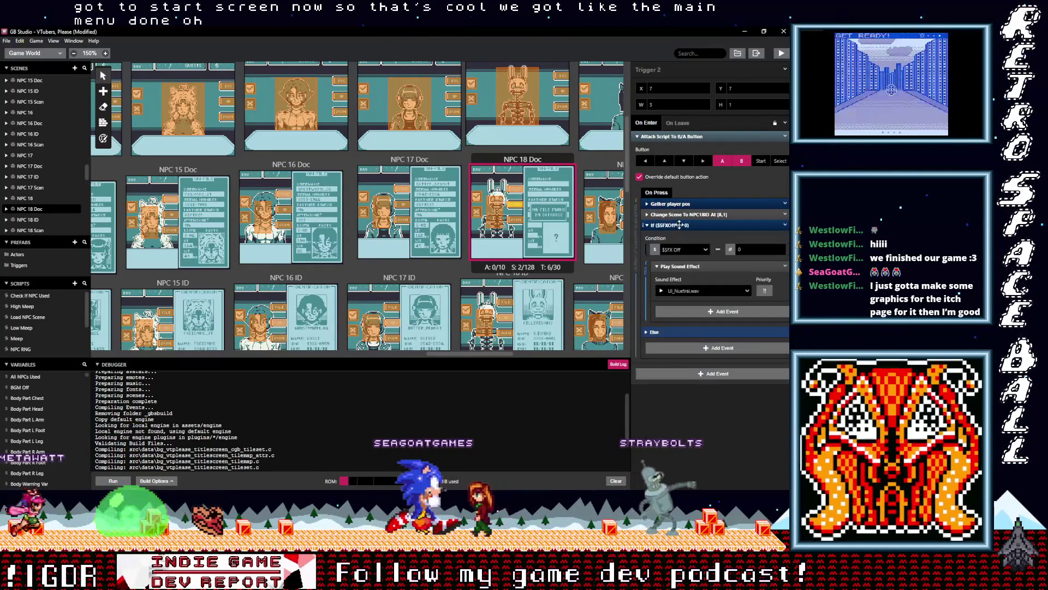
click(679, 225)
drag(679, 225, 680, 219)
Insert the If $SFX Off event before Change Scene in NPC 18 Doc Triggers 6 and 5.
drag(642, 213, 644, 216)
click(681, 215)
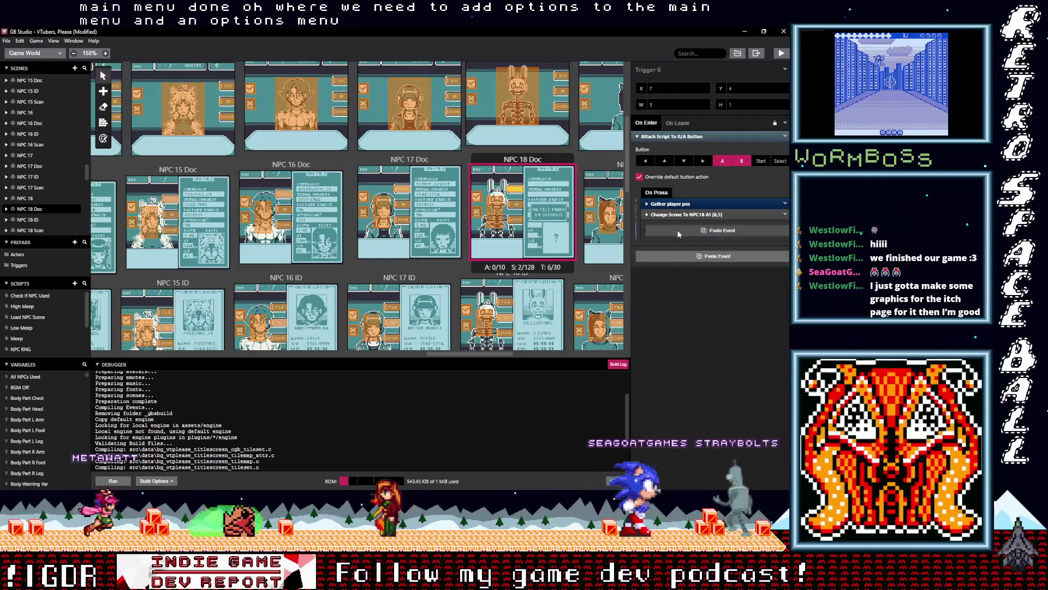
click(673, 226)
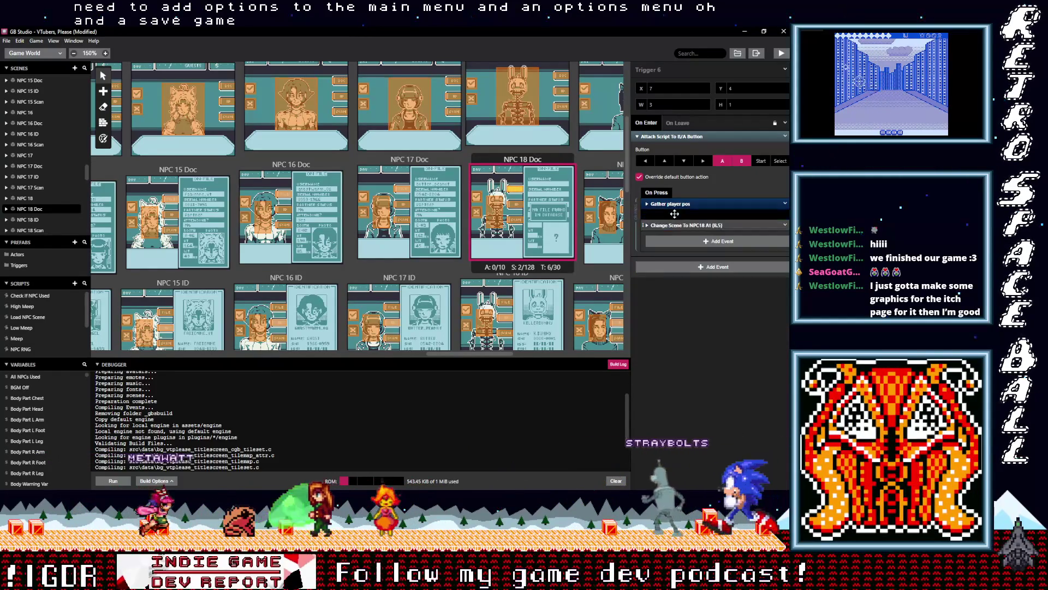
click(501, 212)
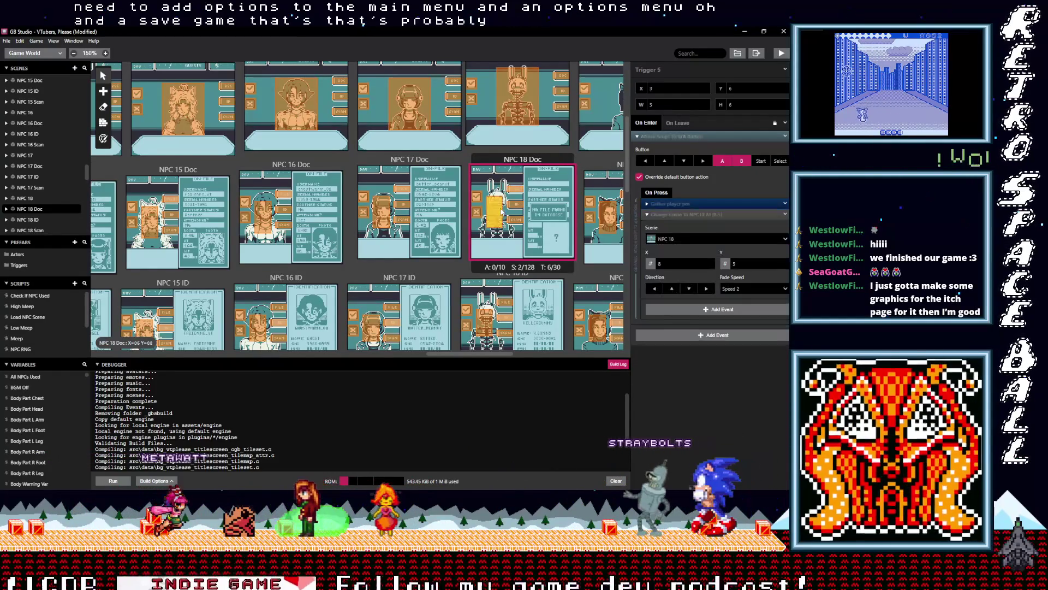
click(677, 214)
alt+click(679, 230)
drag(677, 224, 675, 213)
scroll(534, 262, up, 2)
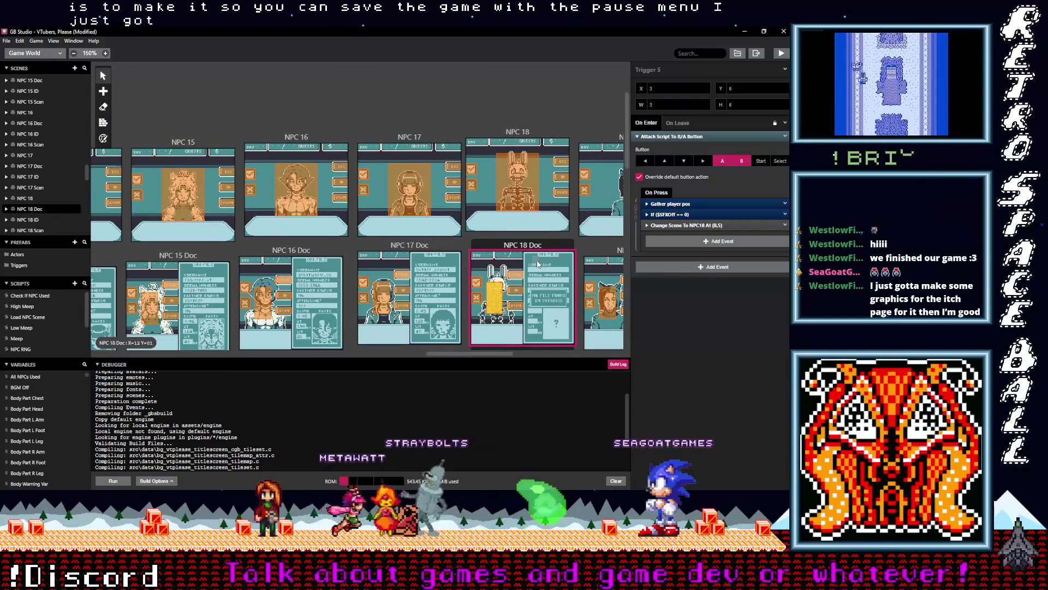
Paste the If SFX Off event above Change Scene in the first remaining NPC 18 trigger.
click(560, 192)
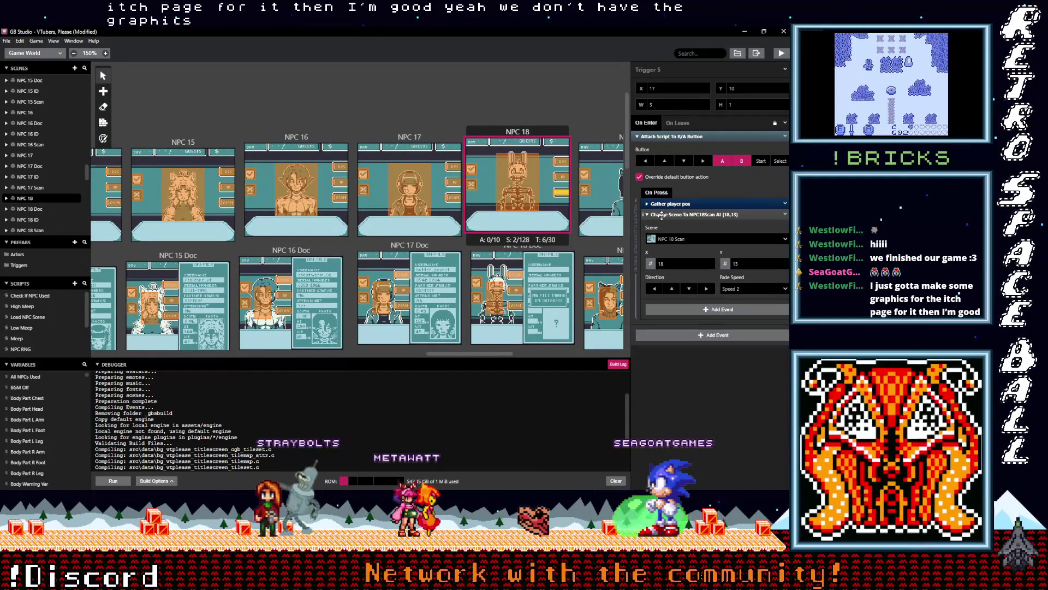
click(654, 215)
click(665, 224)
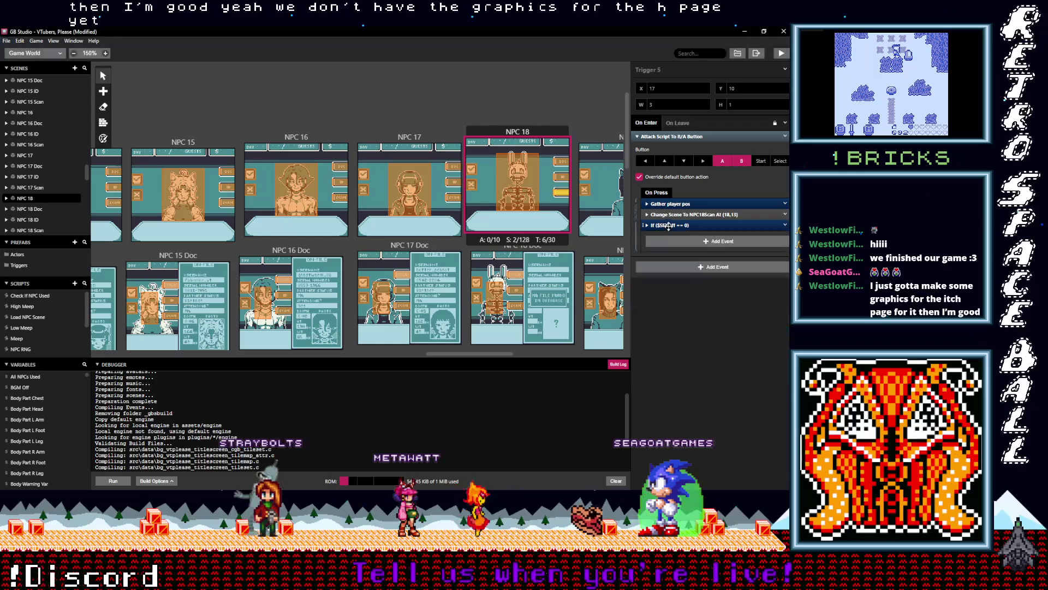
drag(670, 220, 669, 224)
Place the If SFX Off event ahead of Change Scene in NPC 18 triggers 4 and 3.
click(561, 177)
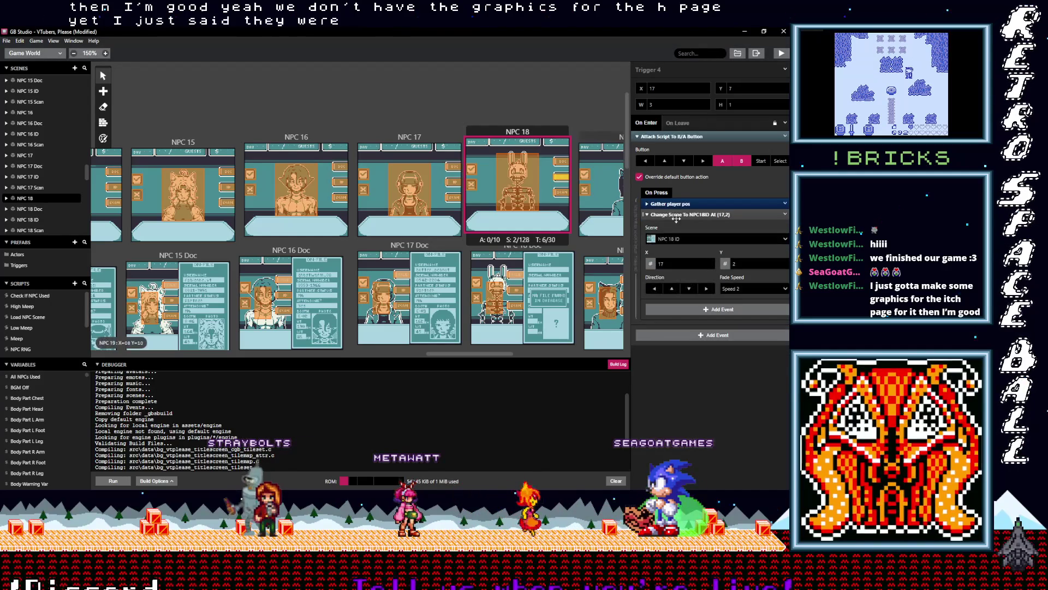
click(676, 214)
key(ctrl+v)
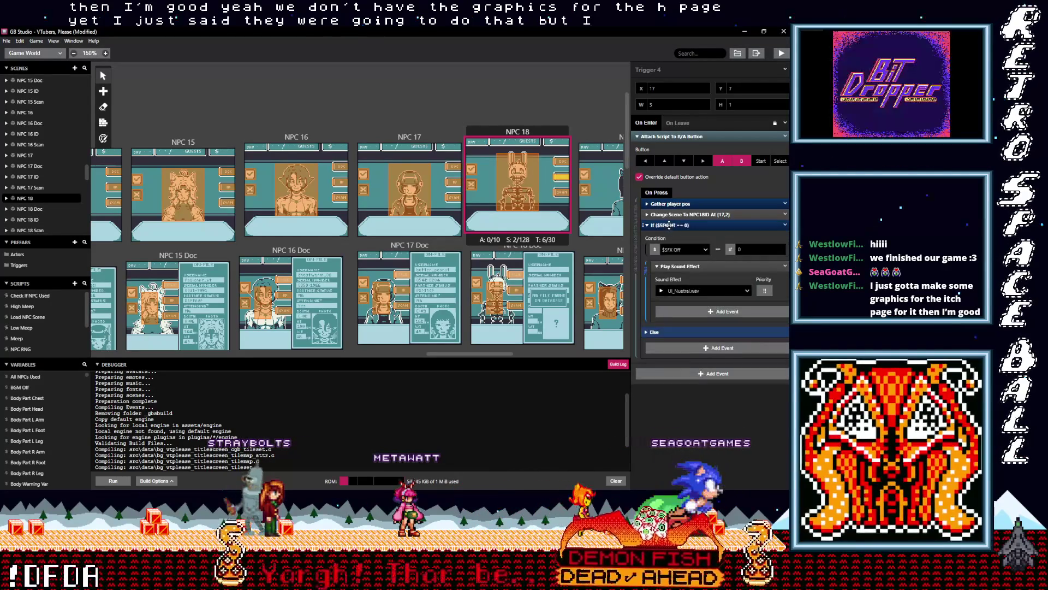
click(669, 225)
drag(668, 225, 669, 214)
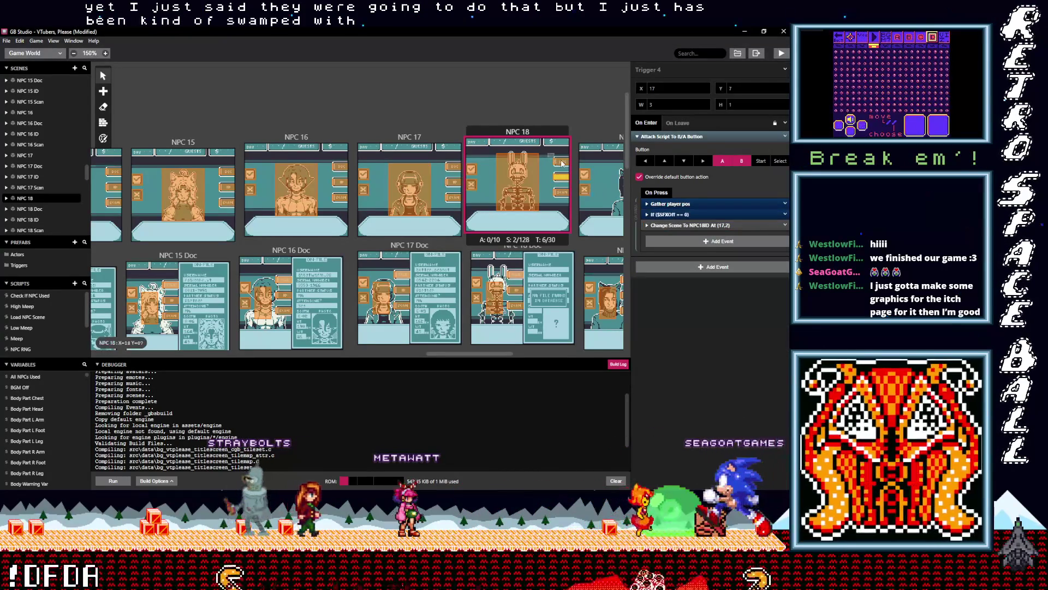
click(562, 162)
click(675, 214)
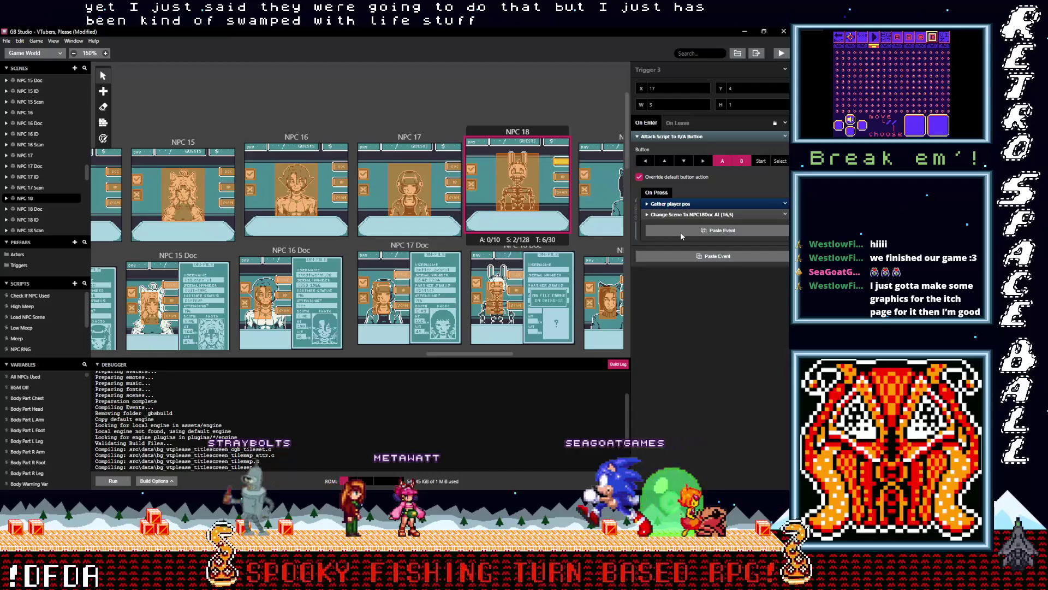
key(ctrl+v)
click(672, 225)
drag(672, 225, 671, 214)
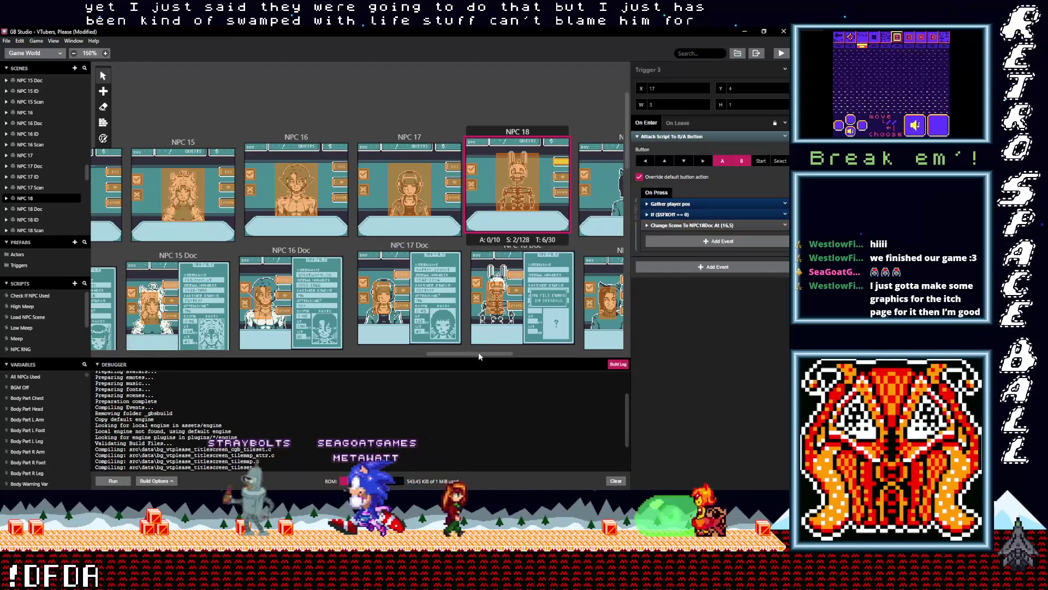
Add the If SFX Off event above Change Scene in NPC 19 trigger 5.
scroll(477, 351, right, 1)
scroll(492, 354, right, 5)
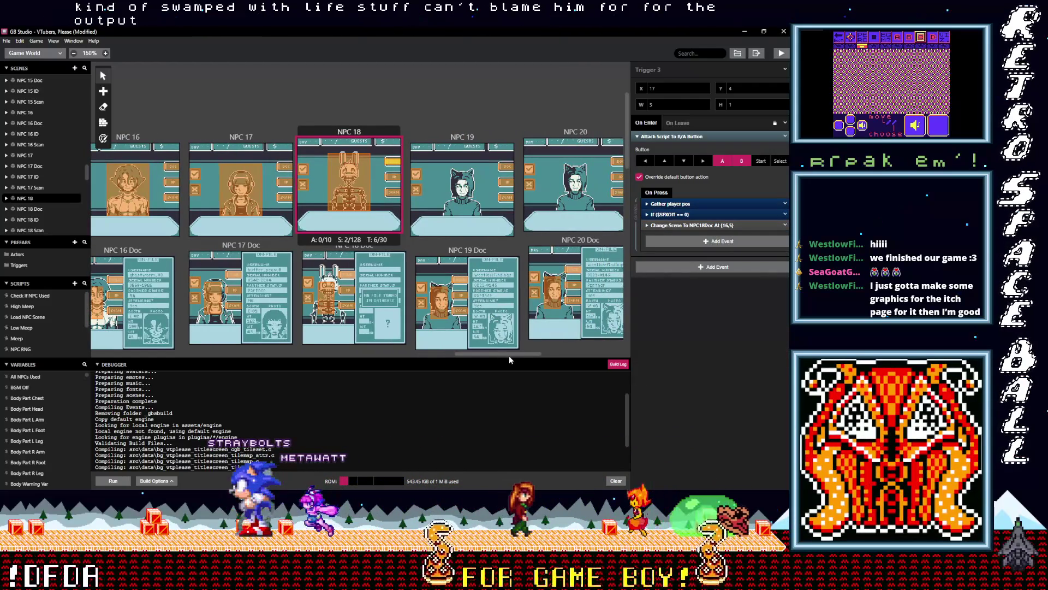
drag(513, 356, 530, 357)
click(348, 199)
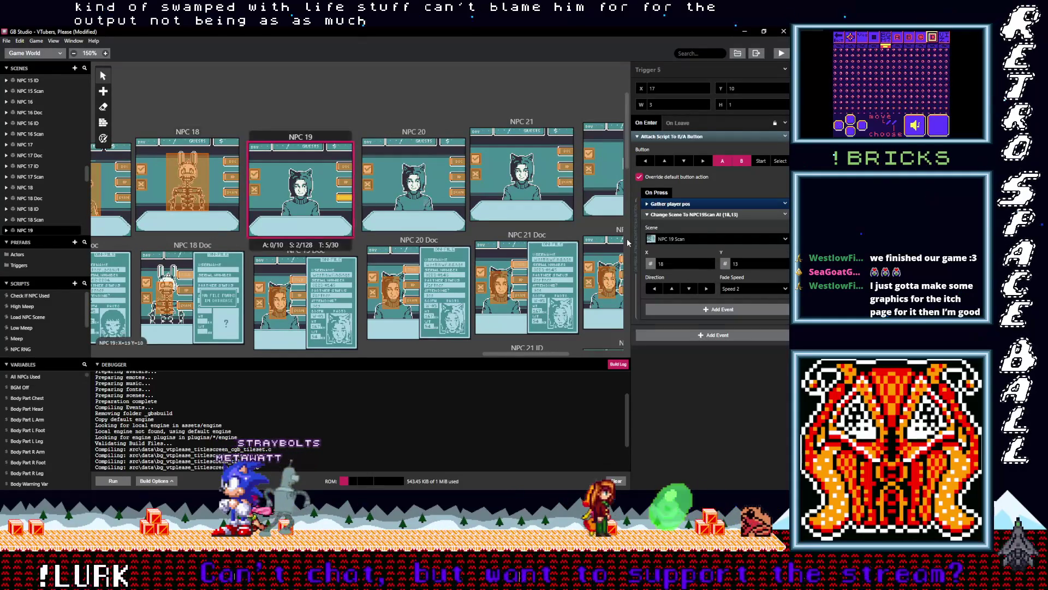
click(711, 214)
key(ctrl+v)
drag(686, 225, 682, 213)
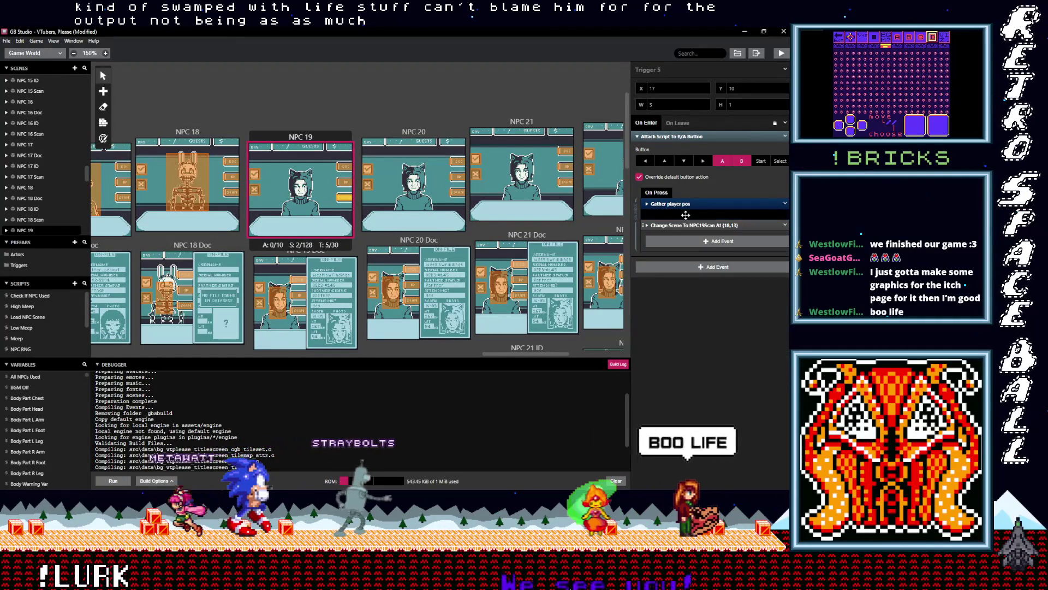
Add the If SFX Off event above Change Scene in NPC 19 triggers 4 and 3.
click(346, 184)
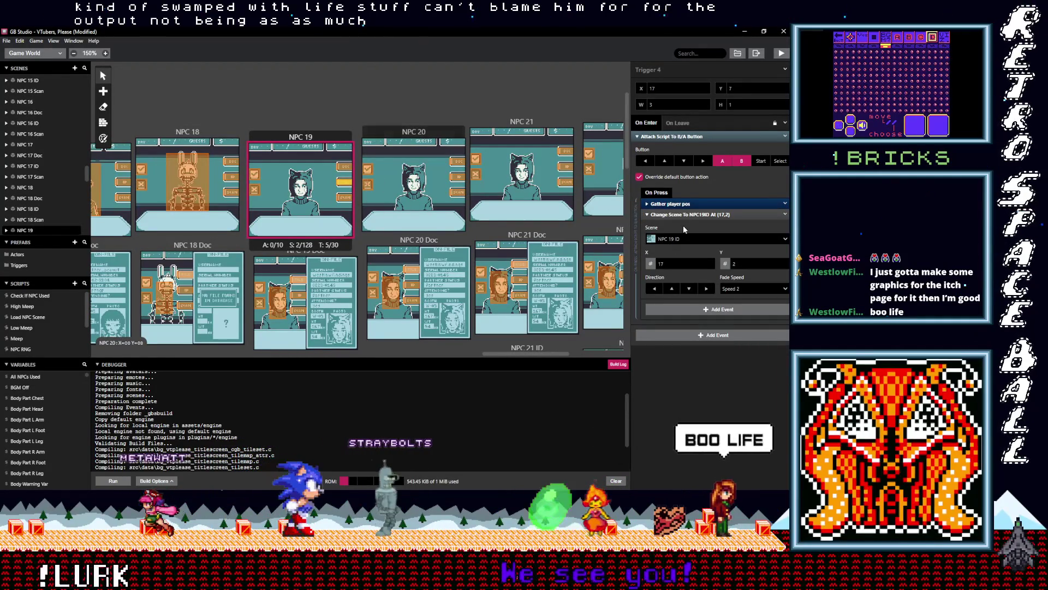
key(ctrl+v)
drag(686, 225, 689, 218)
click(368, 173)
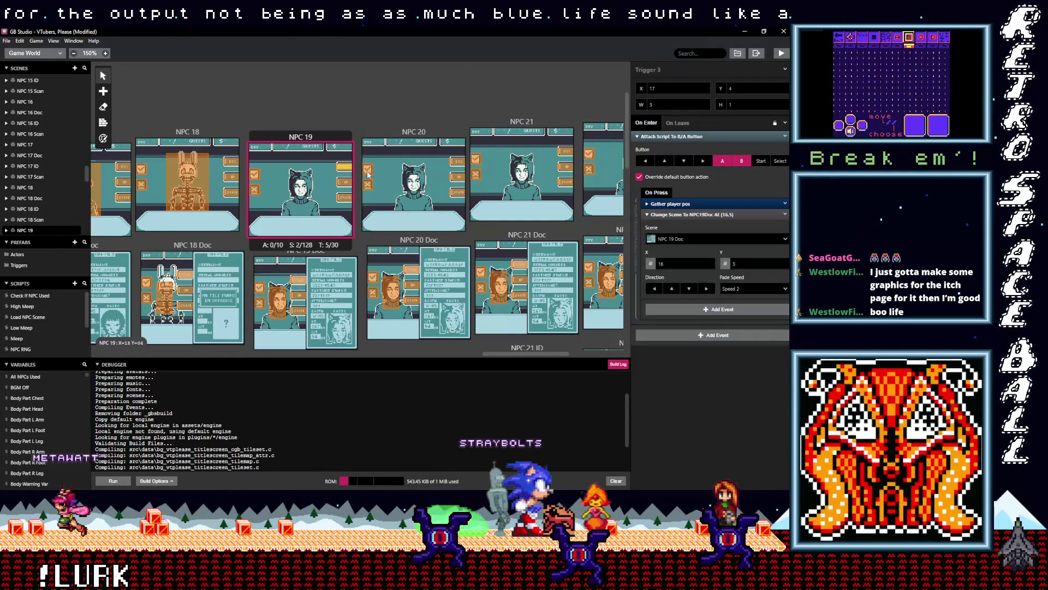
click(677, 215)
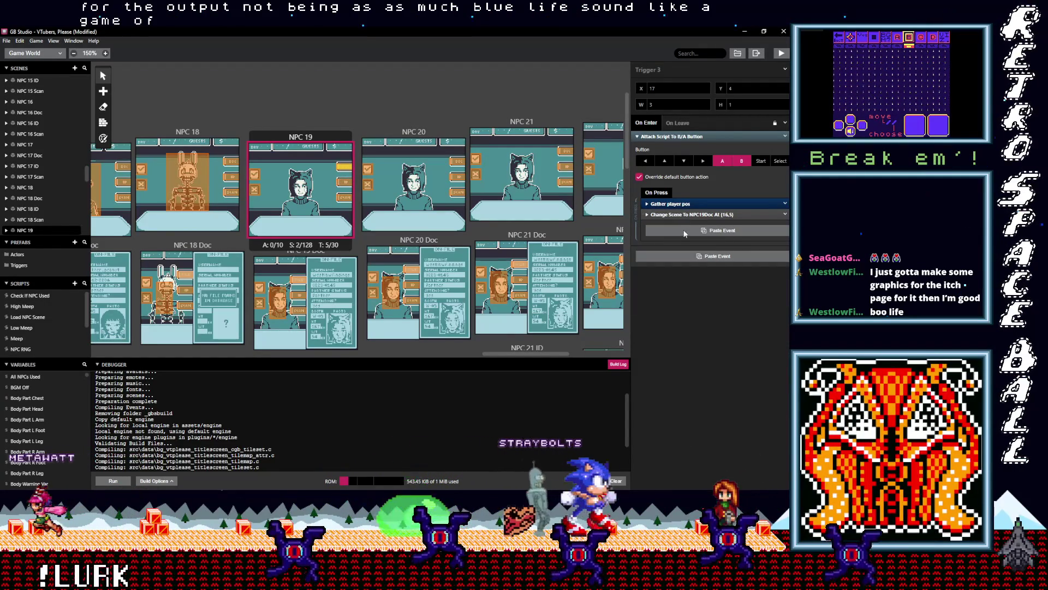
key(ctrl+v)
drag(680, 227, 330, 228)
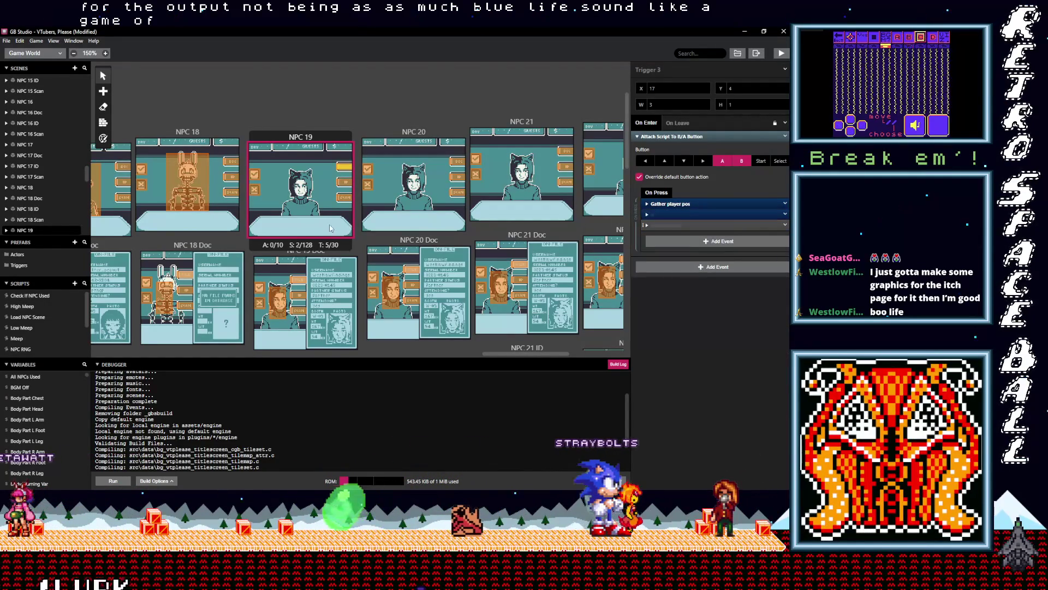
scroll(334, 254, down, 3)
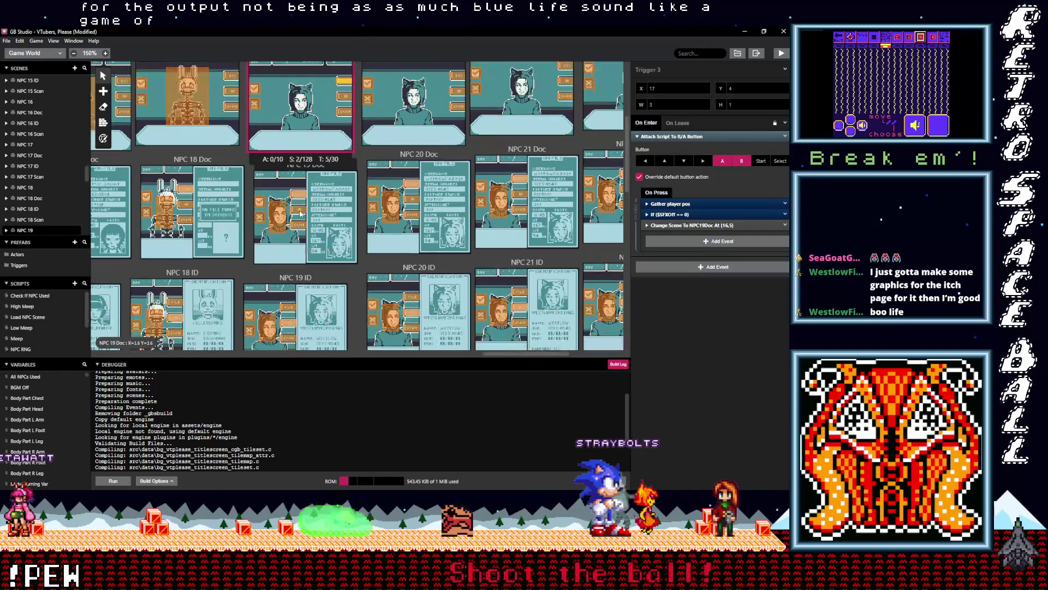
click(300, 195)
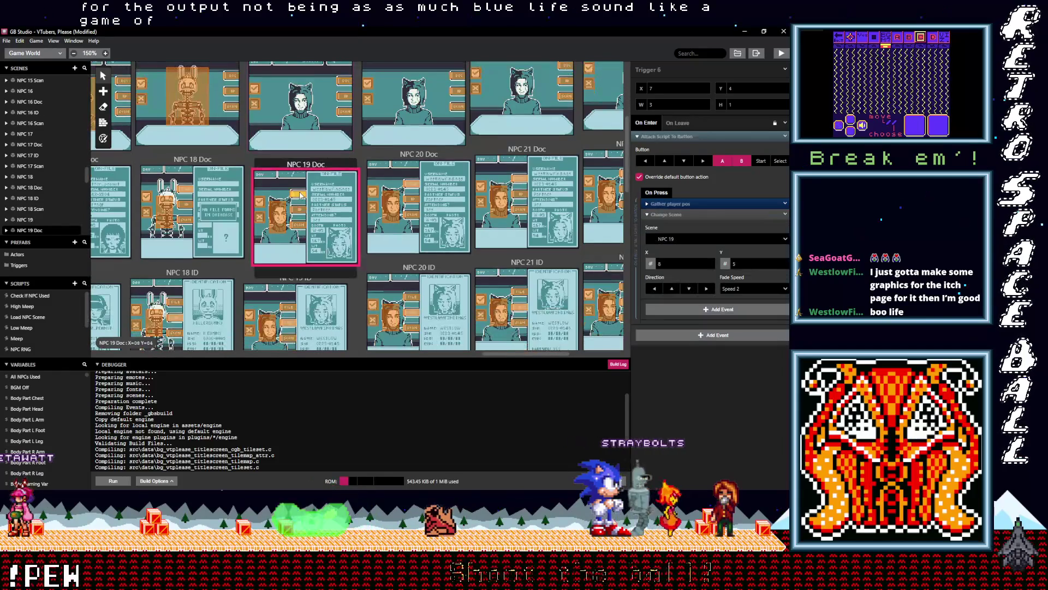
Paste the If SFX Off event above Change Scene in NPC 19 Doc triggers 6 and 2.
click(675, 215)
alt+click(678, 230)
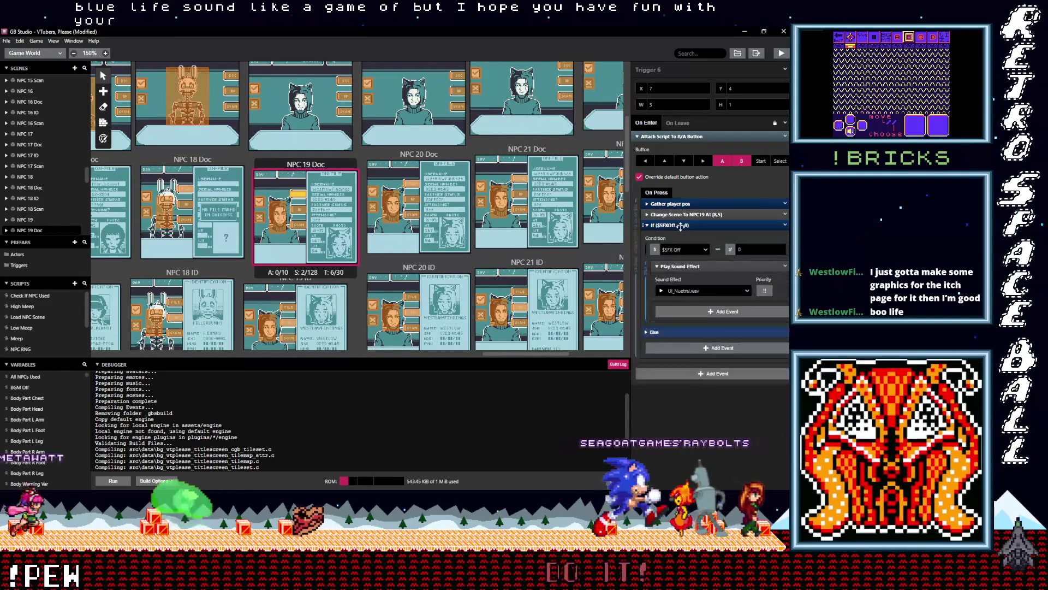
drag(677, 225, 682, 217)
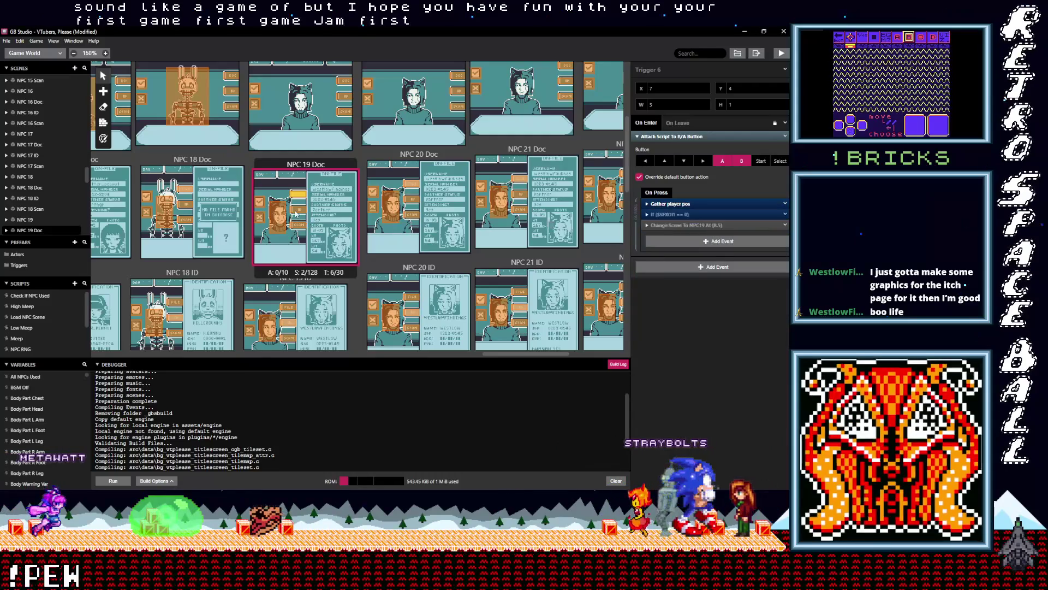
click(298, 209)
click(671, 214)
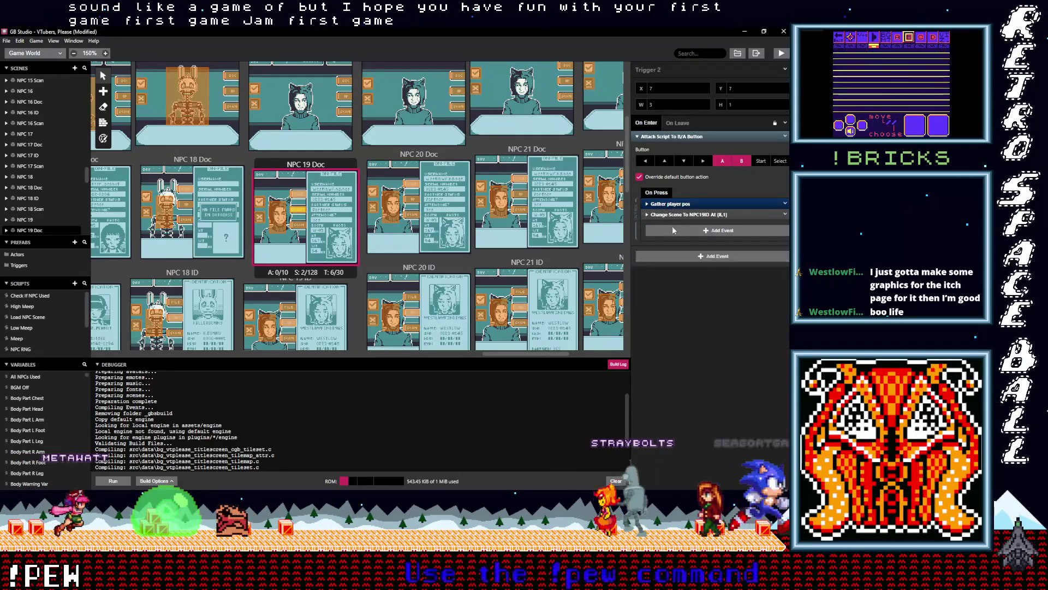
alt+click(673, 225)
mouse_move(668, 225)
mouse_down()
mouse_move(668, 215)
mouse_move(304, 252)
mouse_up()
Place the If SFX Off event ahead of Change Scene in NPC 19 Doc triggers 1 and 5.
click(298, 225)
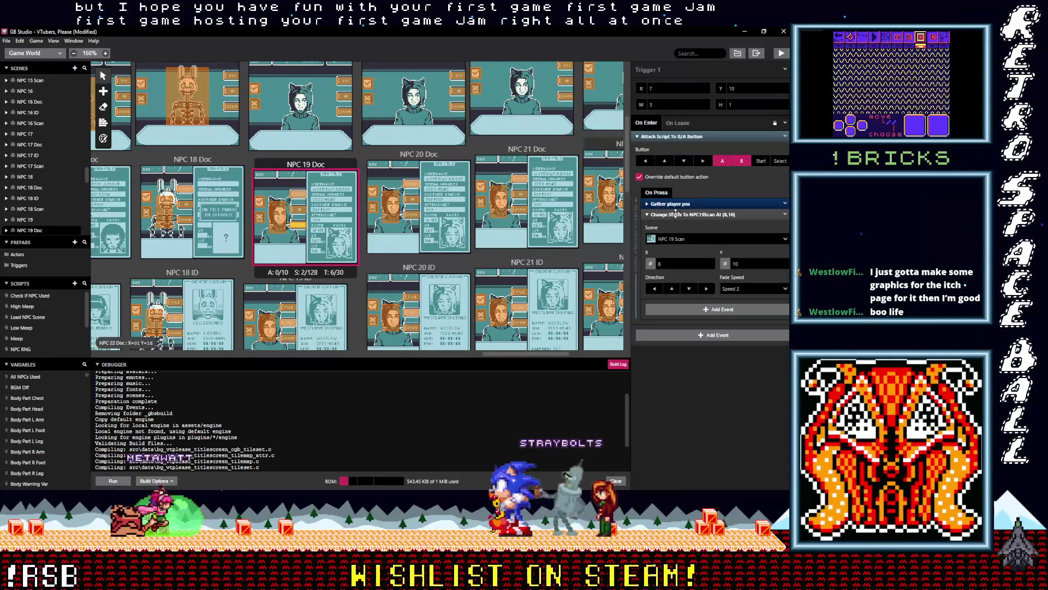
click(676, 230)
drag(675, 226, 681, 213)
click(681, 213)
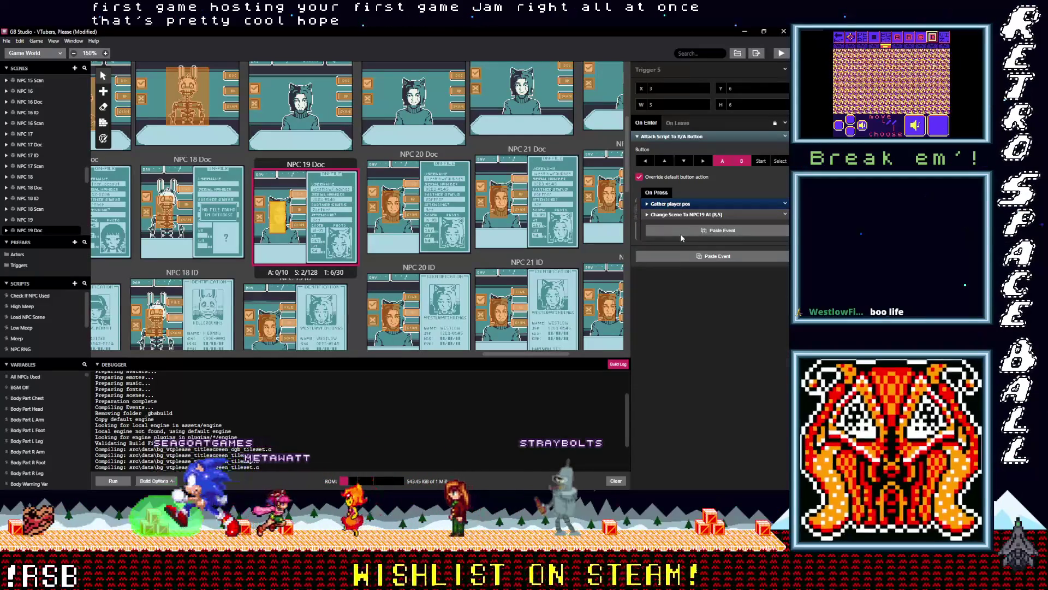
click(680, 233)
click(678, 226)
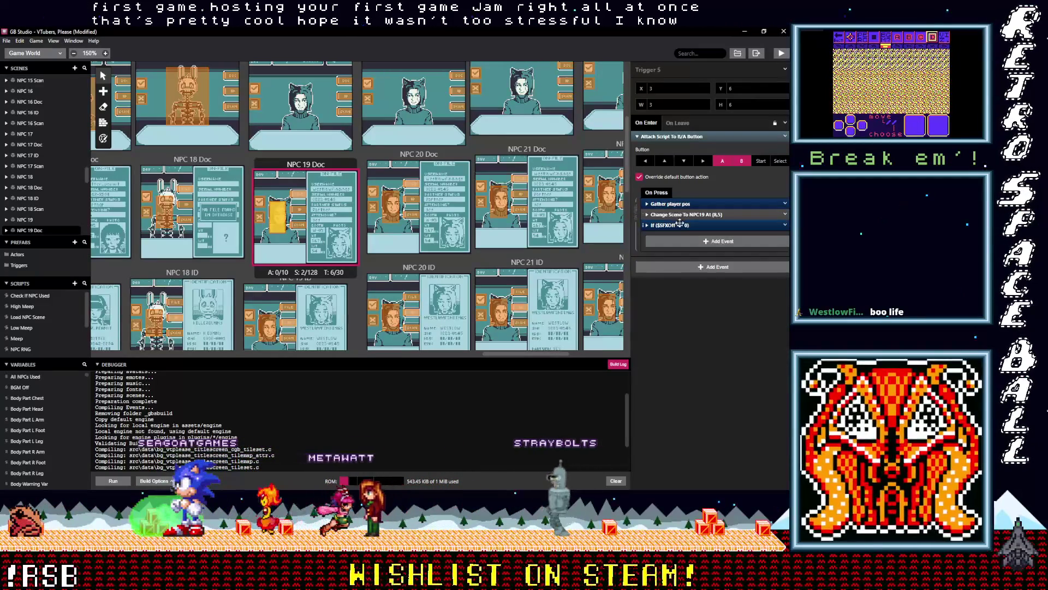
click(679, 225)
click(679, 224)
drag(678, 225, 680, 217)
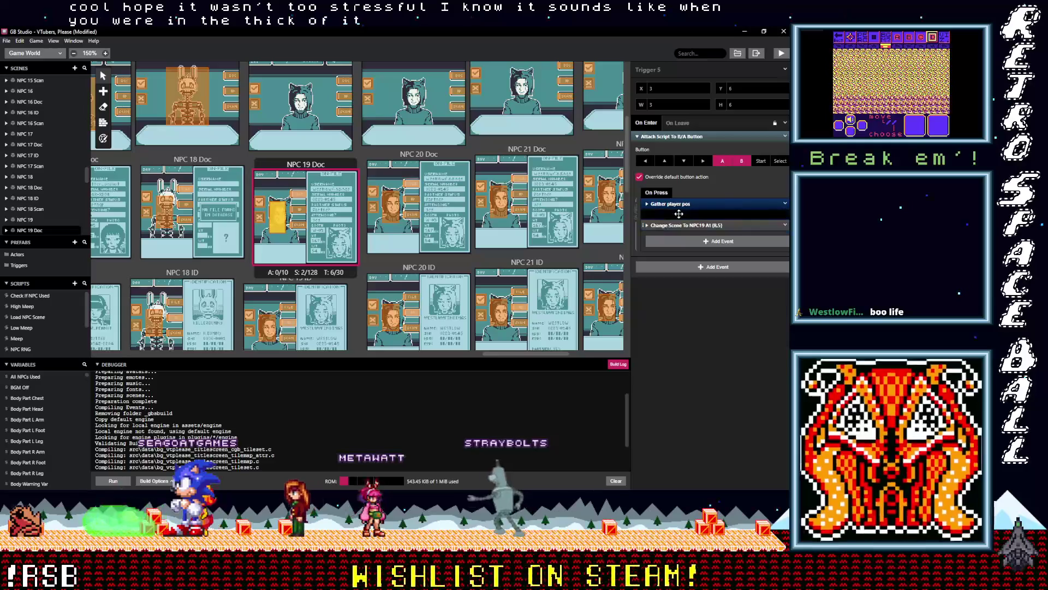
scroll(292, 217, down, 3)
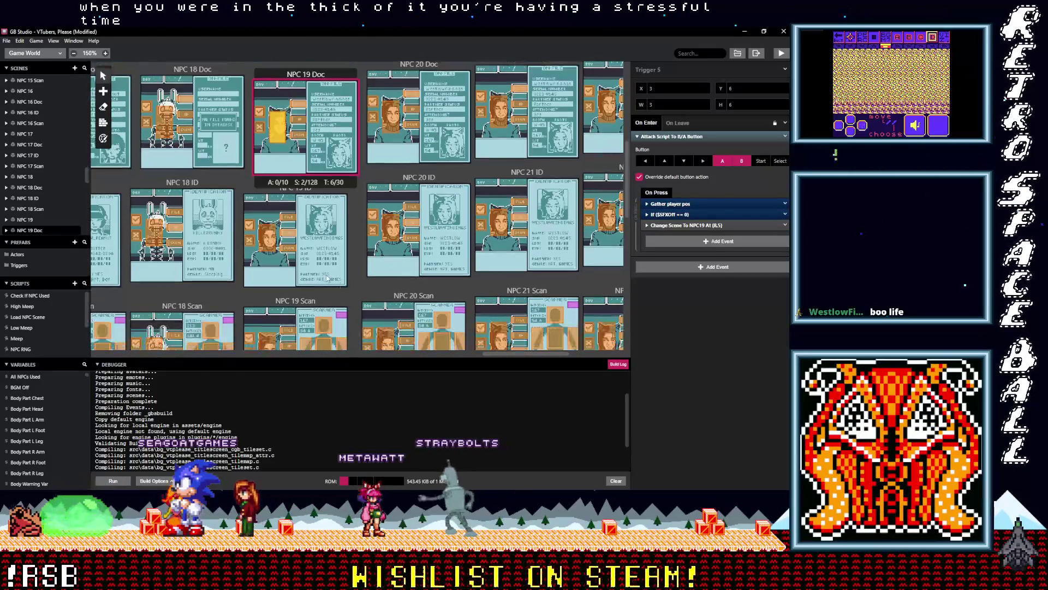
Paste the If $SFXOFF == 0 event into NPC 19 ID triggers 1 and 5.
click(288, 179)
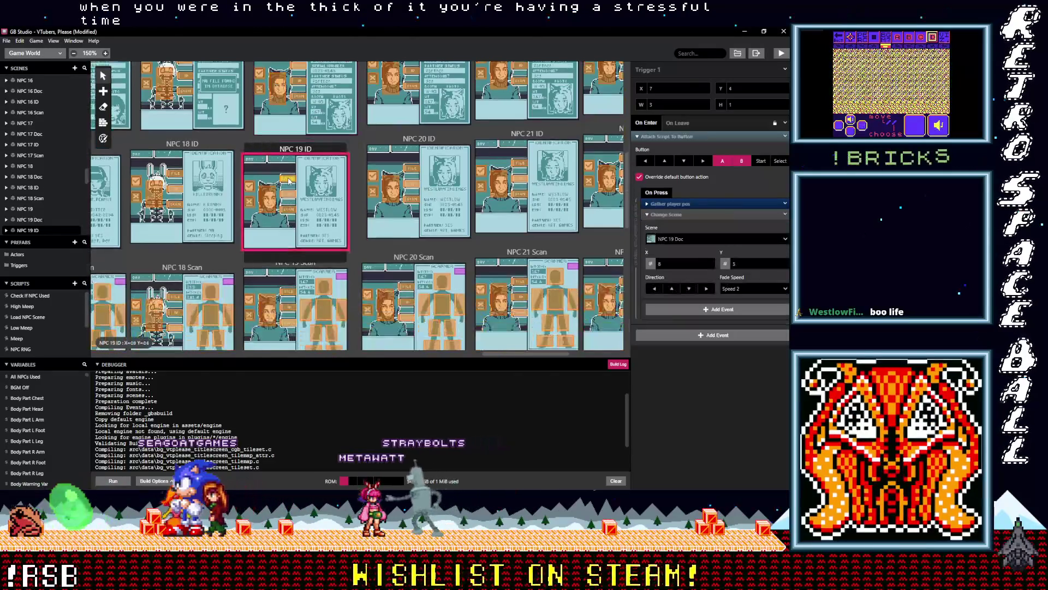
click(679, 215)
click(679, 227)
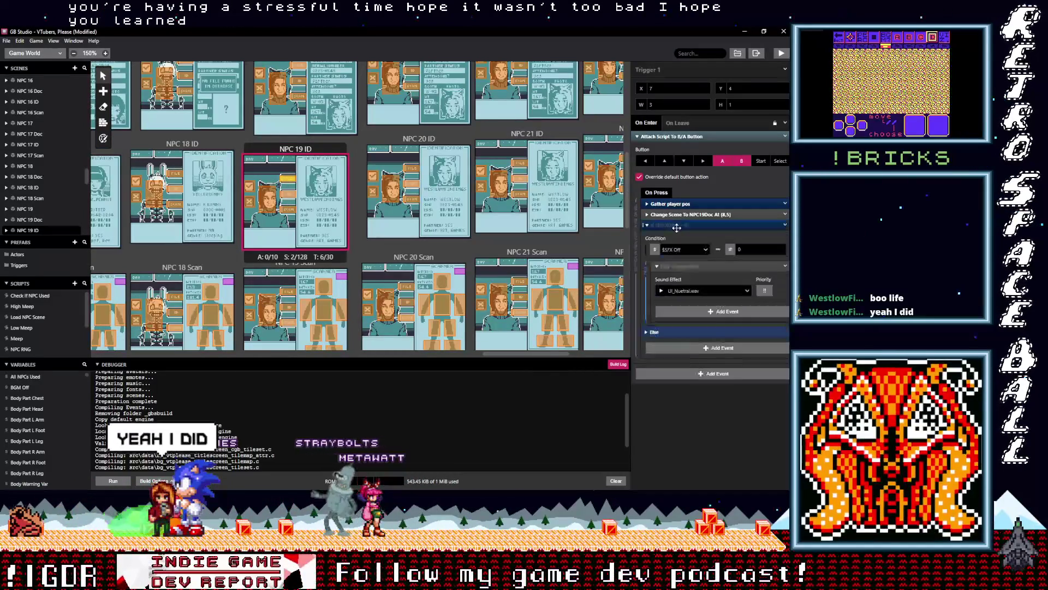
click(676, 225)
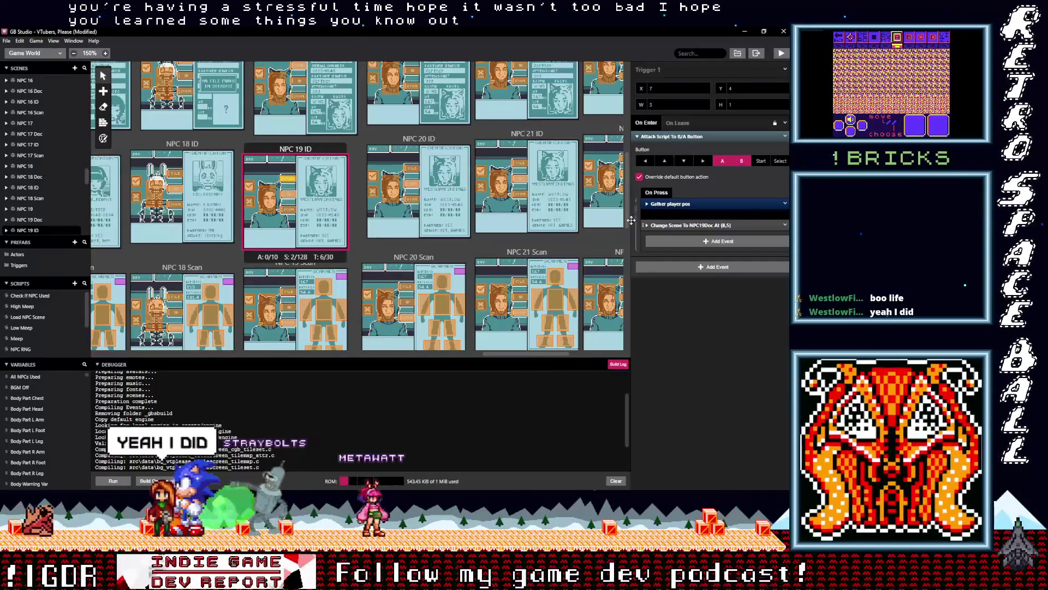
click(293, 198)
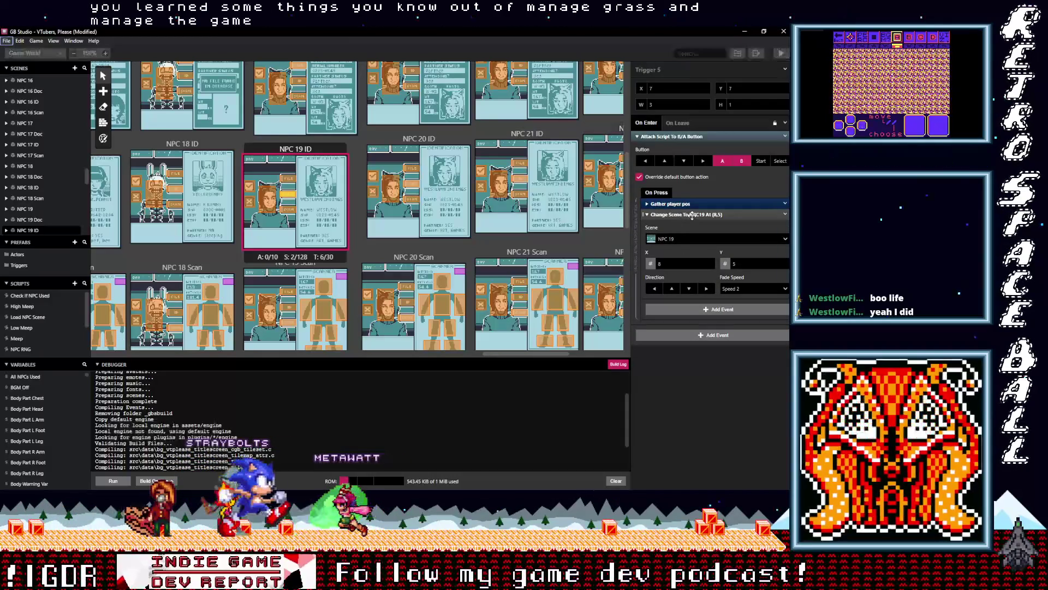
click(684, 217)
click(680, 226)
click(680, 225)
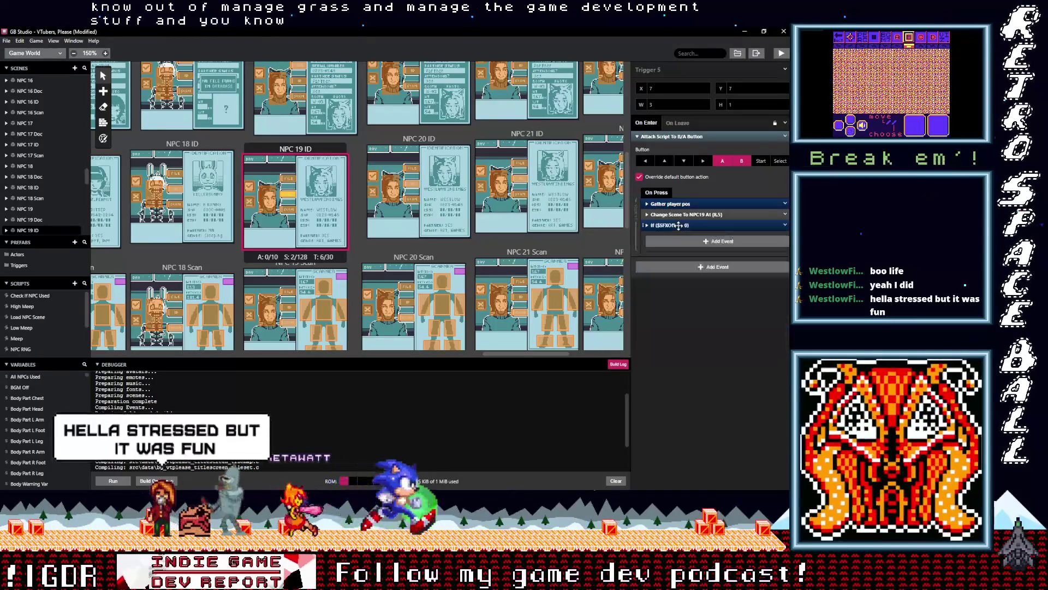
Paste the If $SFXOFF == 0 event above Change Scene in NPC 19 ID triggers 2 and 6.
click(296, 213)
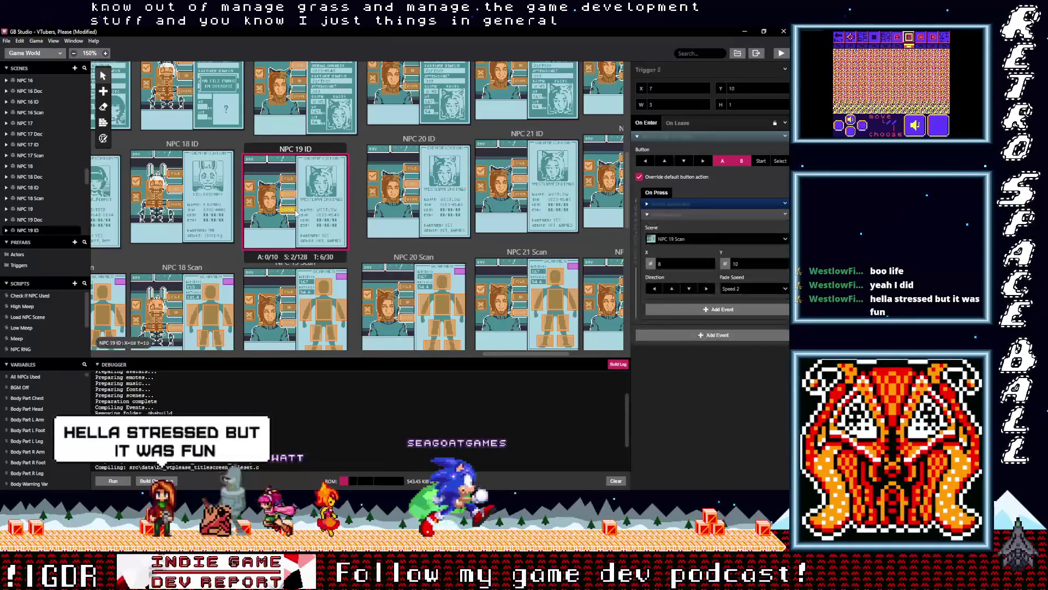
click(666, 215)
click(674, 225)
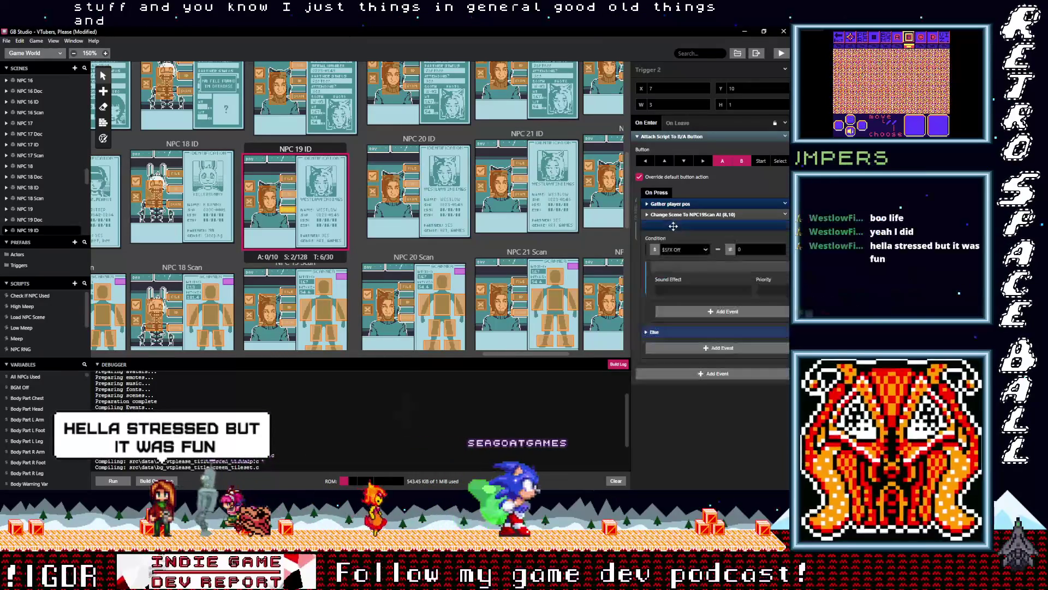
drag(674, 225, 672, 219)
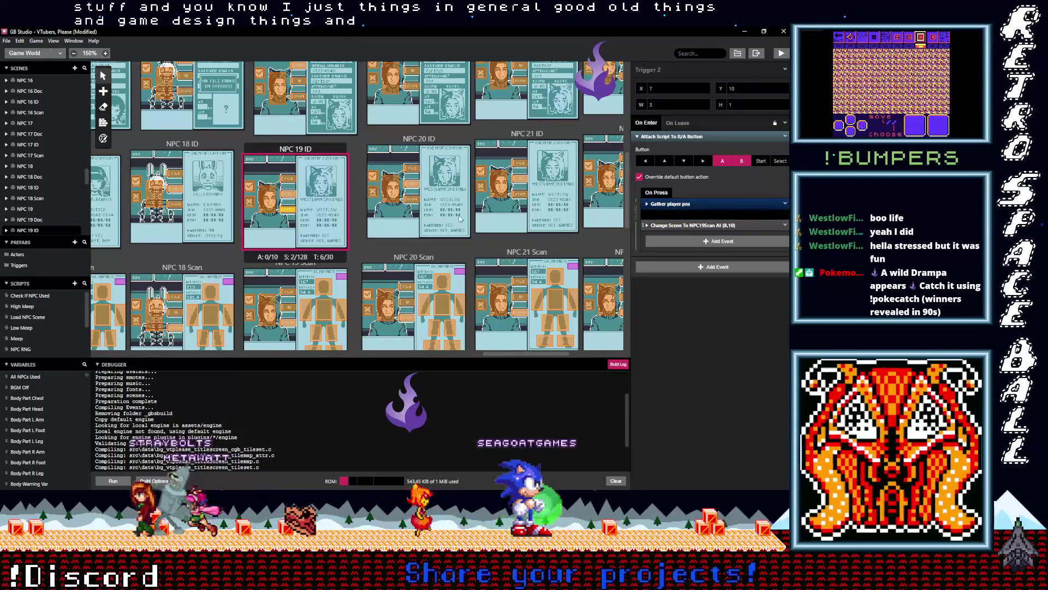
click(268, 200)
click(653, 214)
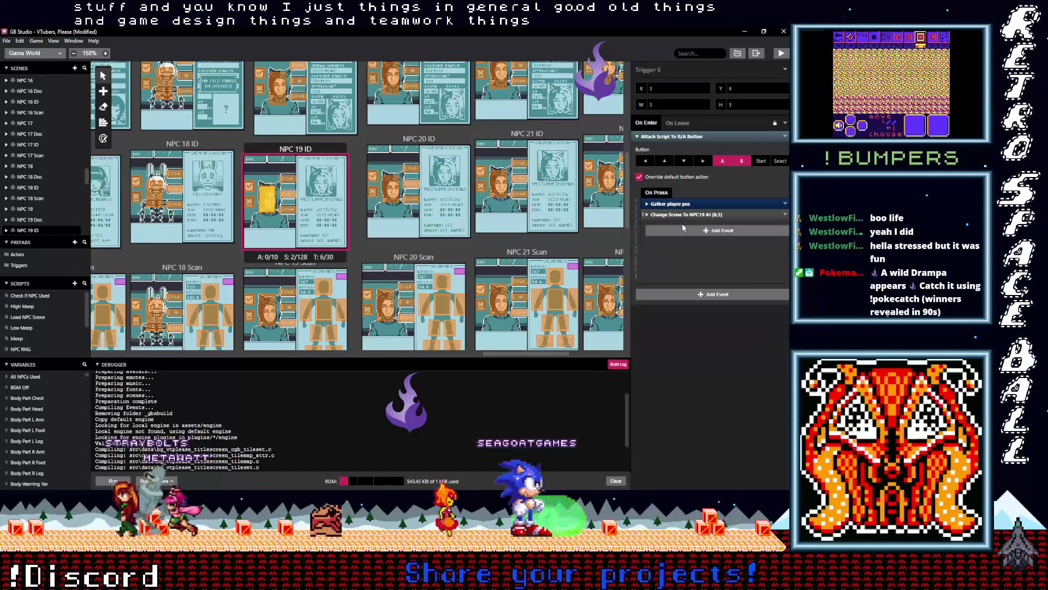
click(680, 230)
mouse_move(677, 234)
mouse_down()
mouse_move(666, 221)
mouse_move(623, 217)
mouse_up()
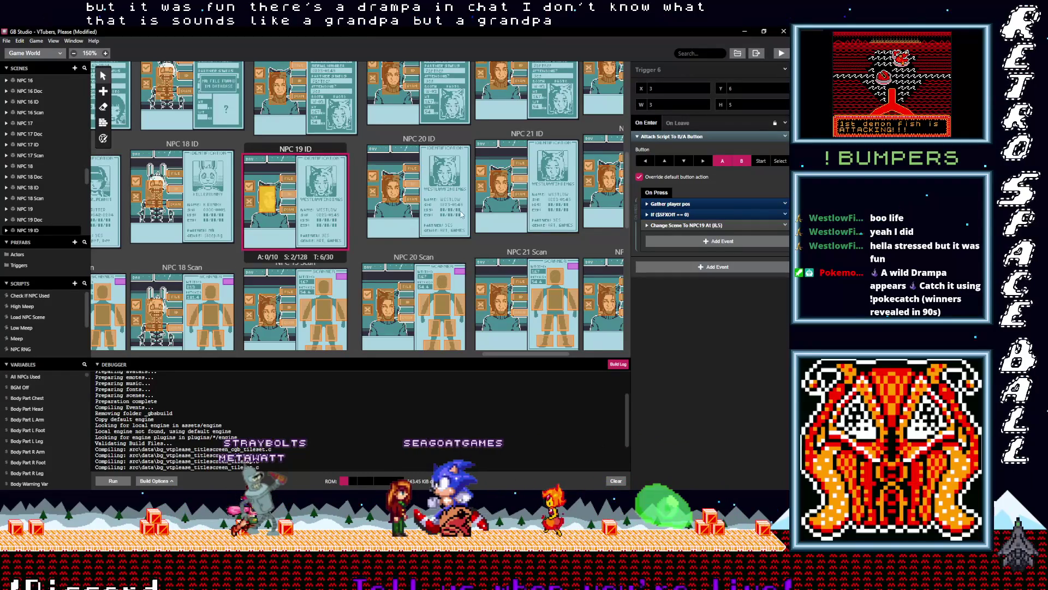
click(287, 211)
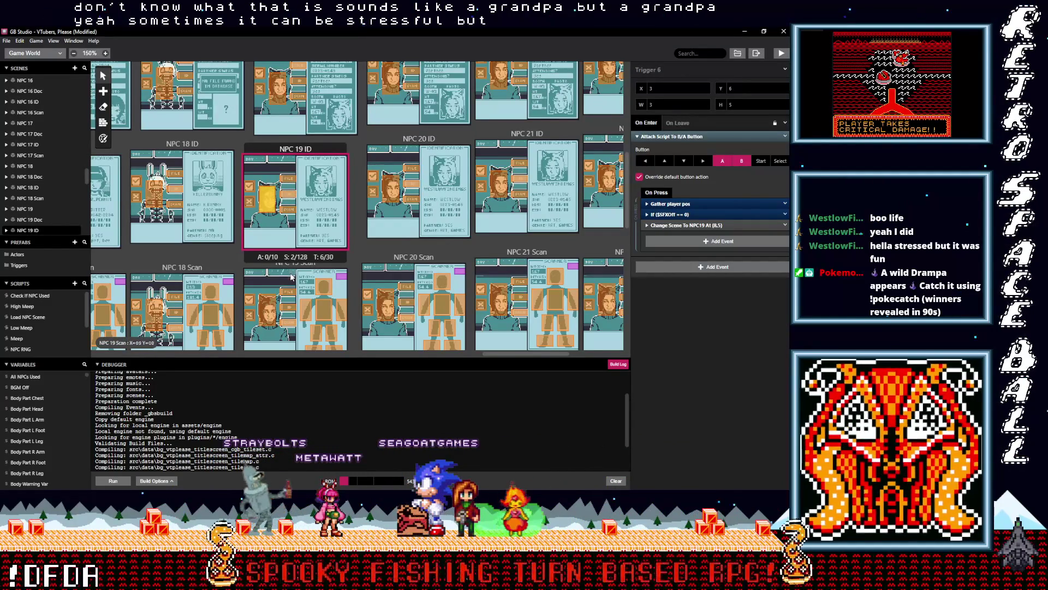
Place the If SFX Off check above Change Scene in NPC 19 Scan Triggers 13 and 14.
scroll(291, 276, down, 2)
click(288, 253)
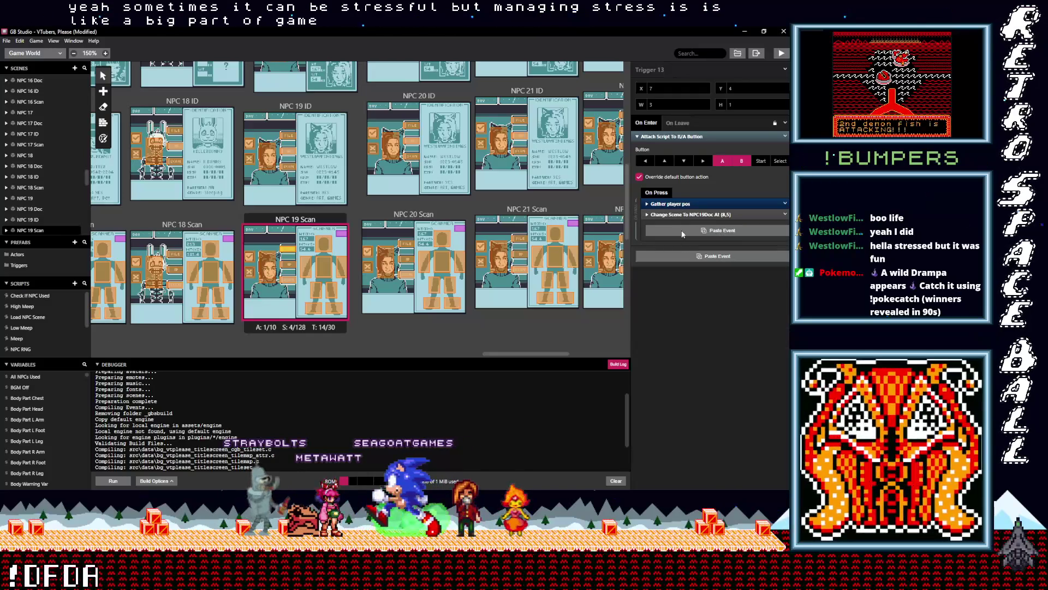
click(682, 234)
click(682, 290)
drag(679, 226, 681, 218)
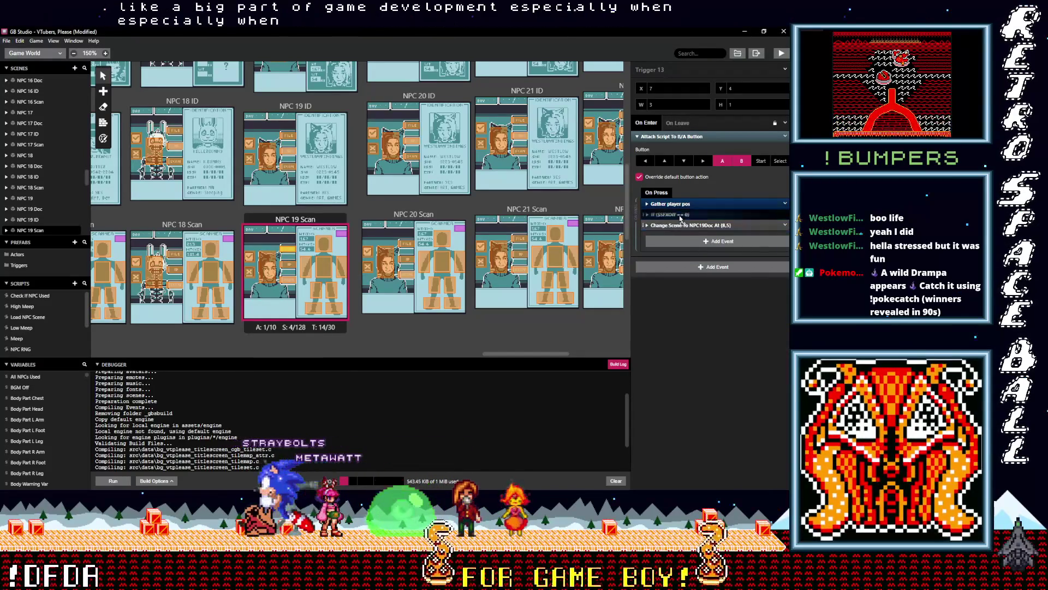
click(288, 266)
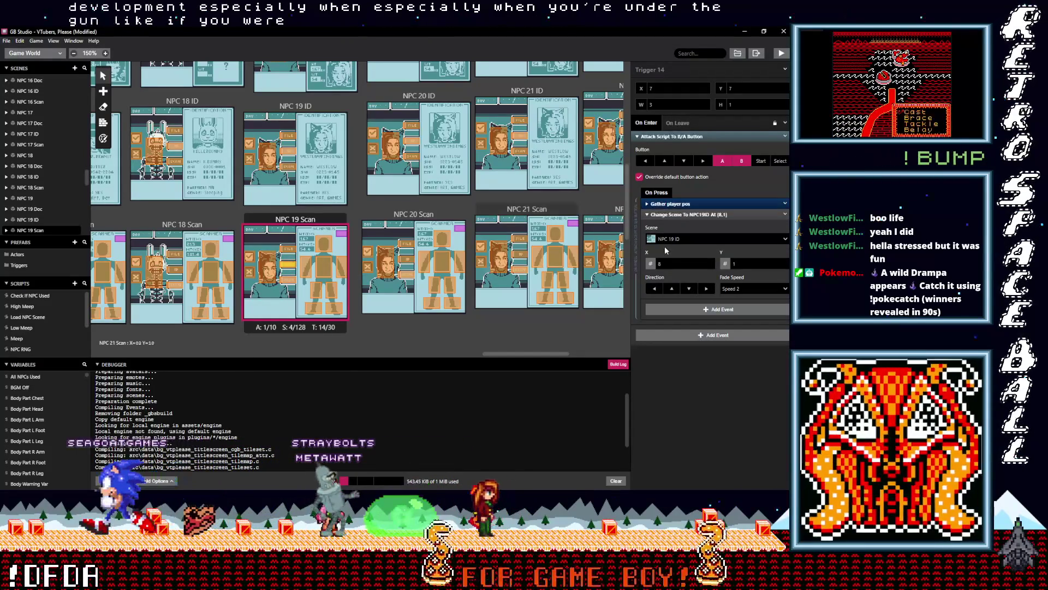
click(679, 214)
click(677, 227)
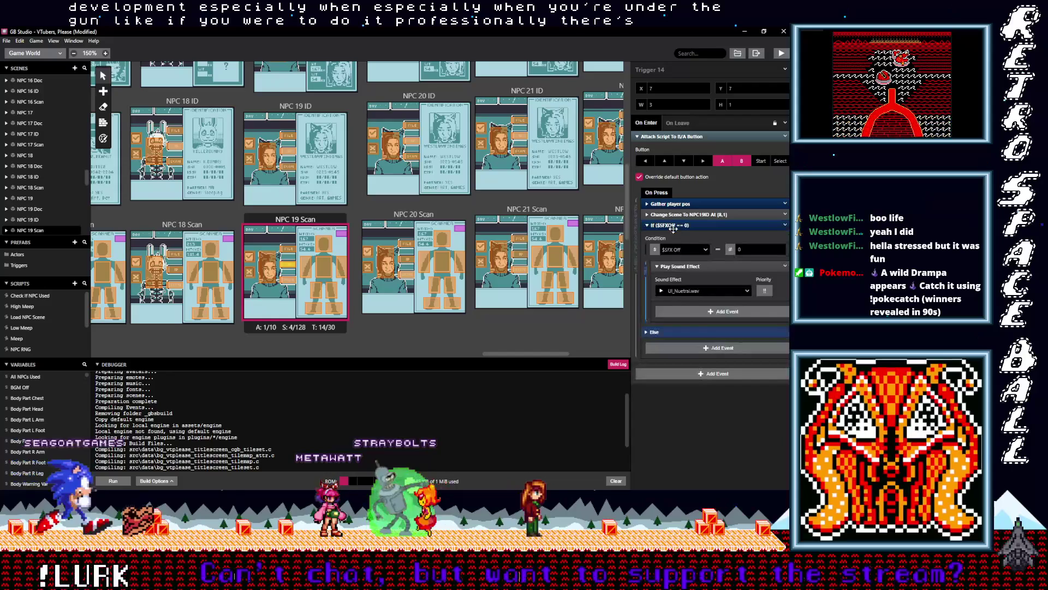
key(Return)
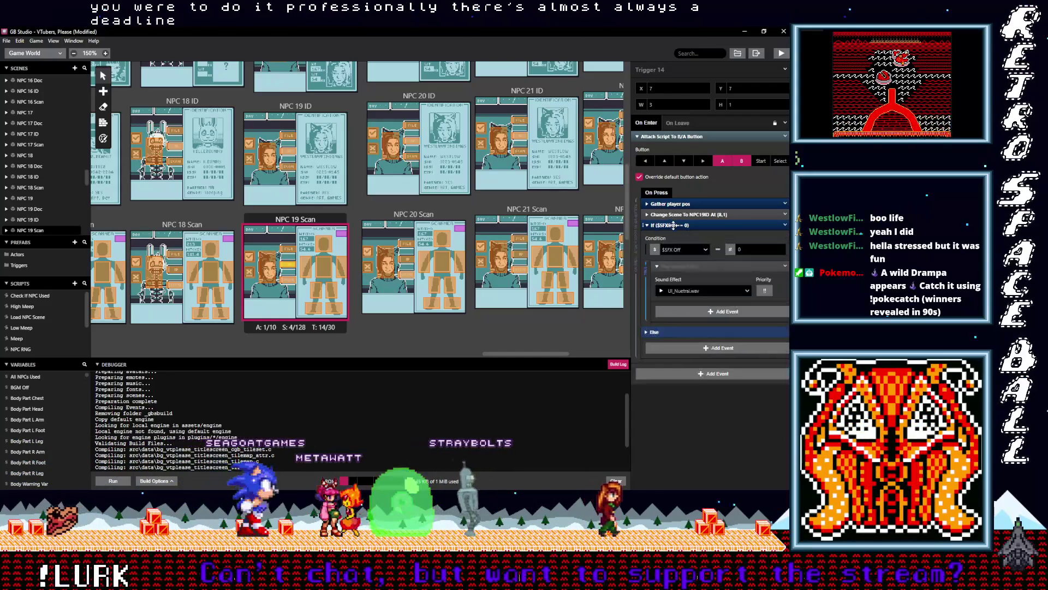
drag(675, 225, 676, 217)
Place the If SFX Off check ahead of Change Scene in NPC 19 Scan Triggers 12 and 11.
click(285, 278)
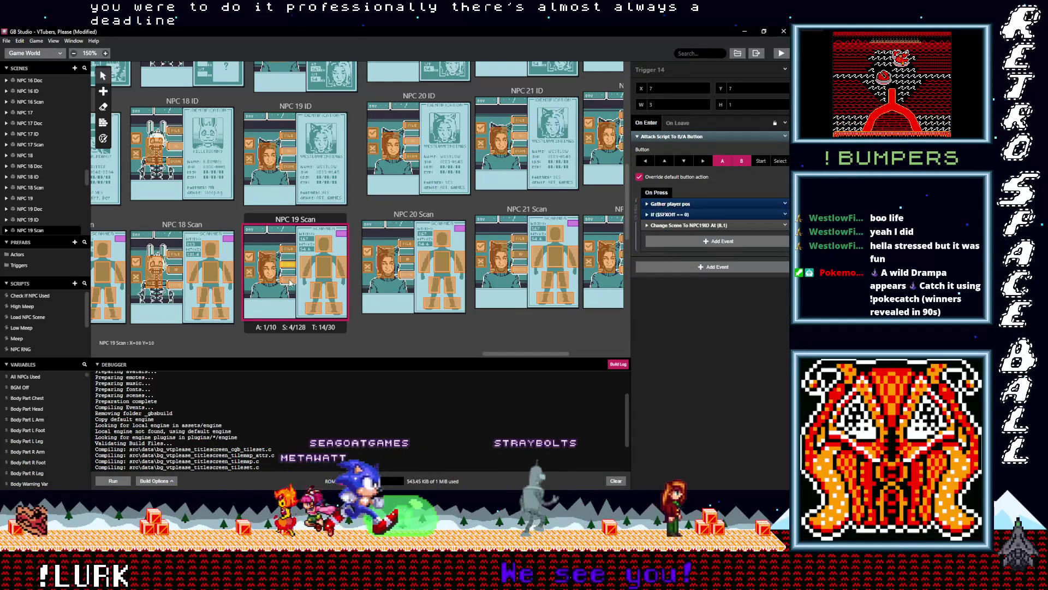
click(721, 217)
click(687, 217)
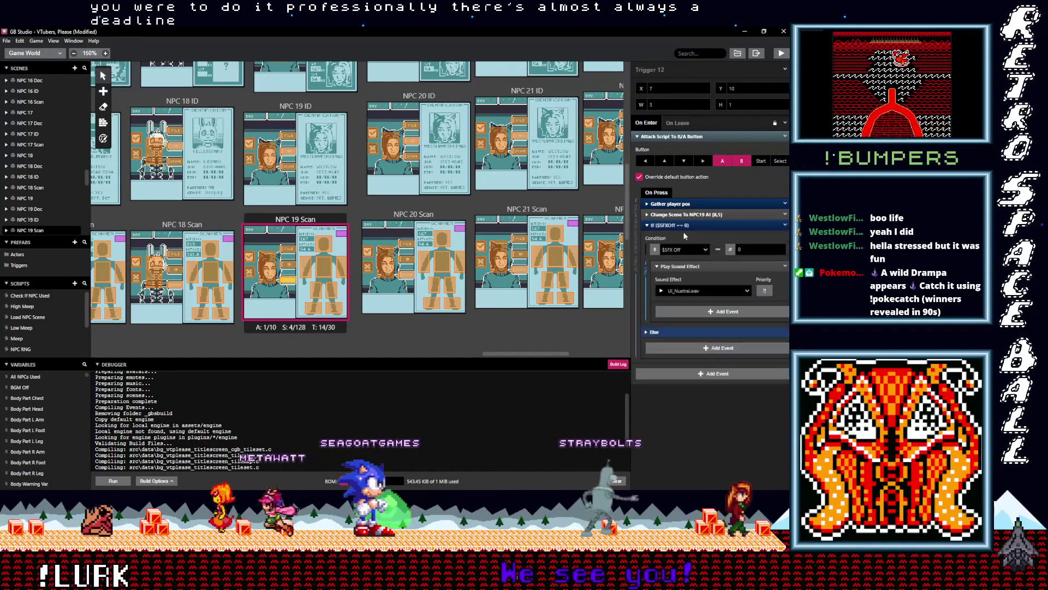
drag(682, 216, 638, 214)
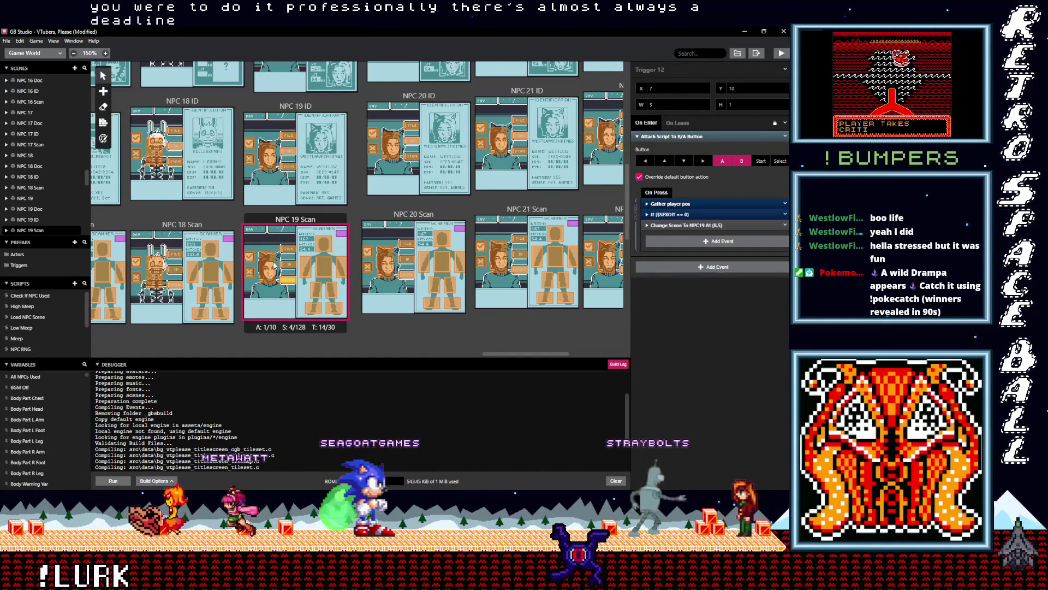
click(268, 267)
click(666, 215)
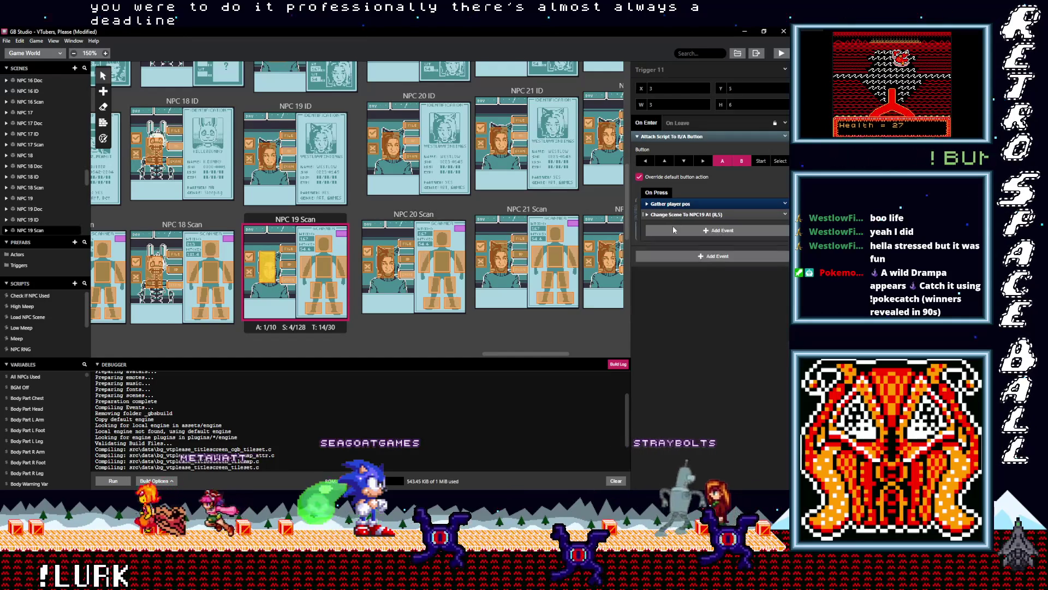
click(675, 236)
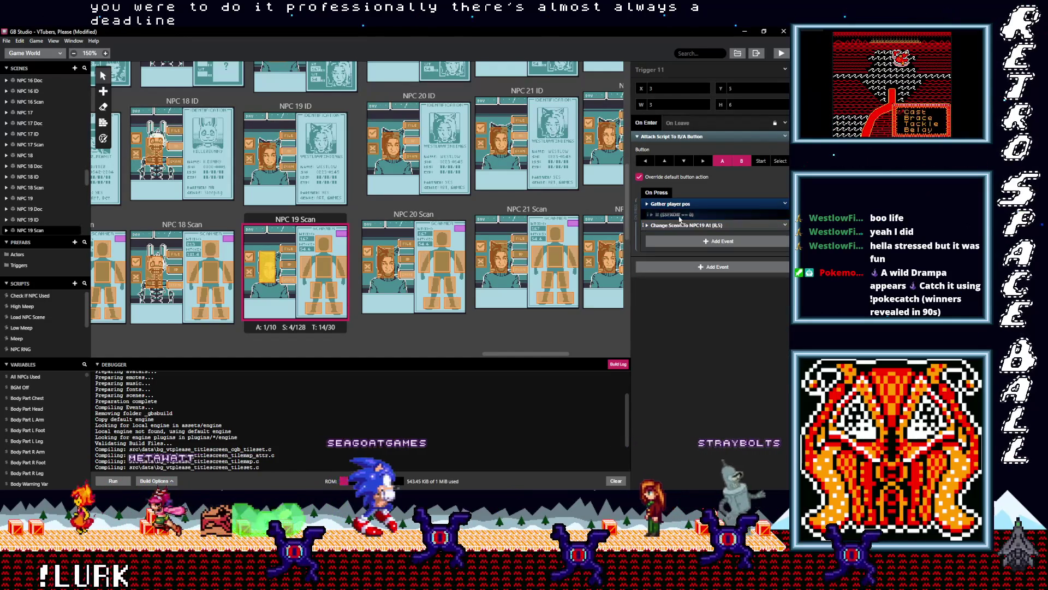
click(405, 275)
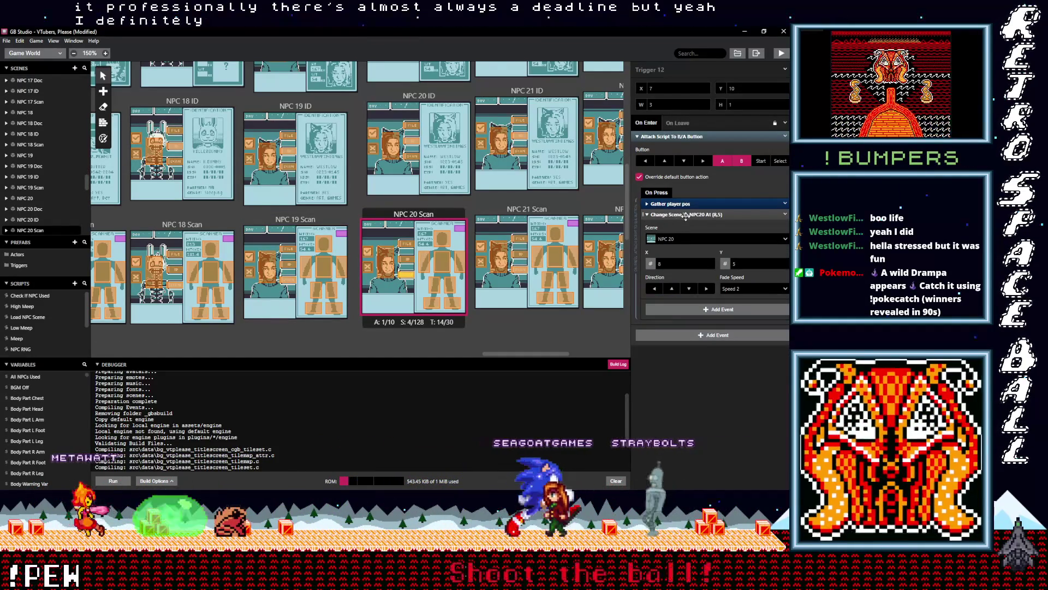
Put the If SFX Off check above Change Scene in the current NPC 20 Scan trigger and Trigger 14.
key(alt)
click(678, 214)
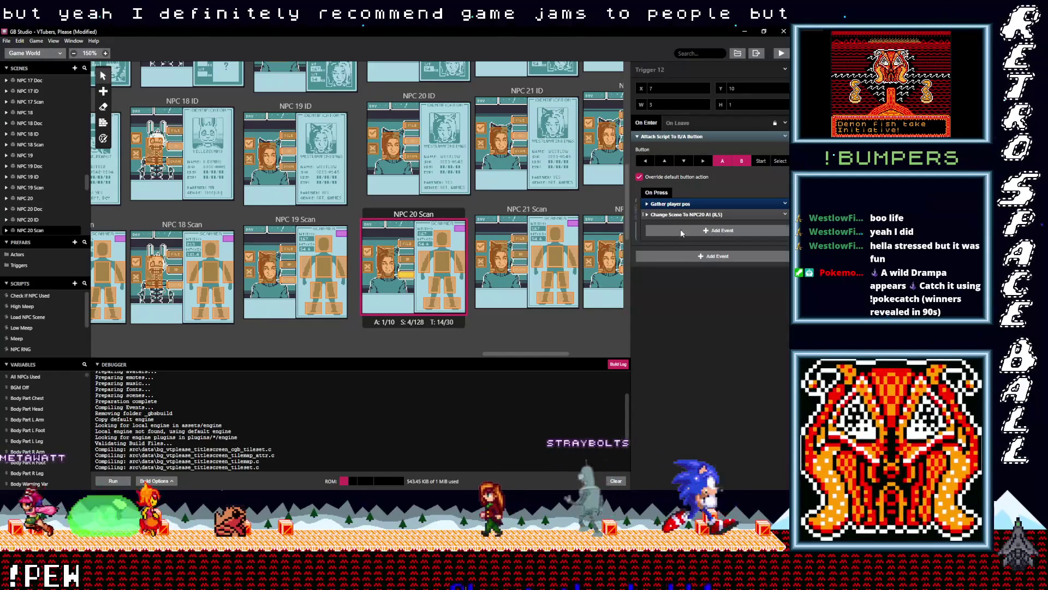
key(ctrl+v)
drag(678, 224, 676, 213)
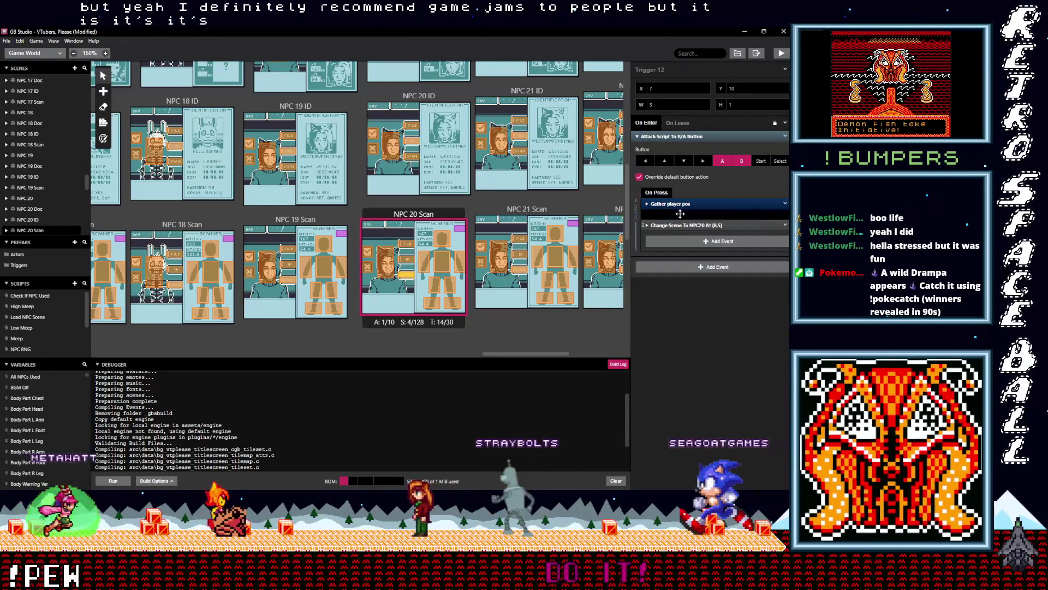
click(410, 261)
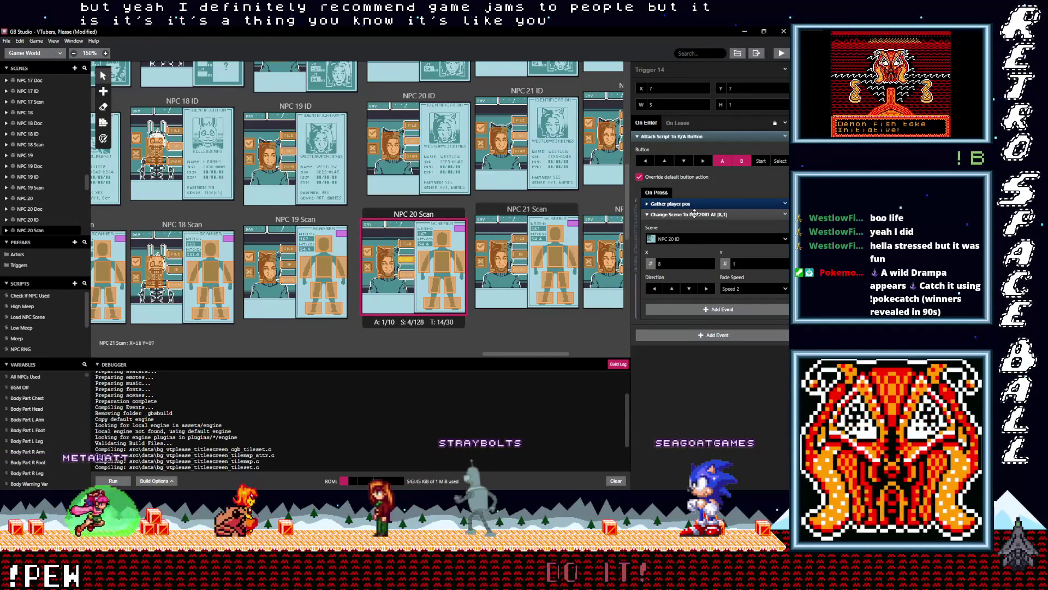
click(688, 214)
click(688, 232)
drag(680, 225, 675, 218)
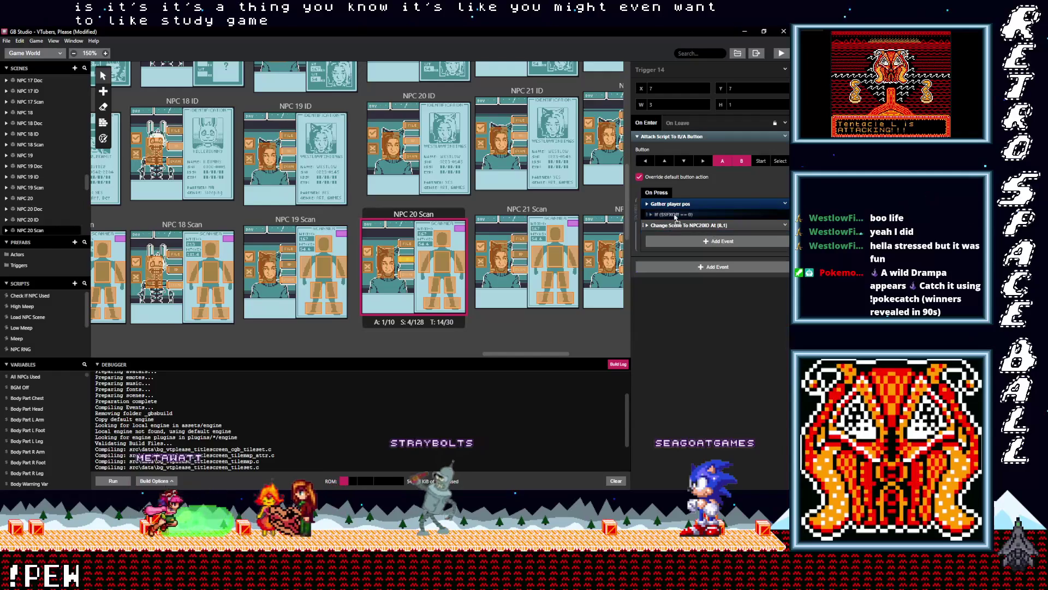
Put the If SFX Off check above Change Scene in NPC 20 Scan Triggers 13 and 11.
click(408, 246)
click(671, 215)
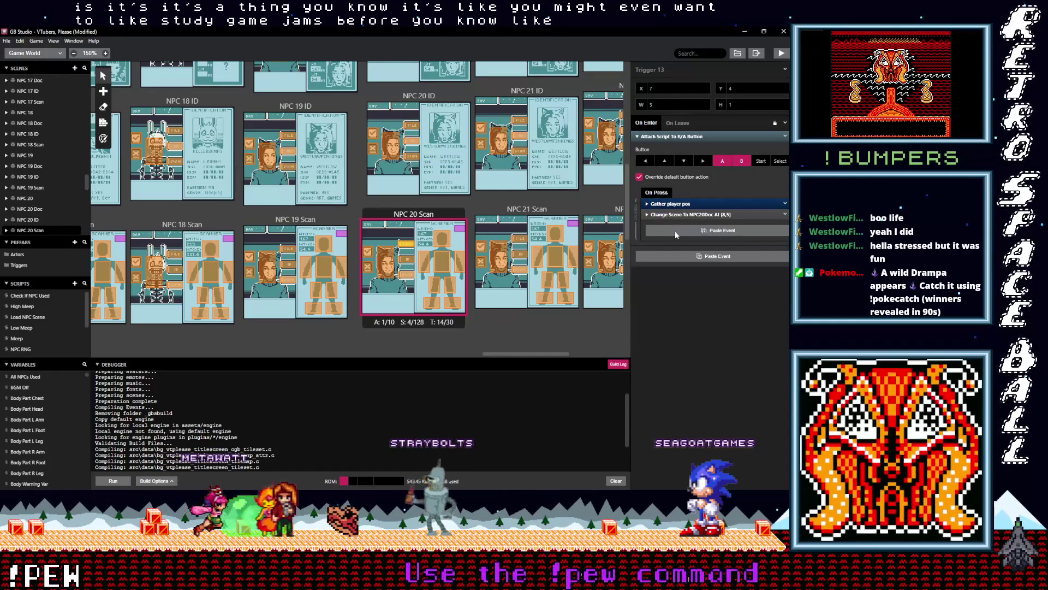
click(674, 230)
drag(675, 219, 666, 216)
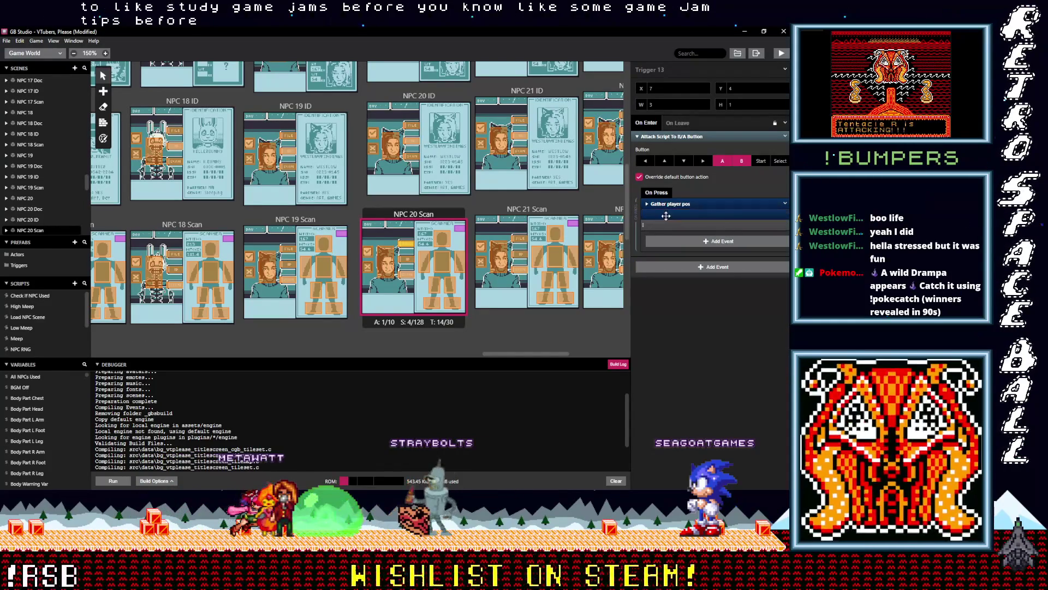
click(391, 270)
click(676, 215)
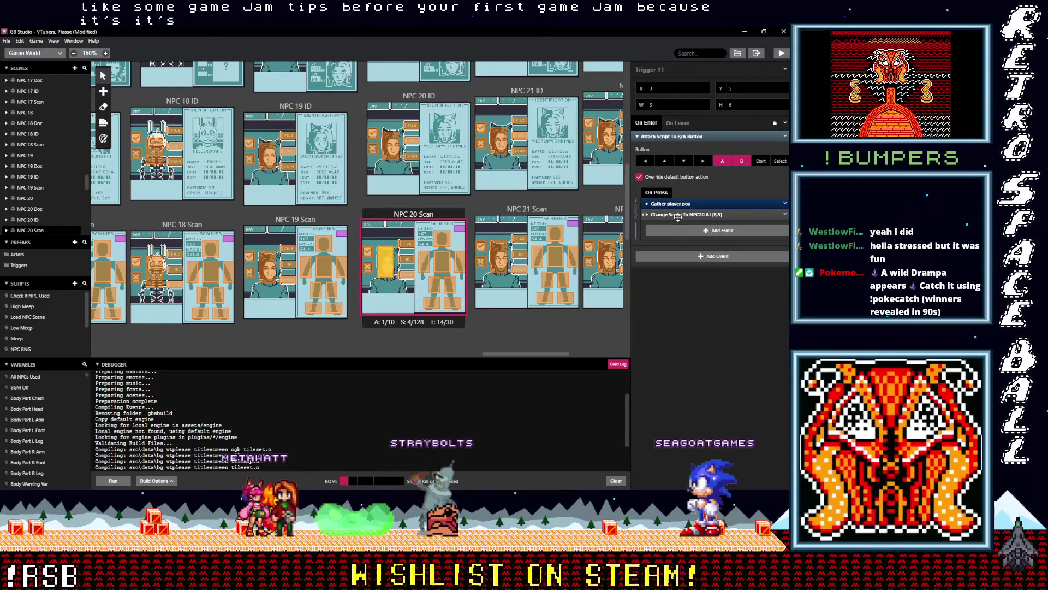
click(679, 233)
drag(672, 225, 676, 214)
Add the If SFX Off check before the scene change in NPC 20 ID's triggers, including Triggers 1 and 6.
scroll(435, 264, up, 3)
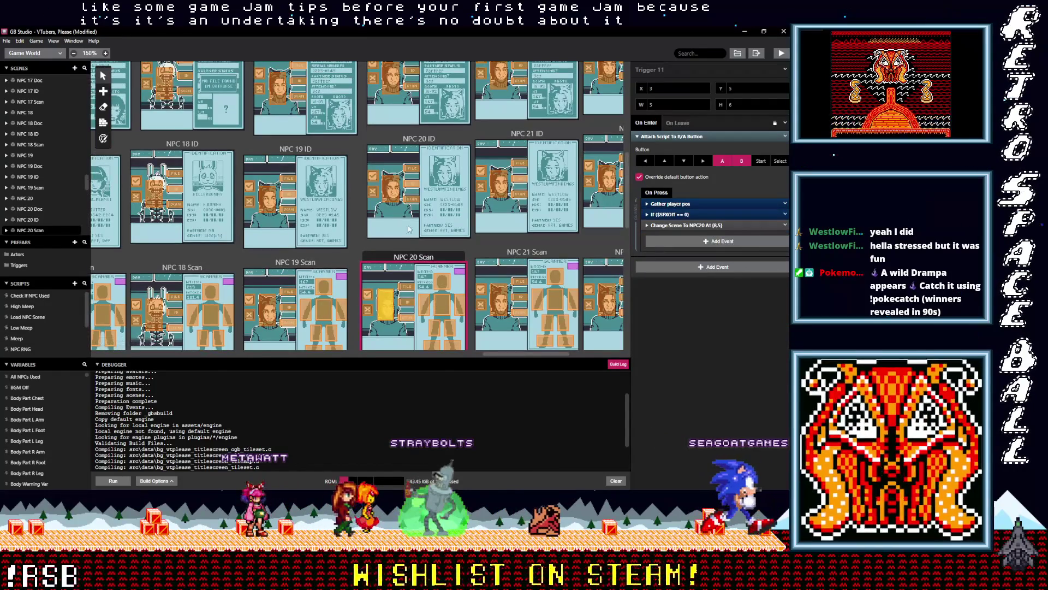
click(412, 246)
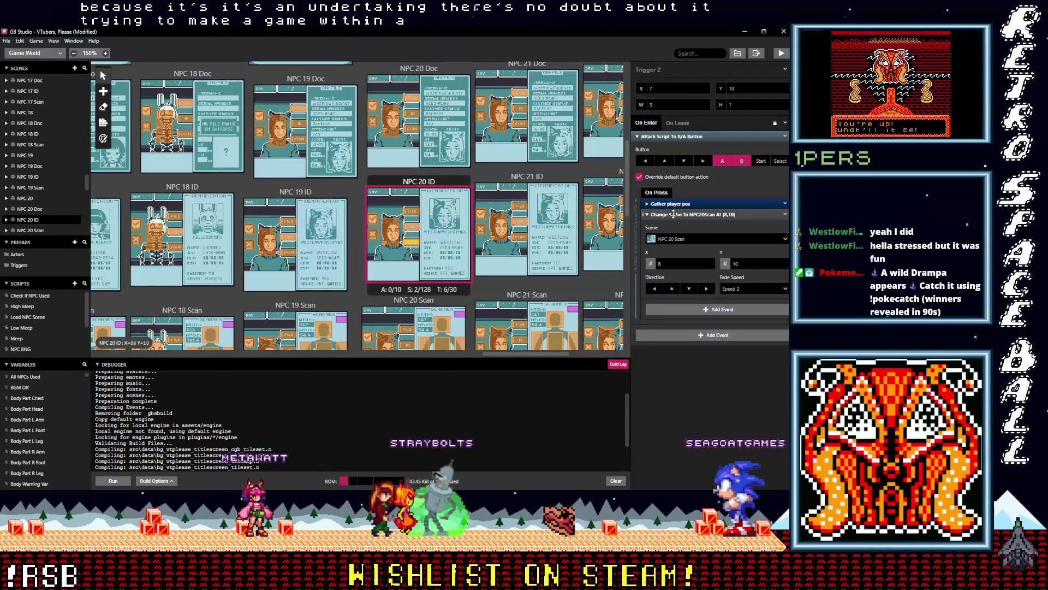
drag(676, 228, 673, 215)
click(670, 214)
click(411, 211)
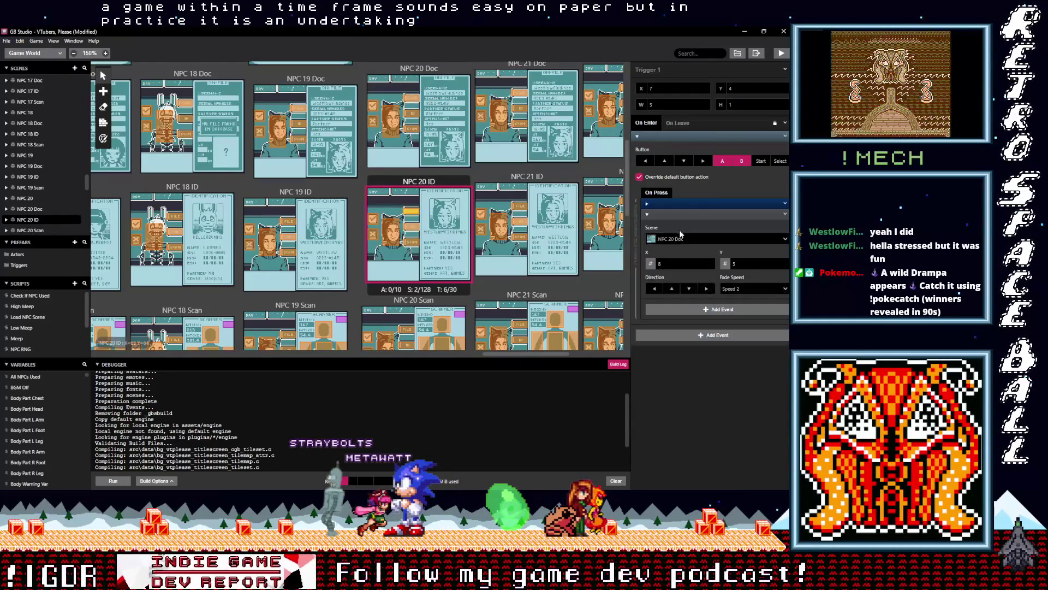
click(668, 215)
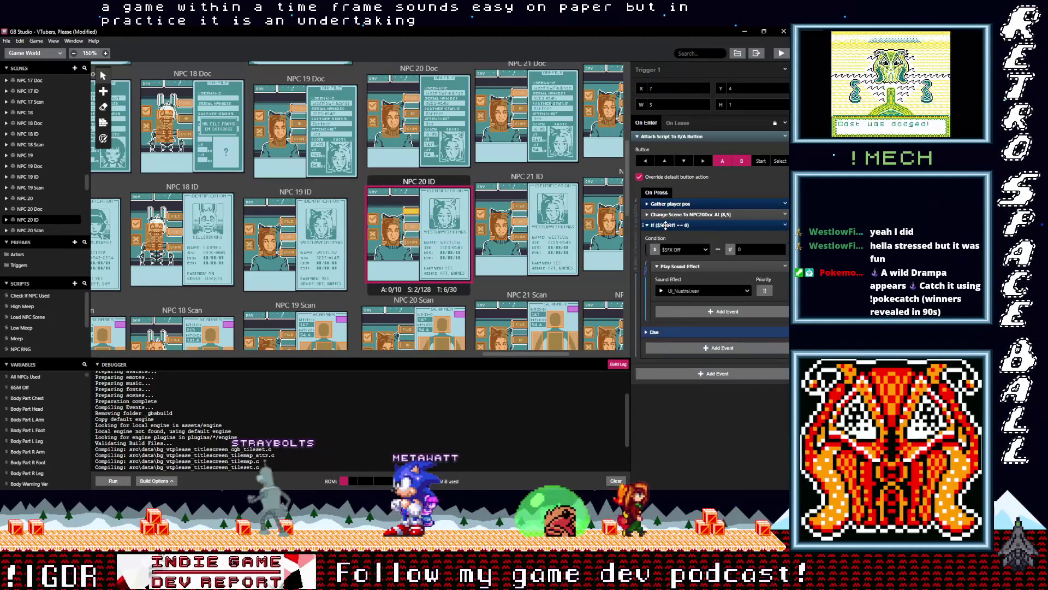
click(675, 215)
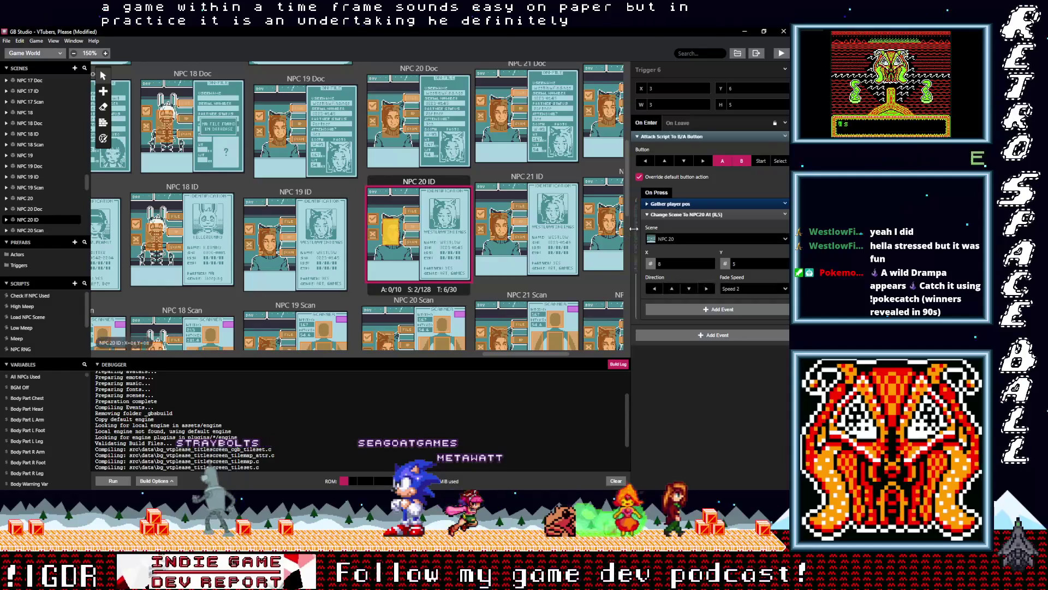
click(675, 215)
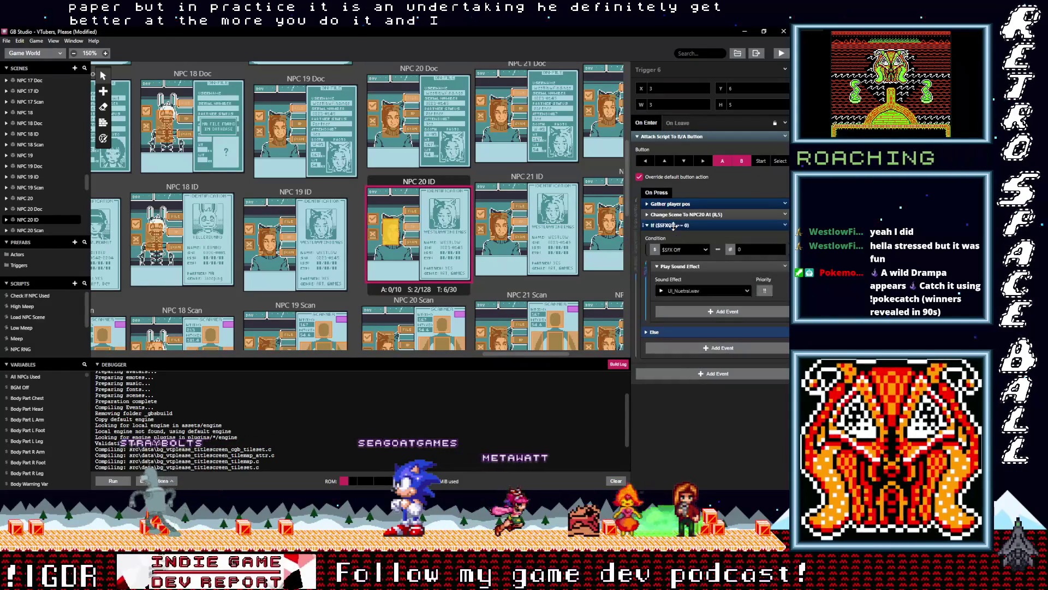
click(679, 231)
scroll(468, 256, up, 3)
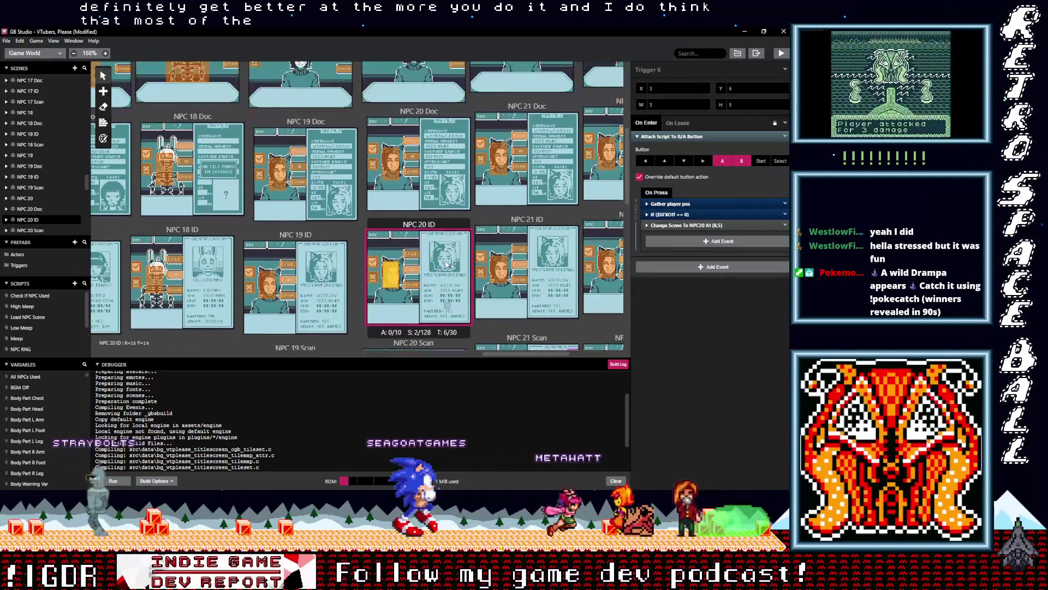
click(411, 215)
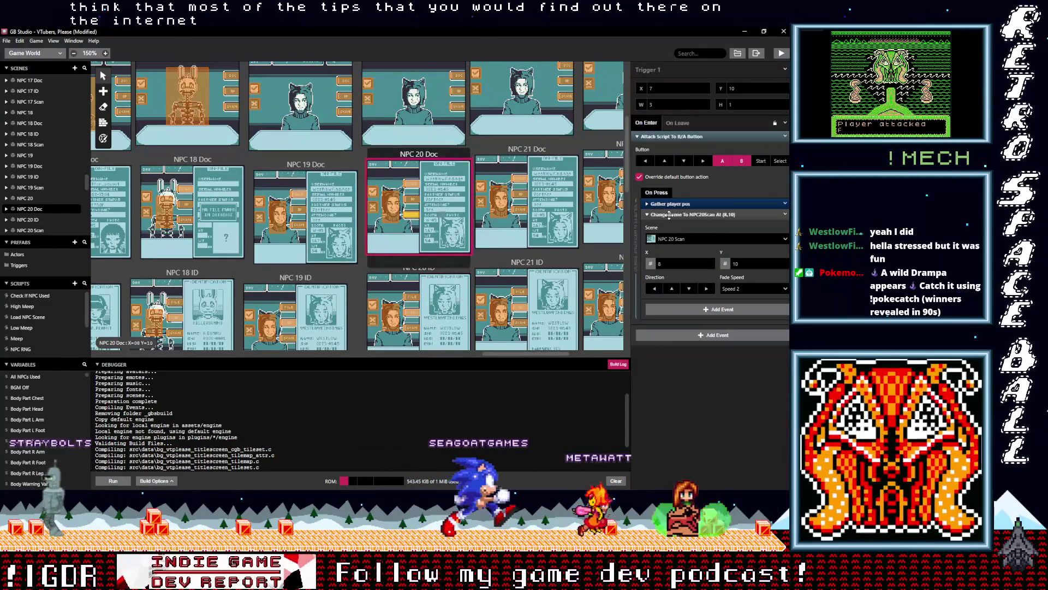
Paste the If SFX Off check above Change Scene in the current NPC 20 Doc trigger and Trigger 2.
click(674, 225)
drag(674, 225, 672, 213)
click(411, 200)
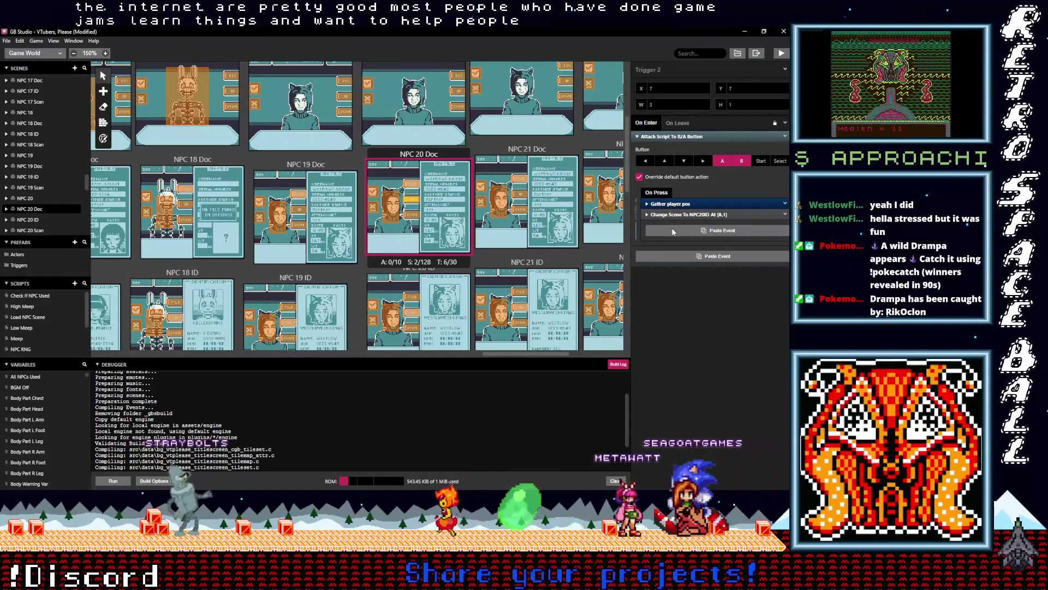
click(672, 227)
click(672, 248)
drag(671, 218, 672, 216)
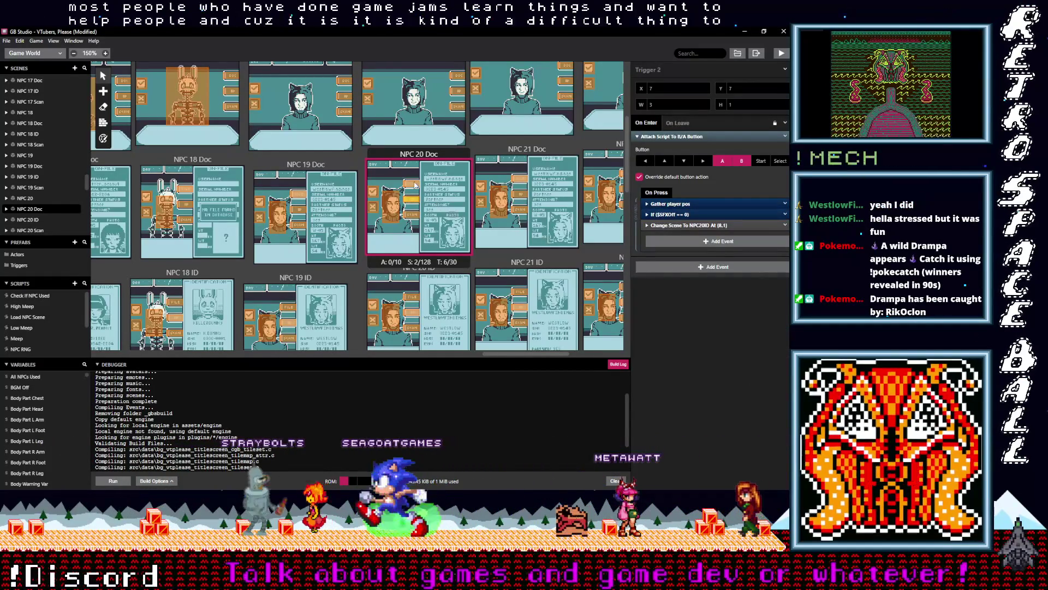
Add the If SFX Off check to NPC 20 Doc Trigger 6's script, then move on to Trigger 5.
click(415, 183)
mouse_move(678, 214)
mouse_down()
mouse_move(680, 227)
mouse_move(644, 223)
mouse_up()
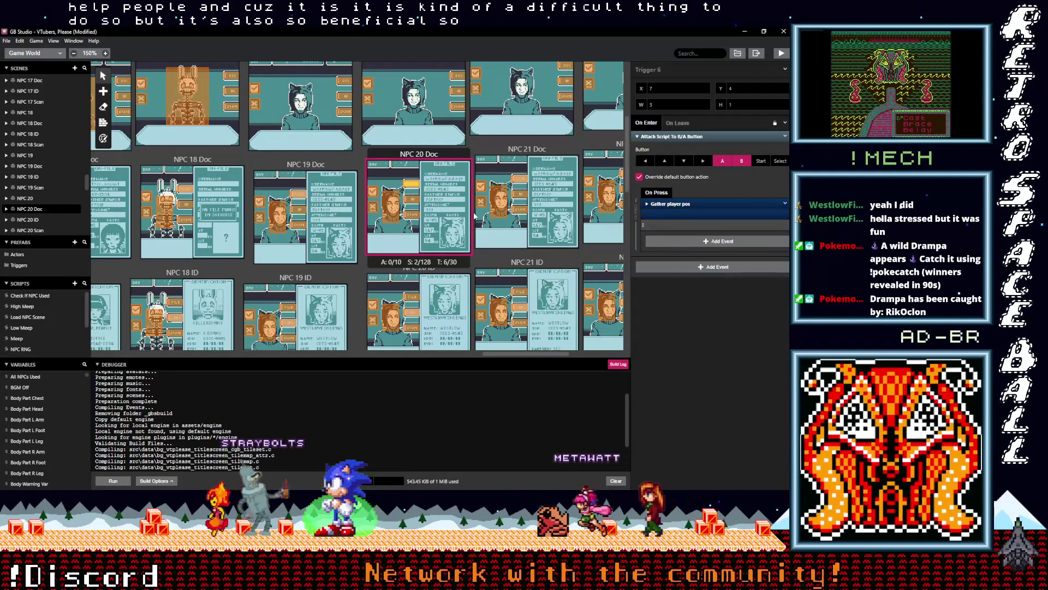
click(394, 206)
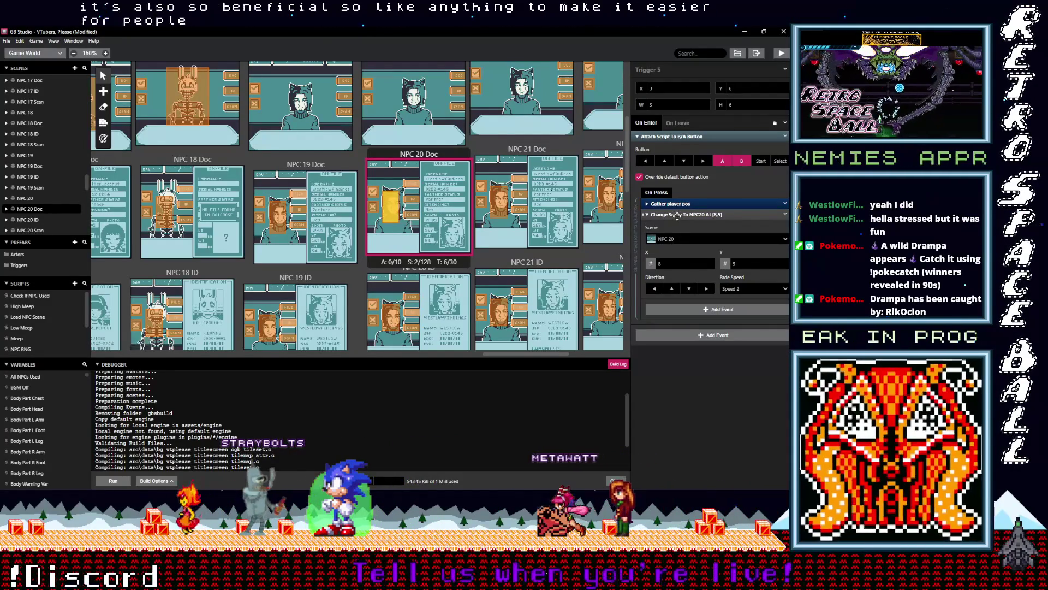
key(alt)
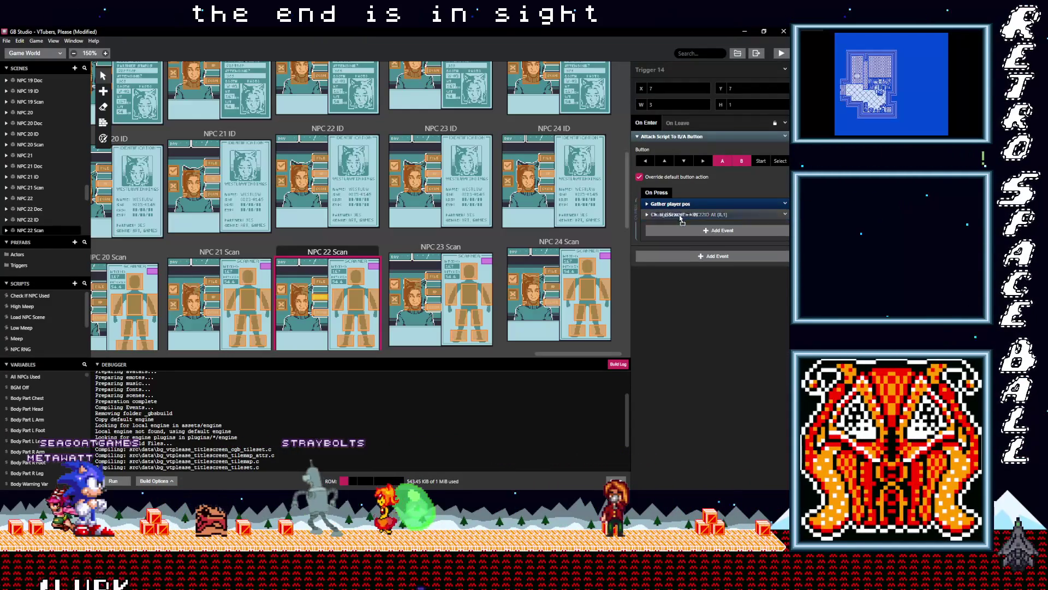
Paste the SFX check into NPC 22 Scan Triggers 12 and 11.
click(324, 315)
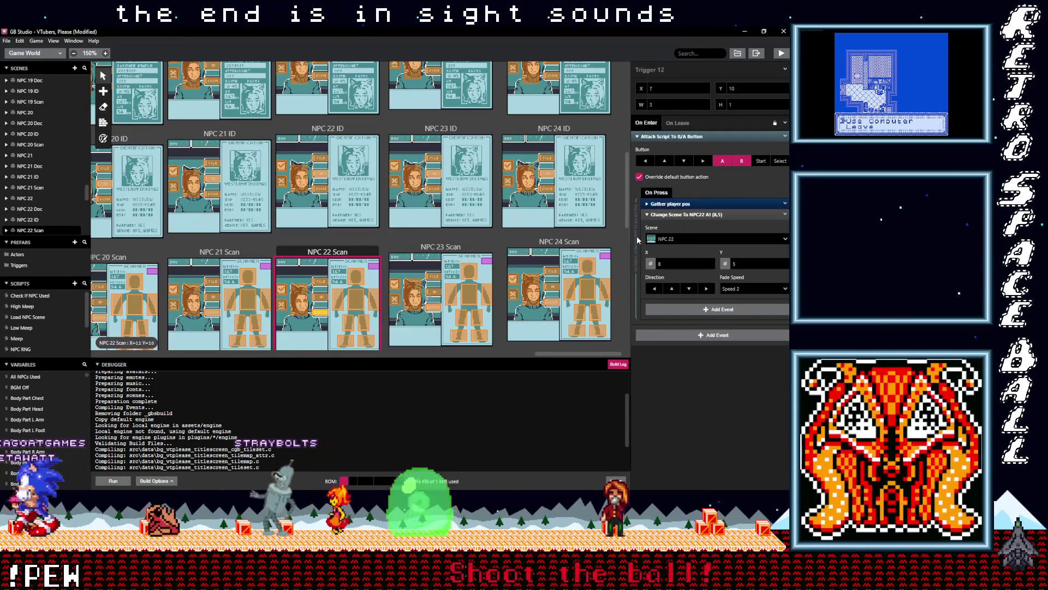
key(alt)
click(667, 227)
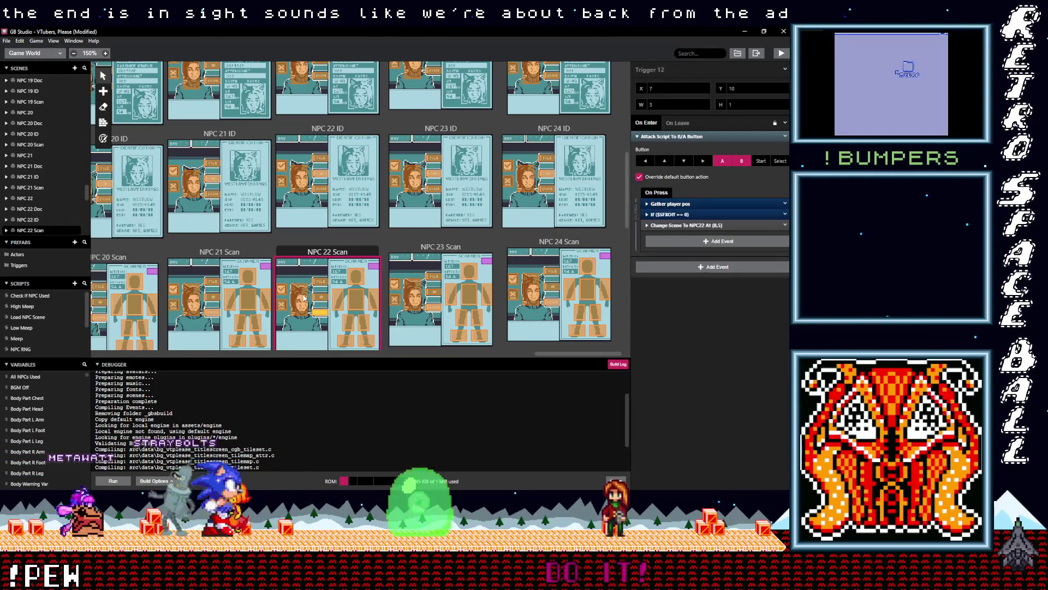
click(304, 298)
key(alt)
click(677, 219)
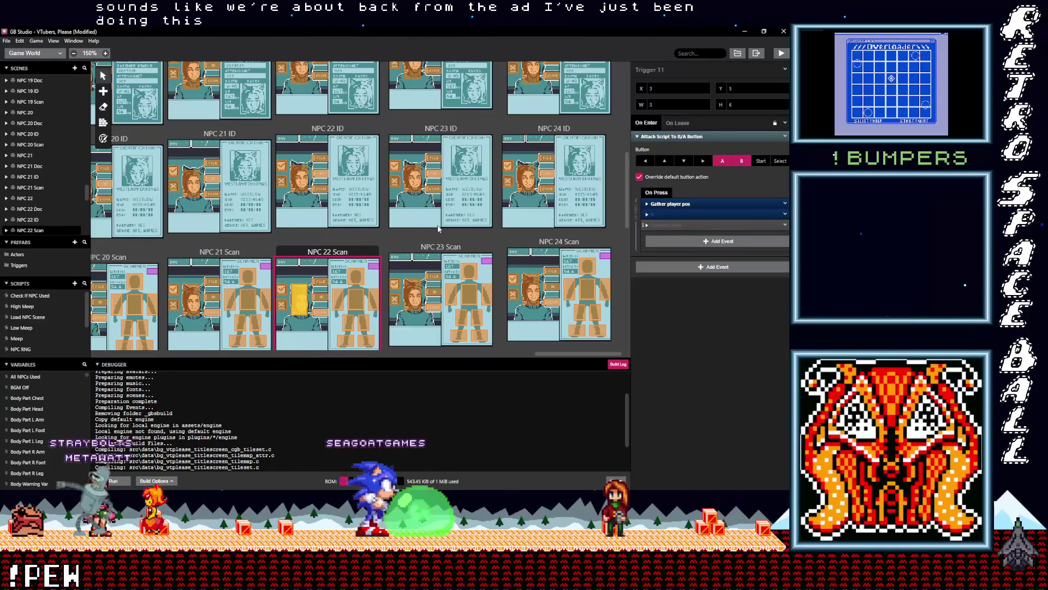
Add the SFX check to NPC 22 ID Trigger 2, with Change Scene placed below it.
click(320, 188)
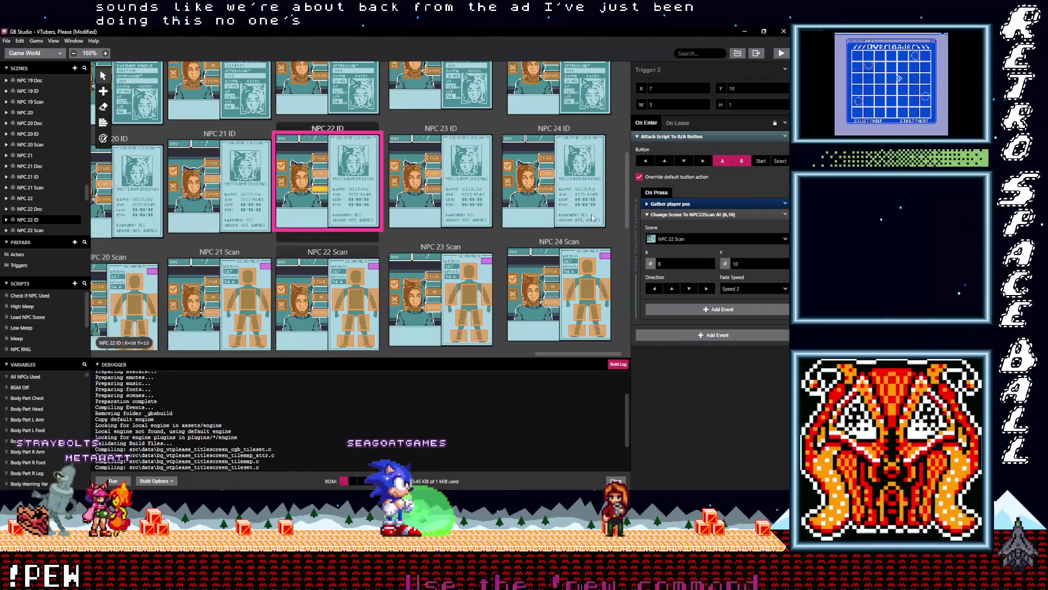
key(alt)
click(678, 217)
click(680, 229)
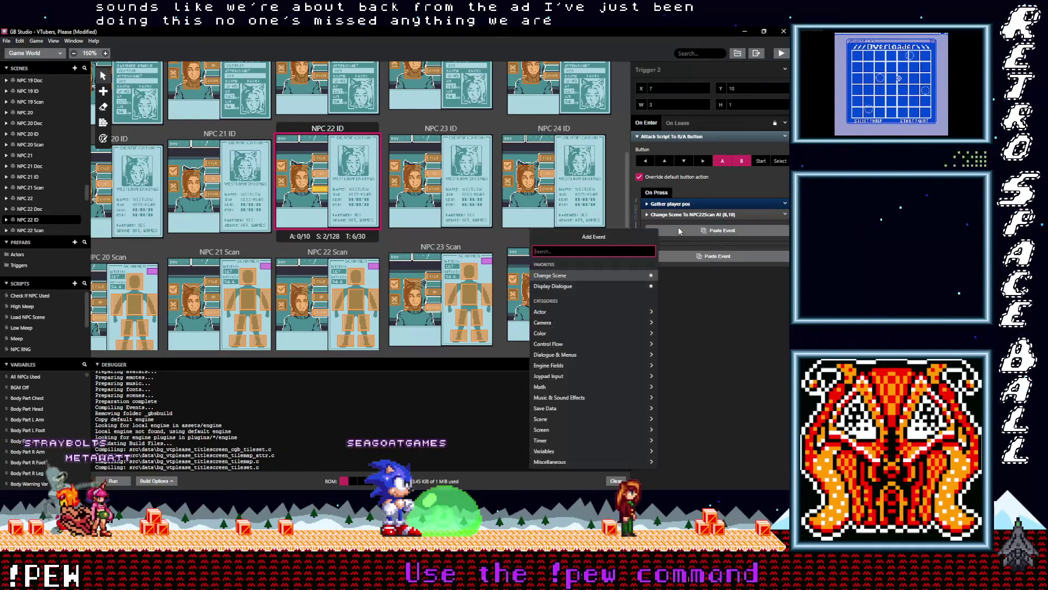
key(alt)
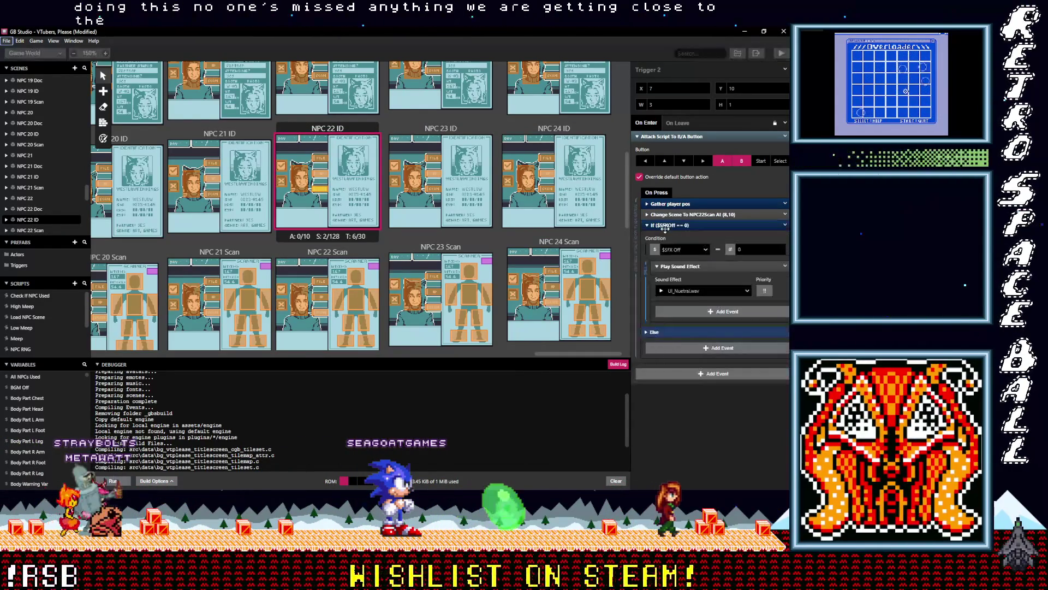
drag(677, 215, 621, 221)
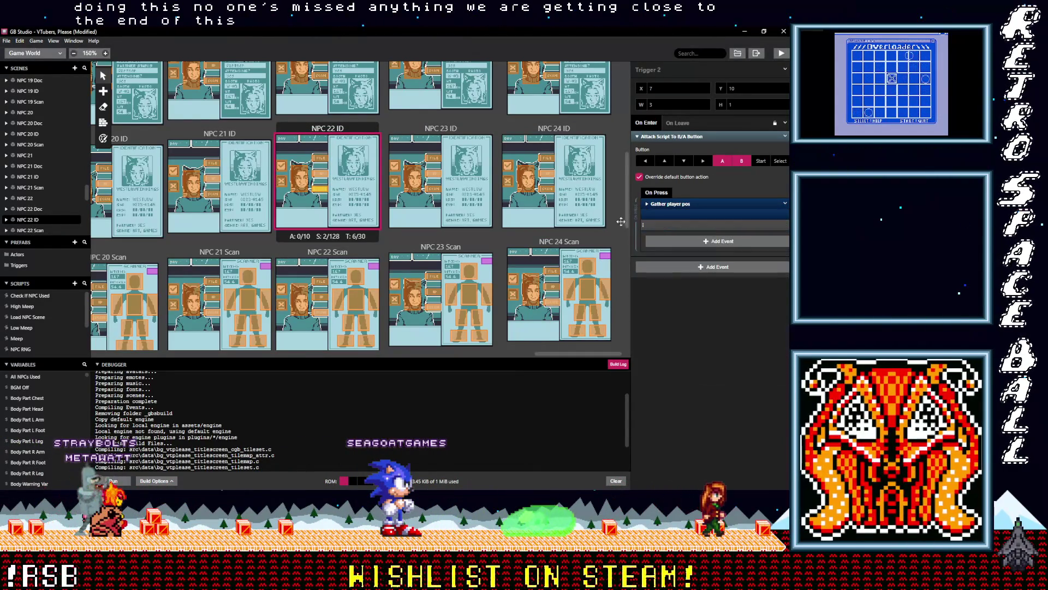
Add the SFX check ahead of Change Scene in NPC 22 ID Triggers 5 and 6.
click(329, 177)
click(680, 213)
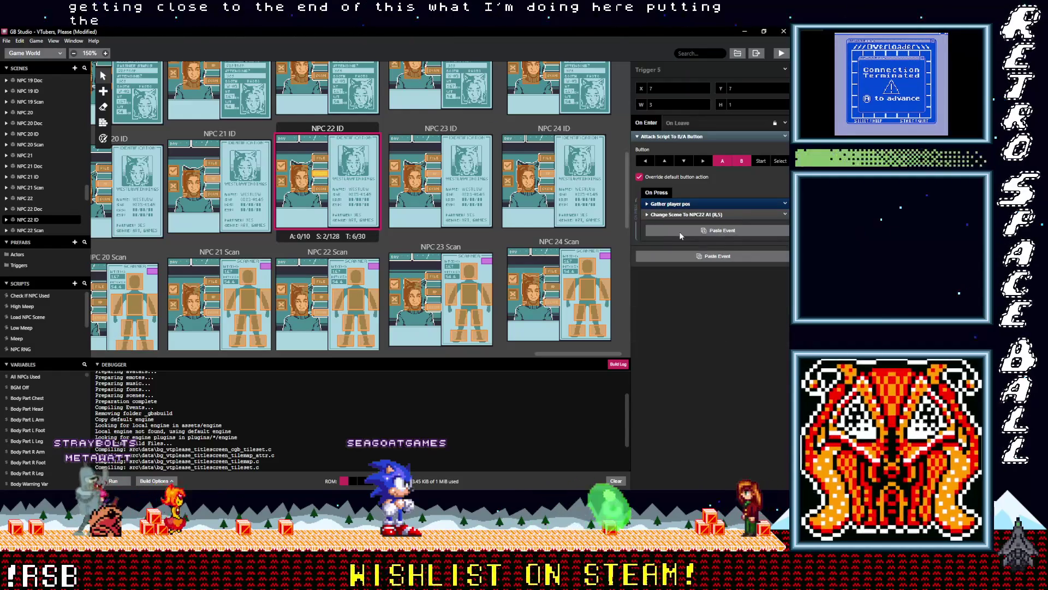
alt+click(678, 225)
drag(678, 225, 676, 215)
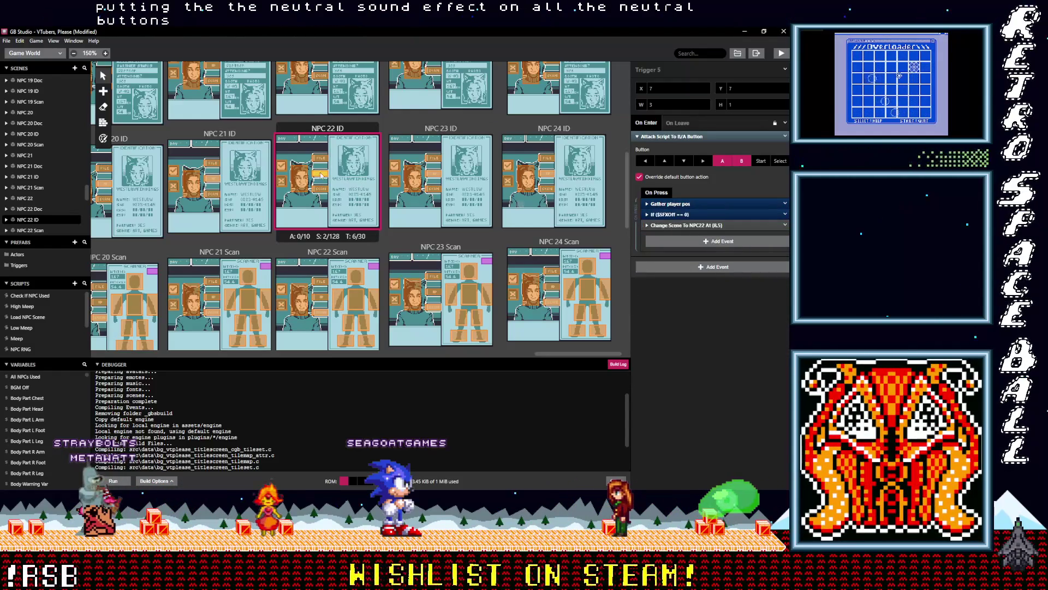
click(304, 177)
click(680, 216)
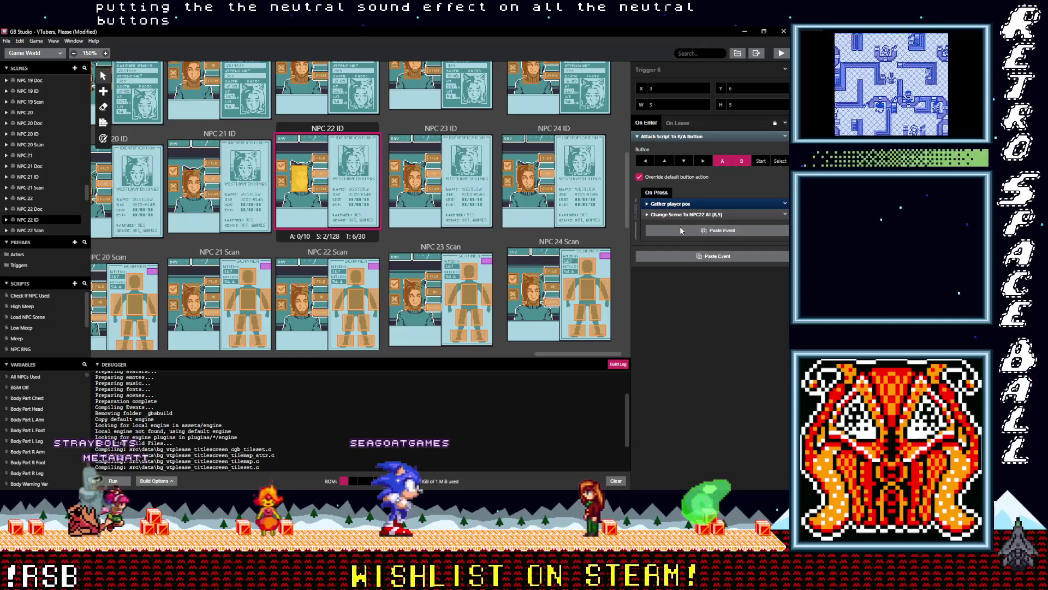
alt+click(678, 225)
drag(677, 225, 622, 212)
Paste the SFX check into NPC 22 ID Trigger 1 and move it above the scene change.
click(323, 160)
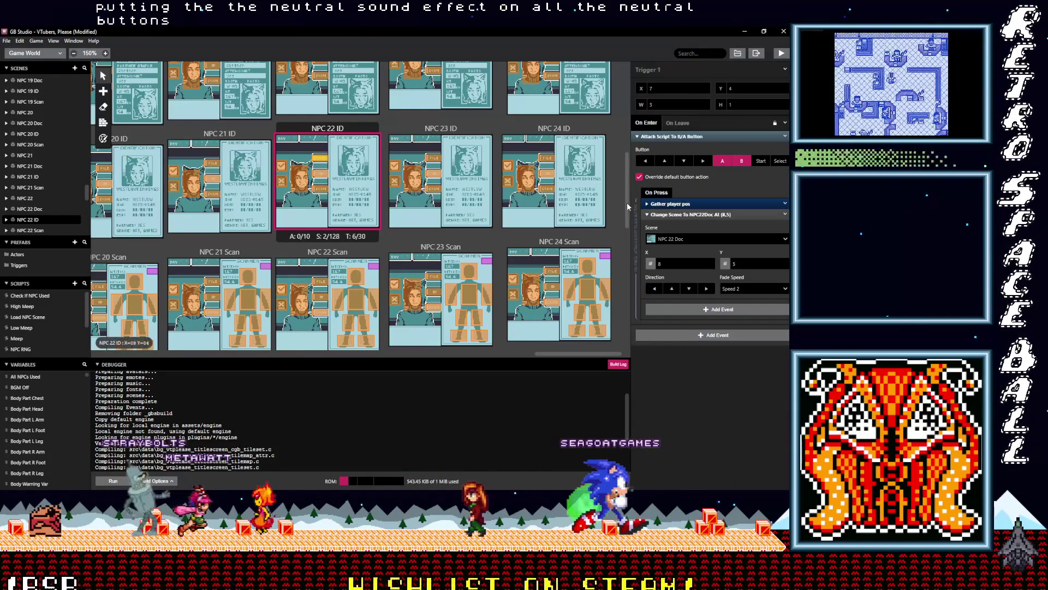
alt+click(688, 231)
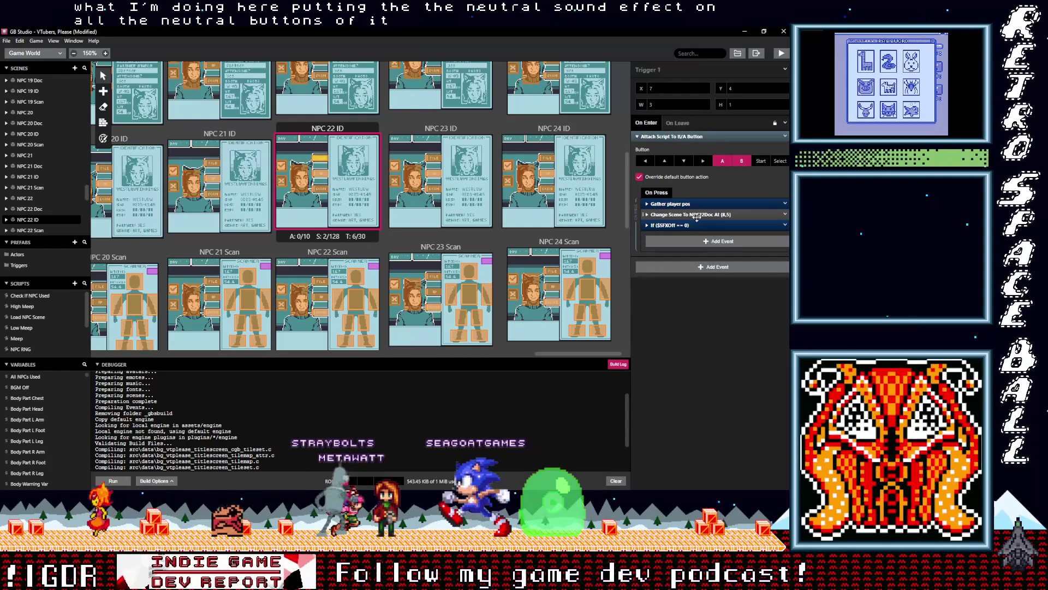
click(705, 225)
click(705, 224)
drag(705, 225, 704, 212)
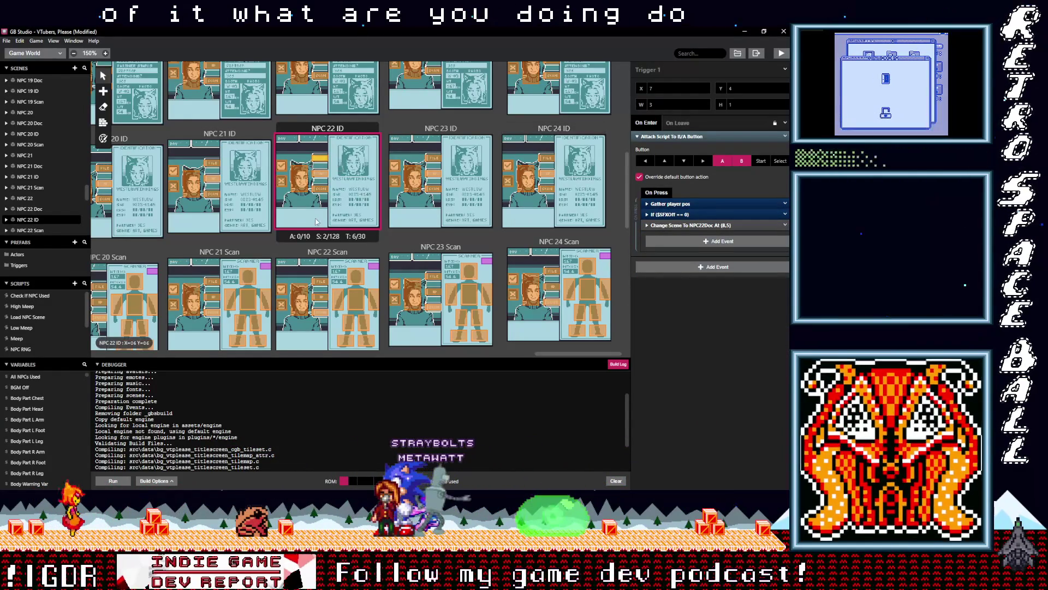
Verify the SFX check in NPC 22 Scan Triggers 11, 14 and 12.
click(299, 303)
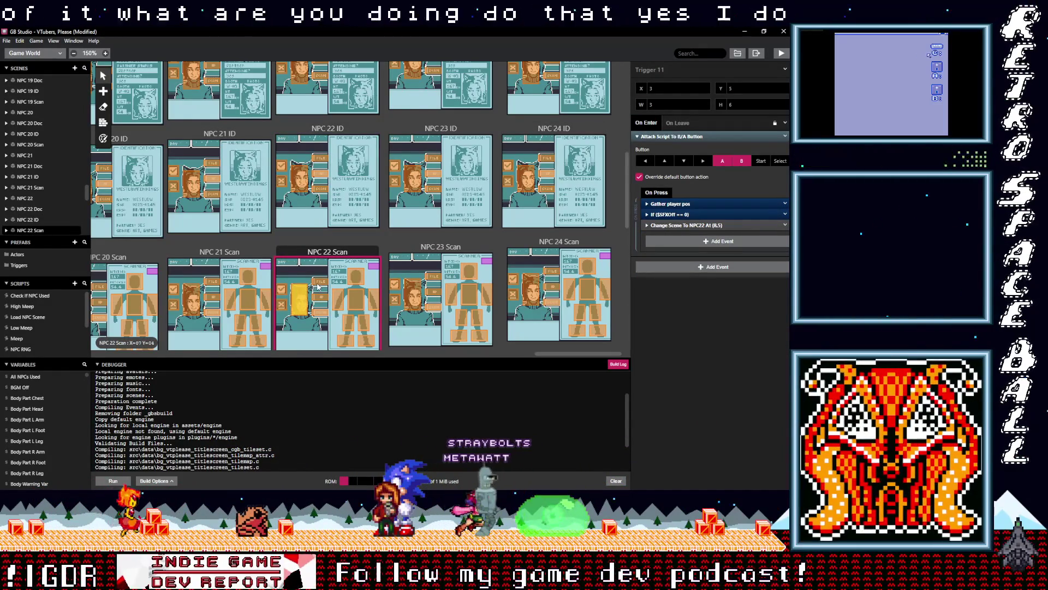
click(316, 282)
click(319, 298)
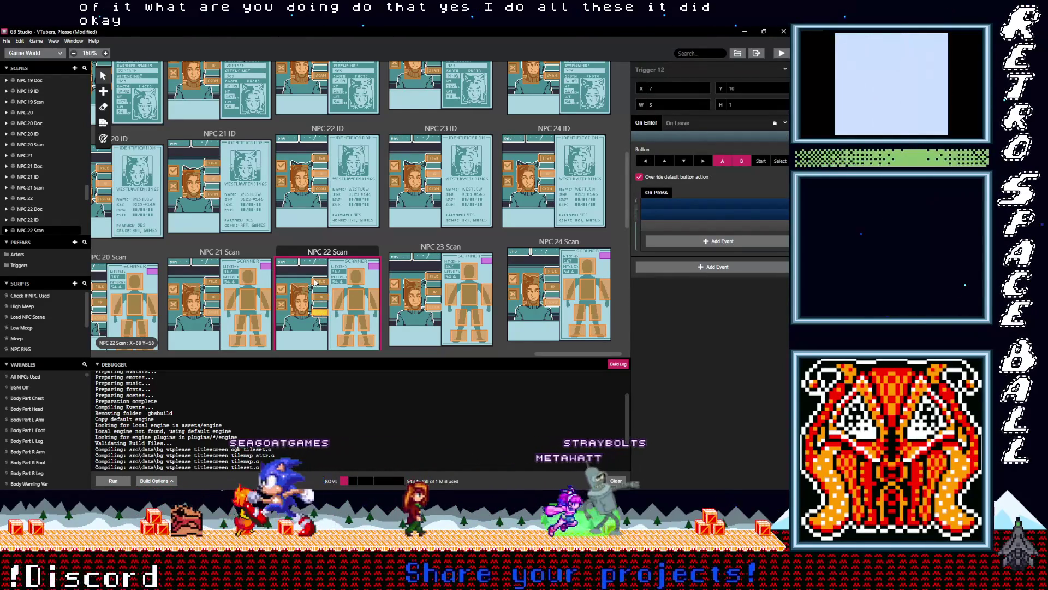
click(320, 200)
scroll(320, 199, up, 3)
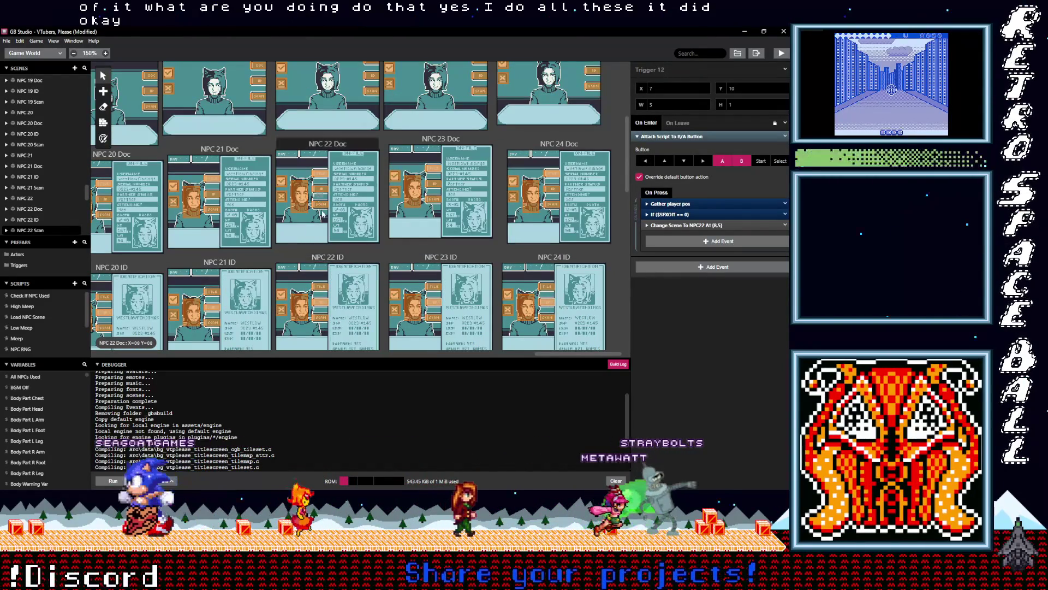
Move the SFX check above Change Scene in NPC 22 Doc Trigger 1.
click(319, 204)
click(690, 214)
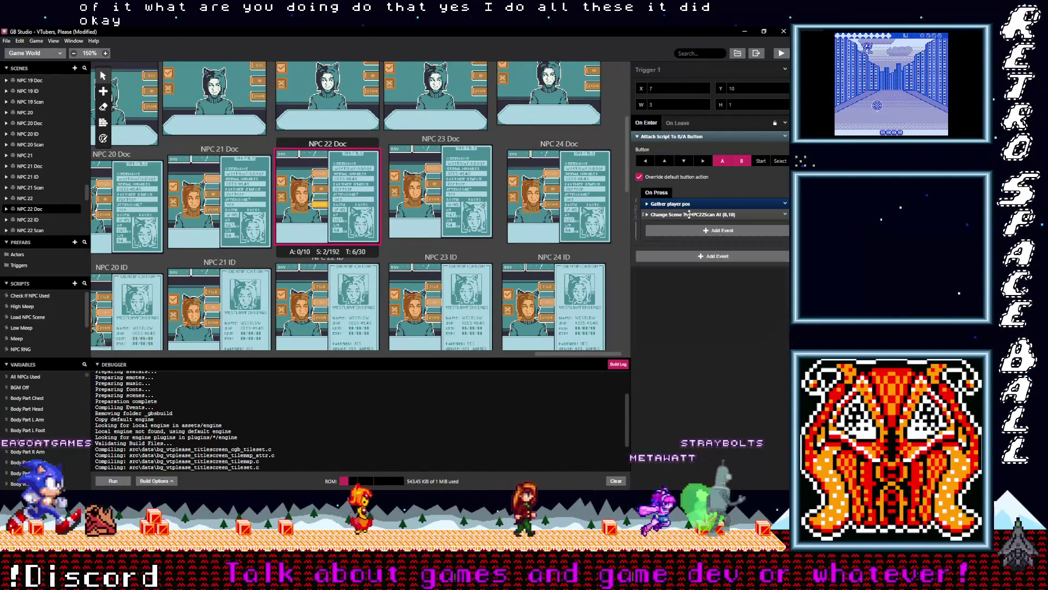
click(689, 229)
click(676, 225)
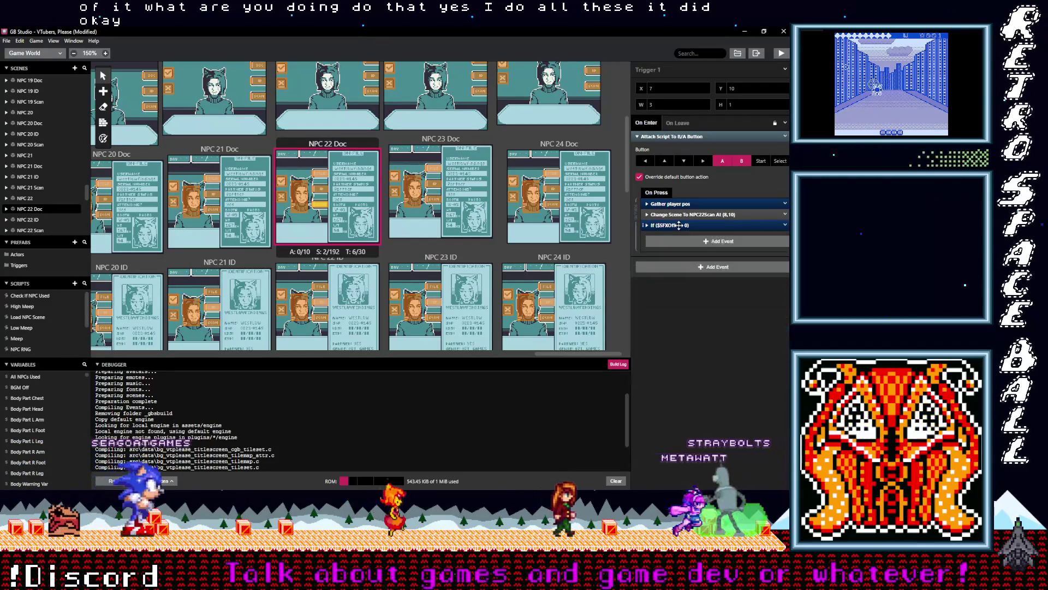
drag(667, 214, 665, 223)
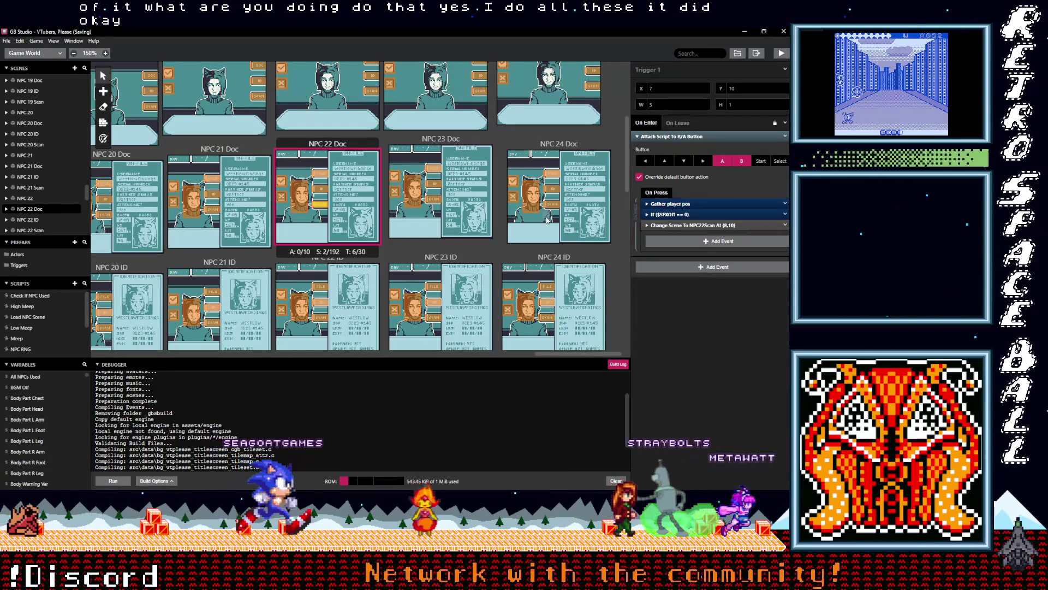
Inspect NPC 22 Doc Trigger 2's Change Scene To NPC22ID script, then return to Trigger 1.
click(325, 189)
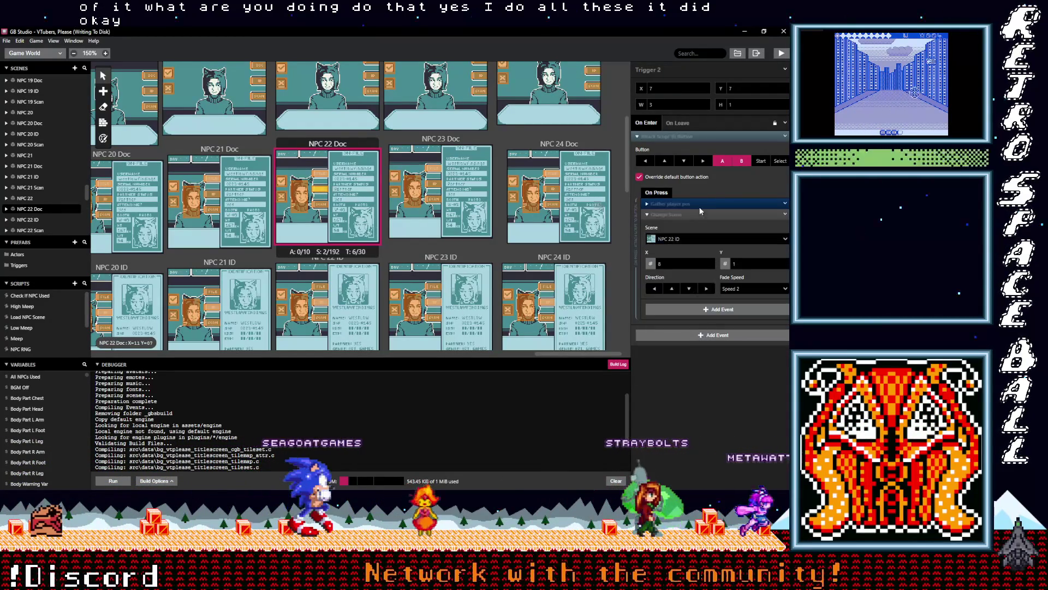
click(677, 223)
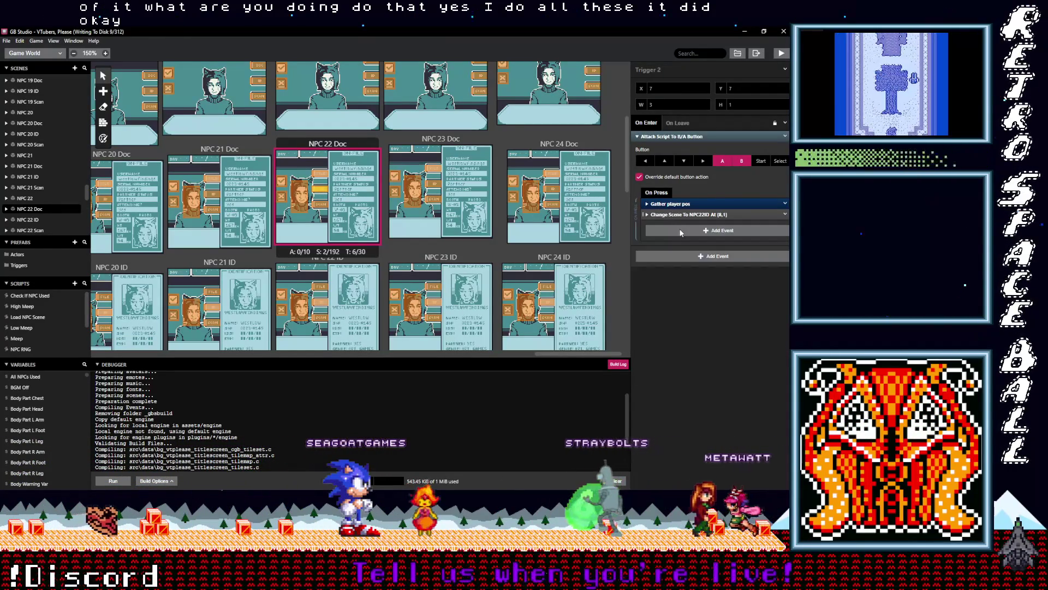
key(alt)
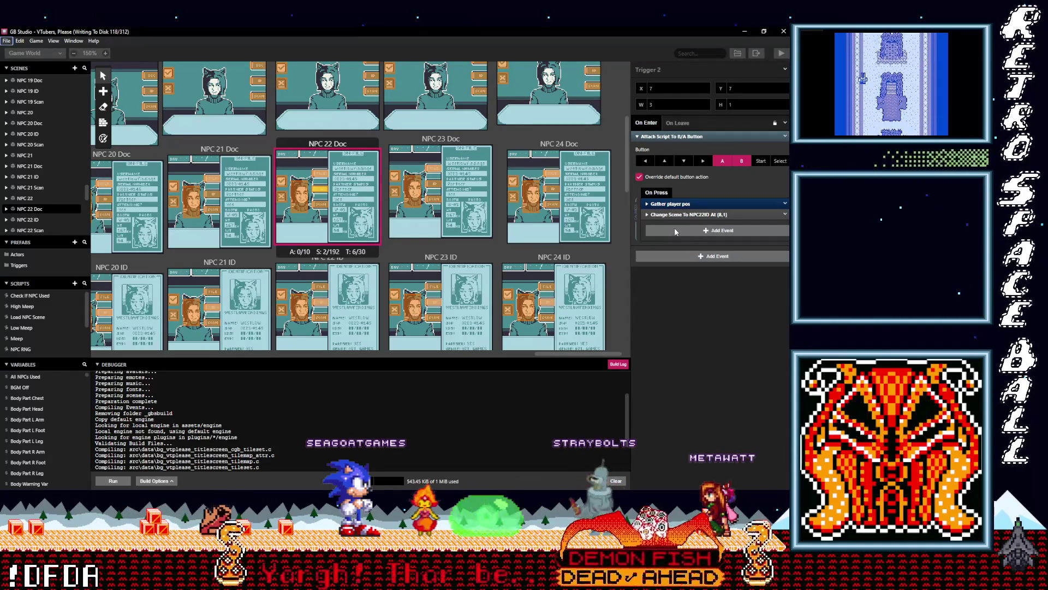
key(alt)
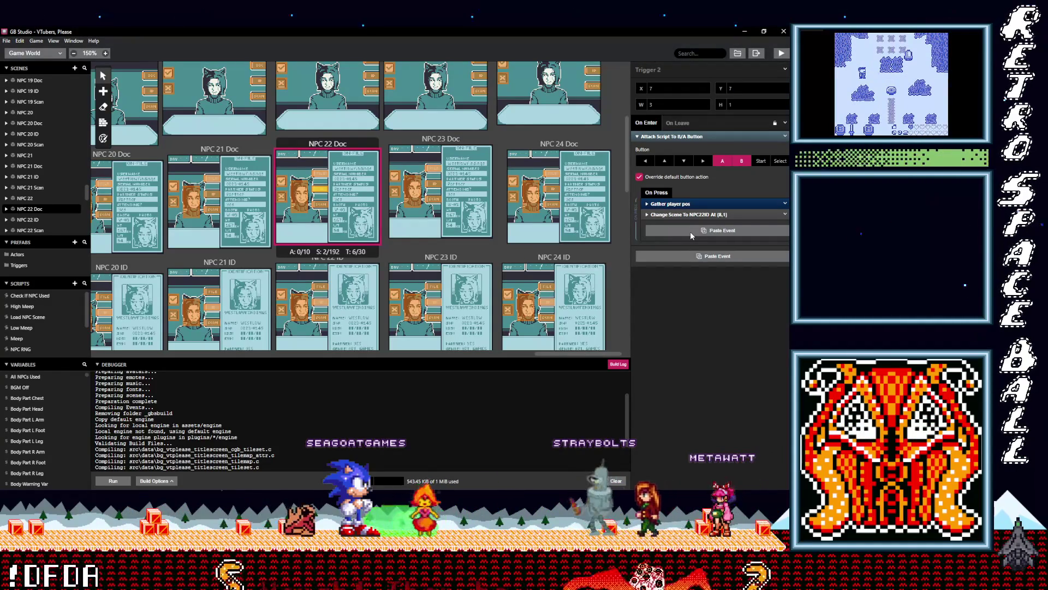
click(319, 205)
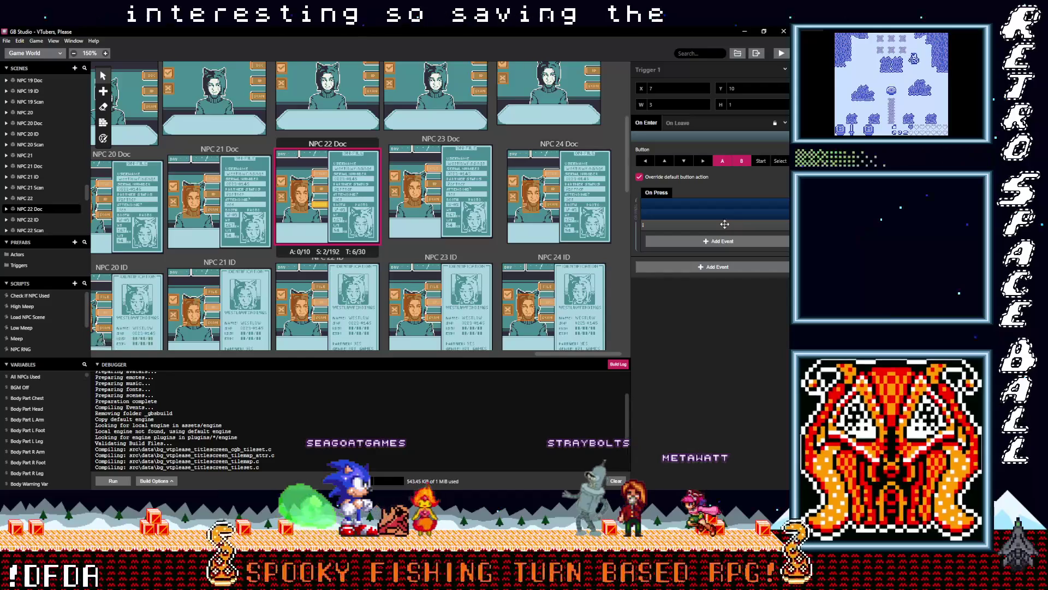
drag(731, 222, 774, 223)
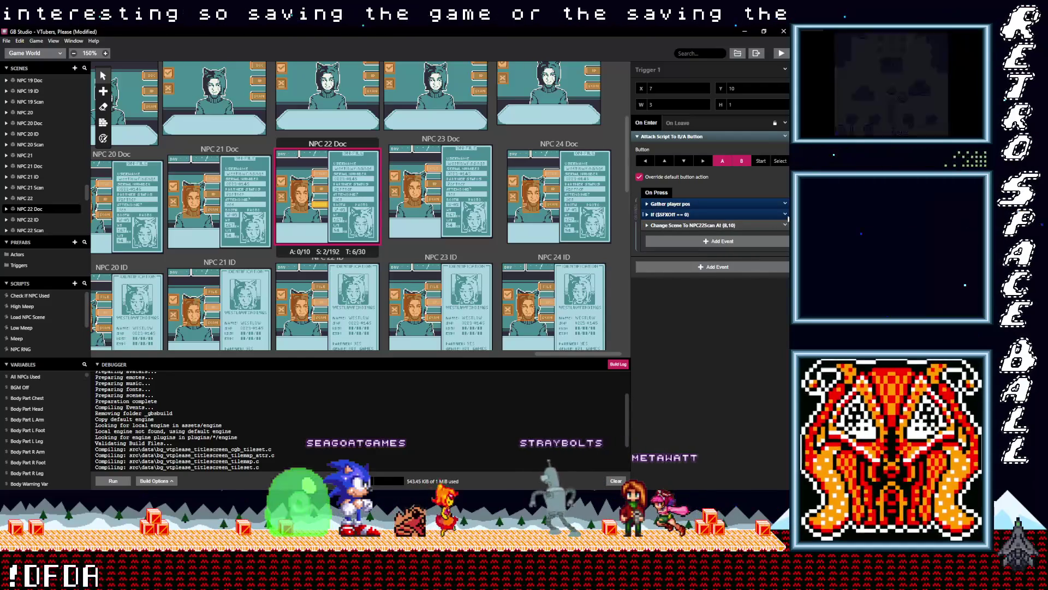
Copy the SFX check and delete the duplicate If ($SFXOff == 0) events in NPC 22 Doc Trigger 2.
right_click(774, 222)
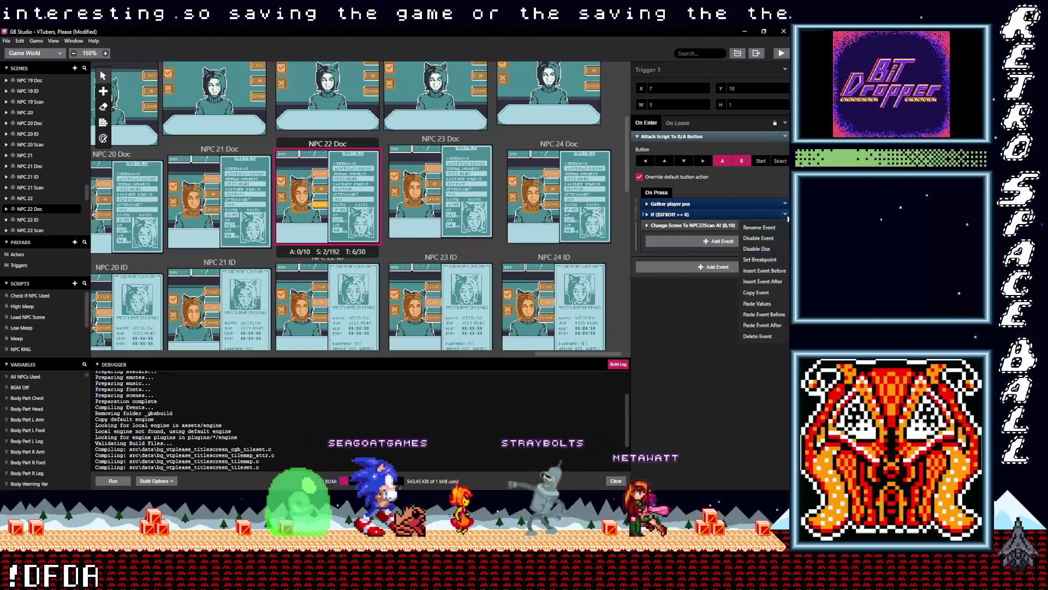
click(757, 295)
click(323, 191)
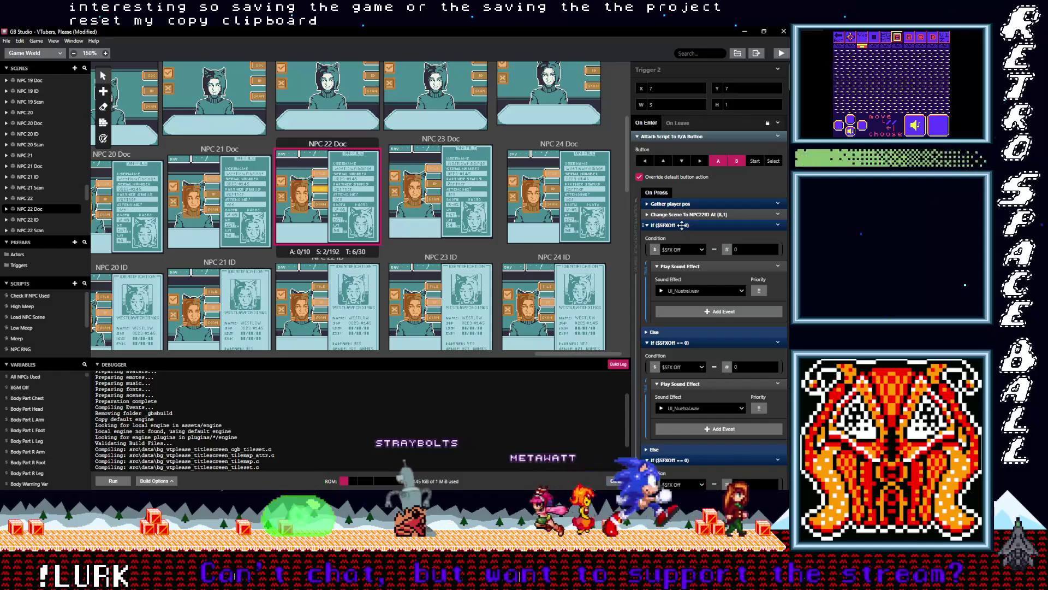
click(682, 225)
click(704, 235)
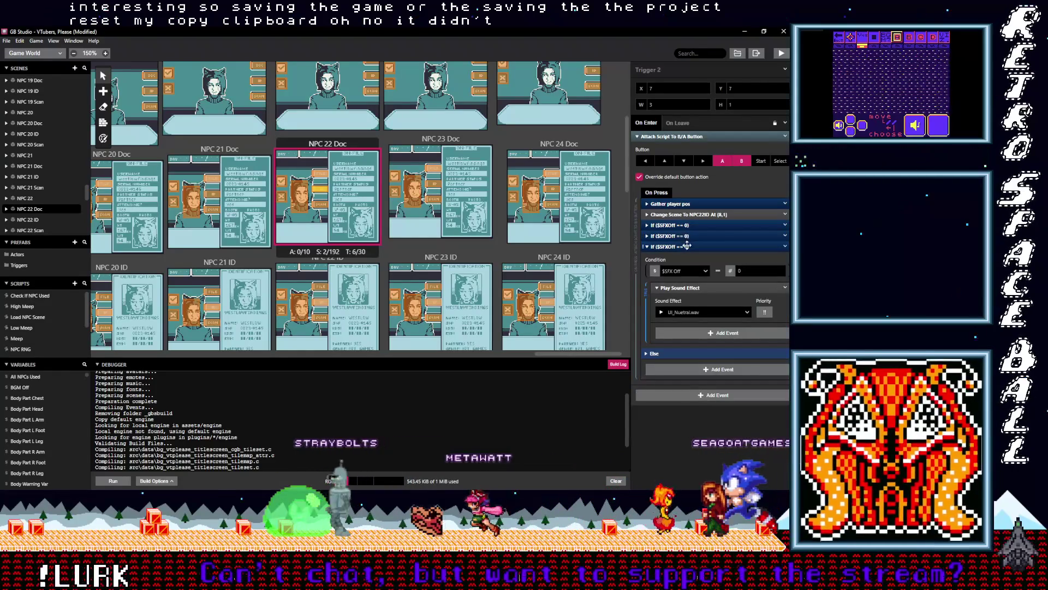
click(727, 246)
click(783, 247)
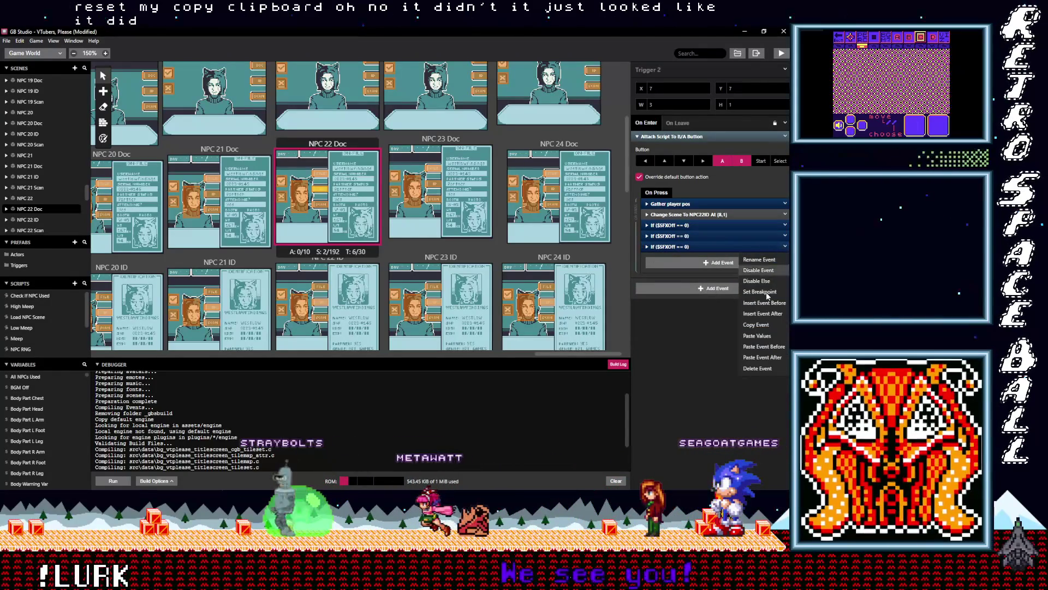
click(758, 366)
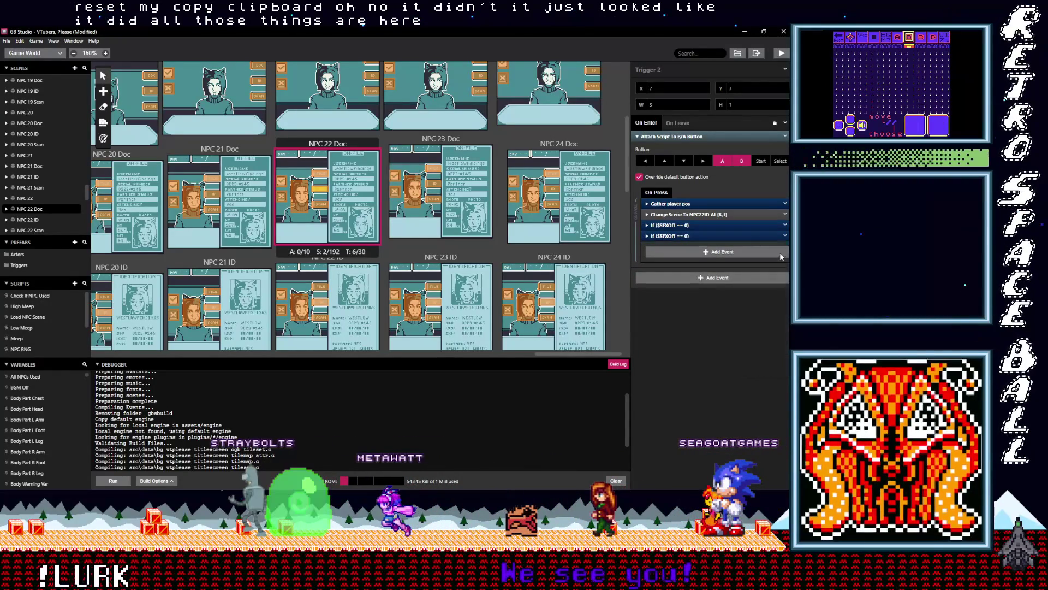
click(784, 236)
click(758, 358)
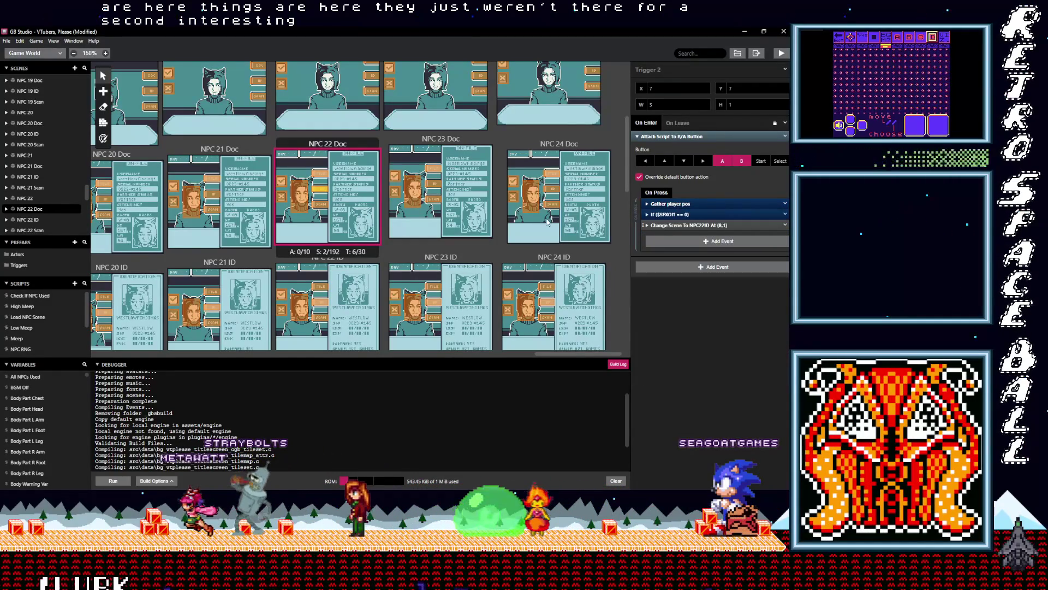
Paste the copied SFX Off check into NPC 22 Doc Trigger 6, then move to Trigger 5.
click(323, 175)
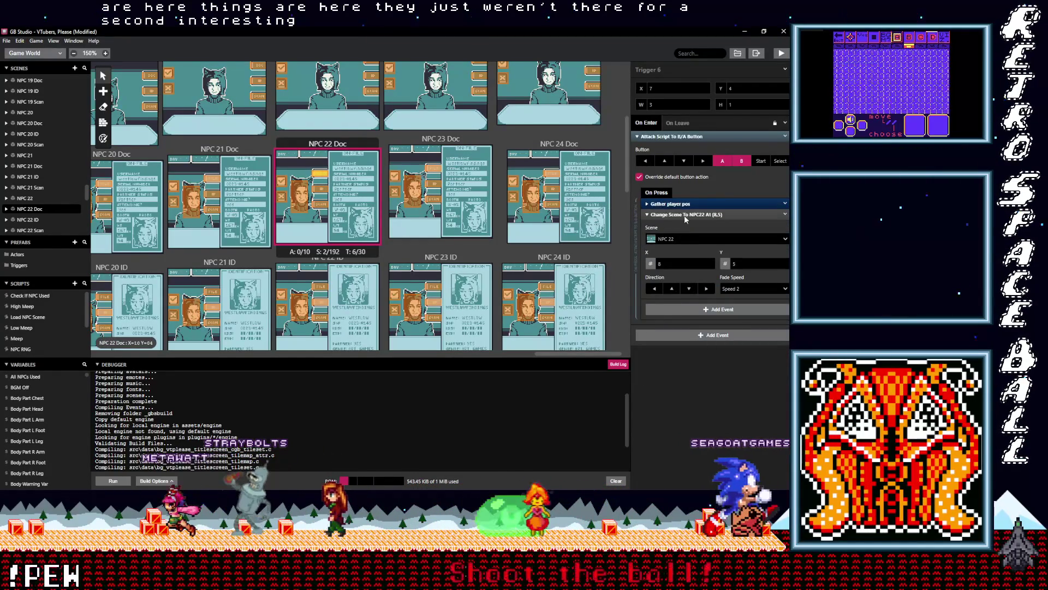
click(681, 218)
right_click(722, 218)
click(722, 231)
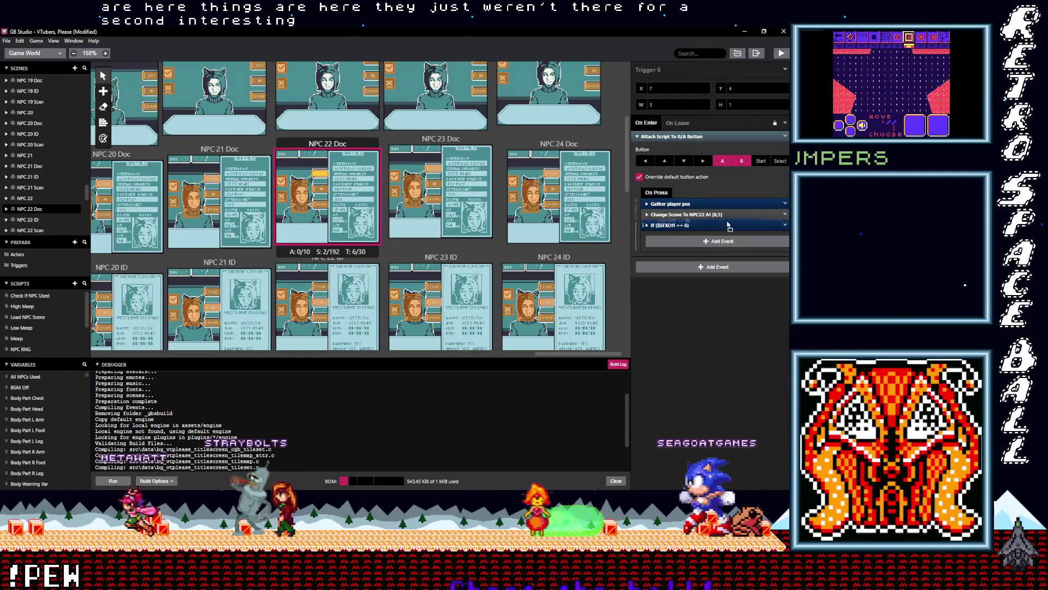
click(302, 197)
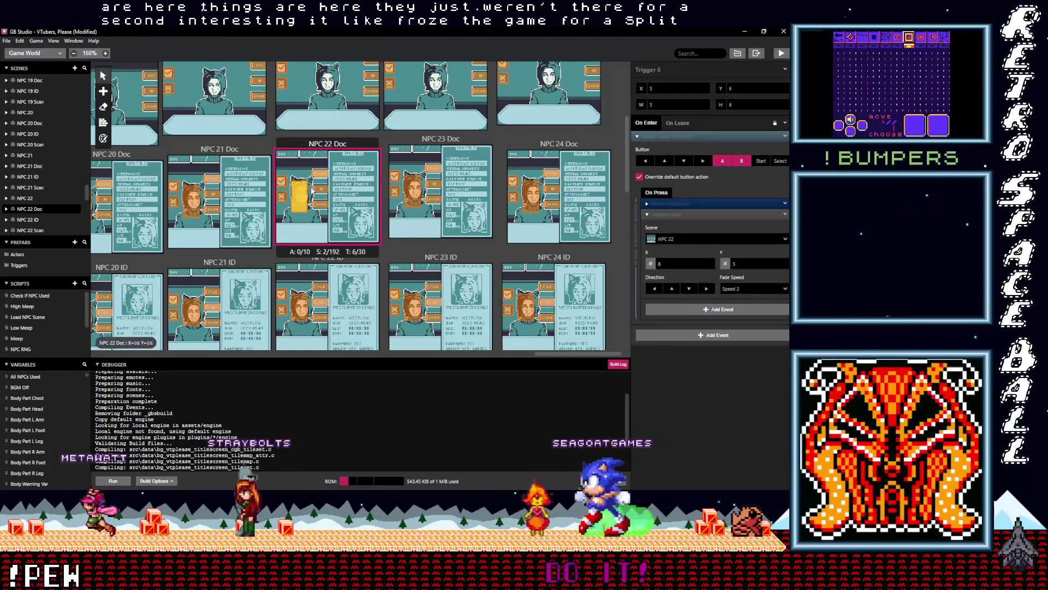
scroll(313, 190, up, 1)
click(675, 214)
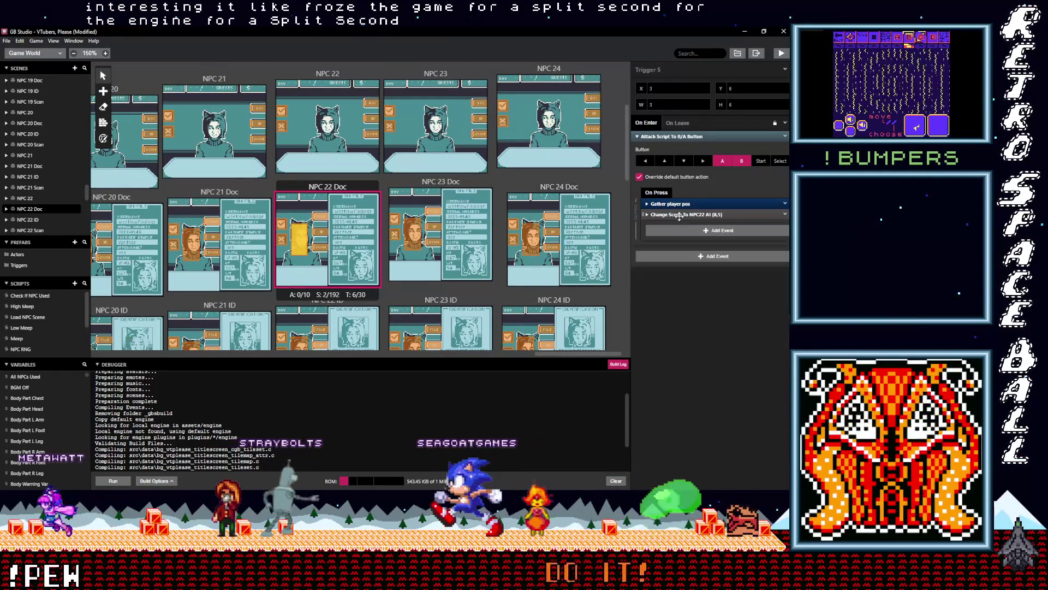
key(alt)
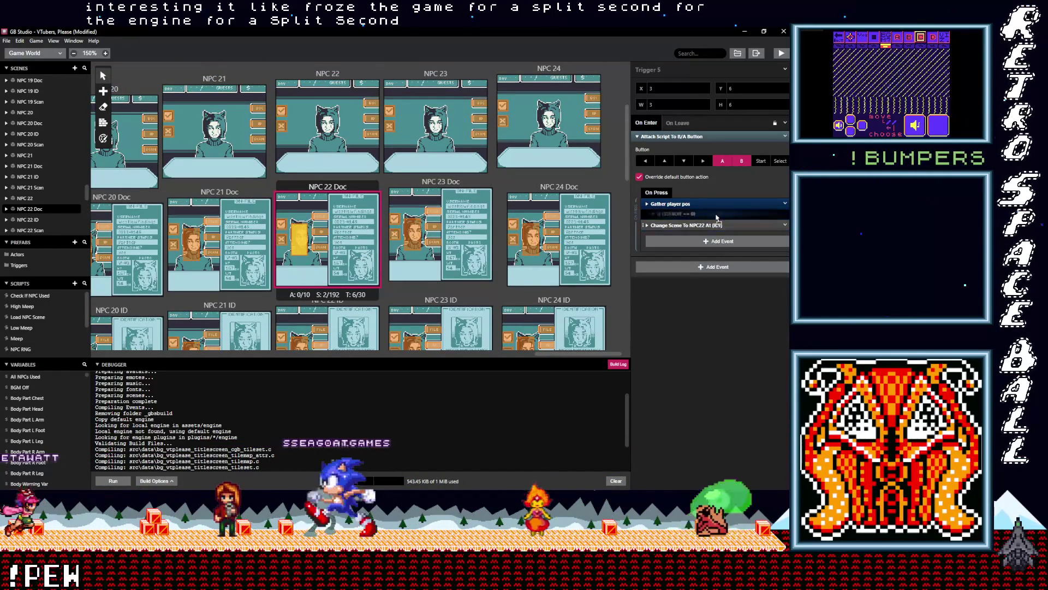
click(372, 135)
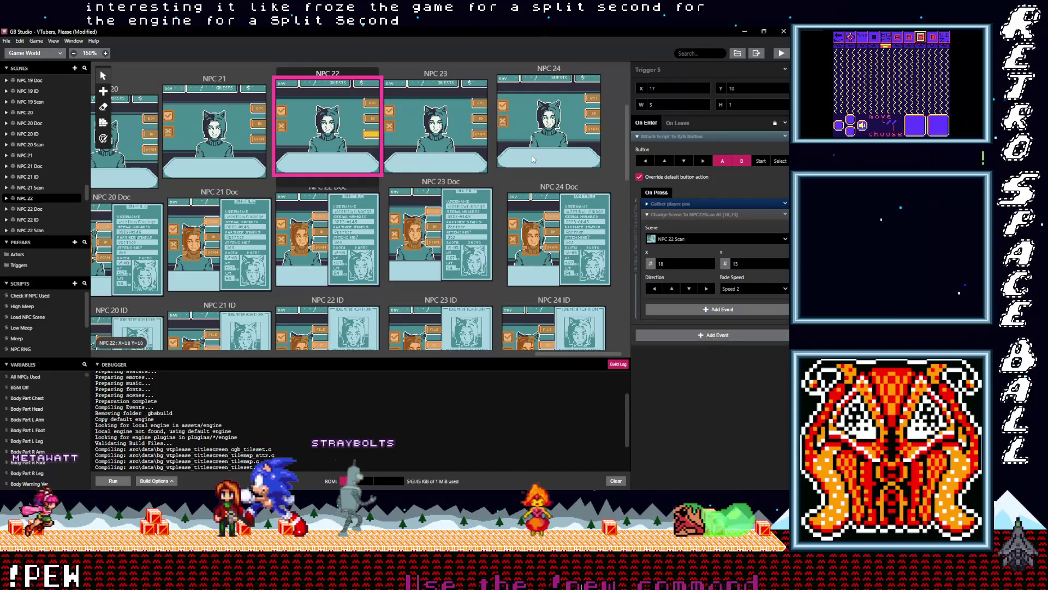
Paste the SFX Off check above Change Scene in each of the NPC 22 triggers.
click(692, 216)
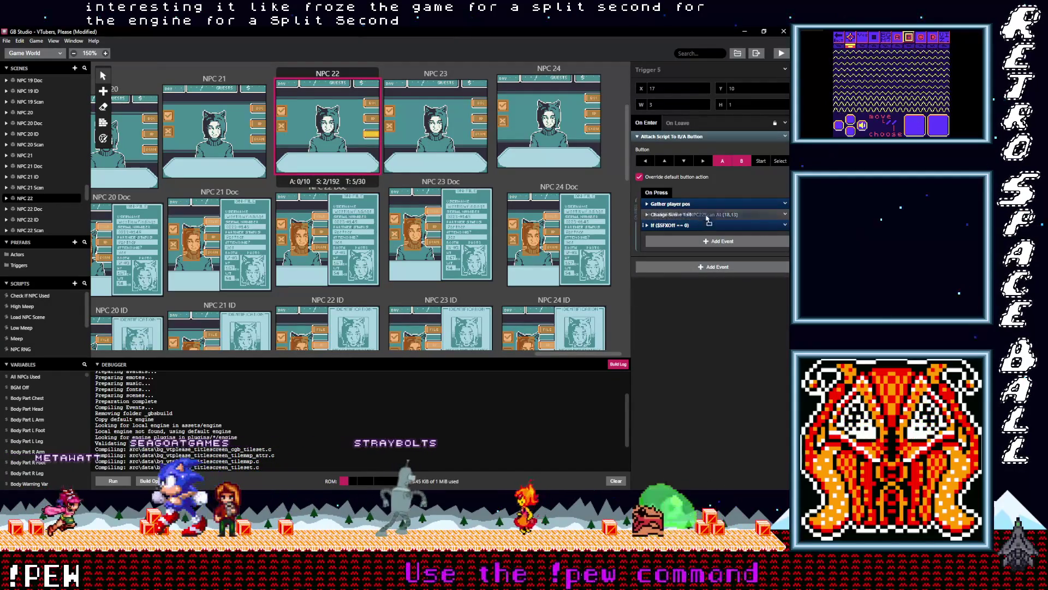
click(389, 122)
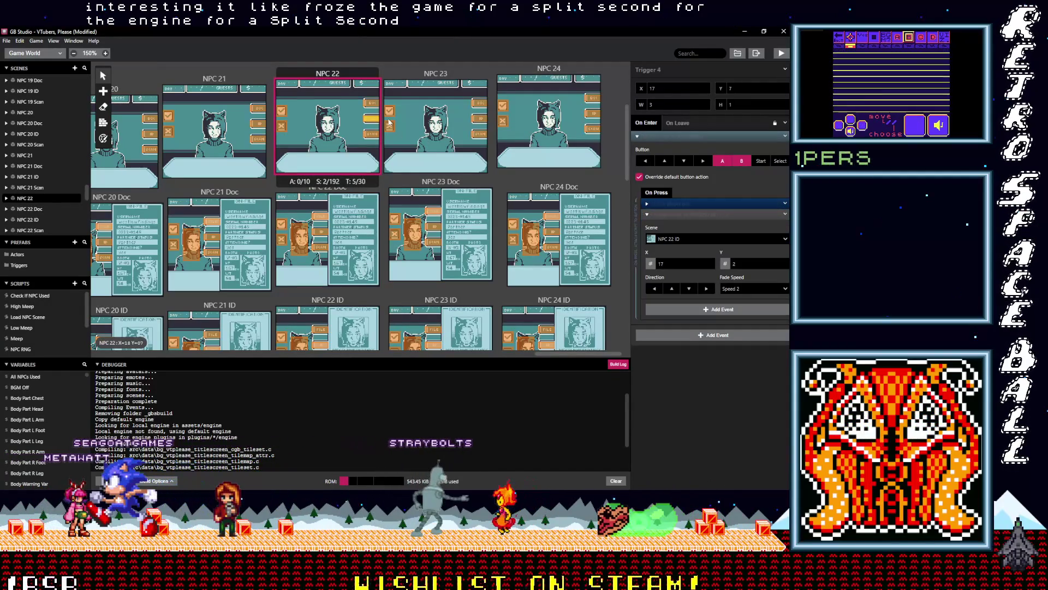
click(703, 216)
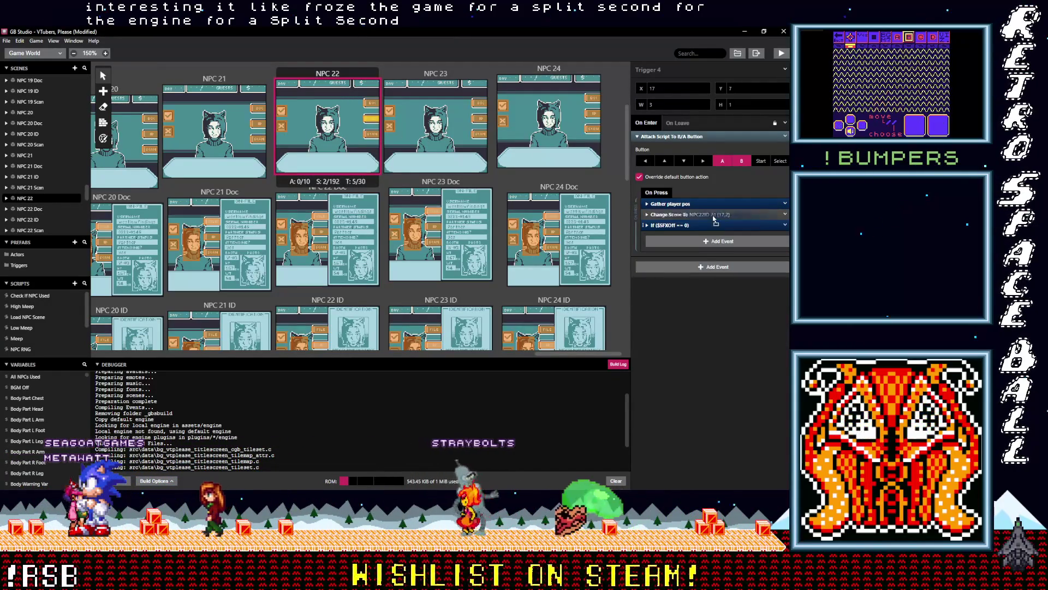
drag(715, 220, 687, 205)
click(371, 104)
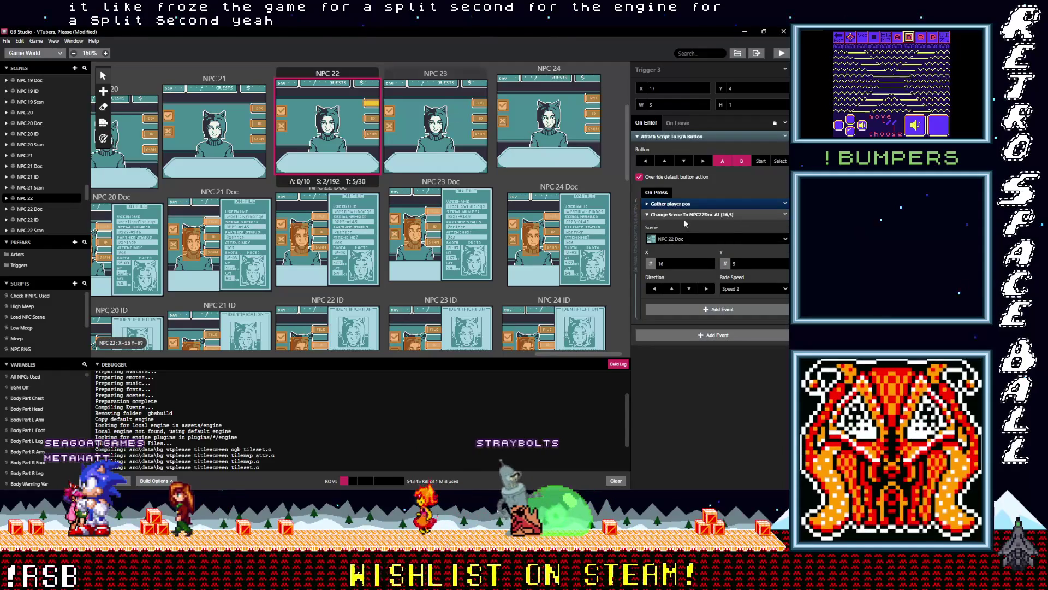
alt+click(708, 232)
drag(702, 225, 699, 212)
Add the SFX Off check before the scene change in NPC 23's upper and lower triggers.
click(481, 103)
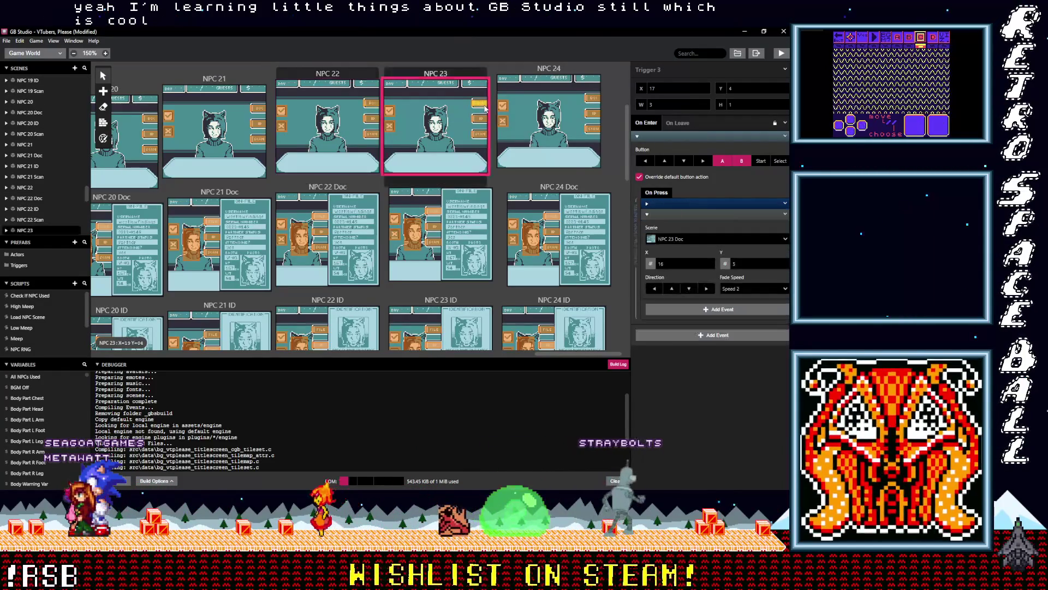
click(687, 214)
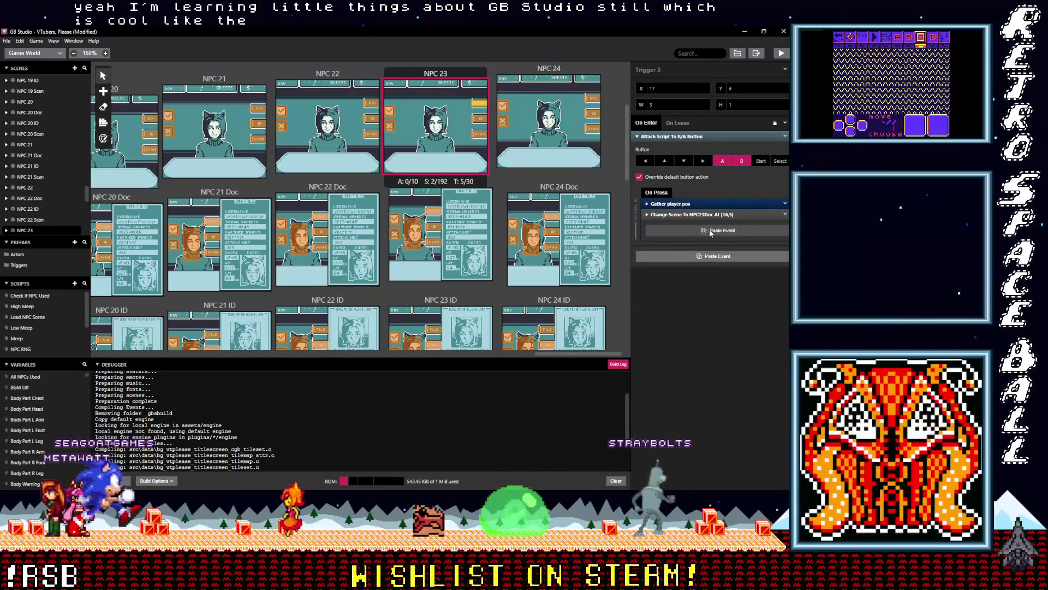
alt+click(704, 233)
drag(698, 225, 699, 214)
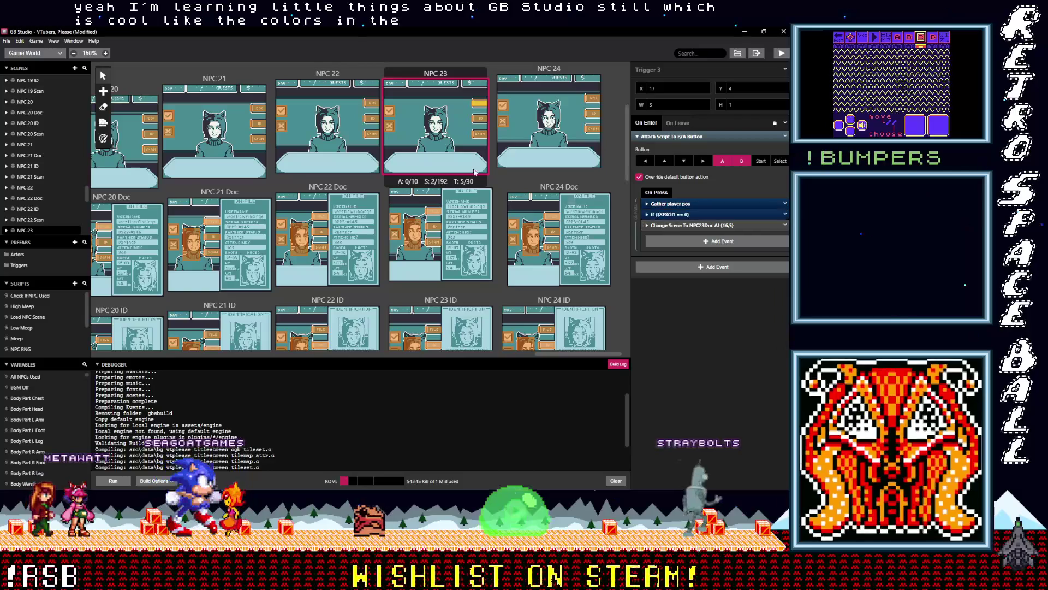
click(481, 117)
key(alt)
alt+click(713, 230)
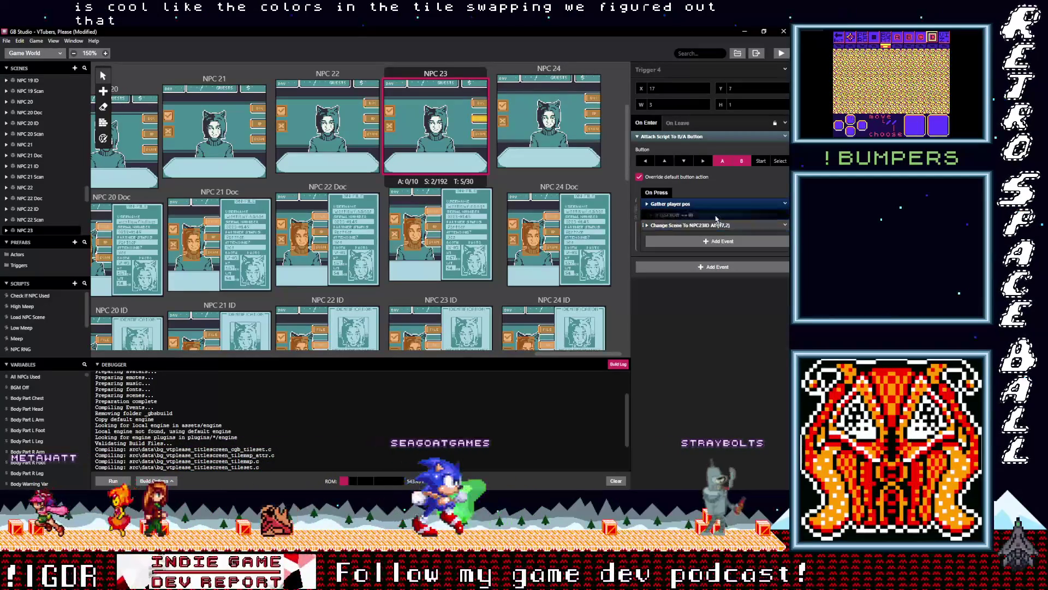
Place the SFX Off check above the NPC23Scan scene change in another NPC 23 trigger.
click(482, 135)
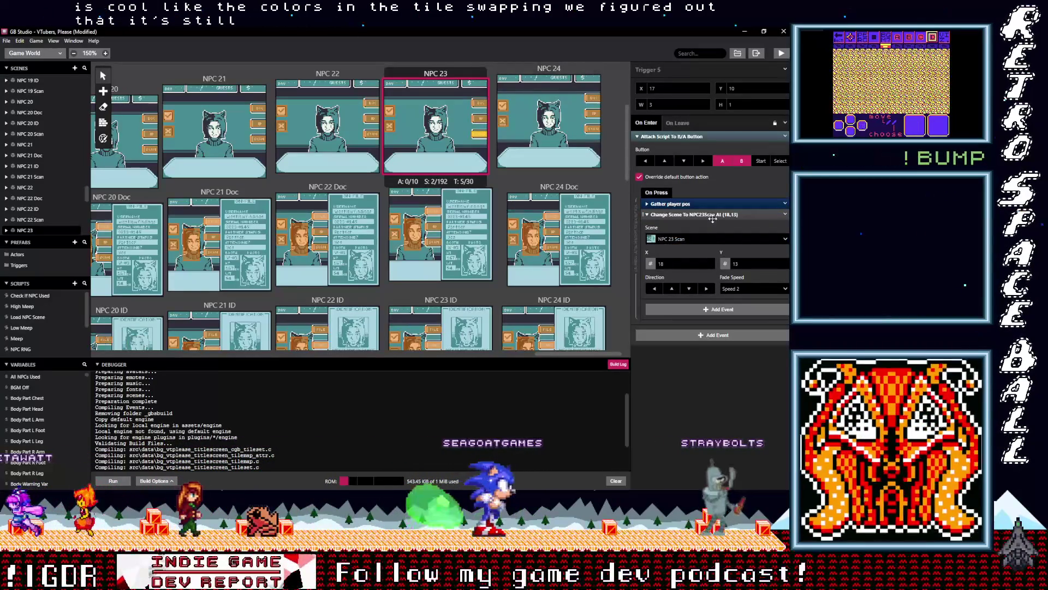
click(712, 215)
alt+click(719, 232)
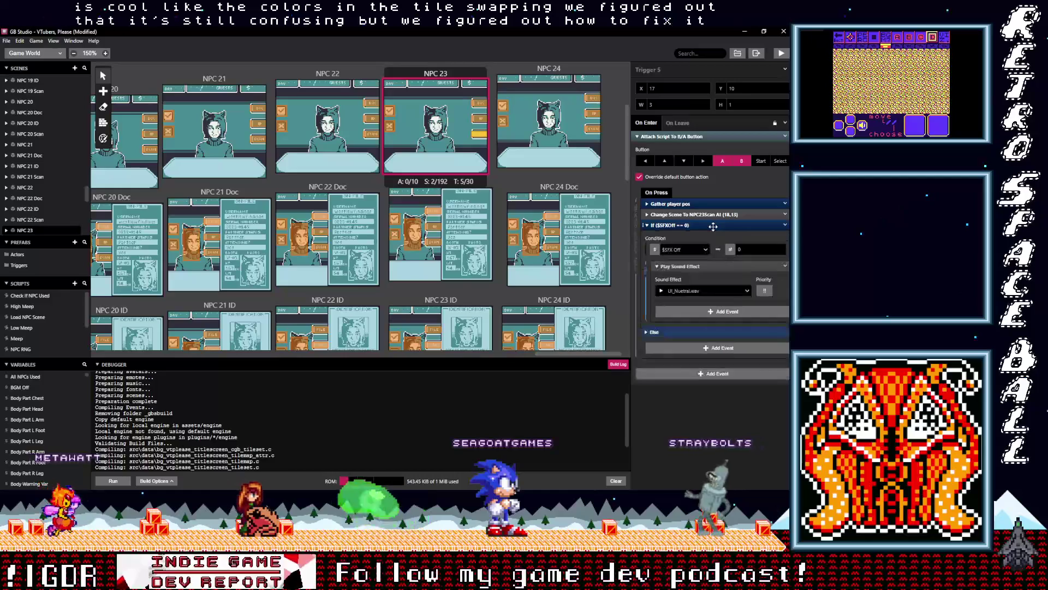
click(710, 225)
click(710, 225)
drag(710, 225, 737, 215)
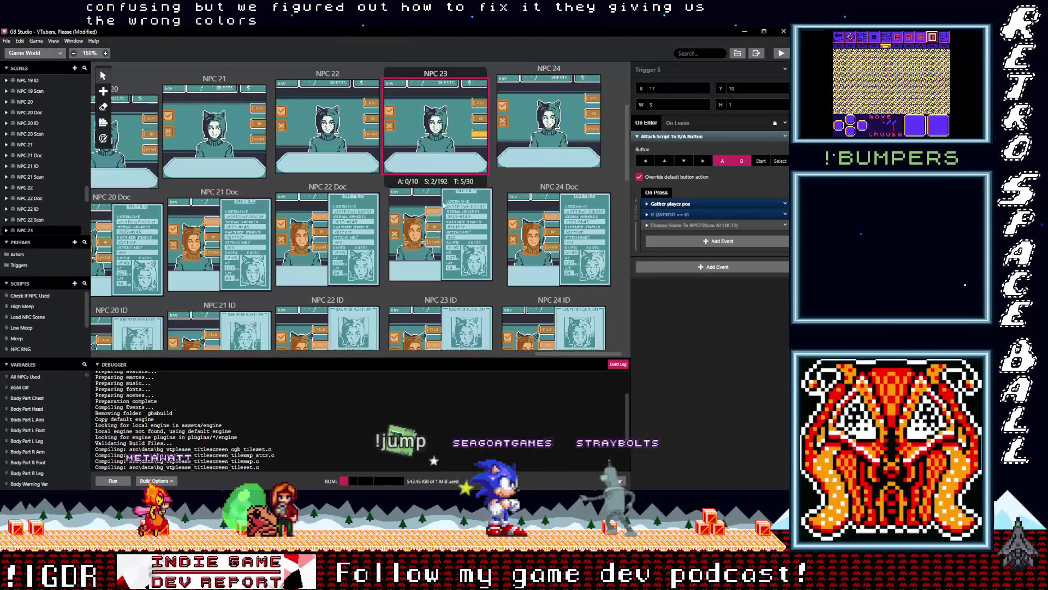
click(433, 211)
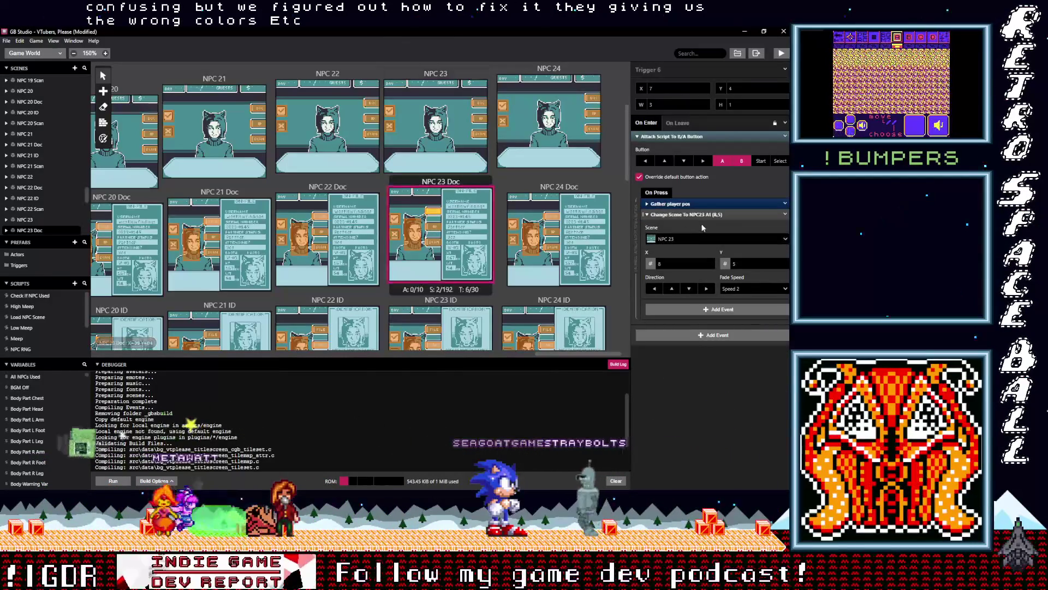
Paste the SFX Off check into the current trigger's script, below the player position step.
click(687, 215)
click(726, 230)
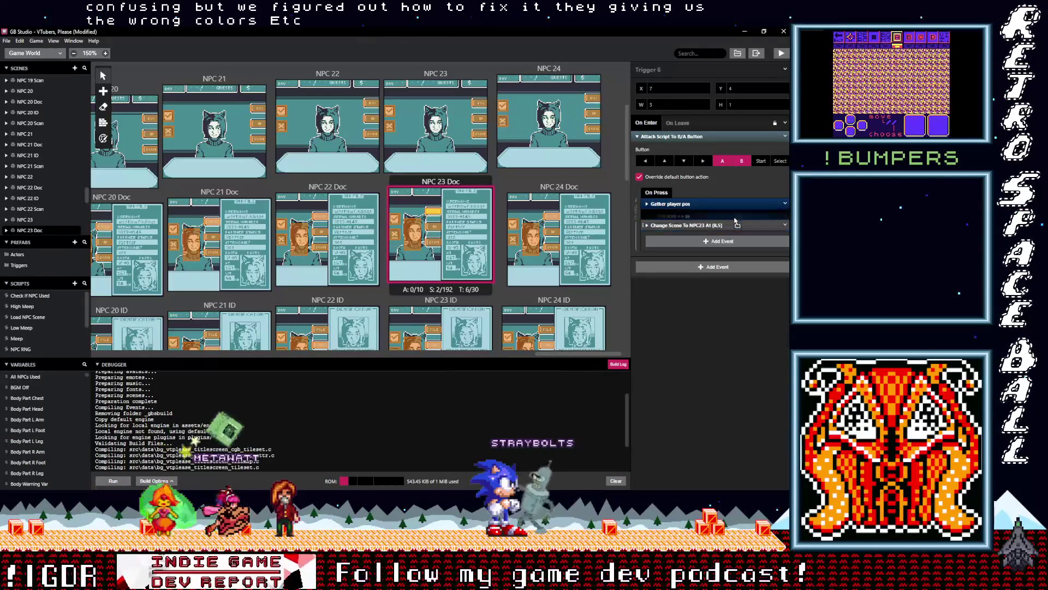
key(ctrl+z)
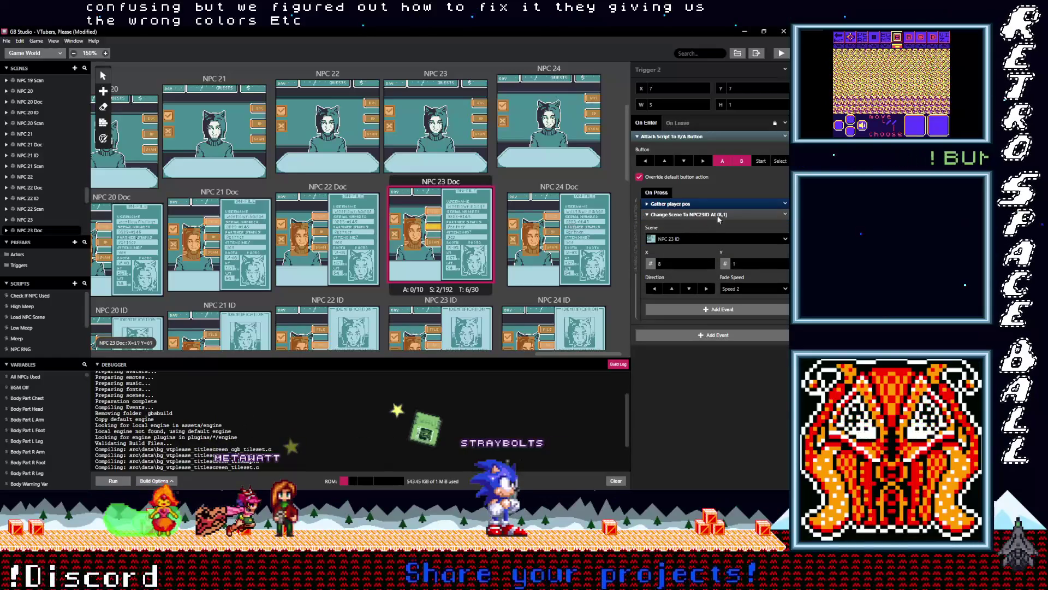
key(ctrl+z)
click(725, 232)
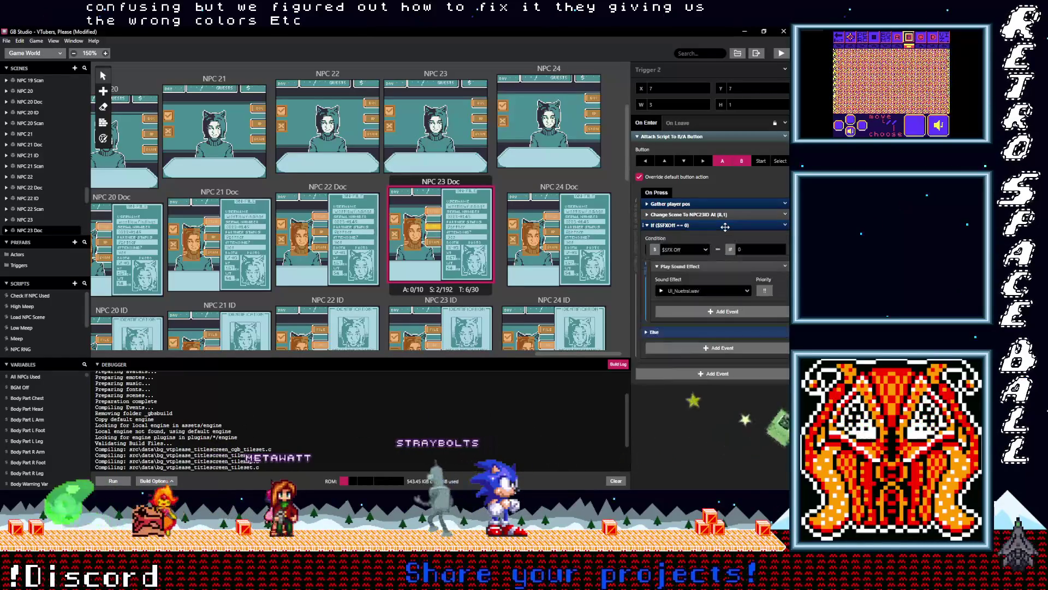
Add the SFX Off check above Change Scene in the next NPC 23 Doc trigger.
click(432, 242)
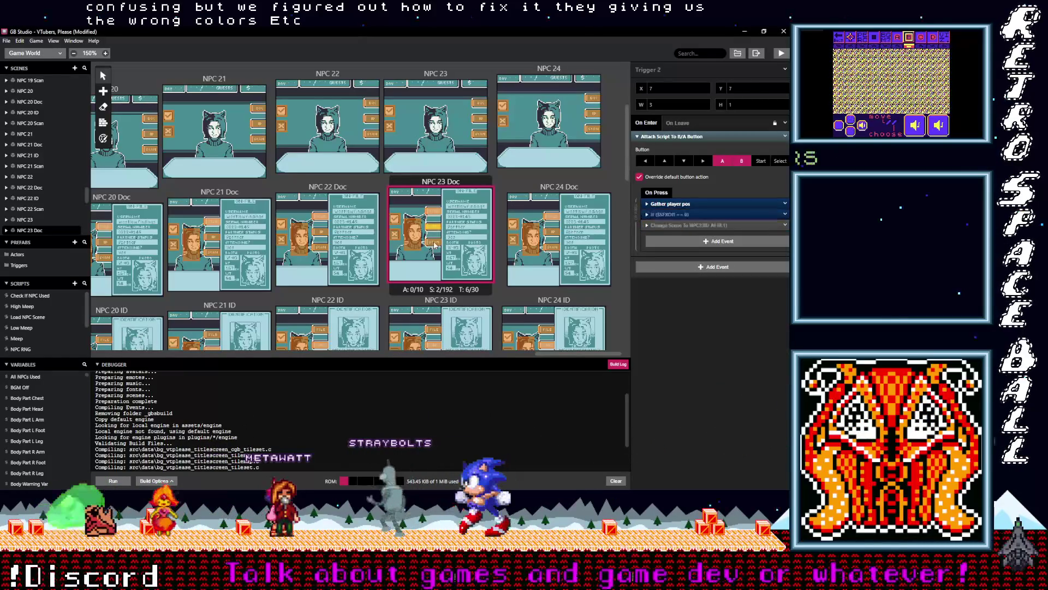
click(717, 215)
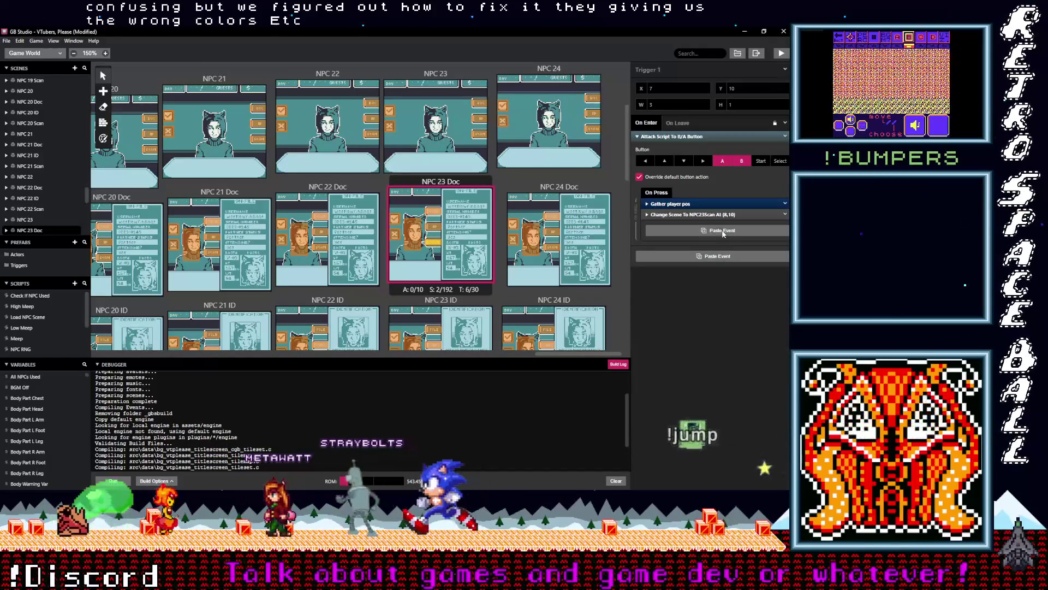
click(721, 235)
drag(720, 221, 720, 230)
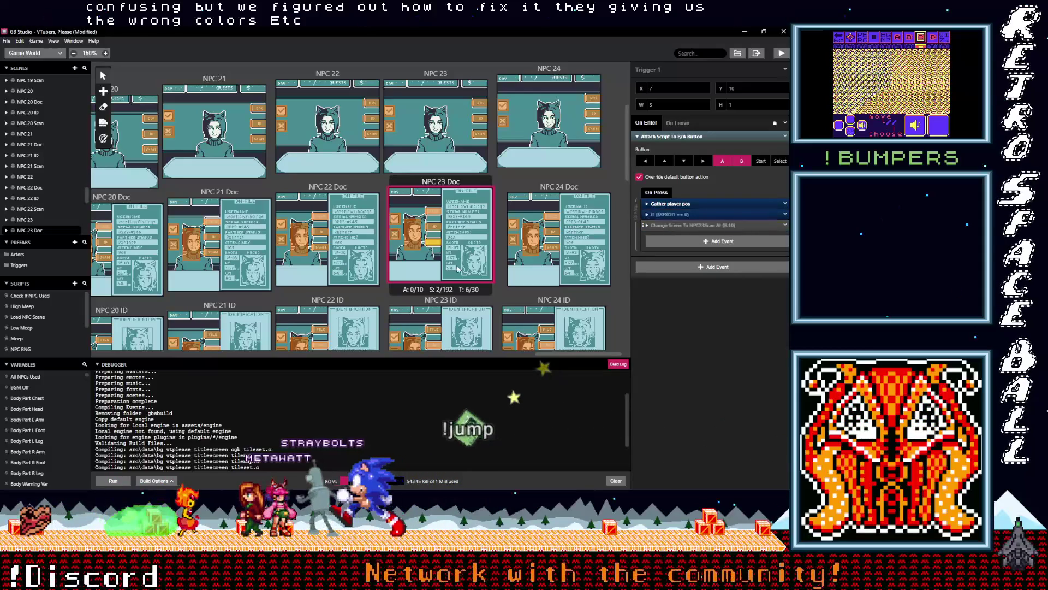
scroll(431, 309, down, 3)
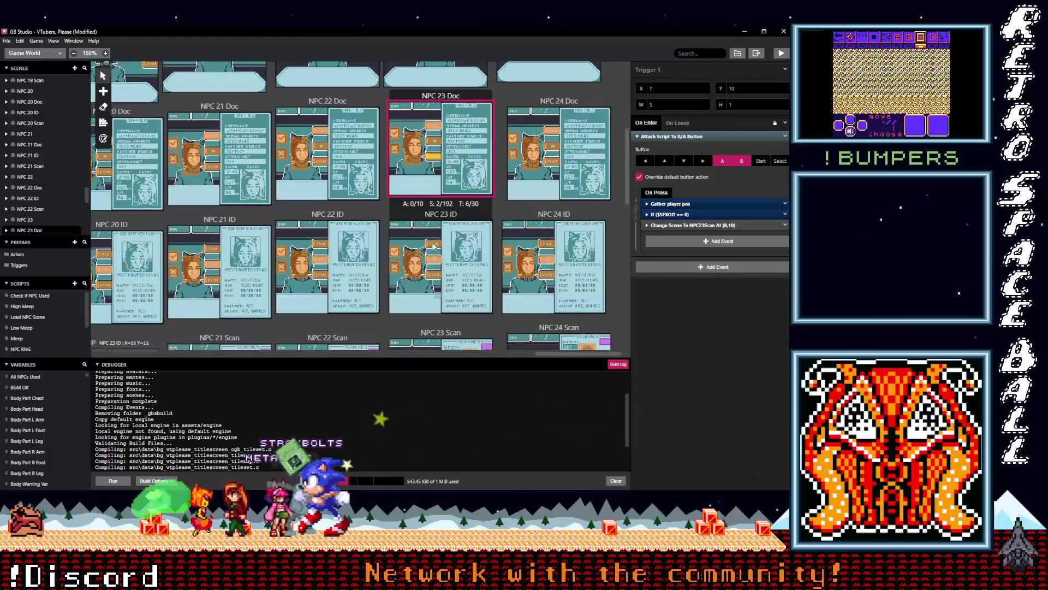
Move the pasted SFX Off check above Change Scene in an NPC 23 ID trigger.
click(434, 245)
click(703, 215)
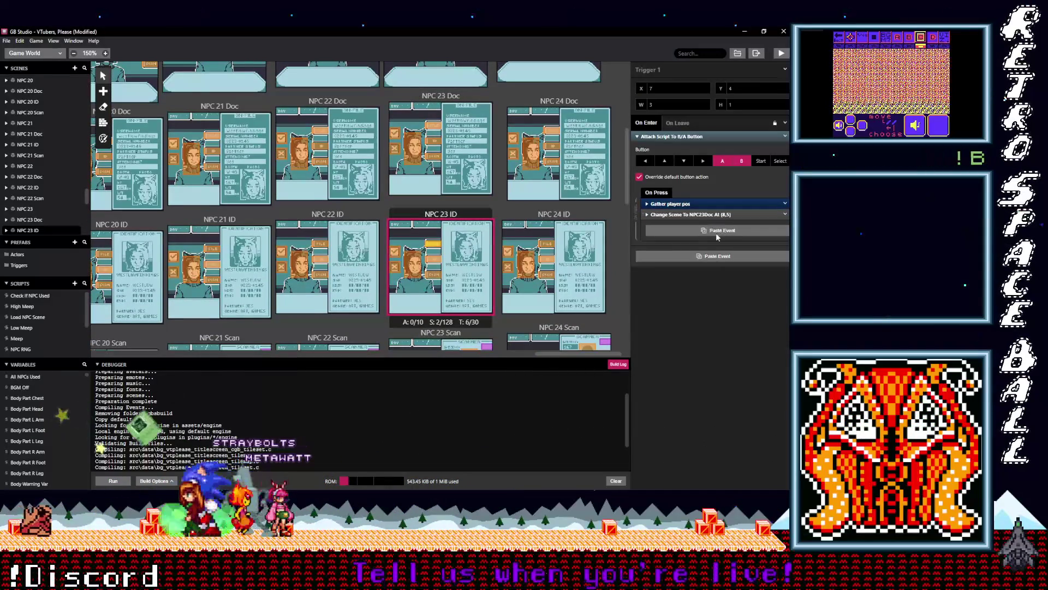
key(alt)
drag(718, 230, 717, 218)
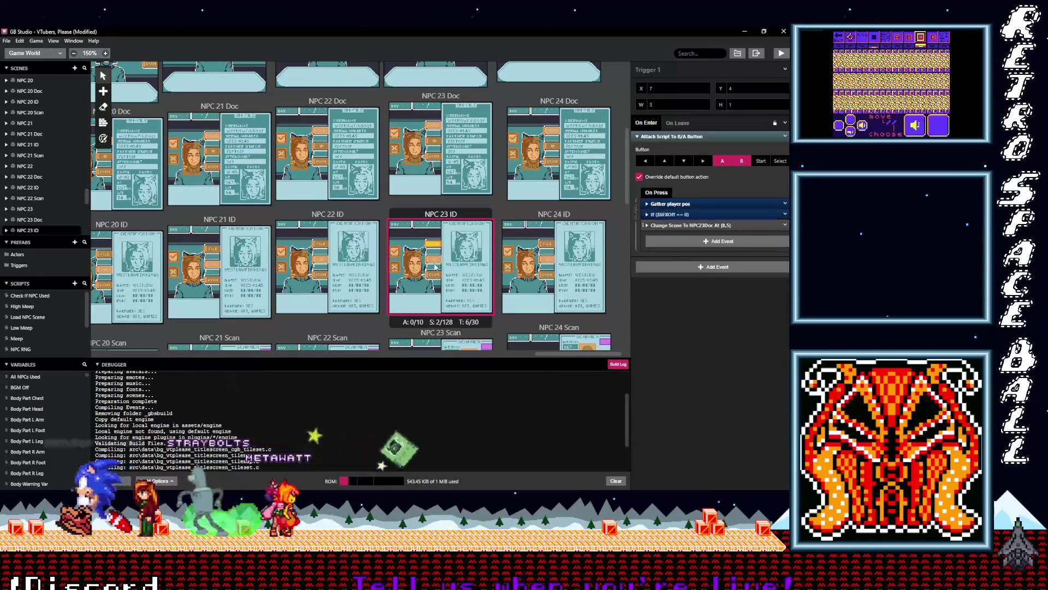
Put the SFX Off check before the scene change in two more NPC 23 ID triggers.
click(433, 257)
click(697, 215)
mouse_move(699, 215)
mouse_down()
mouse_move(710, 229)
mouse_move(710, 218)
mouse_up()
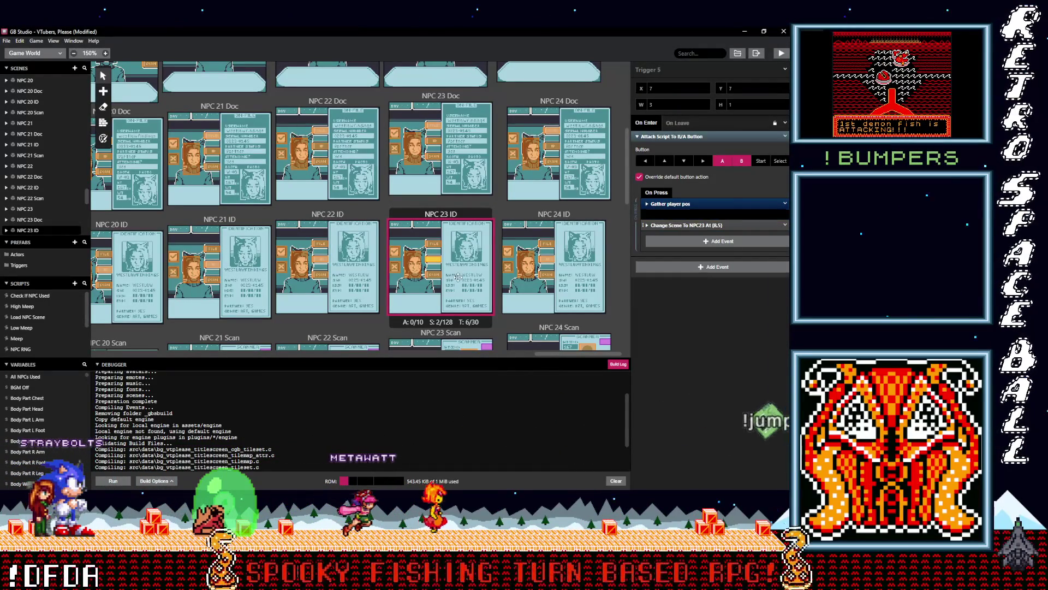
click(432, 275)
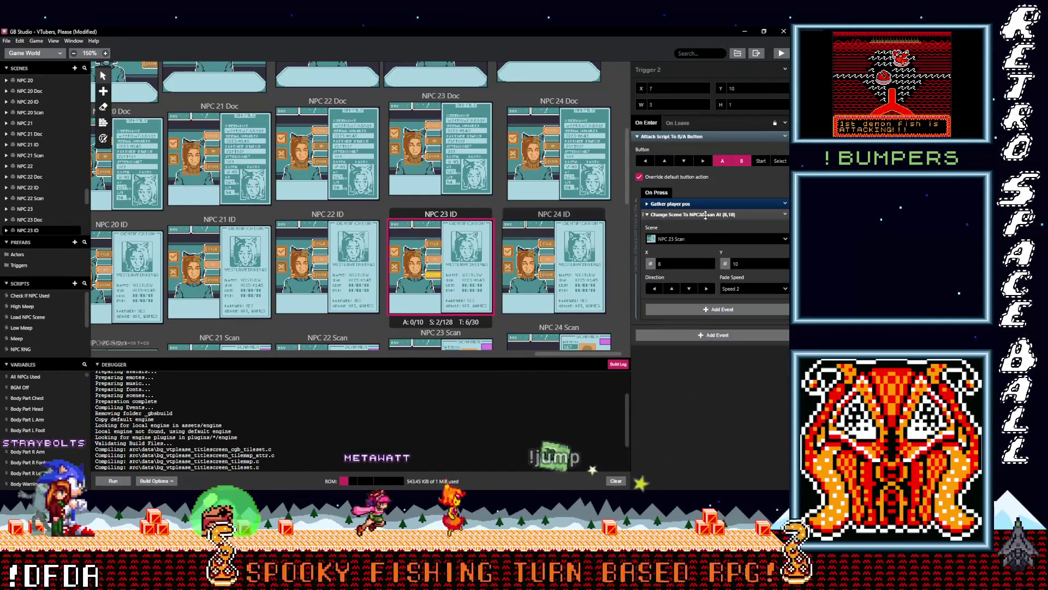
click(701, 214)
key(ctrl+v)
drag(713, 227, 689, 220)
Move the sound check above Change Scene in NPC 23 ID's Trigger 6.
click(414, 268)
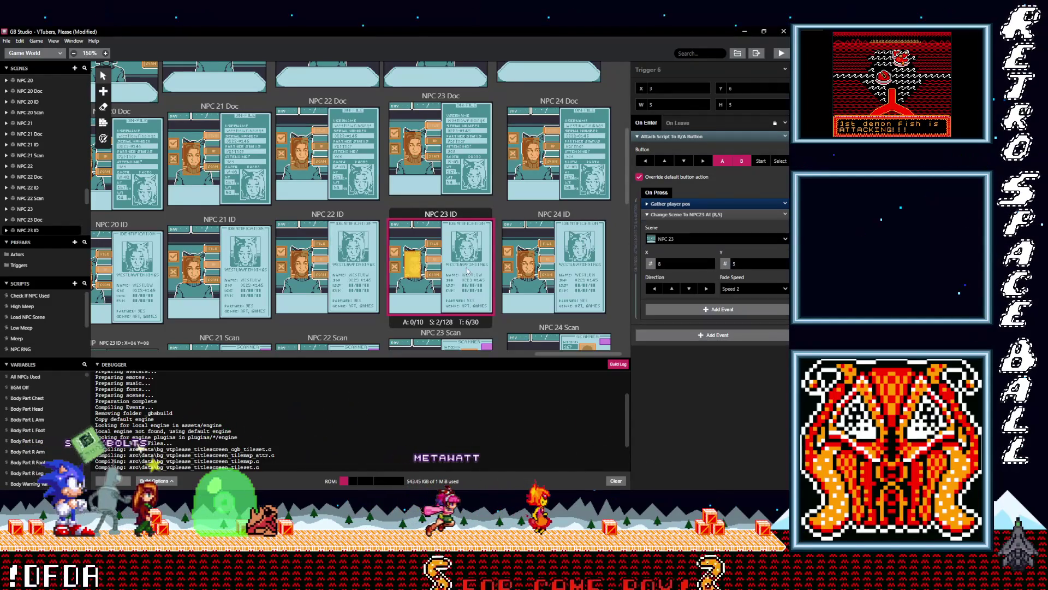
click(721, 215)
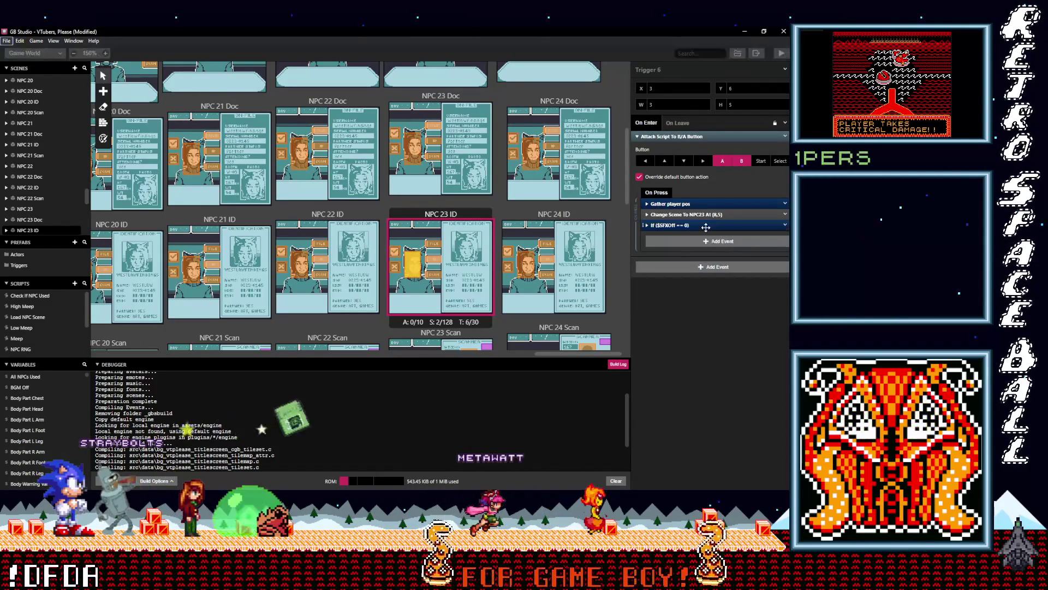
drag(710, 221, 632, 252)
scroll(454, 292, down, 3)
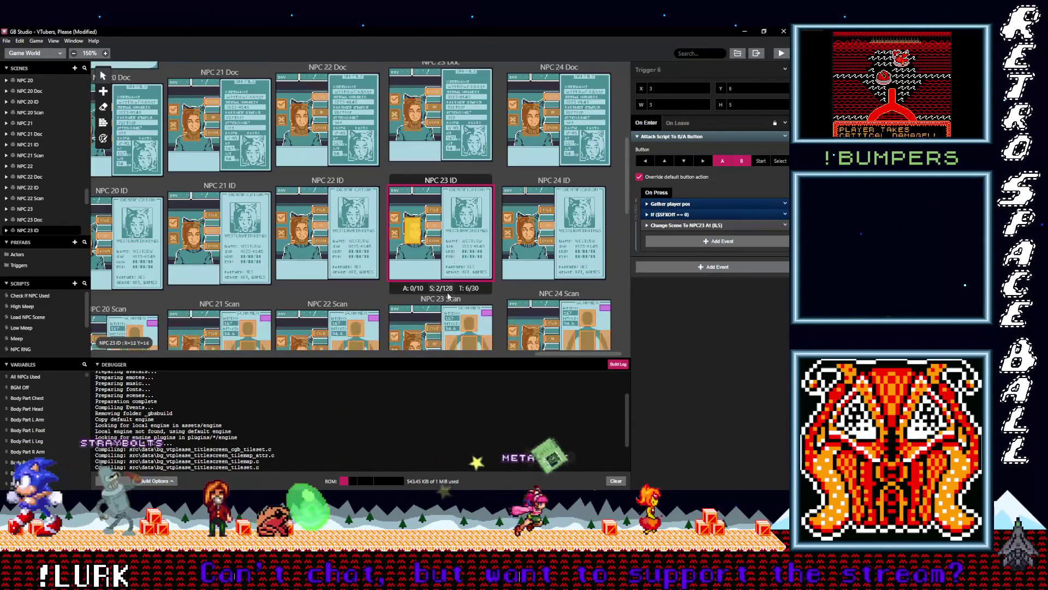
click(434, 308)
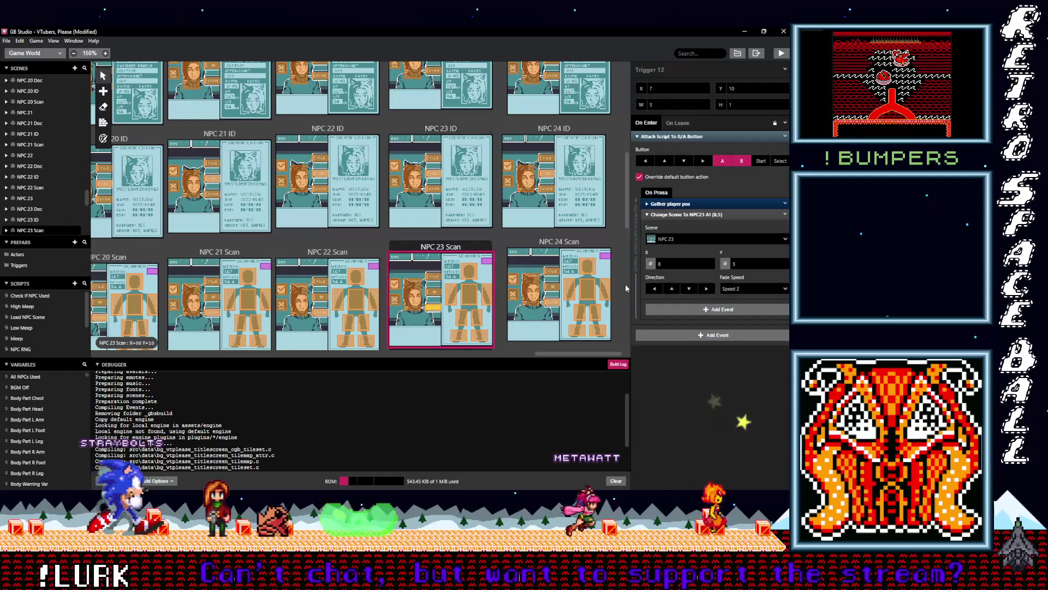
Paste the SFX-off sound block above Change Scene in NPC 23 Scan Triggers 12 and 14.
click(696, 215)
key(ctrl+v)
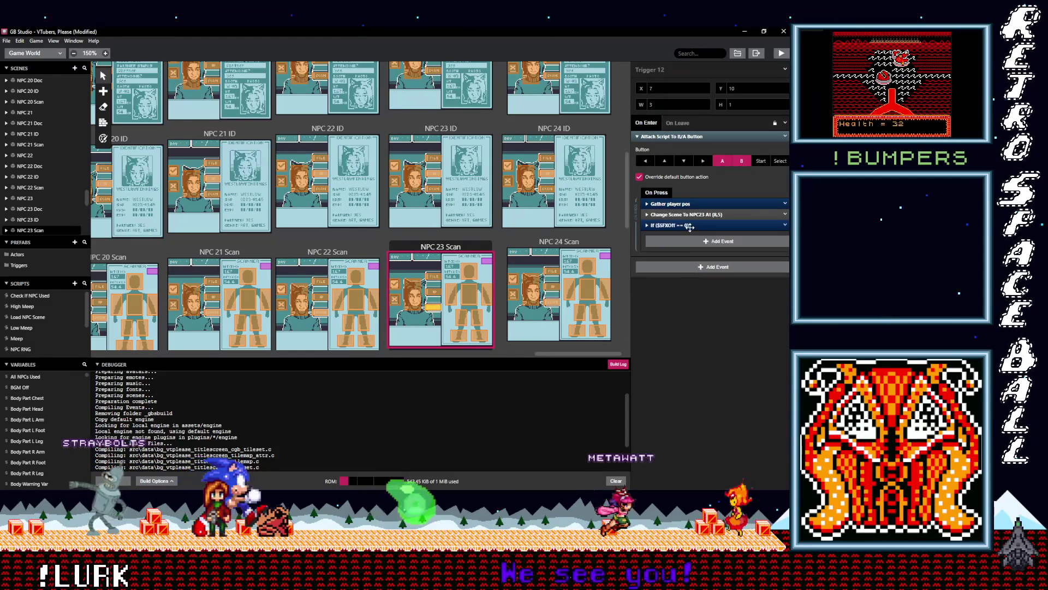
drag(690, 227, 689, 214)
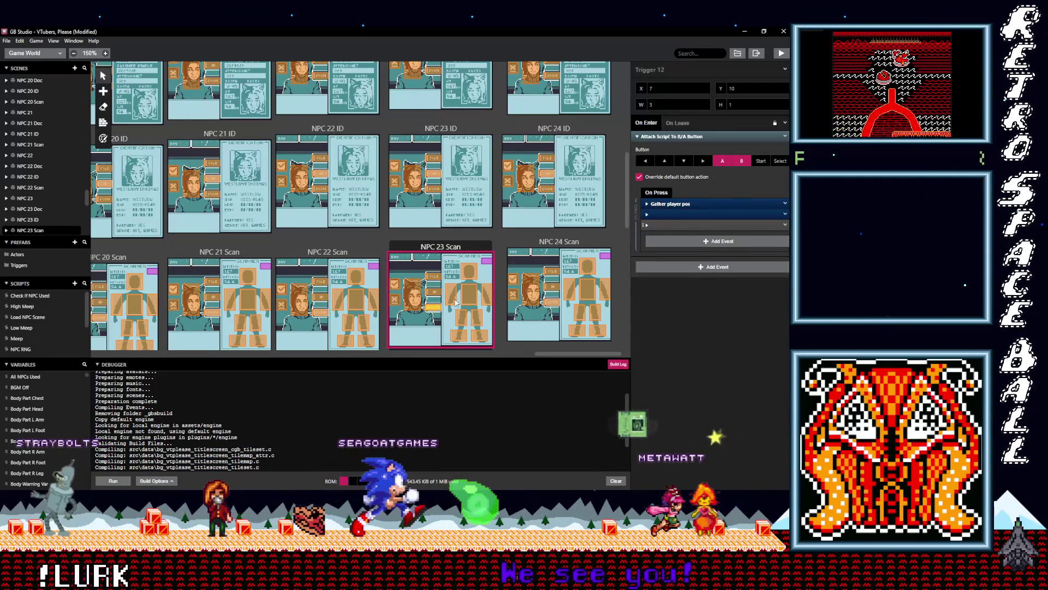
click(433, 294)
click(692, 213)
key(ctrl+v)
drag(710, 235, 710, 216)
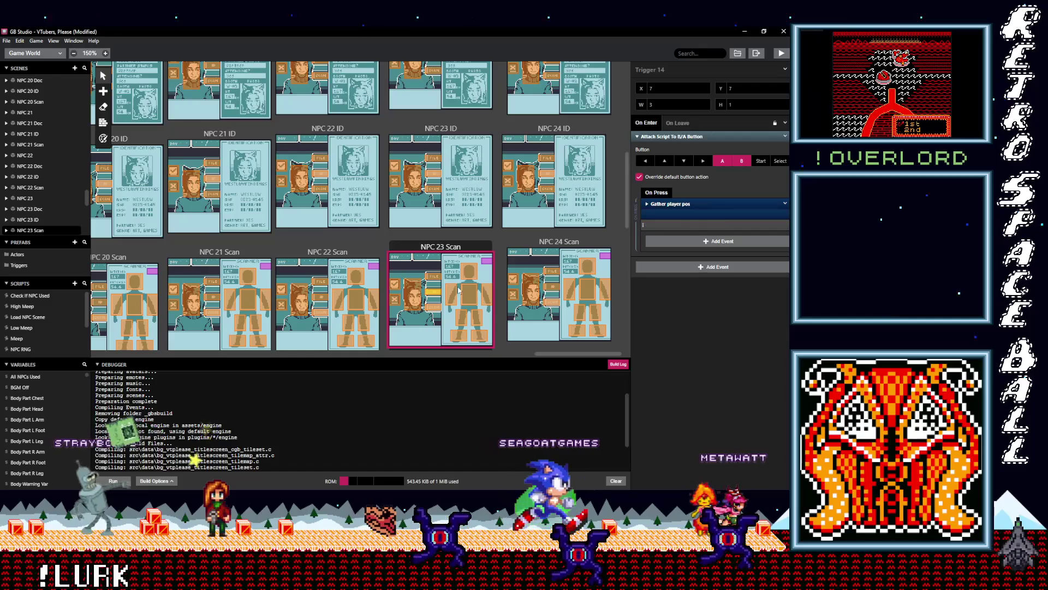
Place the sound check before the scene change in Triggers 13 and 11.
click(689, 221)
click(699, 214)
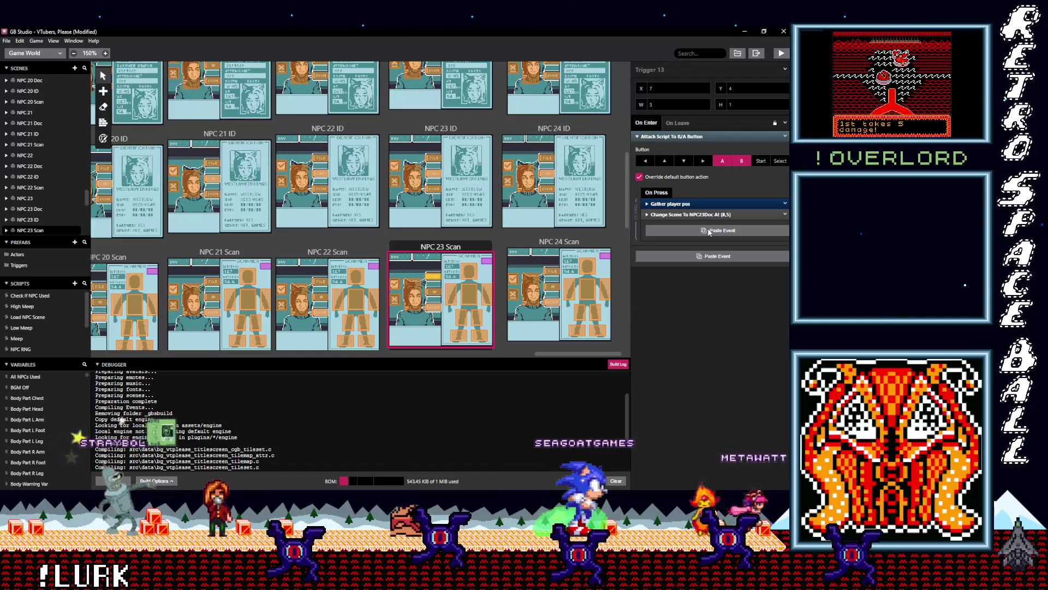
drag(700, 214, 694, 216)
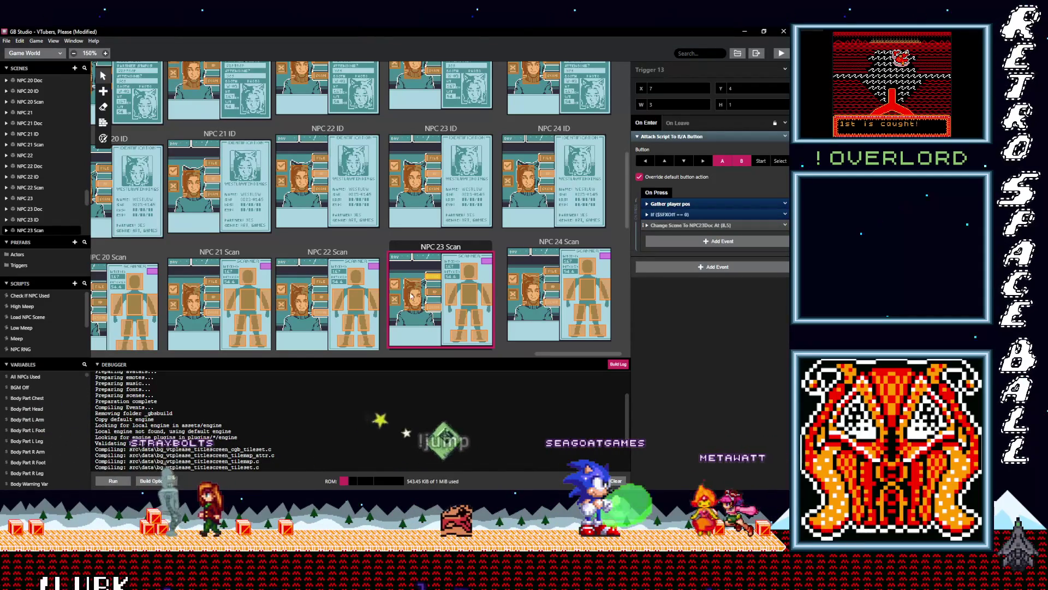
click(692, 215)
click(693, 214)
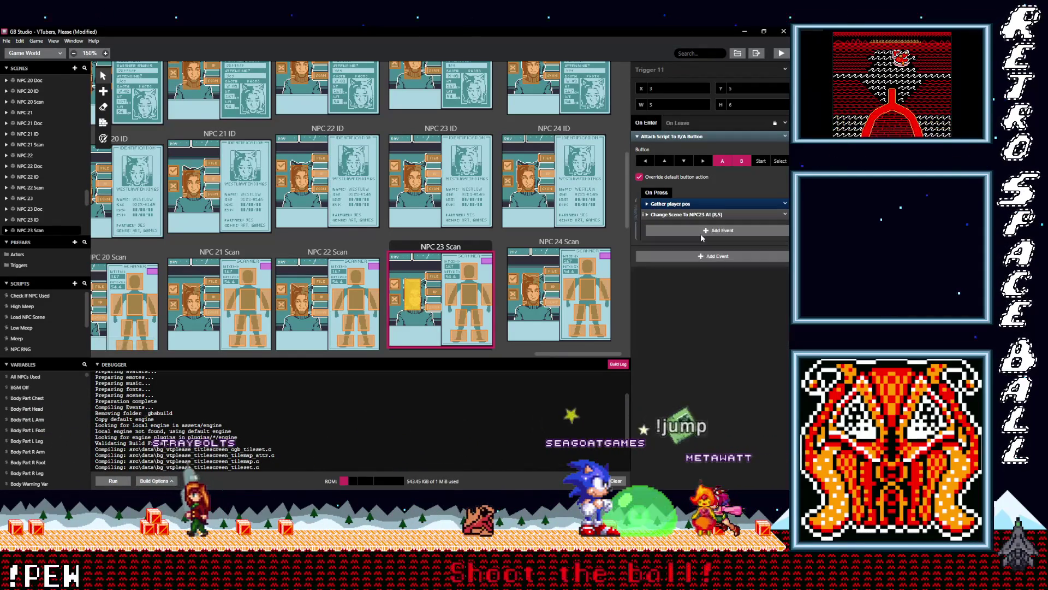
key(alt)
drag(707, 225, 712, 219)
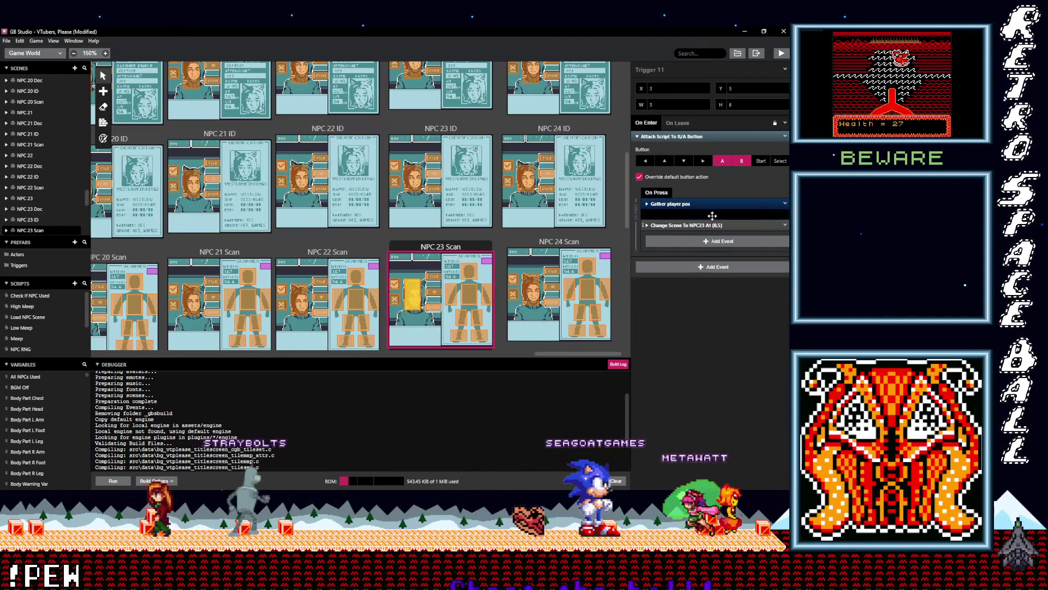
Recheck Triggers 2 and 6 in NPC 23 ID, then go to NPC 24 Scan's Trigger 12.
click(435, 190)
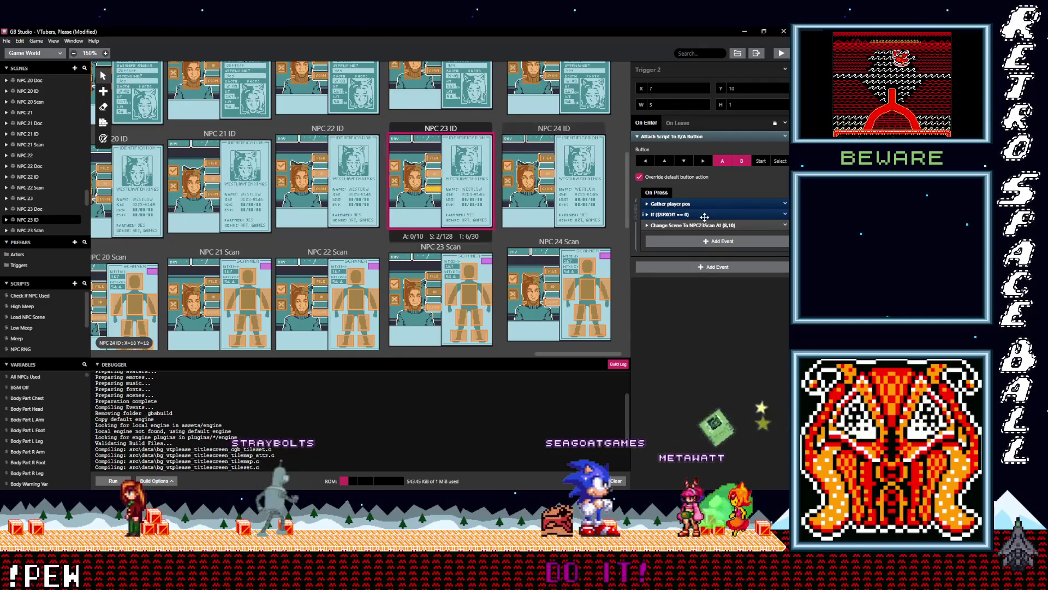
click(415, 184)
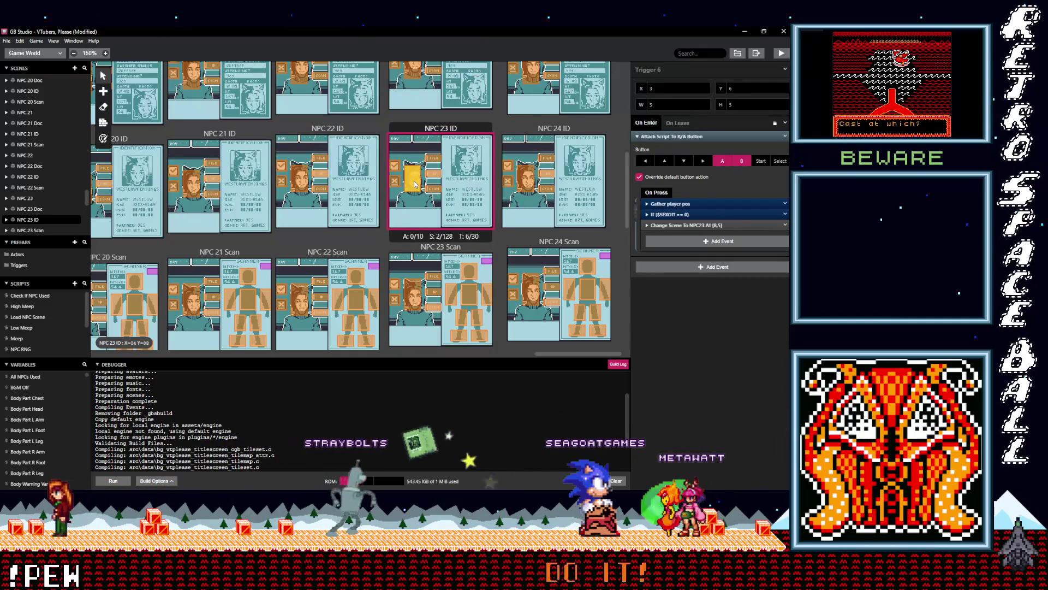
click(552, 299)
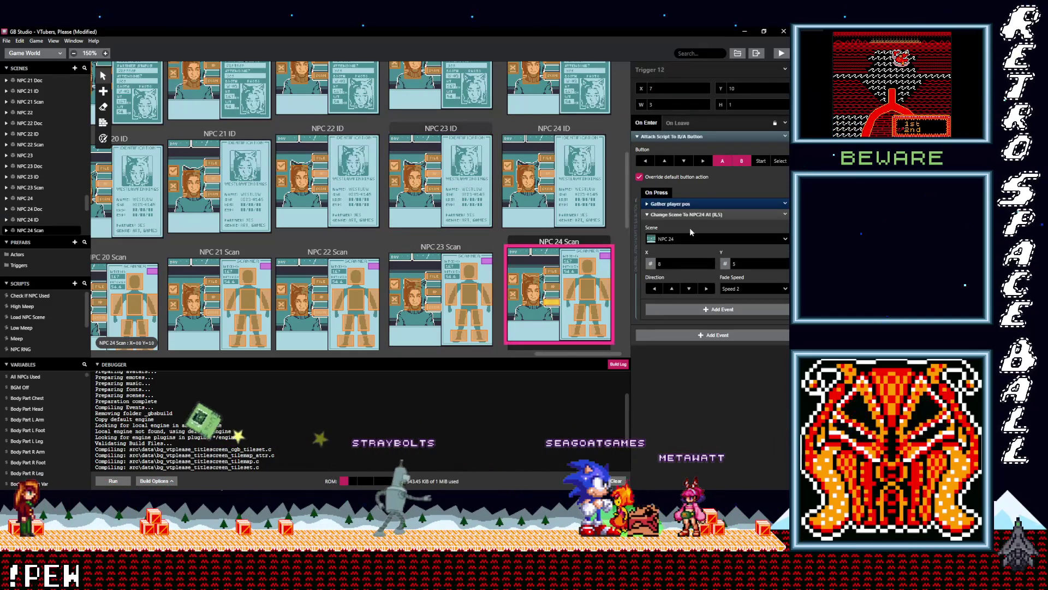
Paste the SFX-off sound block into Triggers 12 and 14, above Change Scene.
click(693, 214)
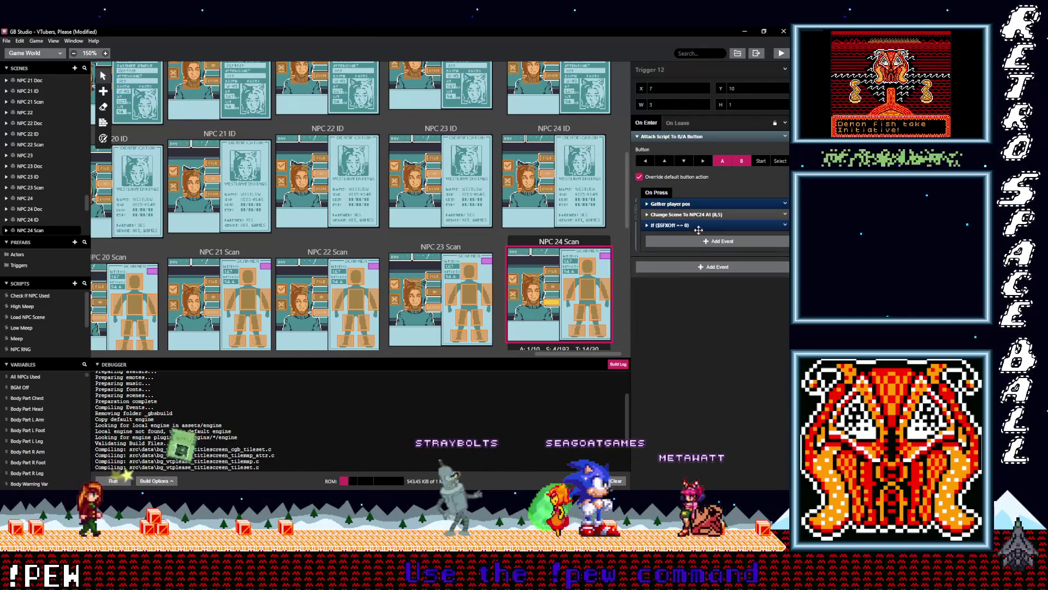
click(552, 287)
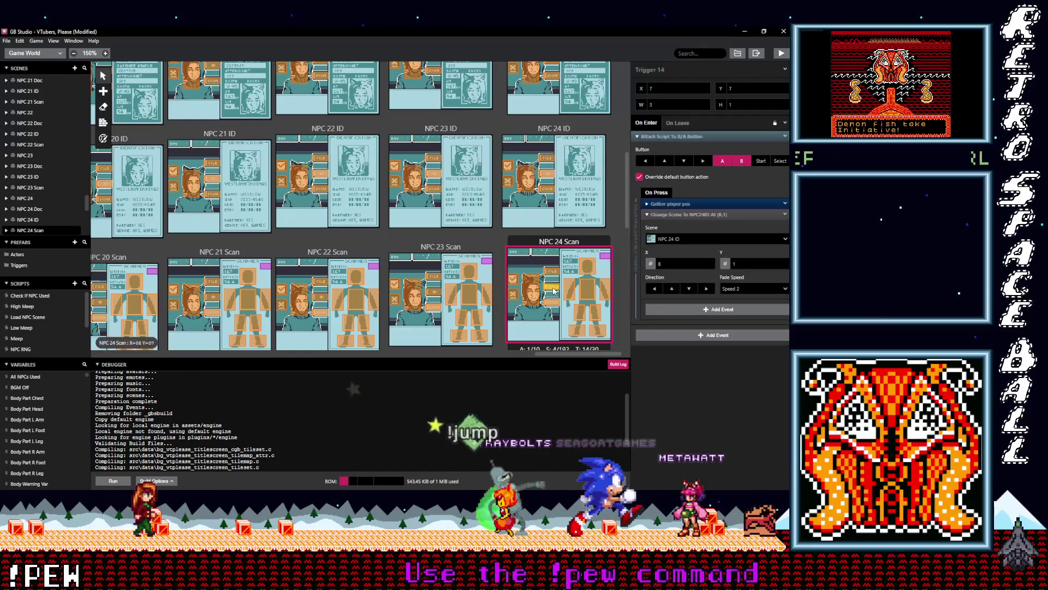
click(701, 215)
key(ctrl+v)
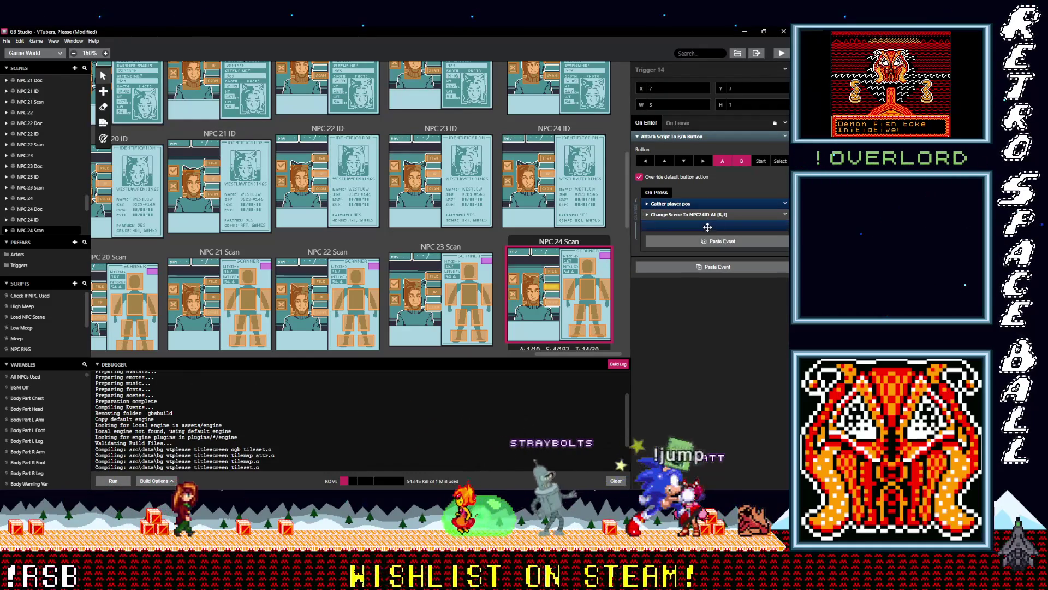
drag(707, 225, 708, 218)
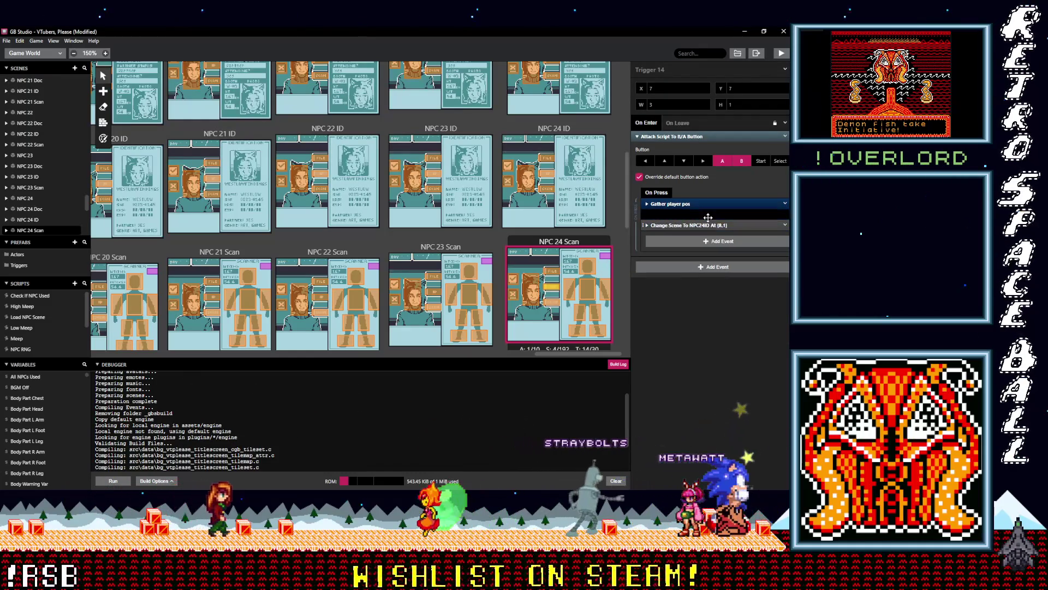
Add the sound check to Triggers 13 and 11 ahead of their scene change.
click(547, 273)
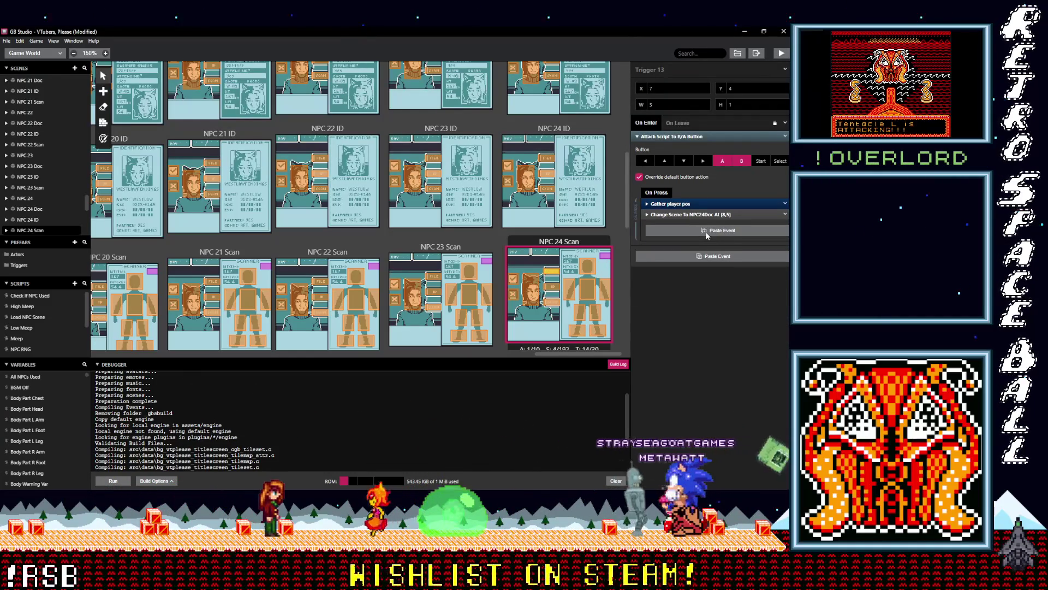
click(706, 232)
drag(704, 228, 703, 217)
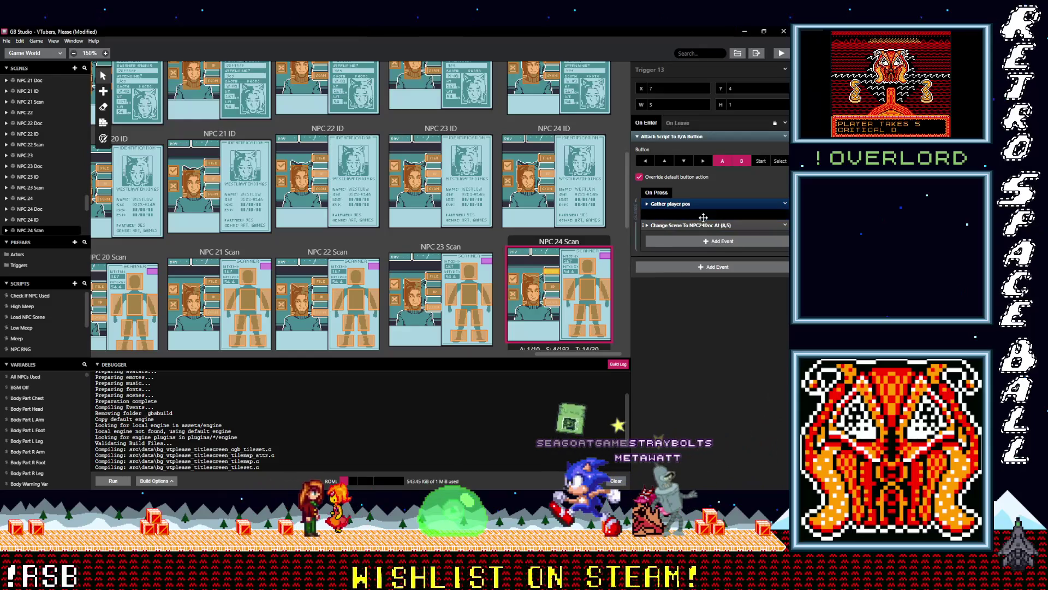
click(533, 296)
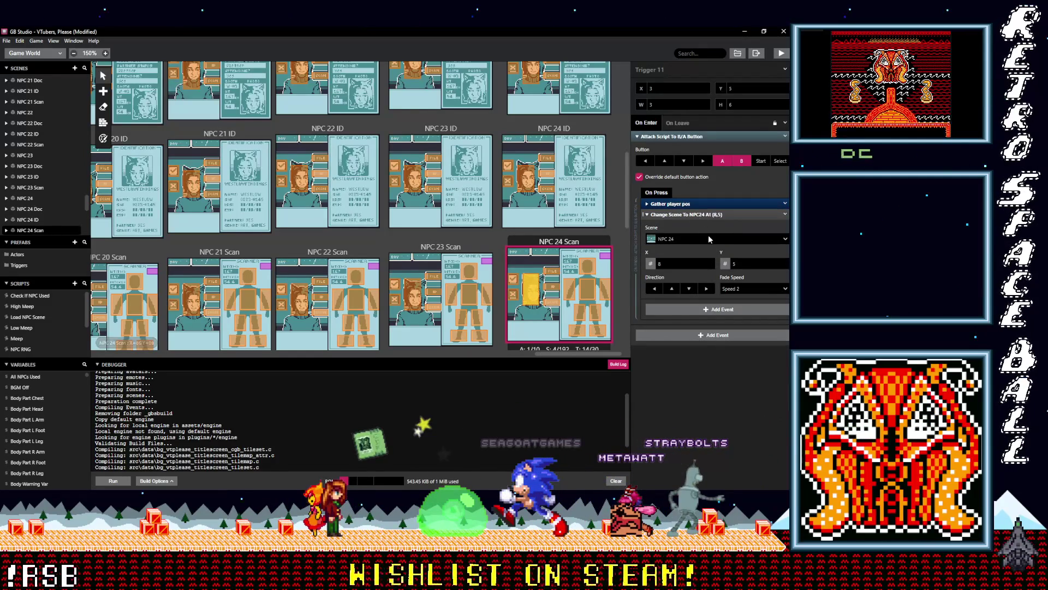
click(720, 215)
key(ctrl+v)
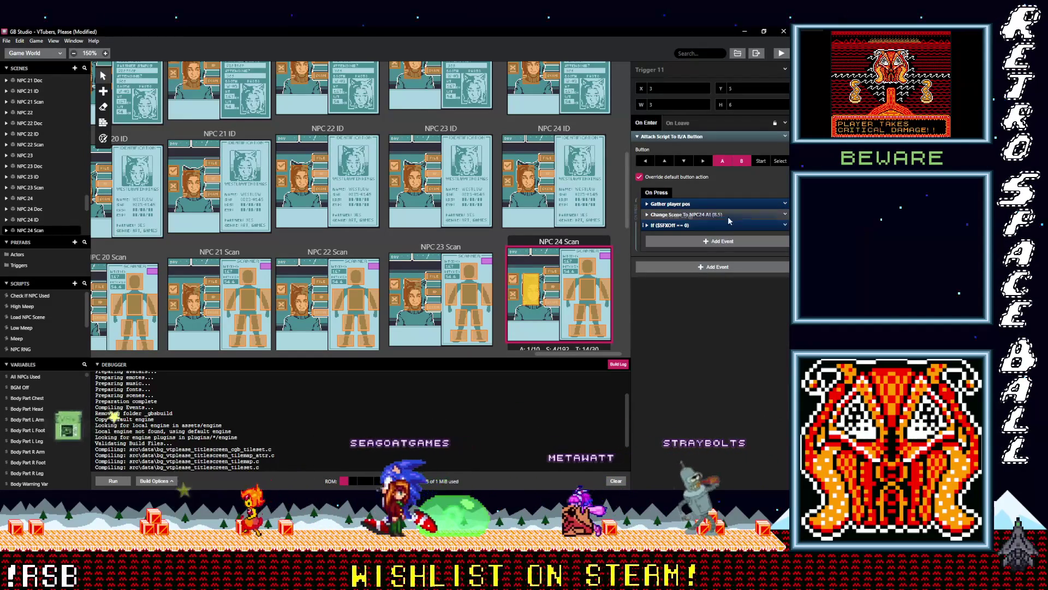
click(550, 188)
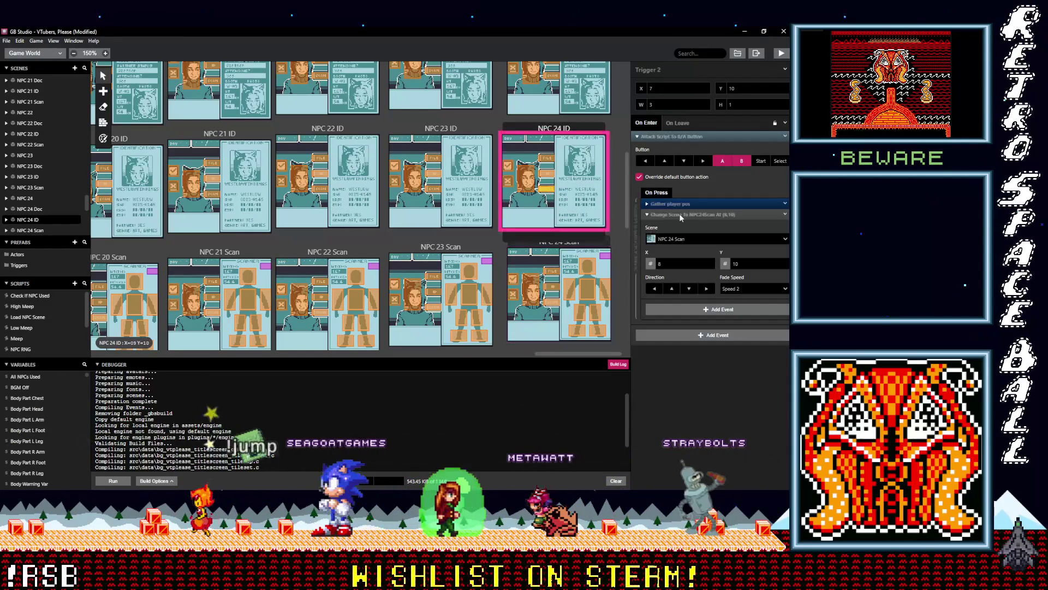
Paste the sound check above Change Scene in NPC 24 ID Triggers 2 and 5.
click(667, 214)
key(ctrl+v)
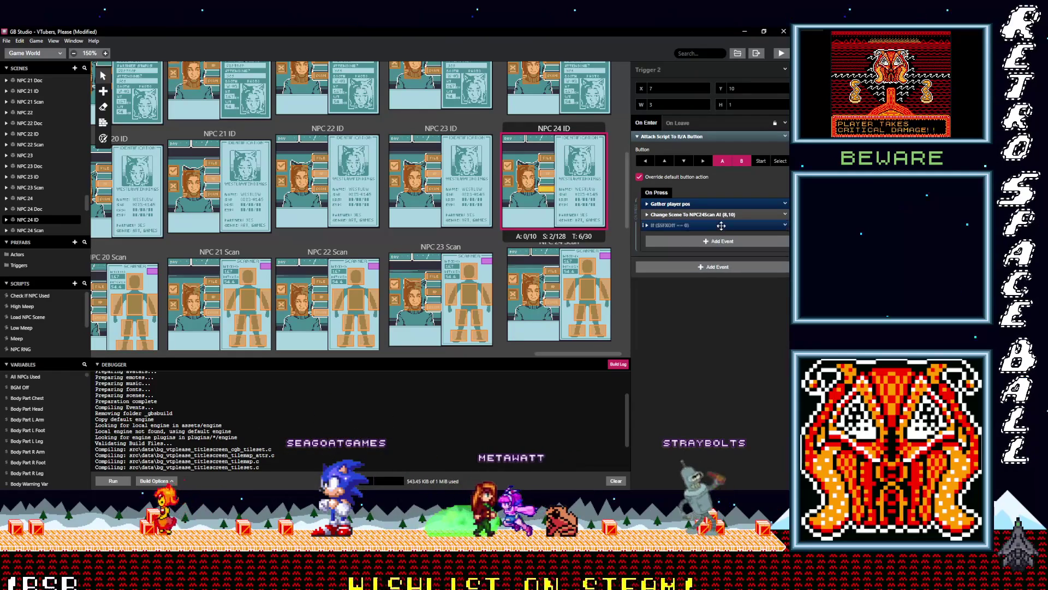
drag(725, 222, 716, 215)
click(546, 175)
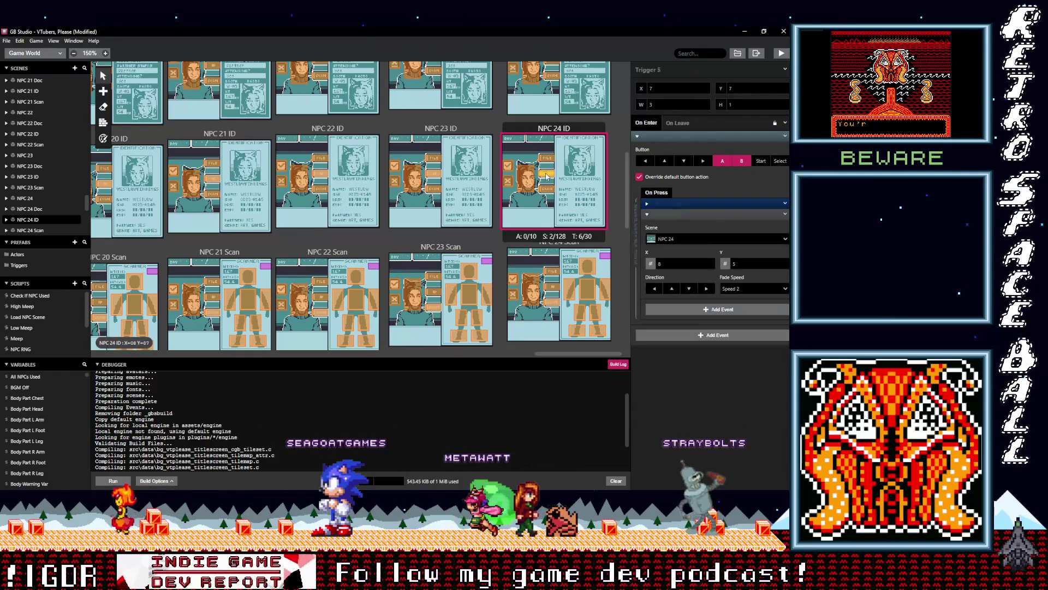
click(722, 215)
click(722, 231)
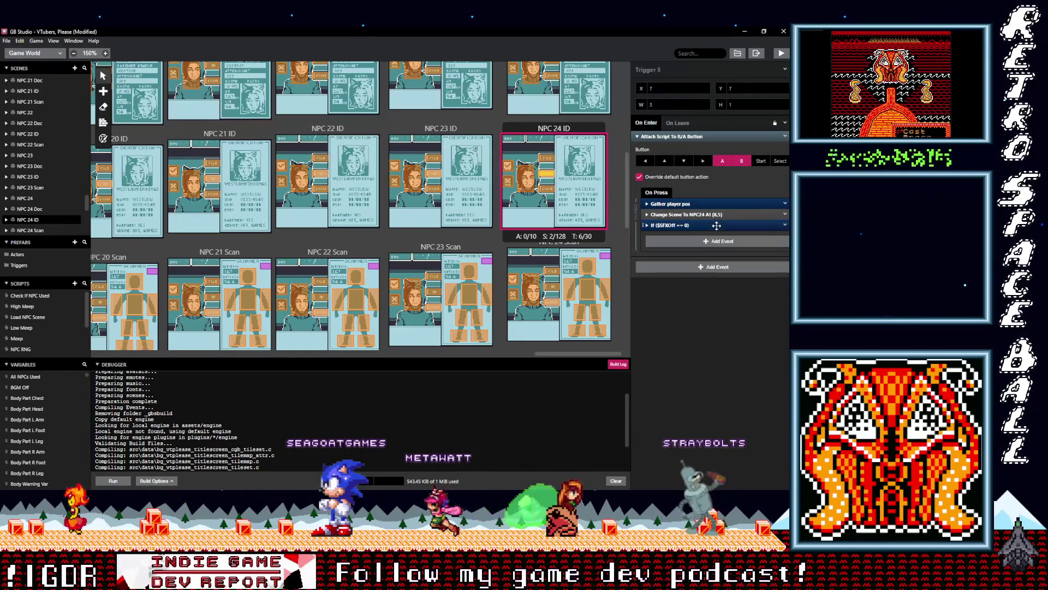
drag(718, 224, 712, 217)
Do the same for Triggers 1 and 6, placing it above Change Scene To NPC24.
click(548, 158)
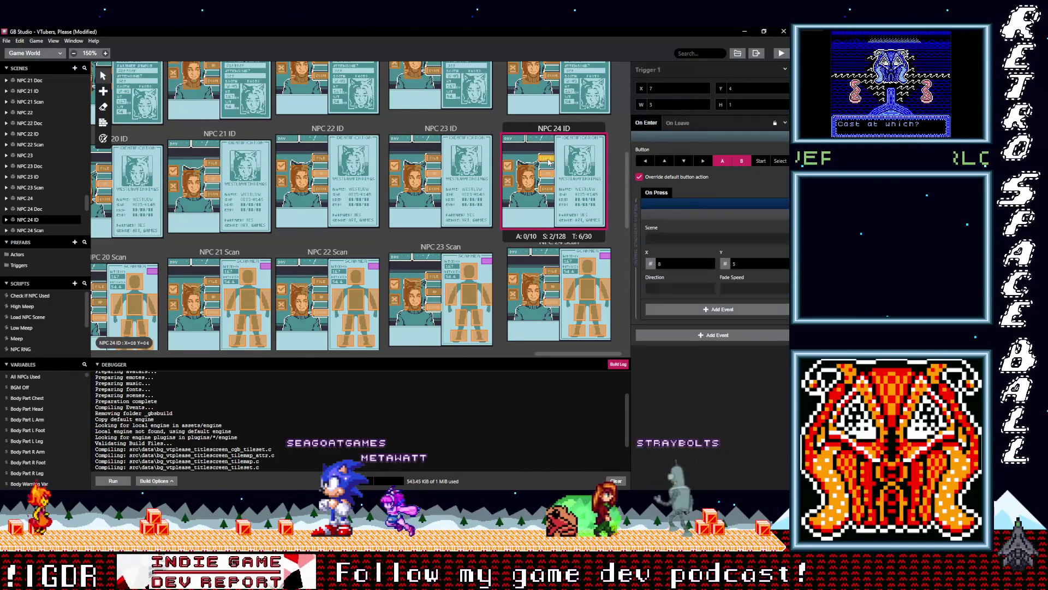
click(721, 232)
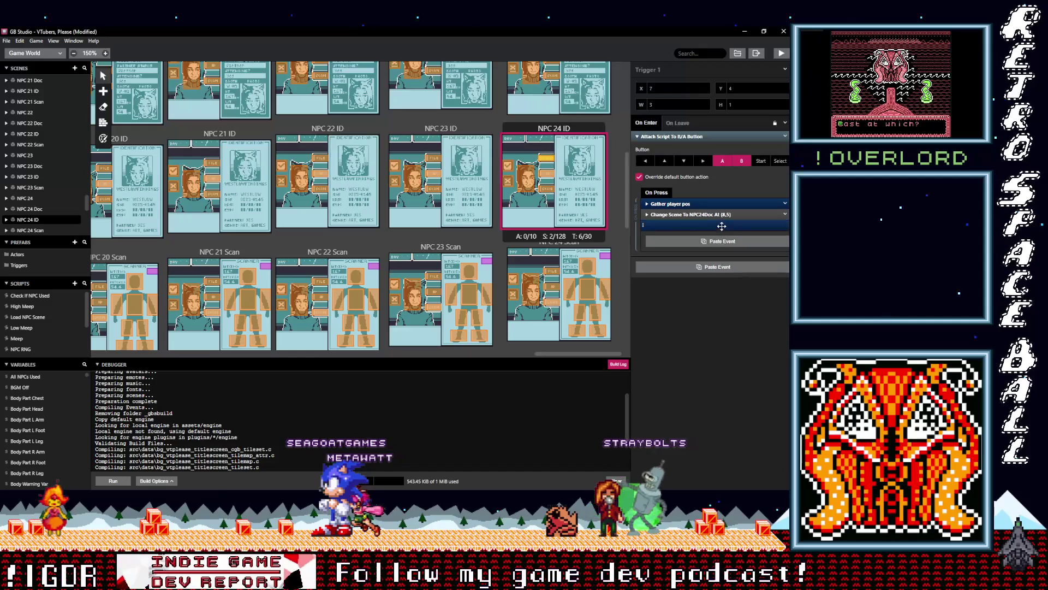
drag(721, 225, 723, 215)
click(528, 168)
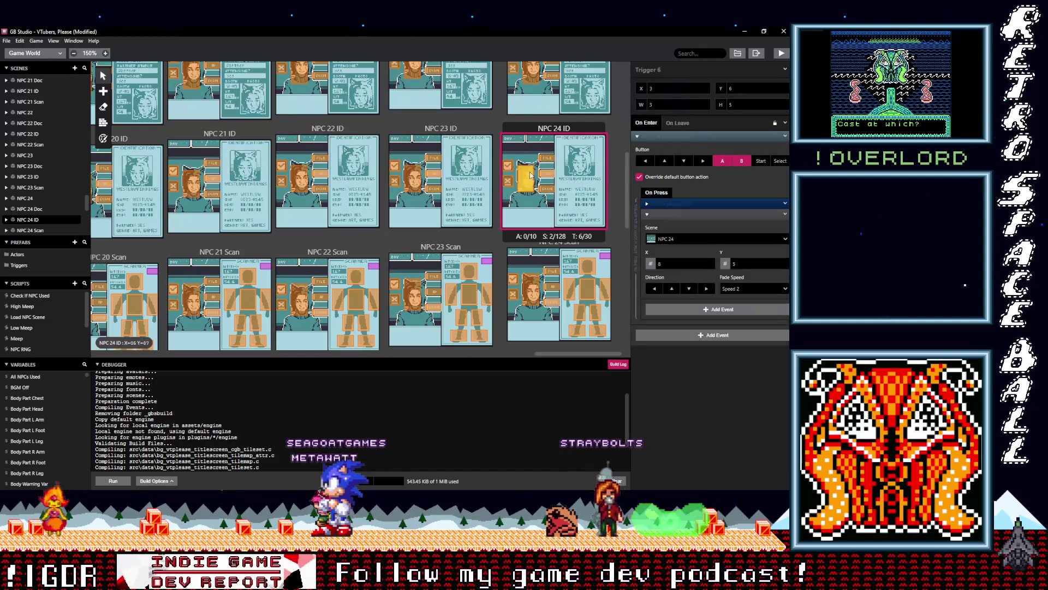
click(701, 213)
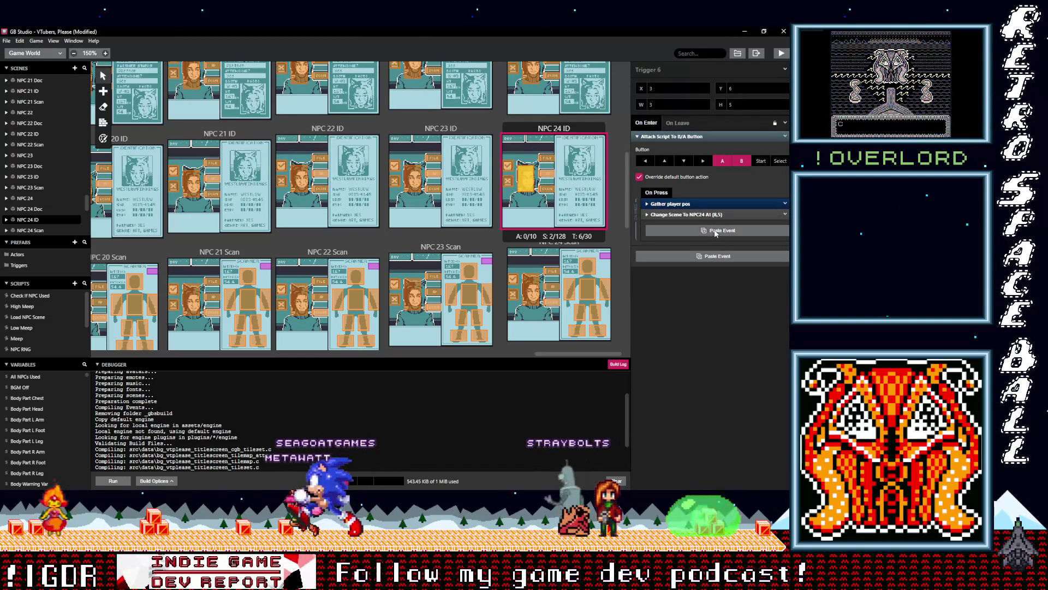
click(718, 225)
drag(717, 225, 716, 213)
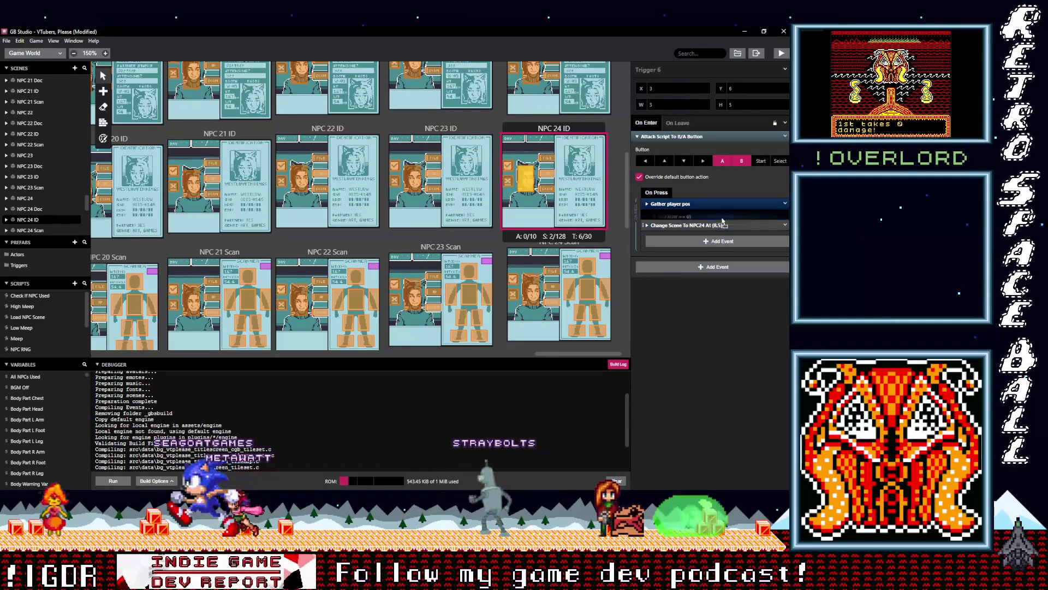
scroll(562, 219, up, 3)
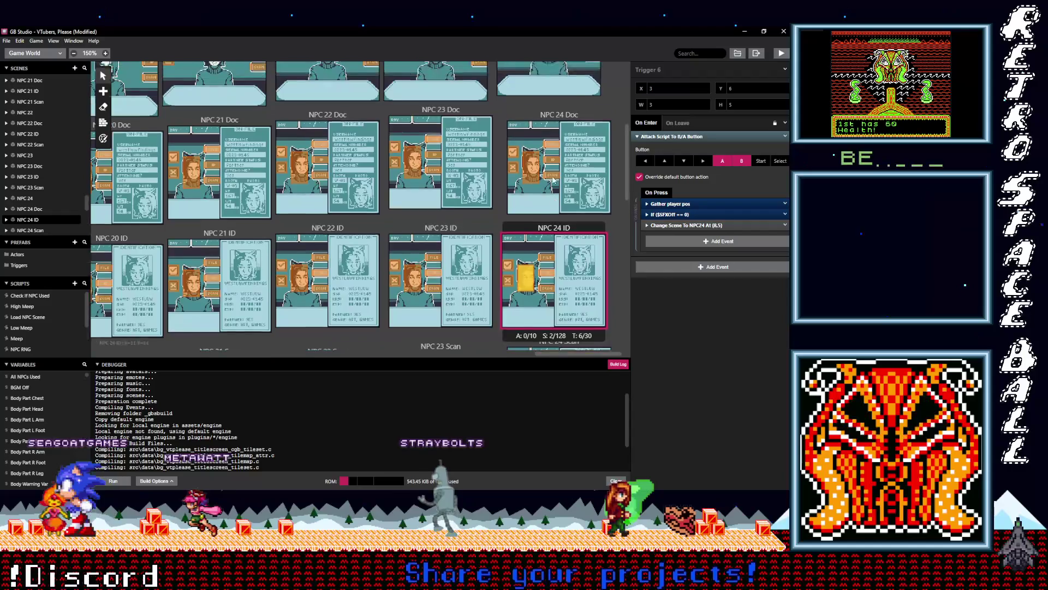
Paste the If $SFXOff == 0 event into four NPC 24 Doc triggers, including Trigger 5.
click(552, 206)
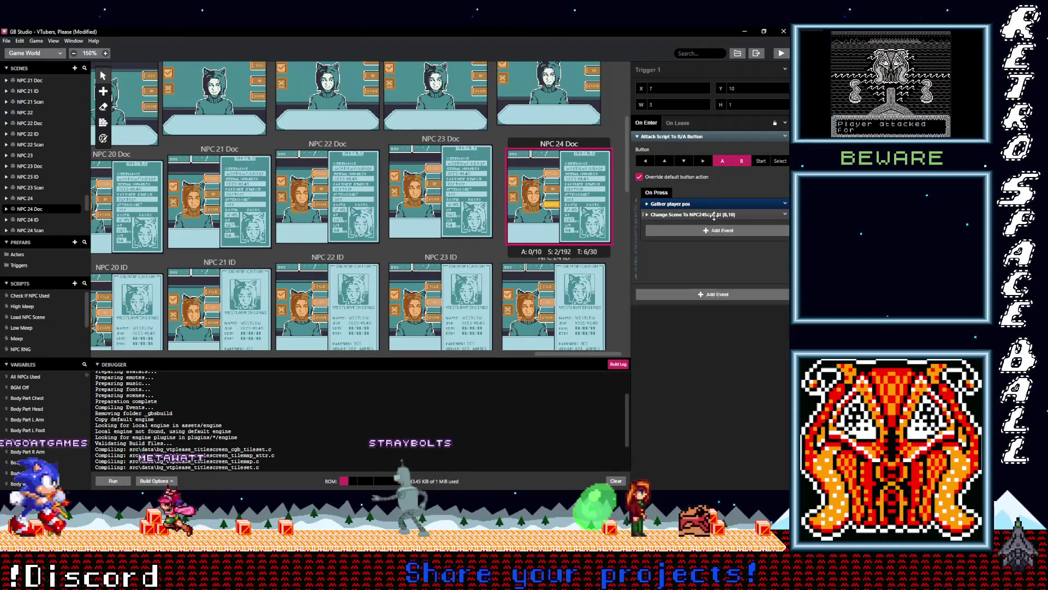
key(alt)
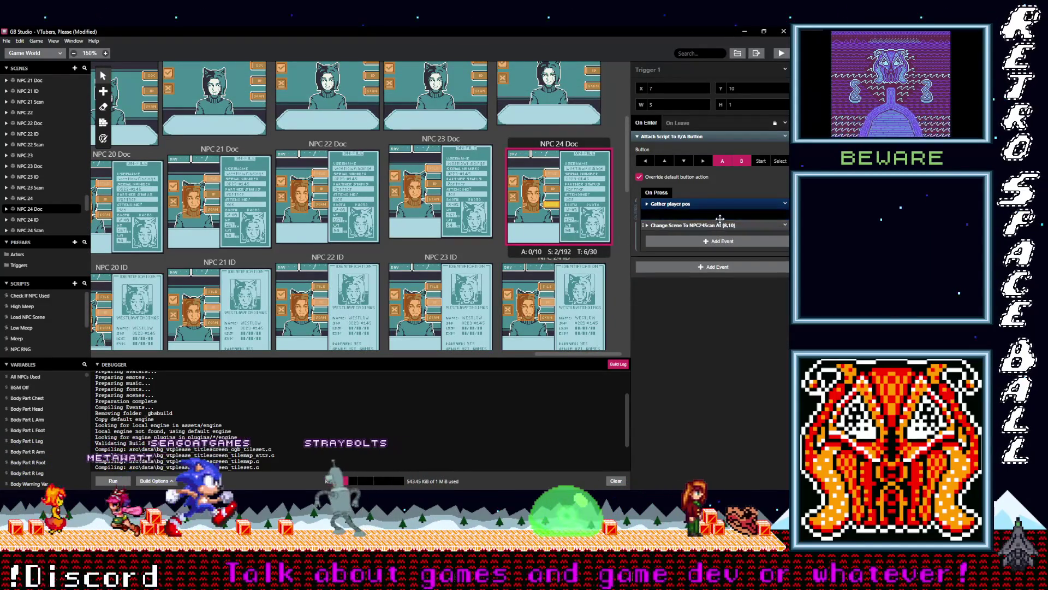
click(553, 190)
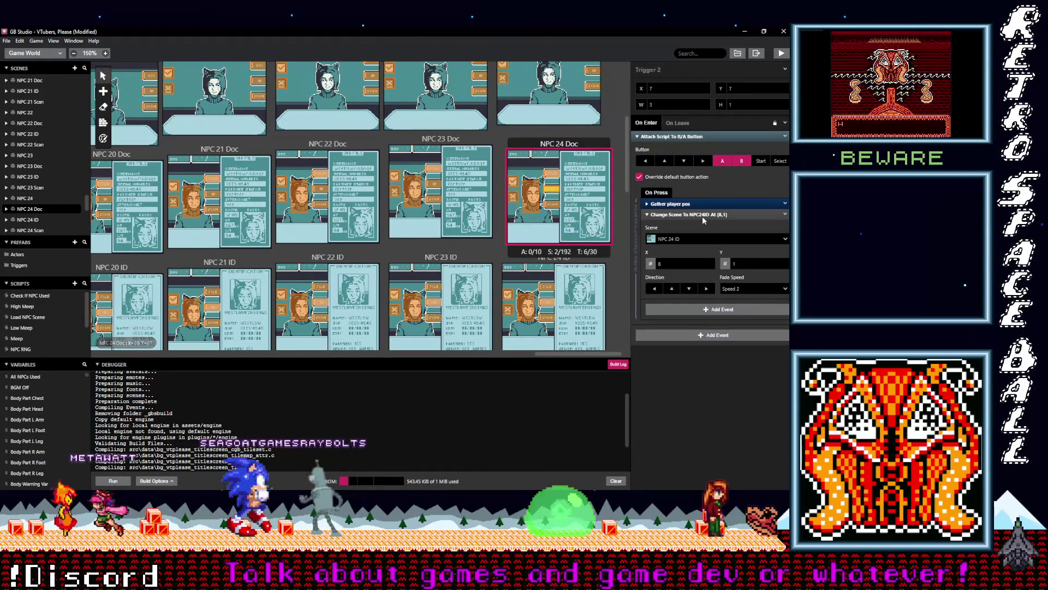
click(702, 215)
click(708, 230)
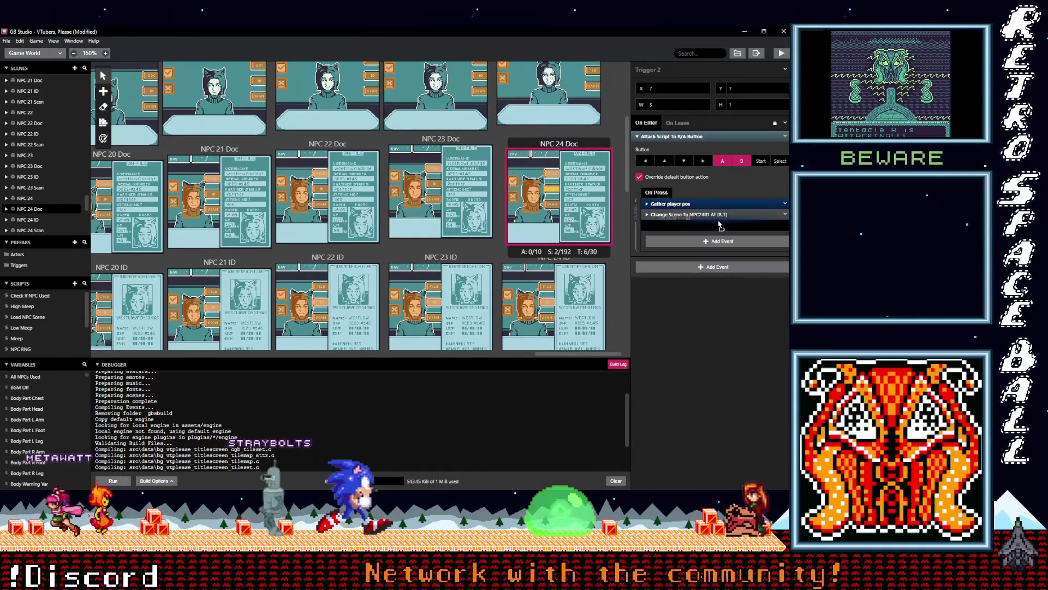
click(552, 174)
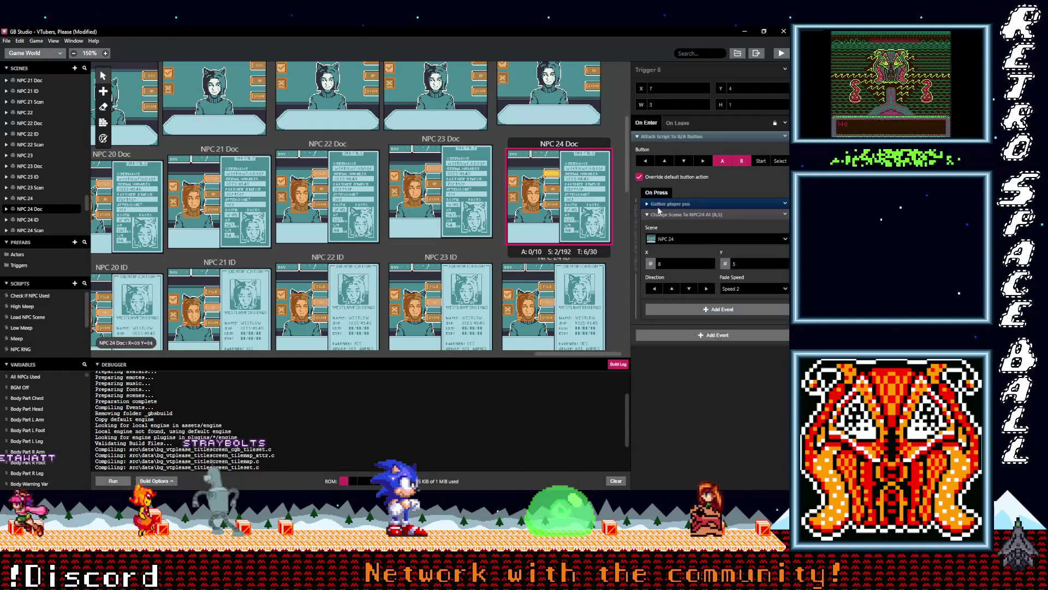
alt+click(703, 231)
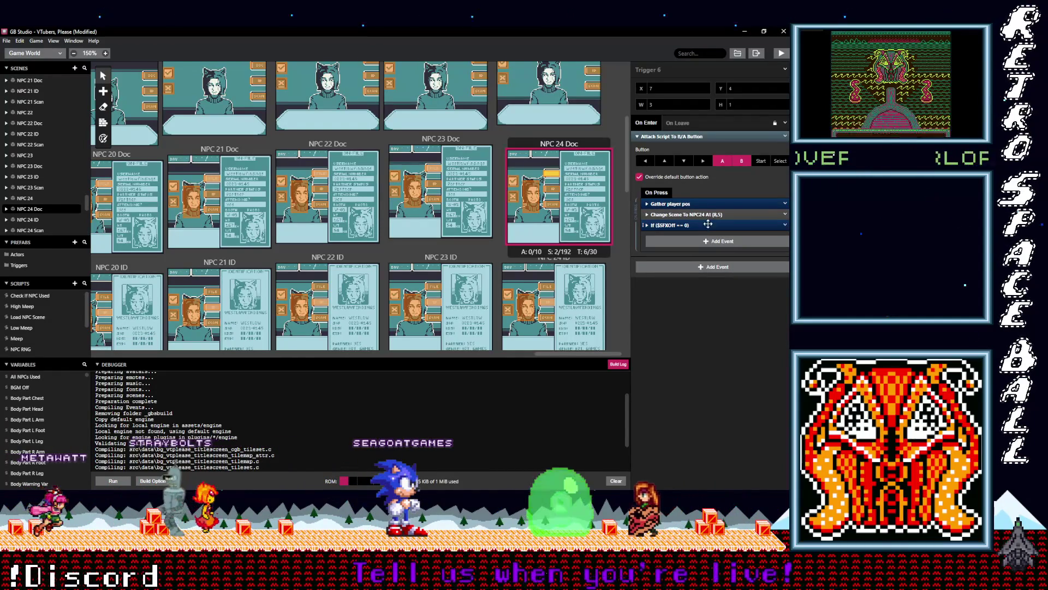
click(540, 204)
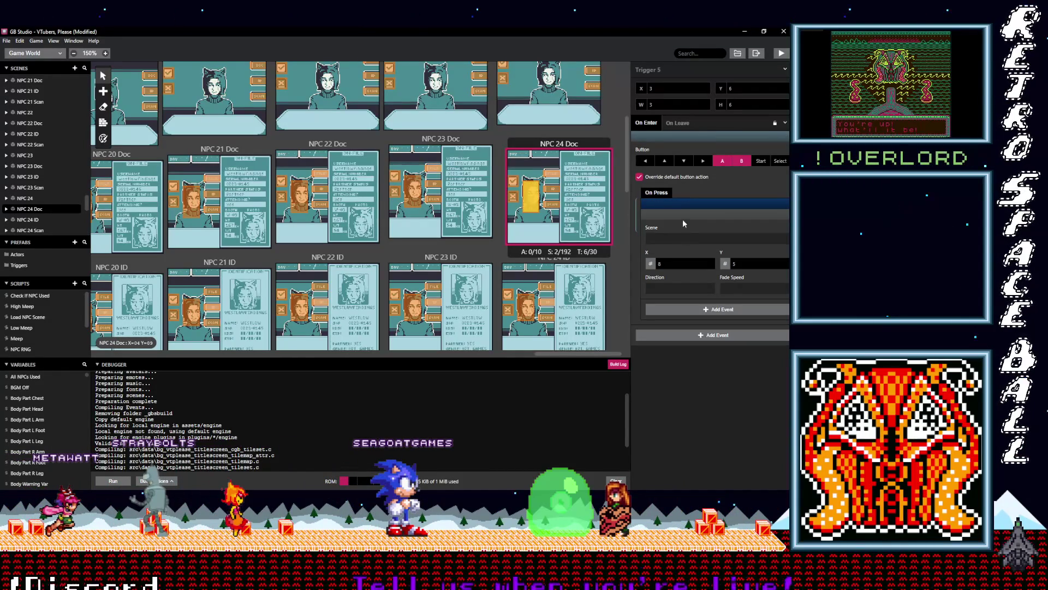
click(689, 215)
alt+click(696, 230)
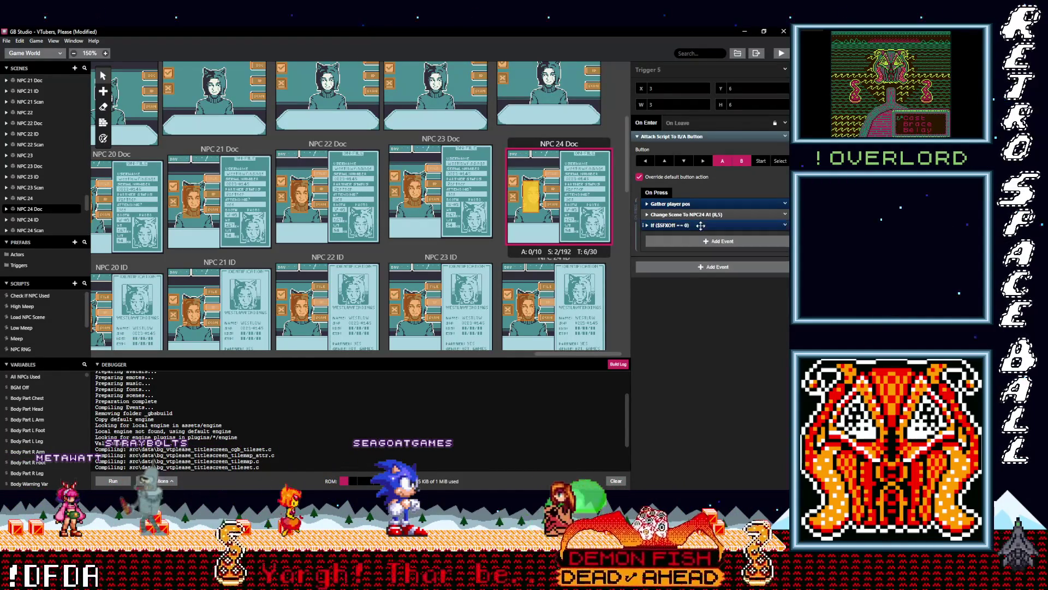
scroll(590, 244, up, 2)
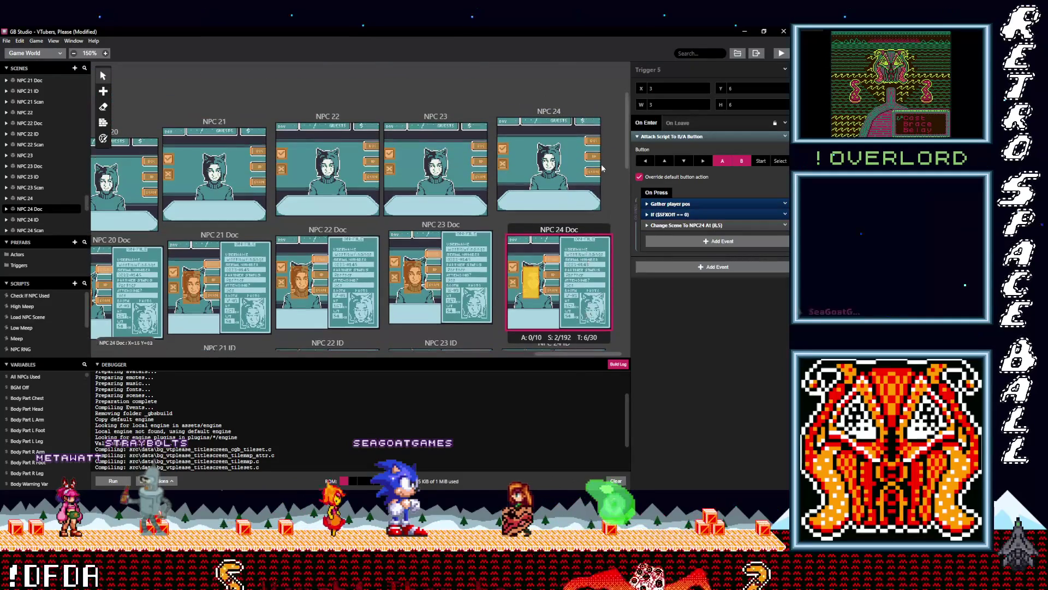
Paste the If $SFXOff == 0 check into NPC 24 triggers, moving it above Change Scene To NPC24Doc.
click(597, 175)
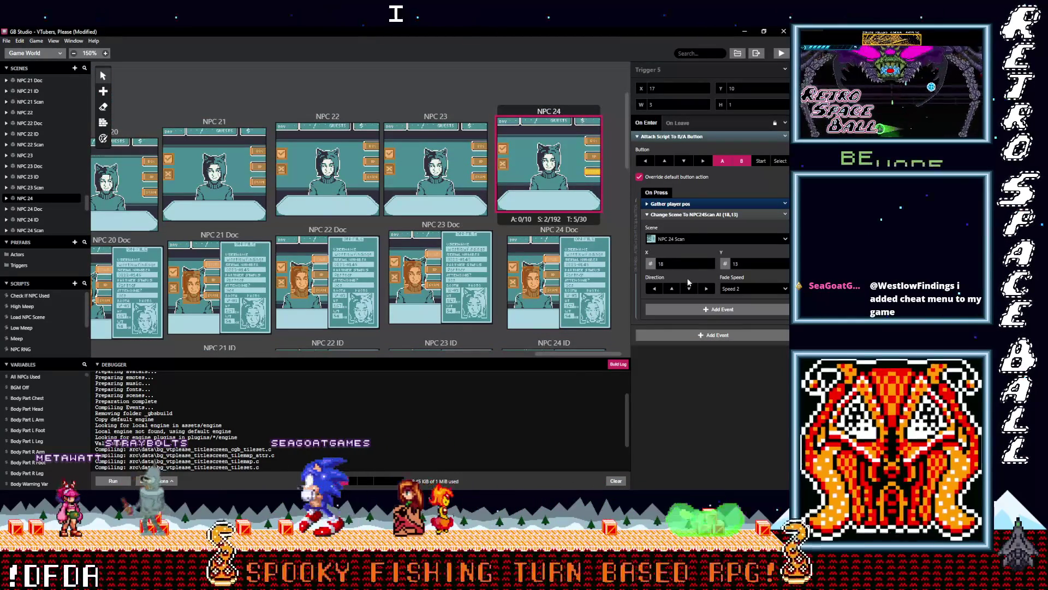
click(699, 214)
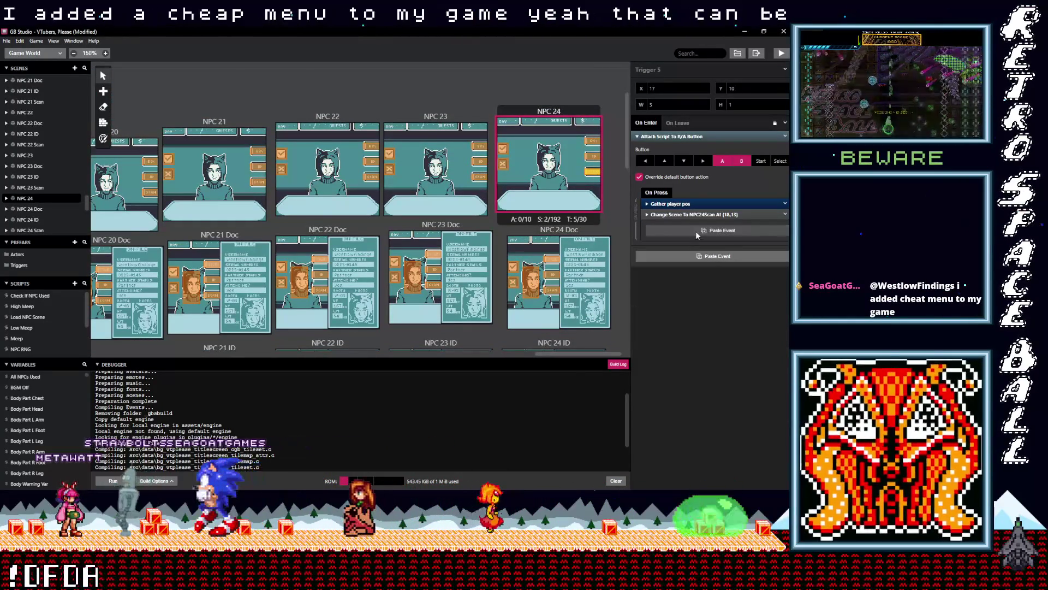
click(696, 231)
mouse_move(696, 214)
mouse_down()
mouse_move(704, 229)
mouse_move(587, 154)
mouse_up()
click(595, 159)
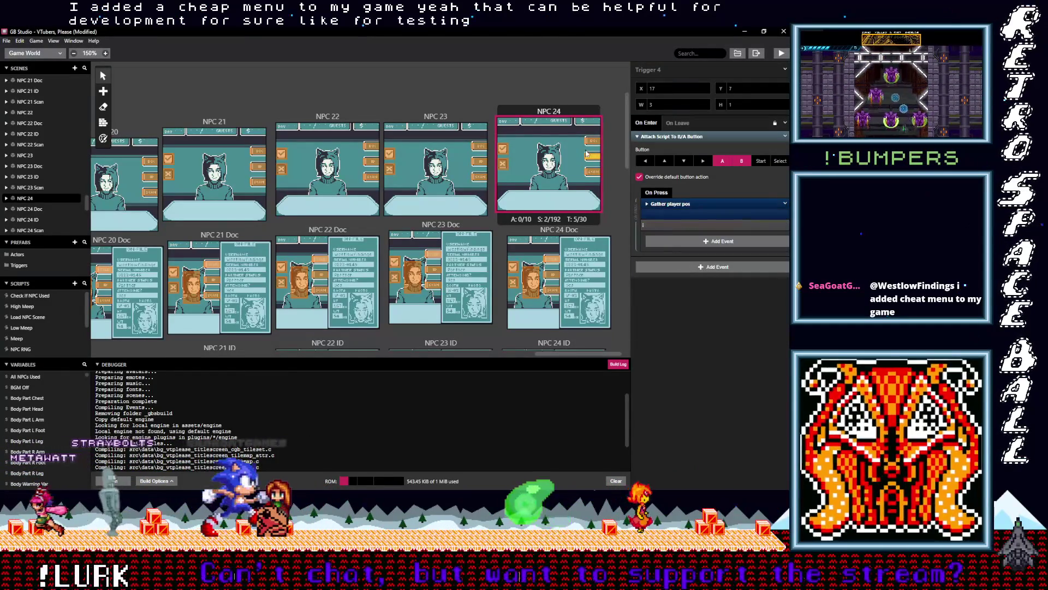
click(596, 142)
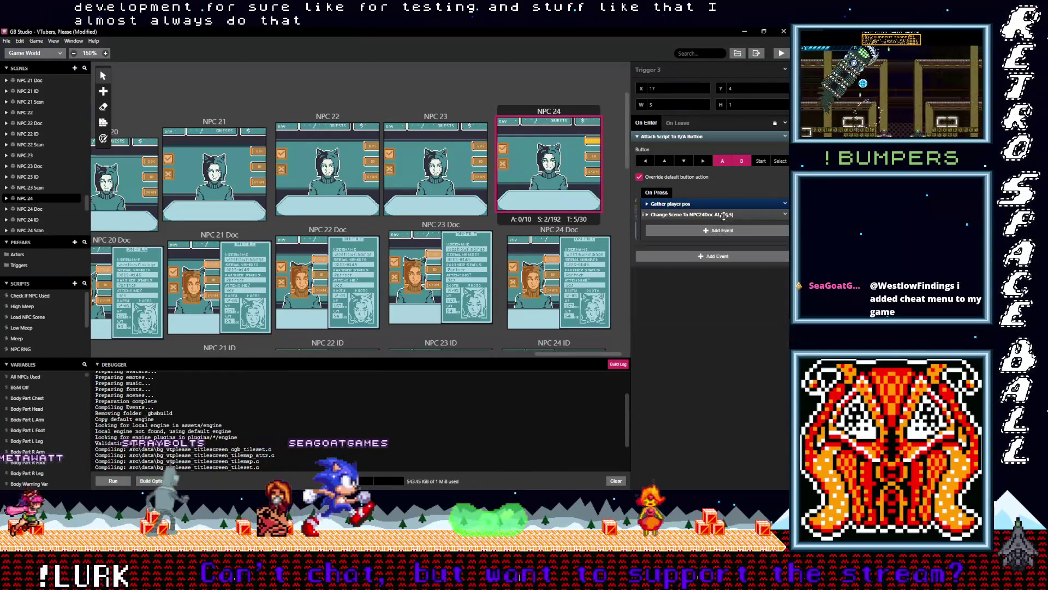
click(722, 232)
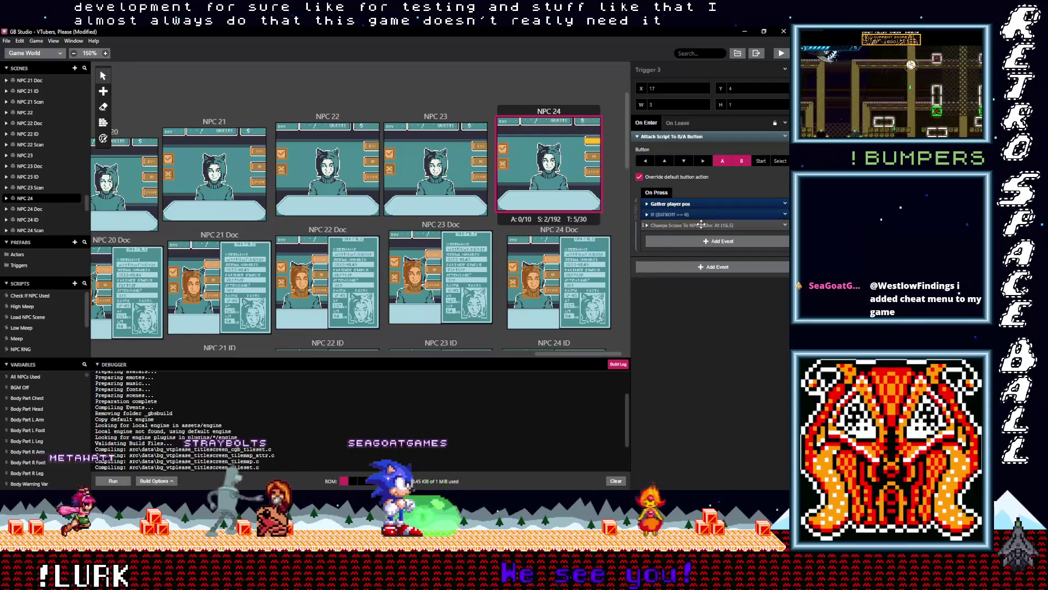
scroll(595, 301, down, 3)
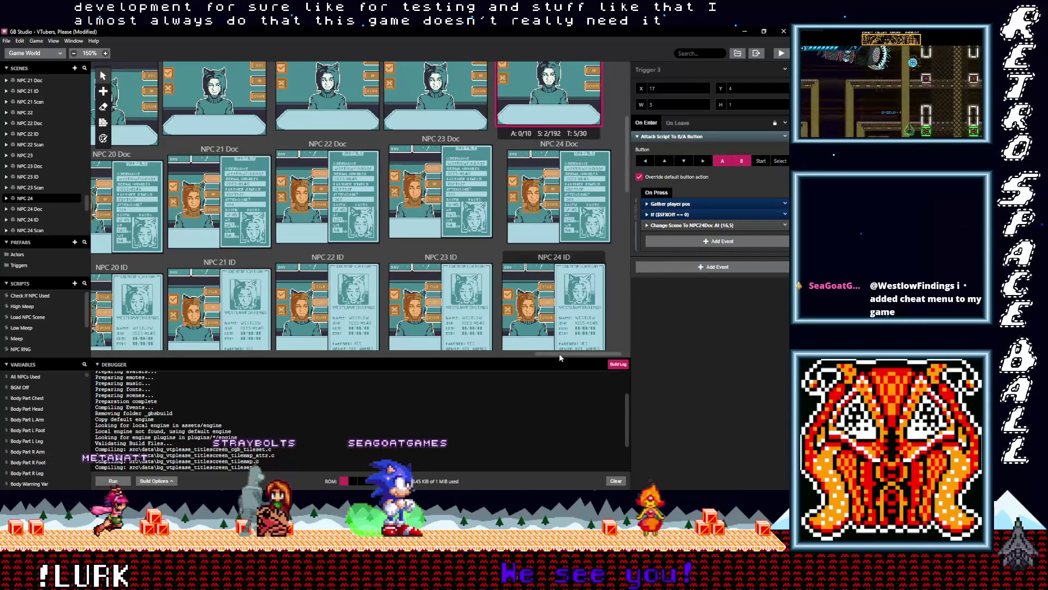
Resize the panels, shrink the Debugger log, and save the project with Ctrl+S.
drag(535, 356, 405, 356)
key(ctrl+s)
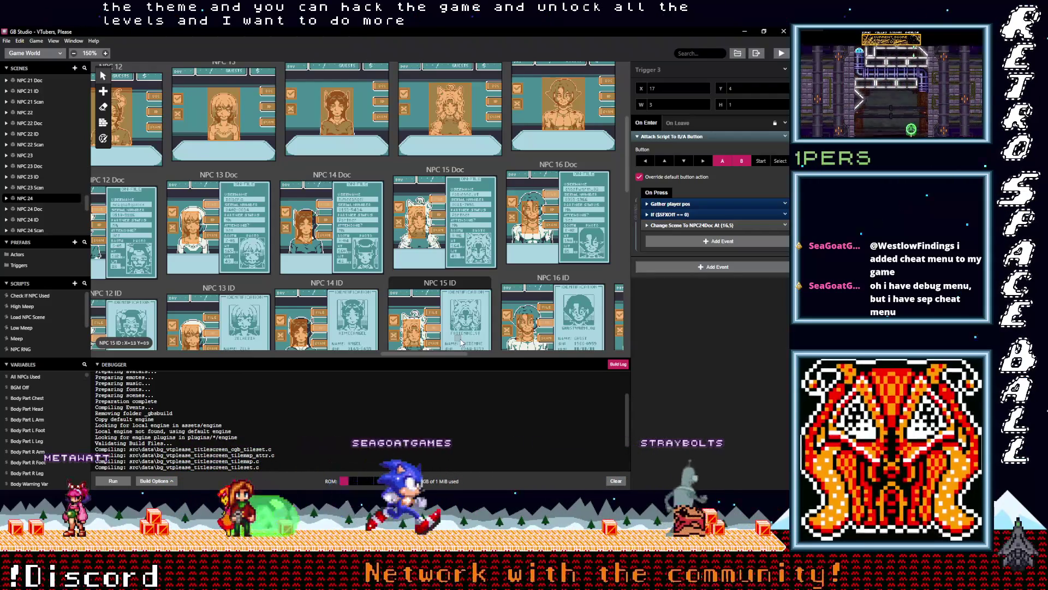
drag(445, 352, 442, 439)
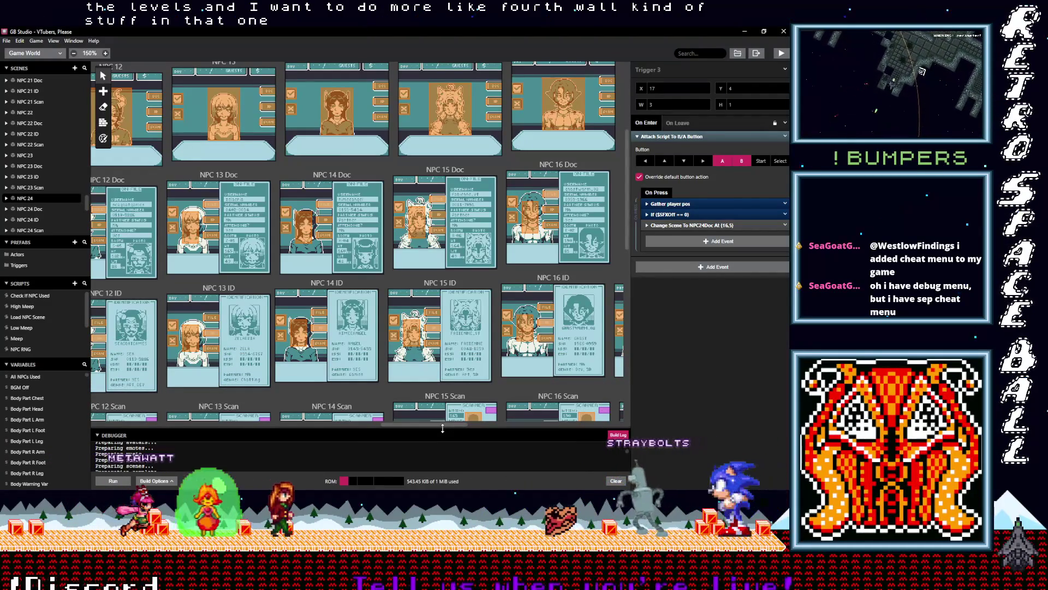
key(ctrl+s)
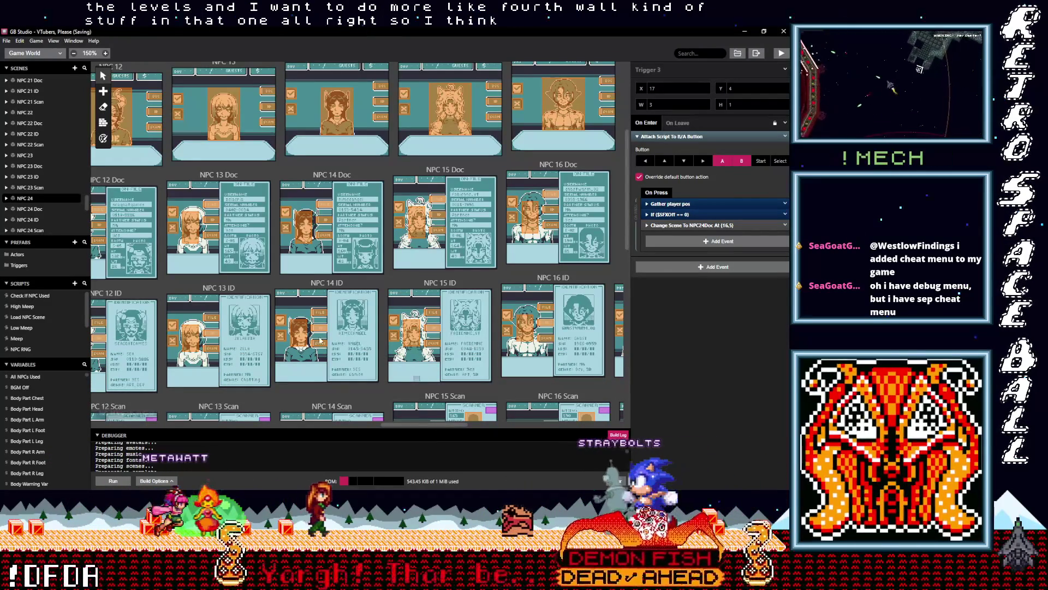
Check the NPC 14 ID and Doc triggers, then bring the Tut 1 Imposter scene into view.
click(302, 337)
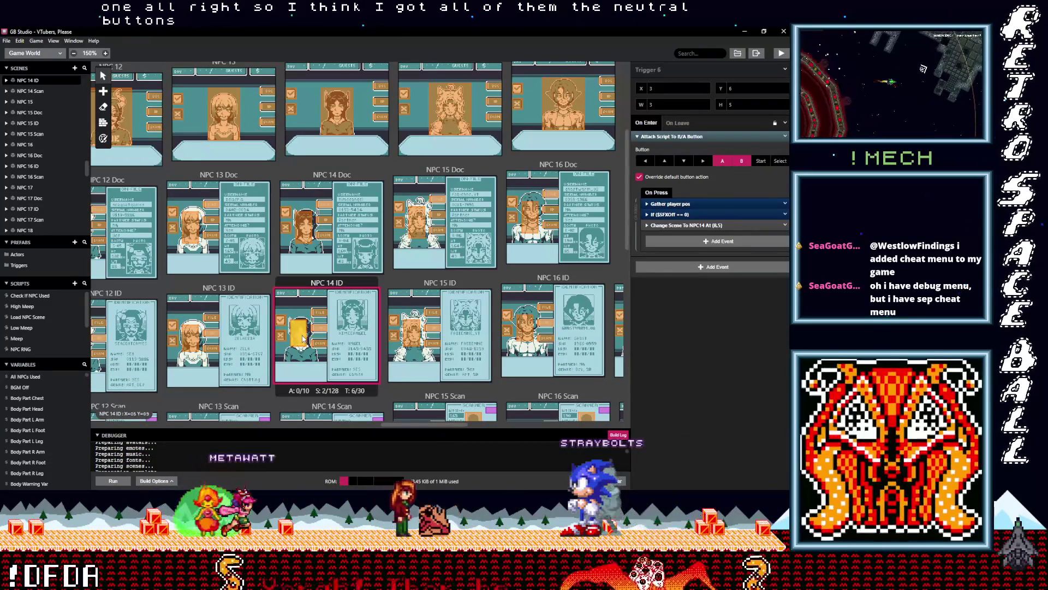
click(309, 224)
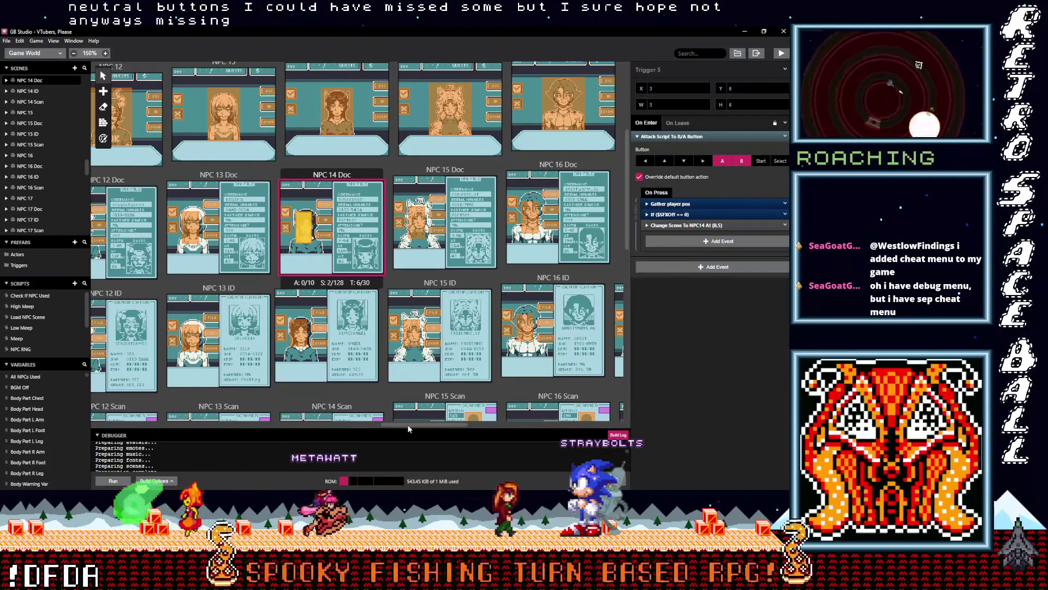
scroll(361, 427, left, 3)
scroll(234, 429, left, 10)
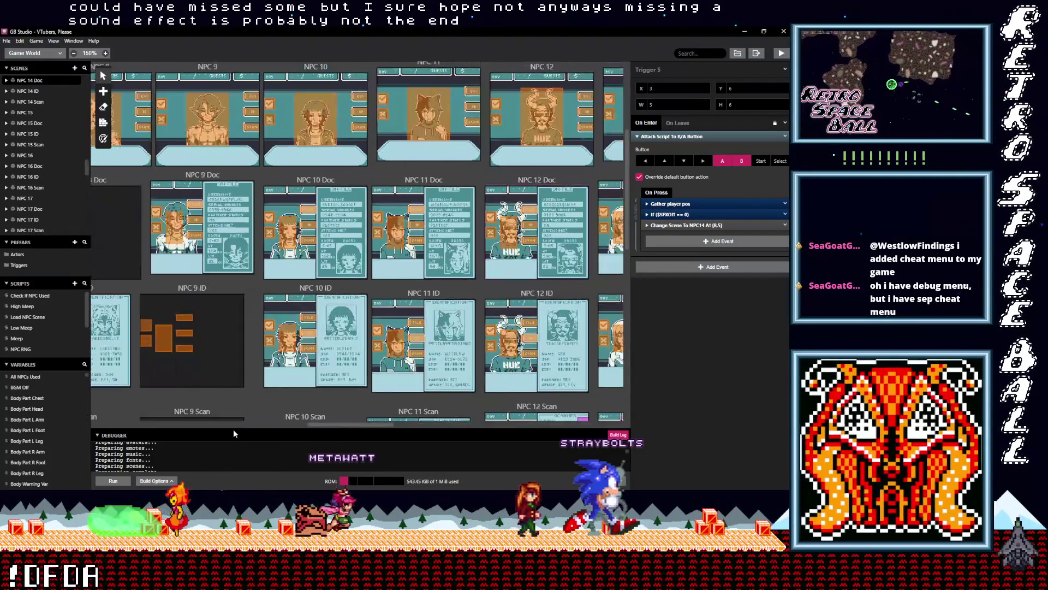
scroll(181, 427, left, 10)
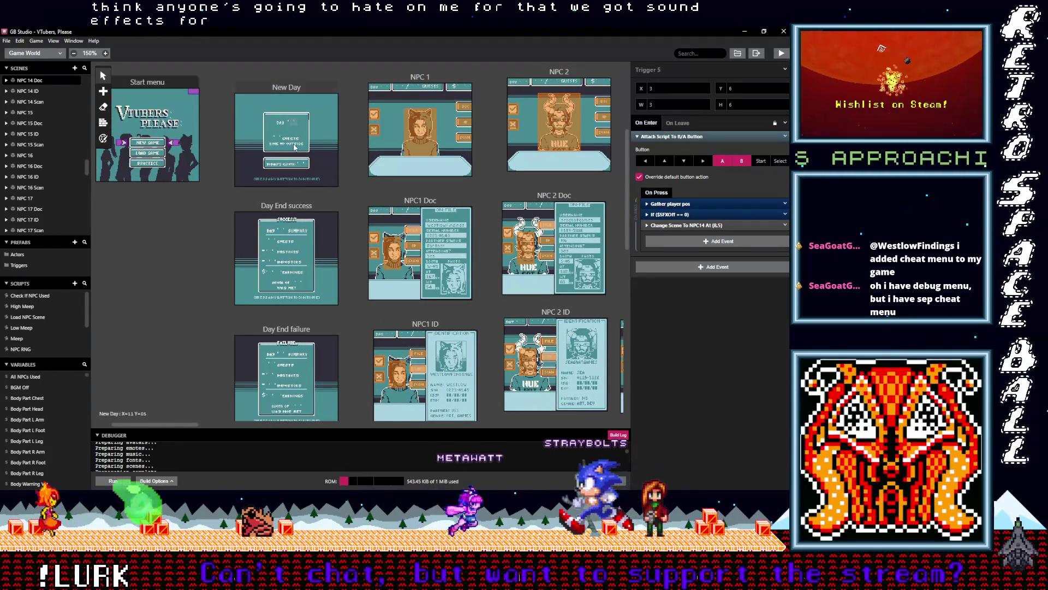
scroll(294, 208, down, 1)
scroll(293, 267, down, 1)
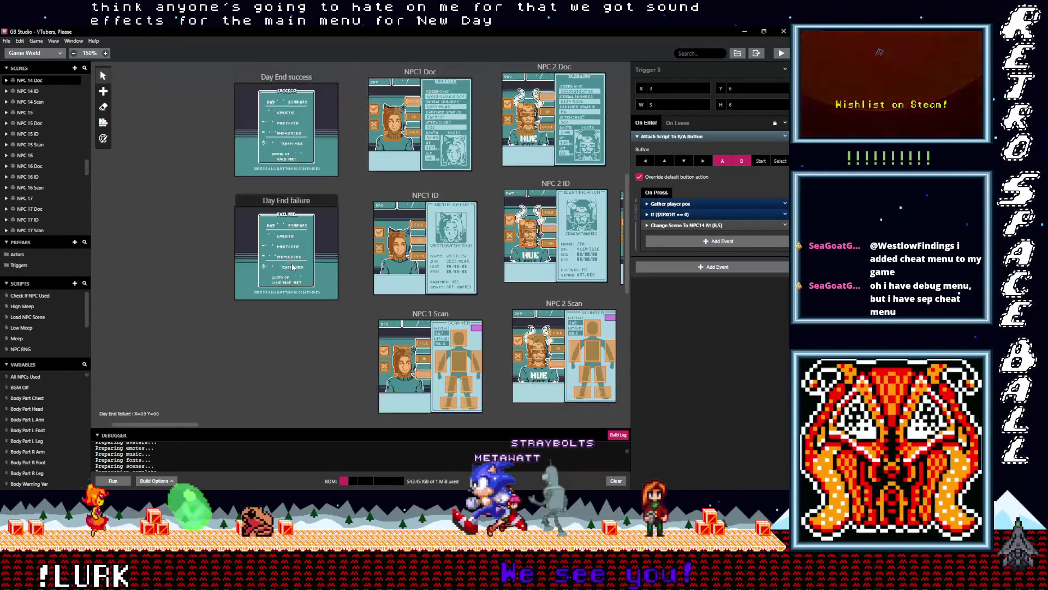
scroll(293, 267, down, 1)
scroll(286, 268, down, 3)
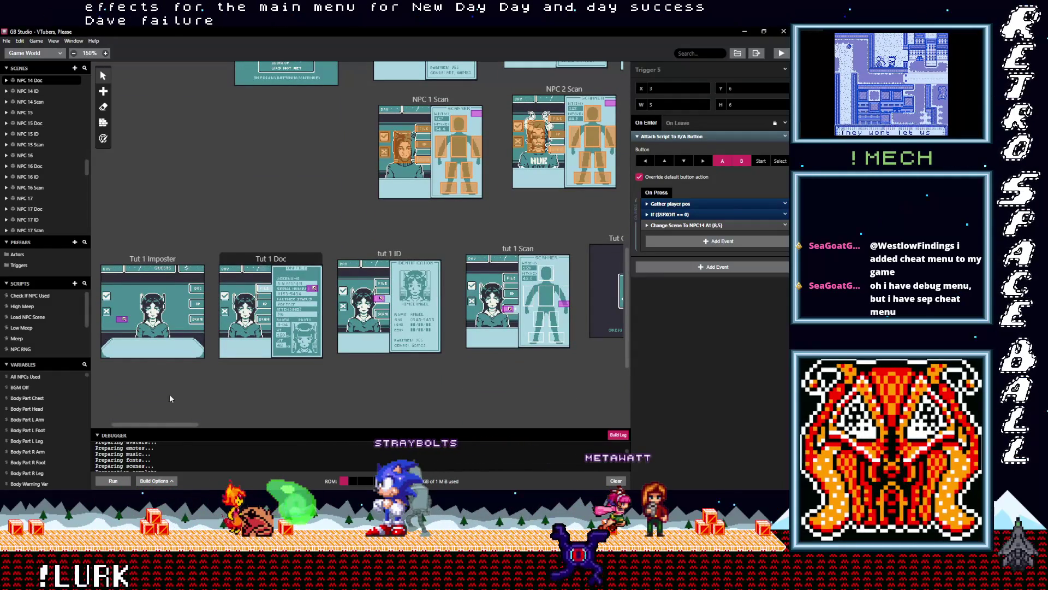
drag(175, 424, 164, 422)
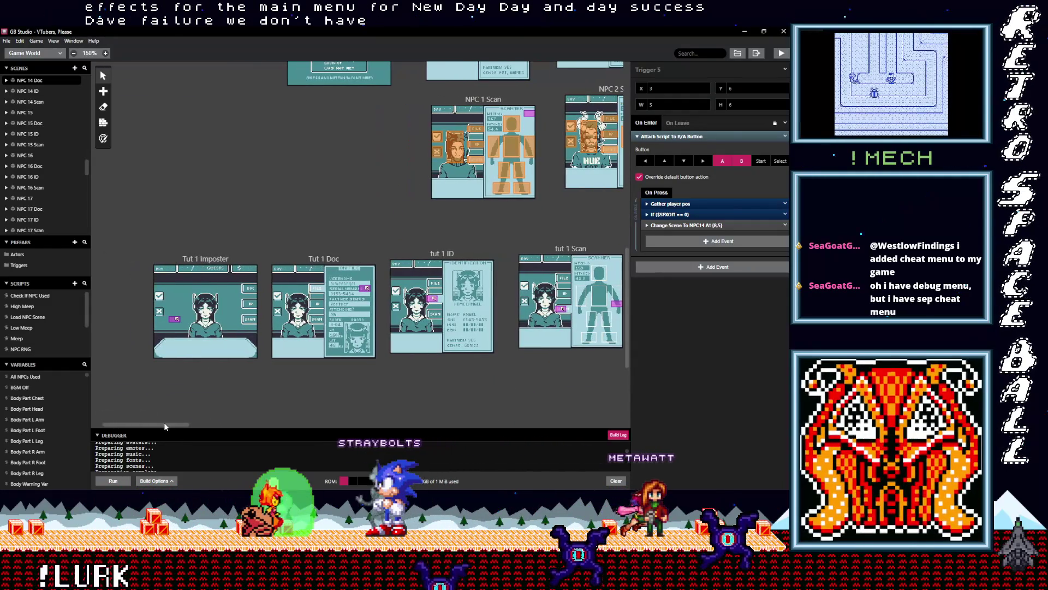
click(214, 262)
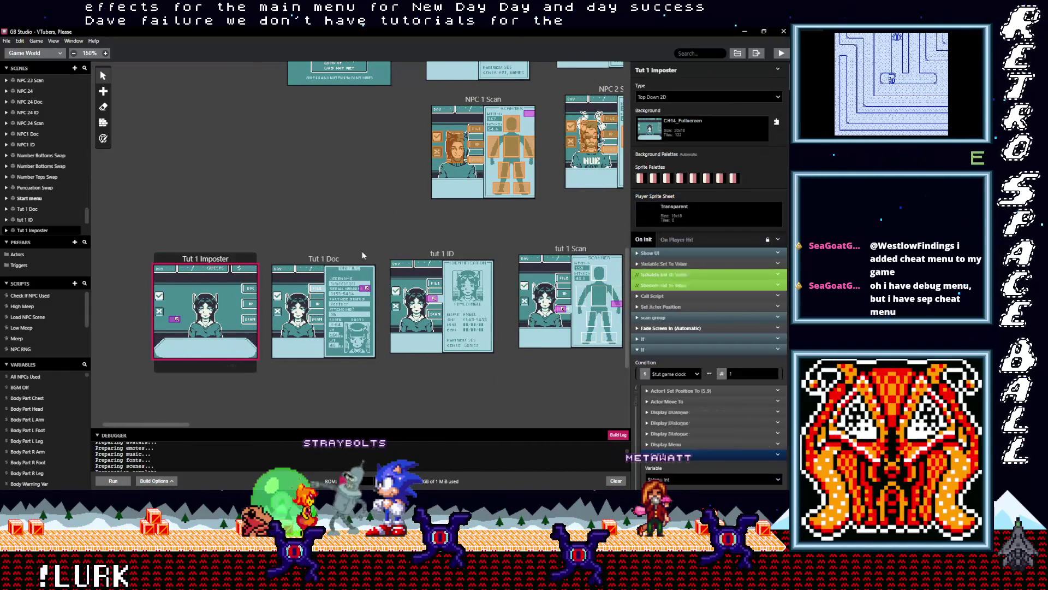
Paste the SFXOff check into Tut 1 Imposter's $tutgameclock == 0 branch.
click(676, 340)
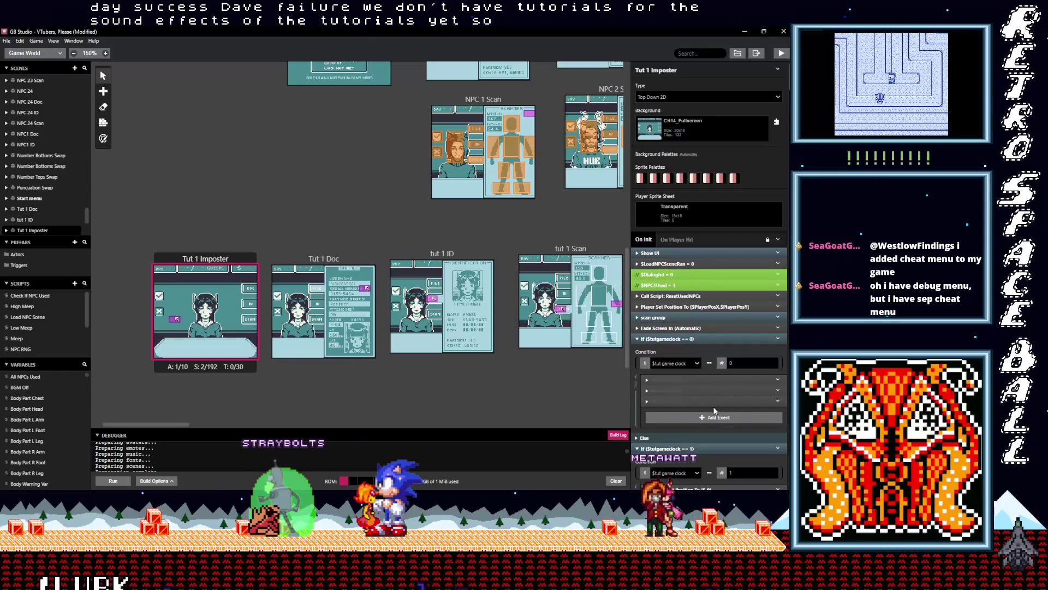
click(700, 418)
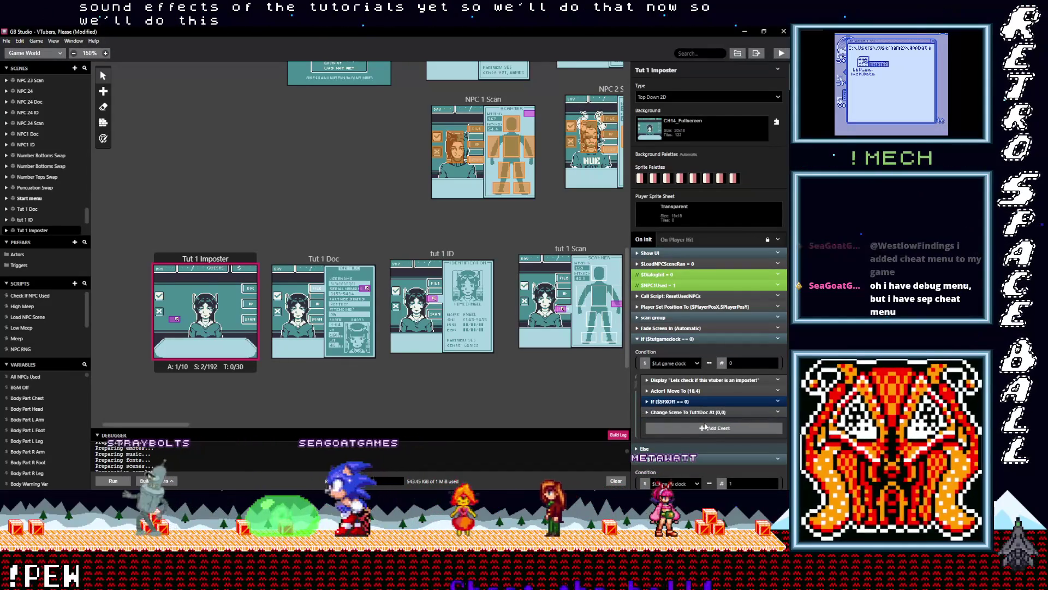
scroll(702, 418, down, 3)
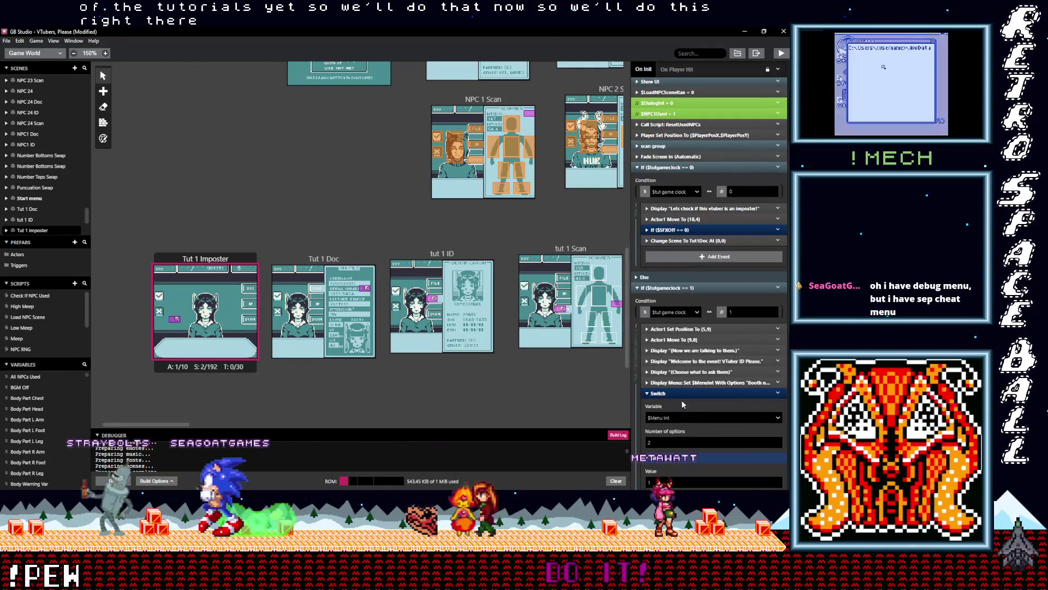
scroll(686, 398, down, 3)
scroll(689, 402, down, 1)
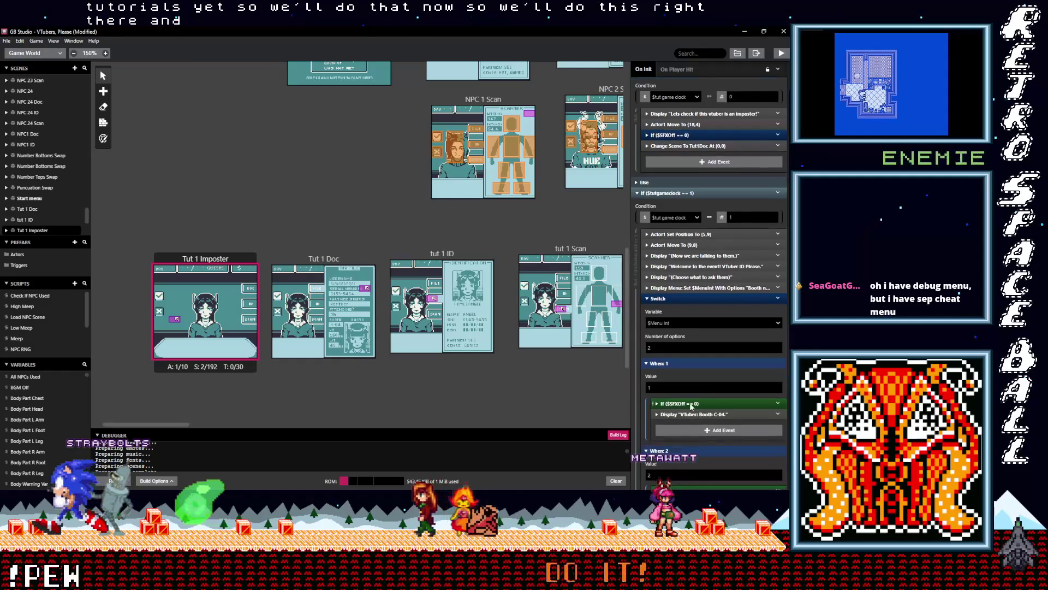
Add the SFXOff check above the second Change Scene To Tut1Doc in the other branch.
click(676, 266)
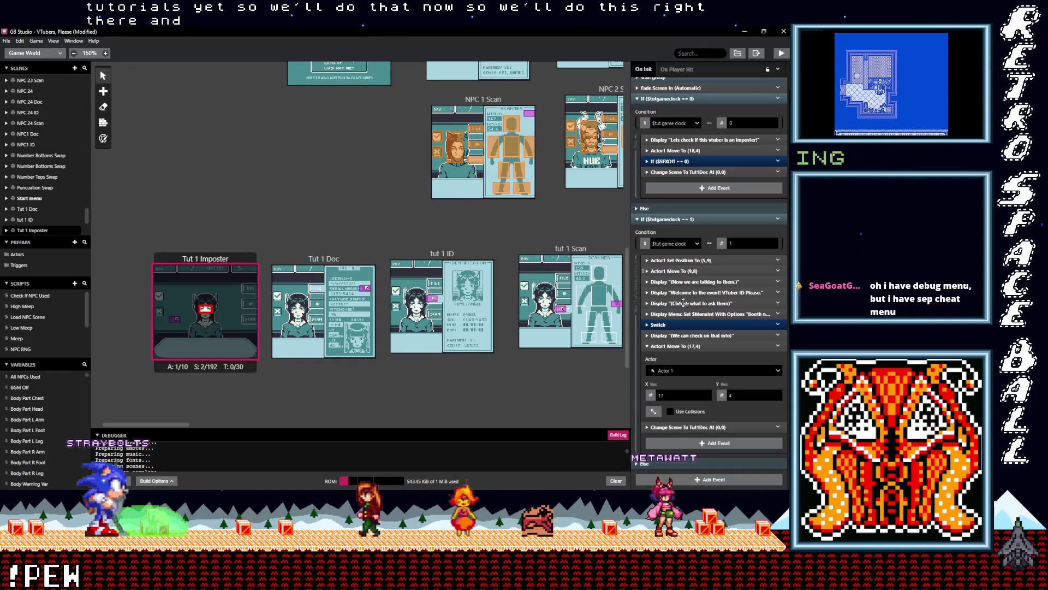
click(673, 347)
alt+click(682, 441)
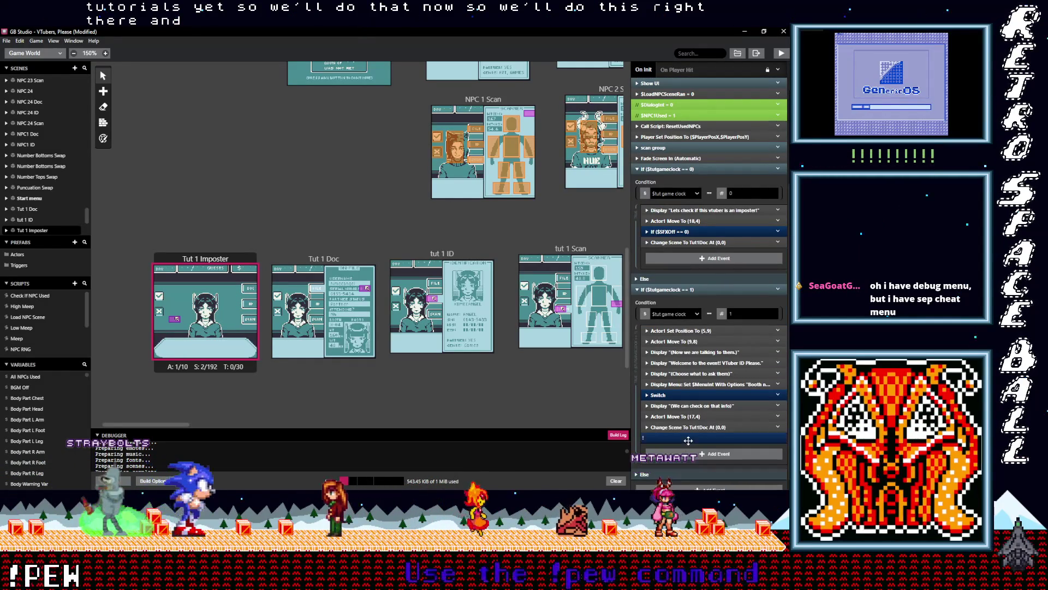
drag(683, 439, 683, 432)
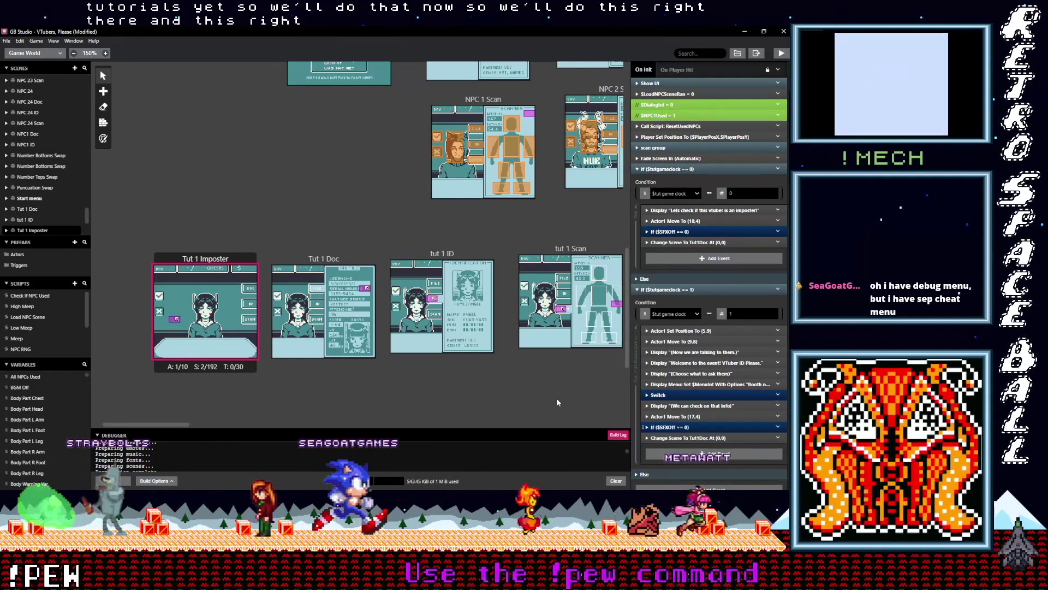
click(325, 261)
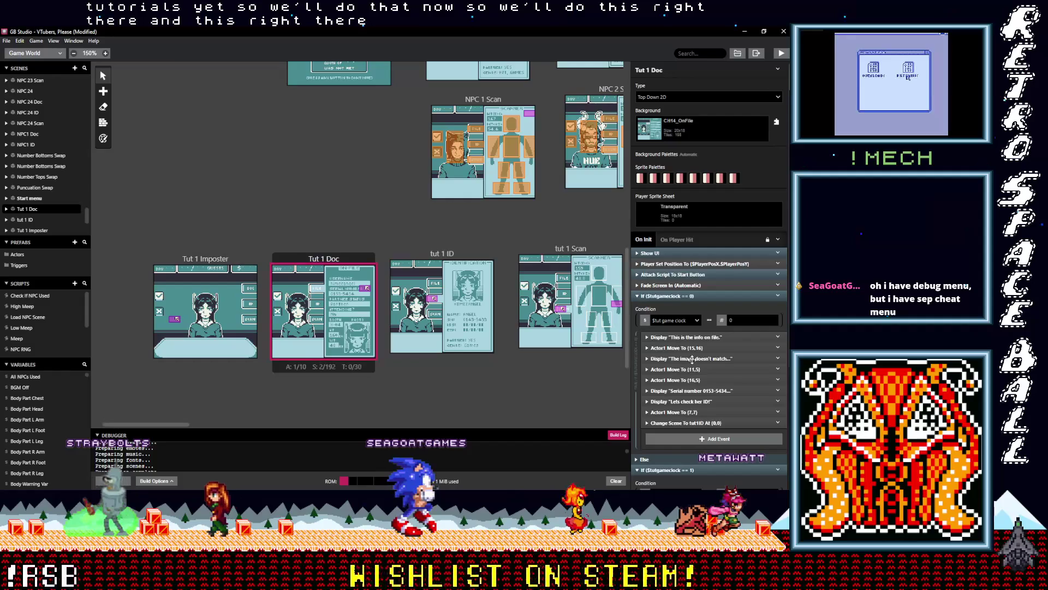
In Tut 1 Doc, place the SFXOff check before the tut1ID and tut1Scan scene changes.
drag(691, 424, 691, 429)
scroll(704, 422, down, 3)
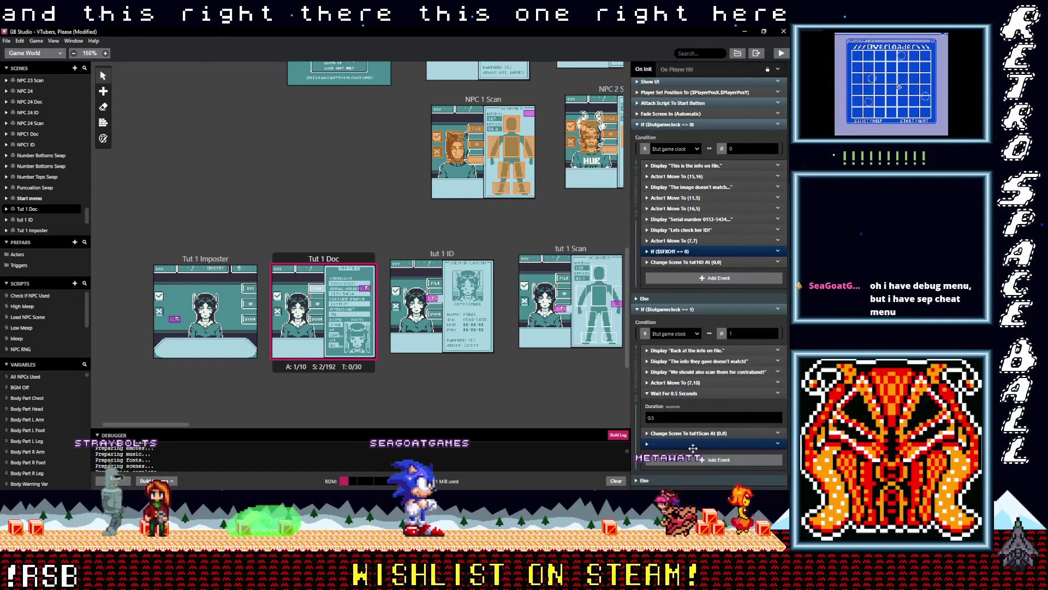
alt+click(699, 430)
scroll(699, 425, up, 3)
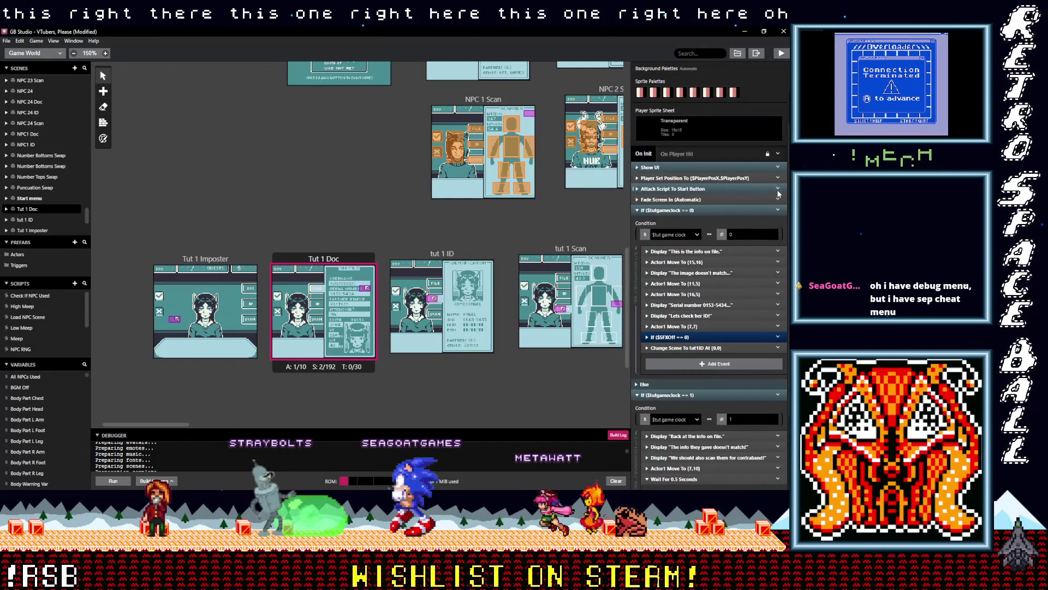
Delete Tut 1 Doc's Attach Script To Start Button event and collapse both game-clock branches.
click(778, 199)
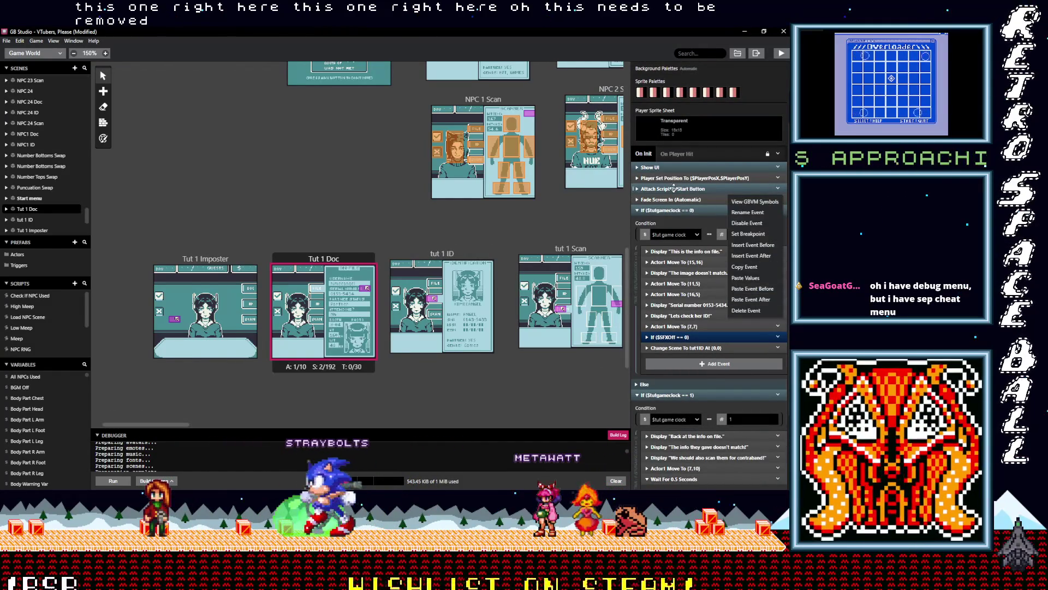
click(675, 189)
click(674, 188)
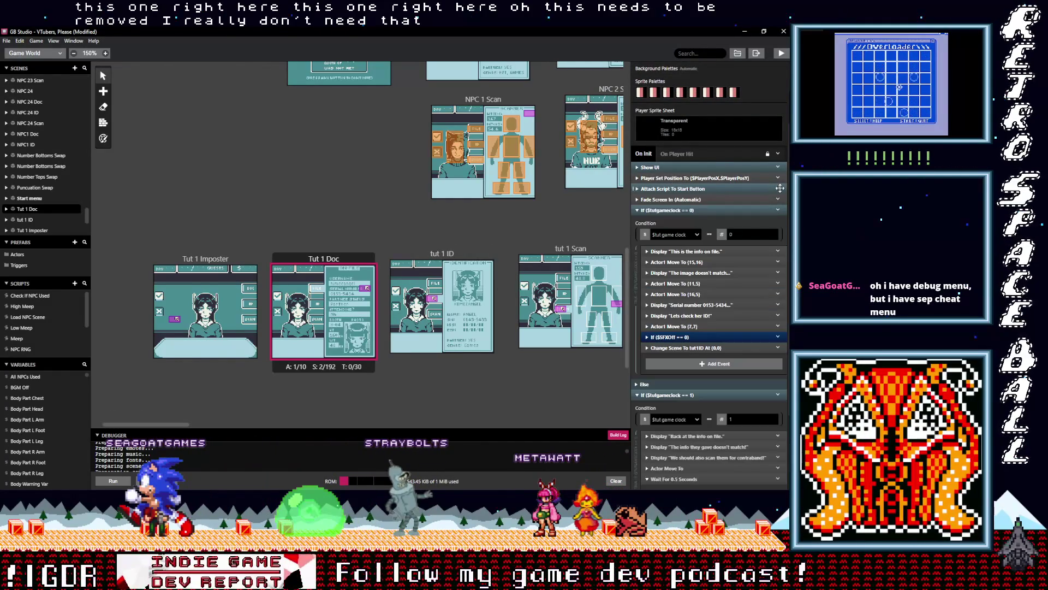
click(778, 188)
click(746, 310)
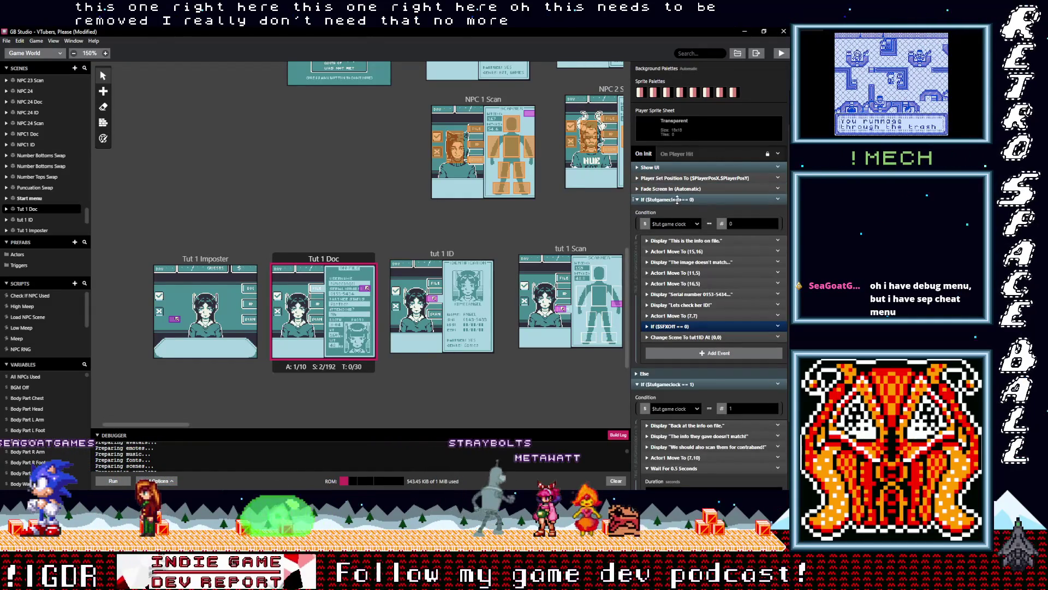
click(678, 199)
click(671, 292)
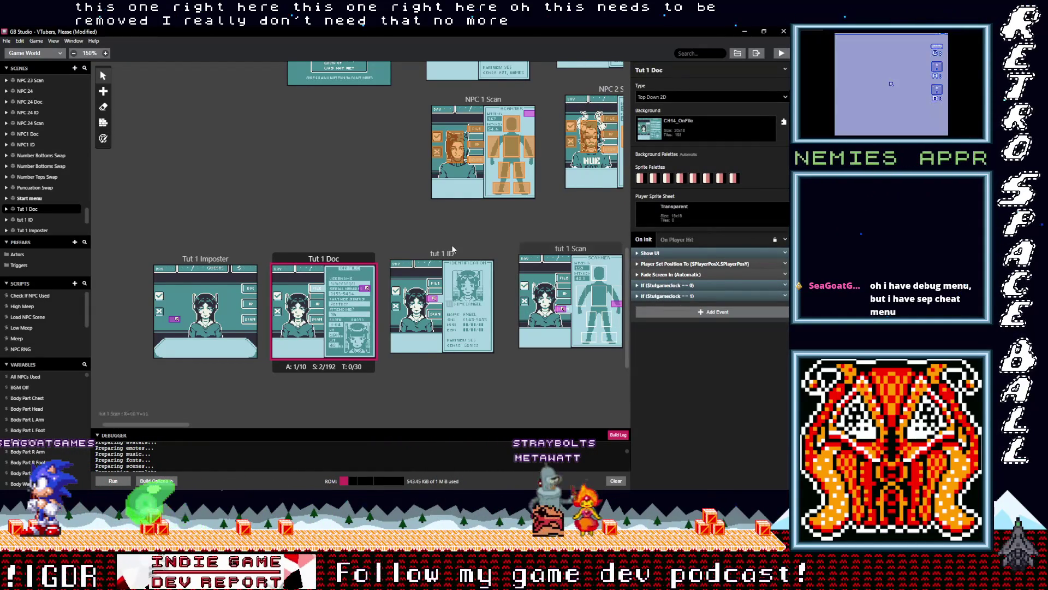
In tut 1 ID, move the SFXOff check above the Tut1Imposter scene change.
click(488, 316)
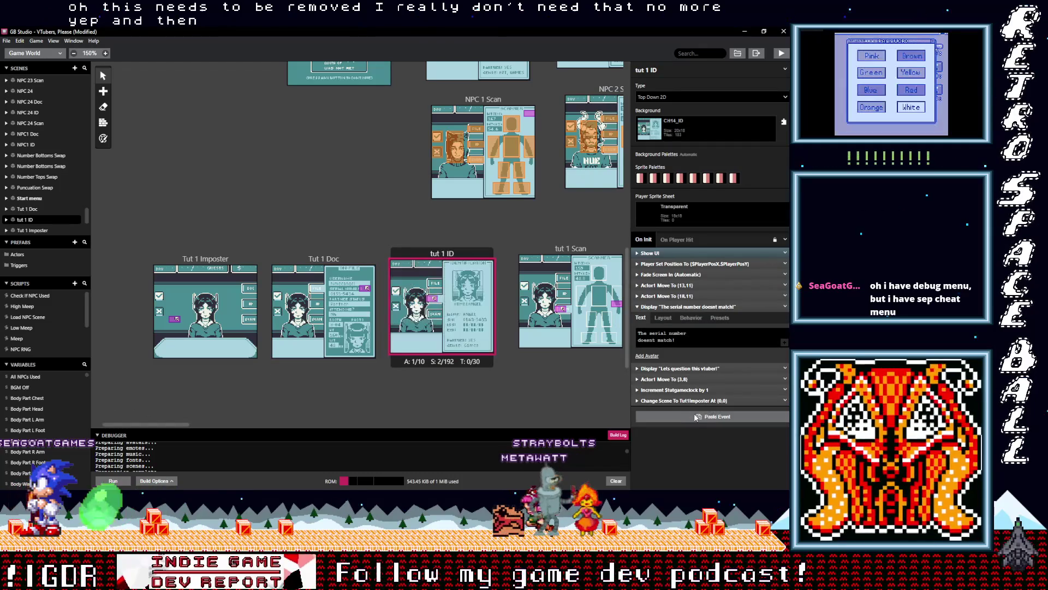
drag(684, 409, 683, 398)
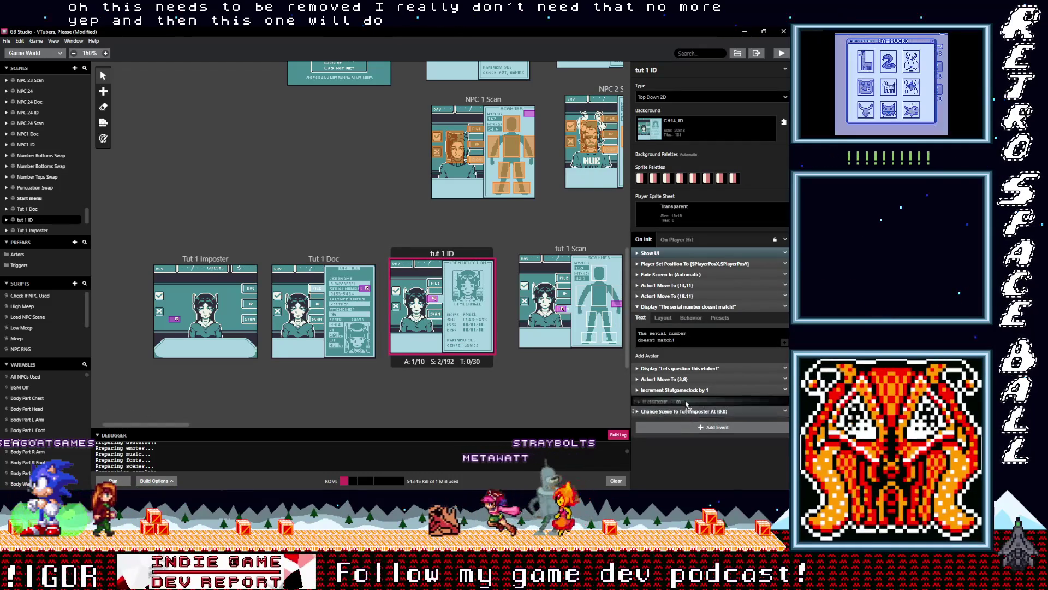
click(666, 306)
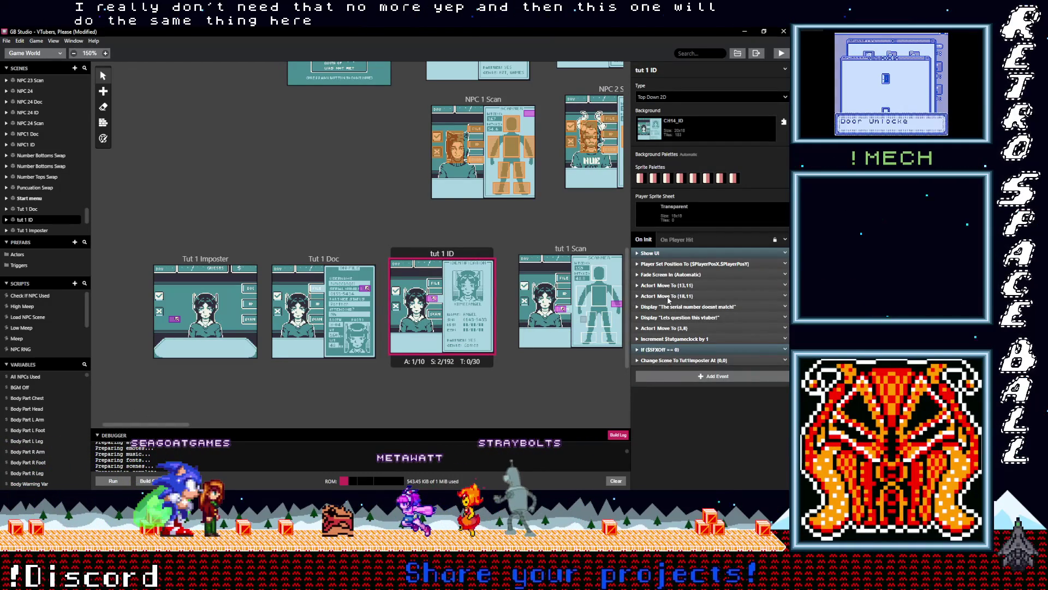
click(555, 251)
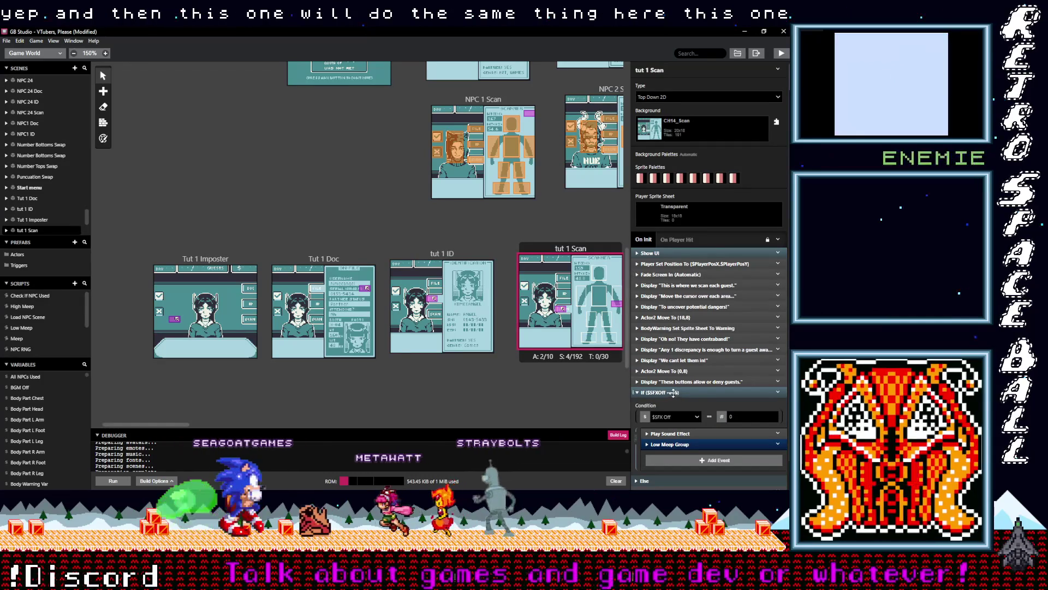
Paste the $SFX Off check into tut 1 Scan above the TutCorrectImposter scene change, removing the duplicate.
scroll(709, 429, down, 1)
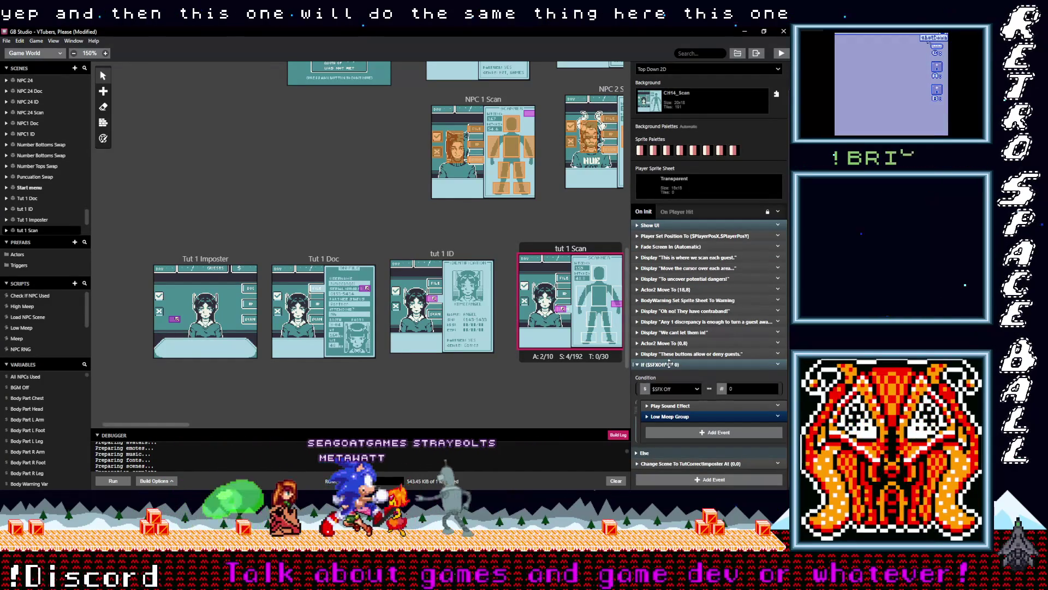
click(674, 364)
key(alt)
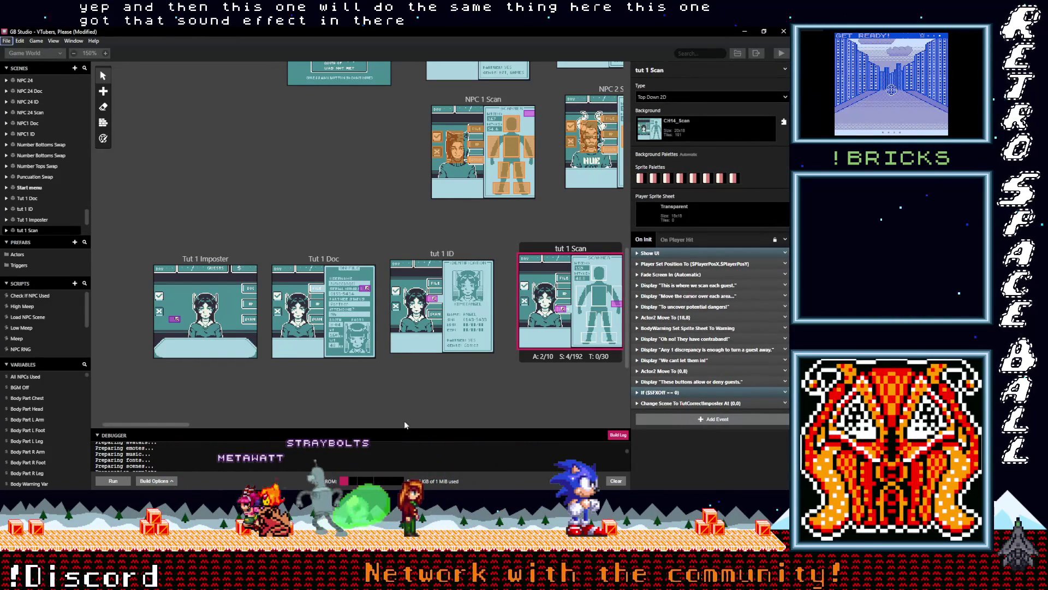
drag(168, 424, 198, 427)
key(alt)
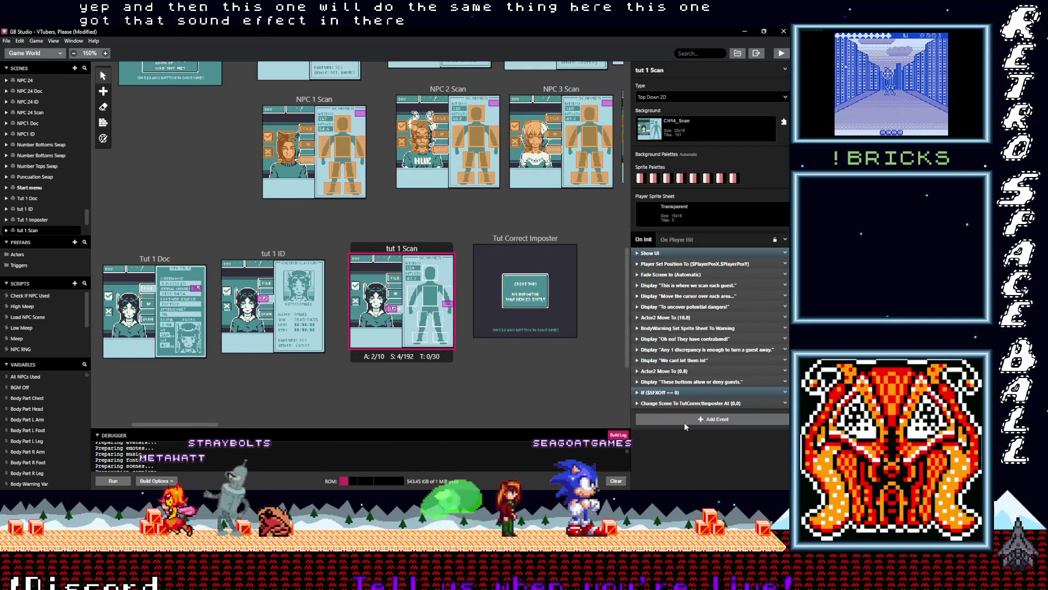
click(683, 420)
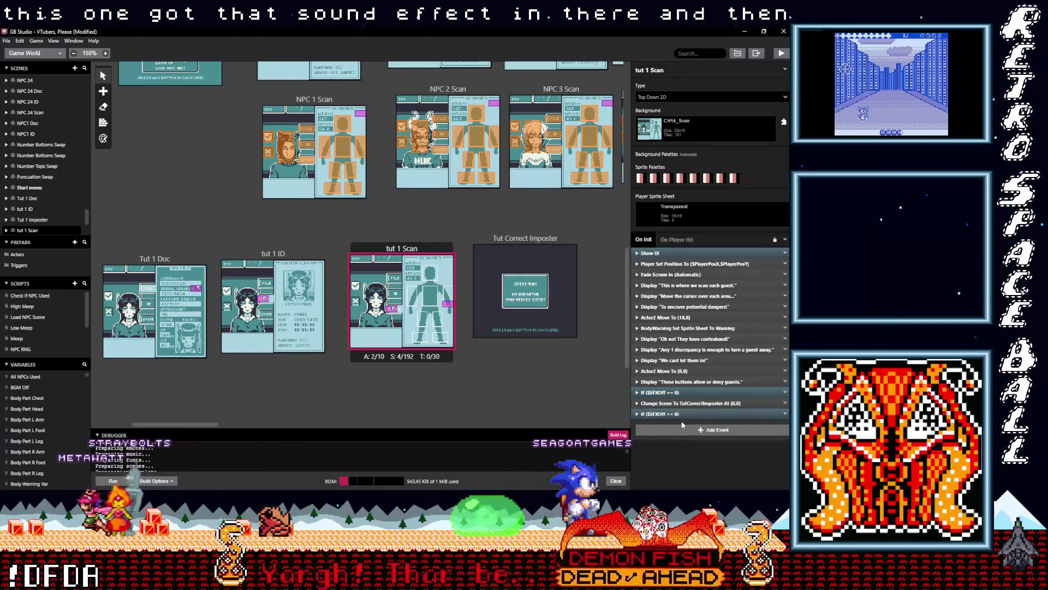
drag(681, 415, 683, 419)
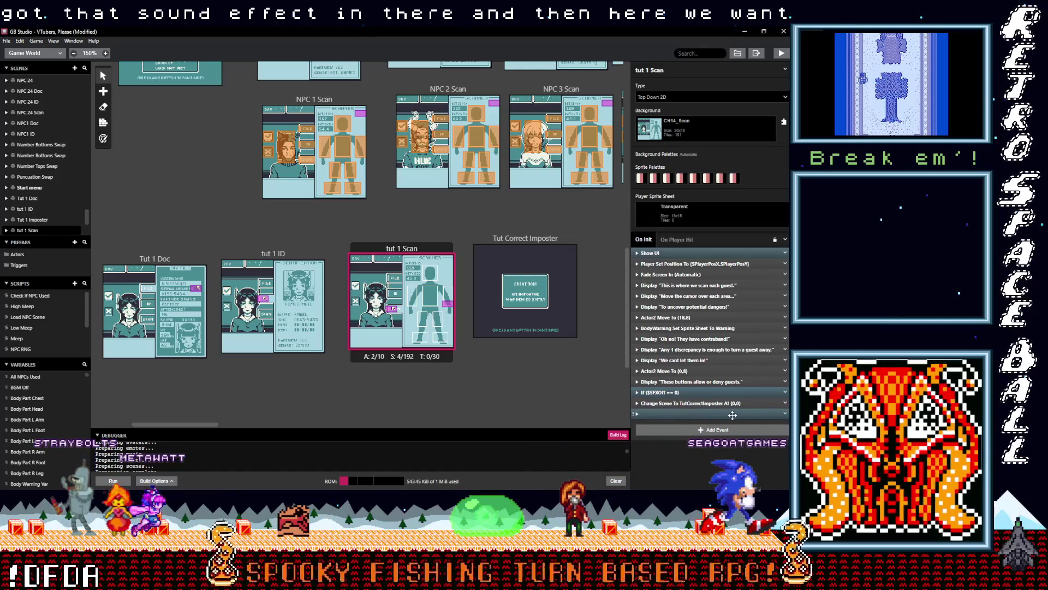
click(785, 414)
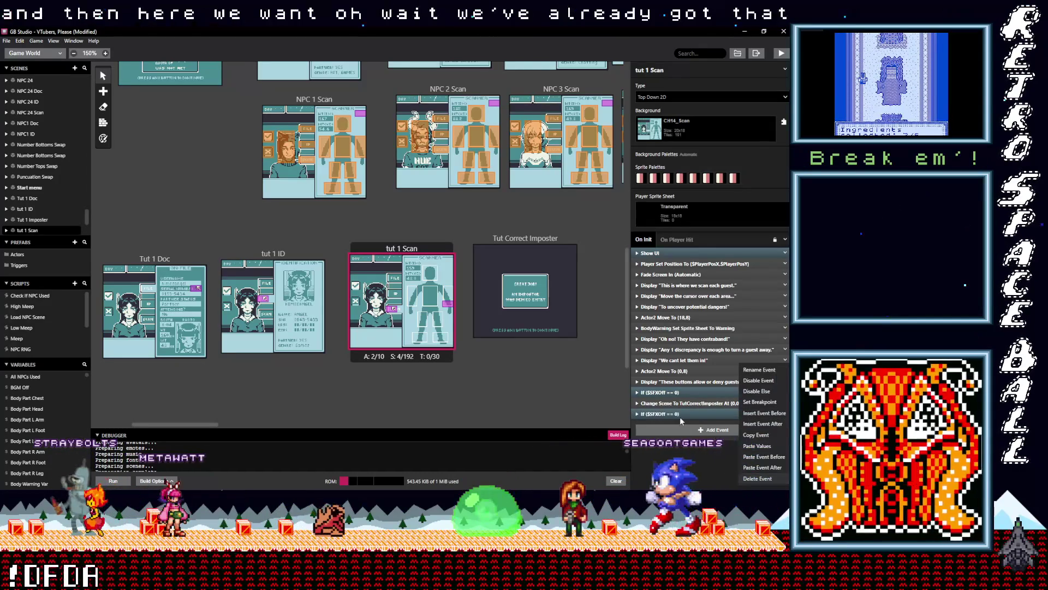
click(762, 478)
click(669, 393)
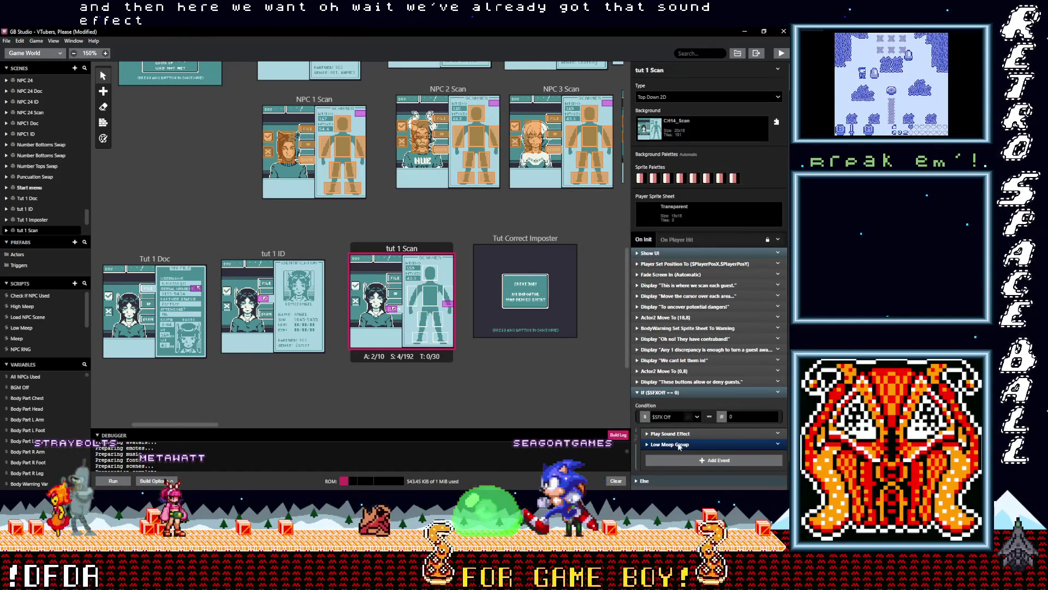
Expand the Play Sound Effect event and bring up its list of available sound effects.
scroll(679, 447, down, 1)
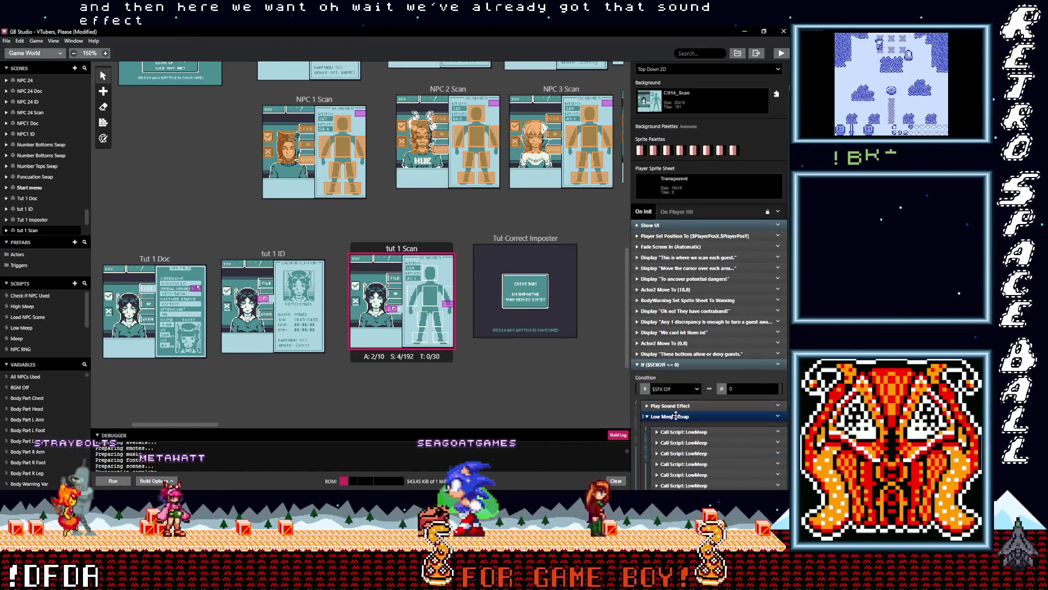
click(678, 405)
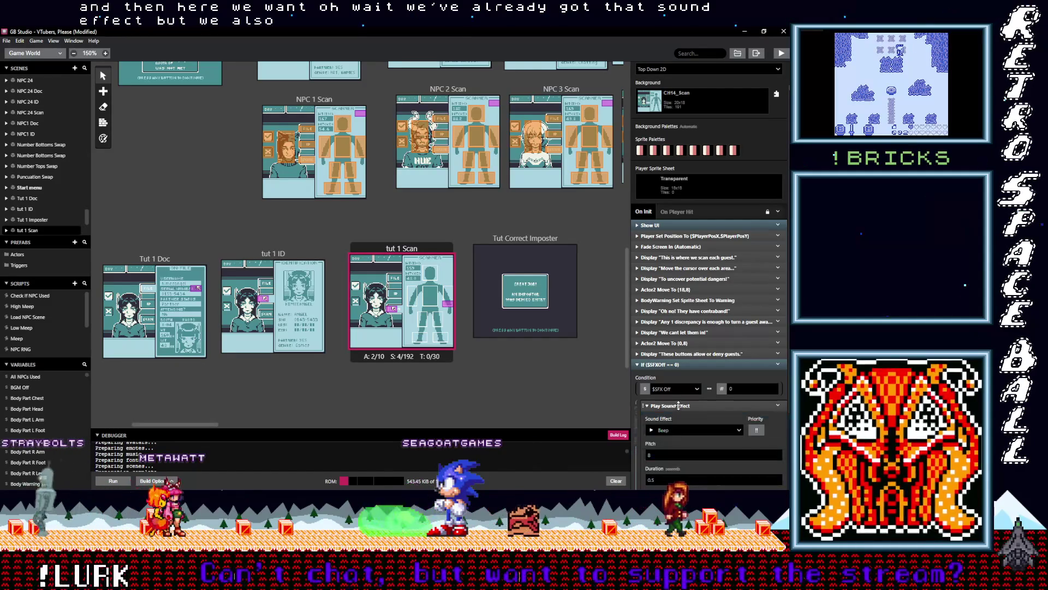
click(679, 431)
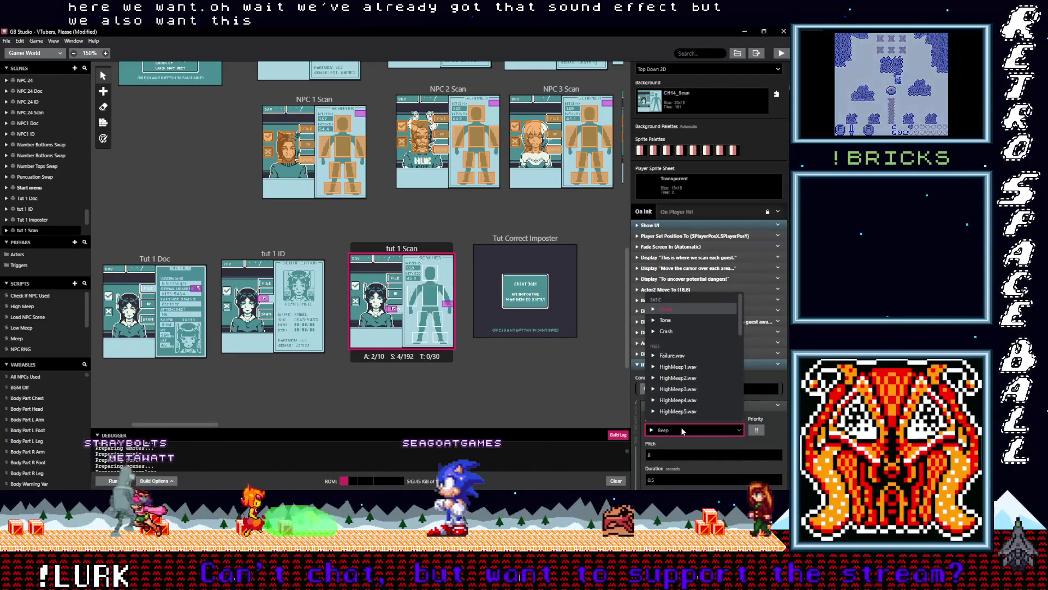